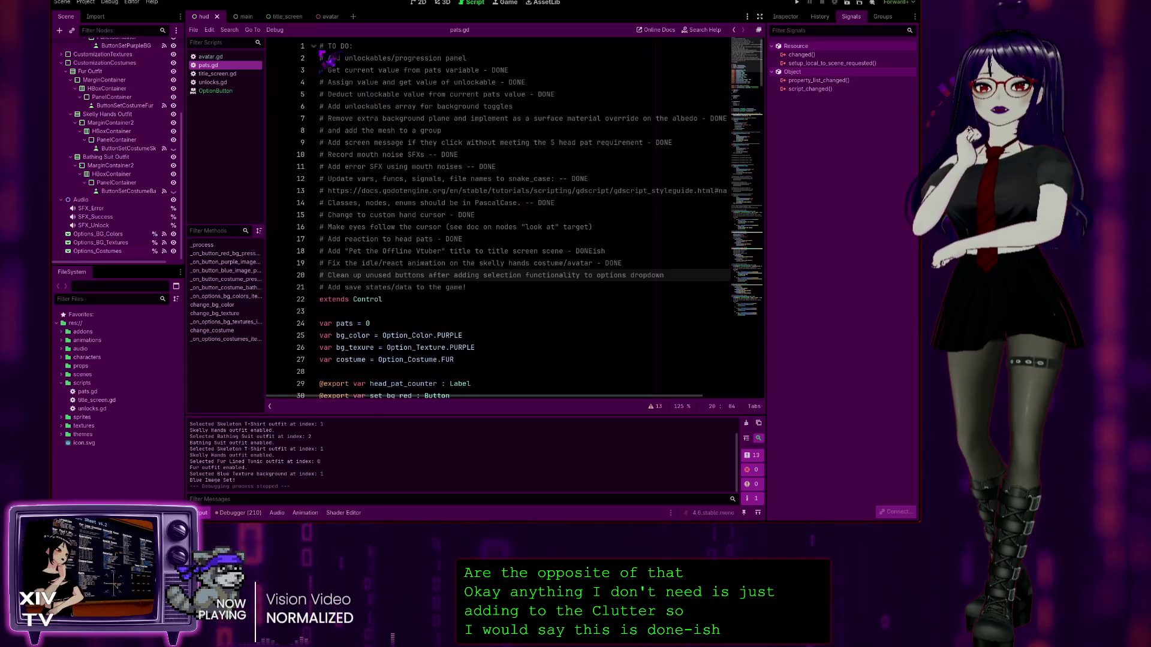
Step: Fold the commented skeleton hands, fur and bathing suit blocks at lines 140, 145 and 150
scroll(473, 144, down, 14)
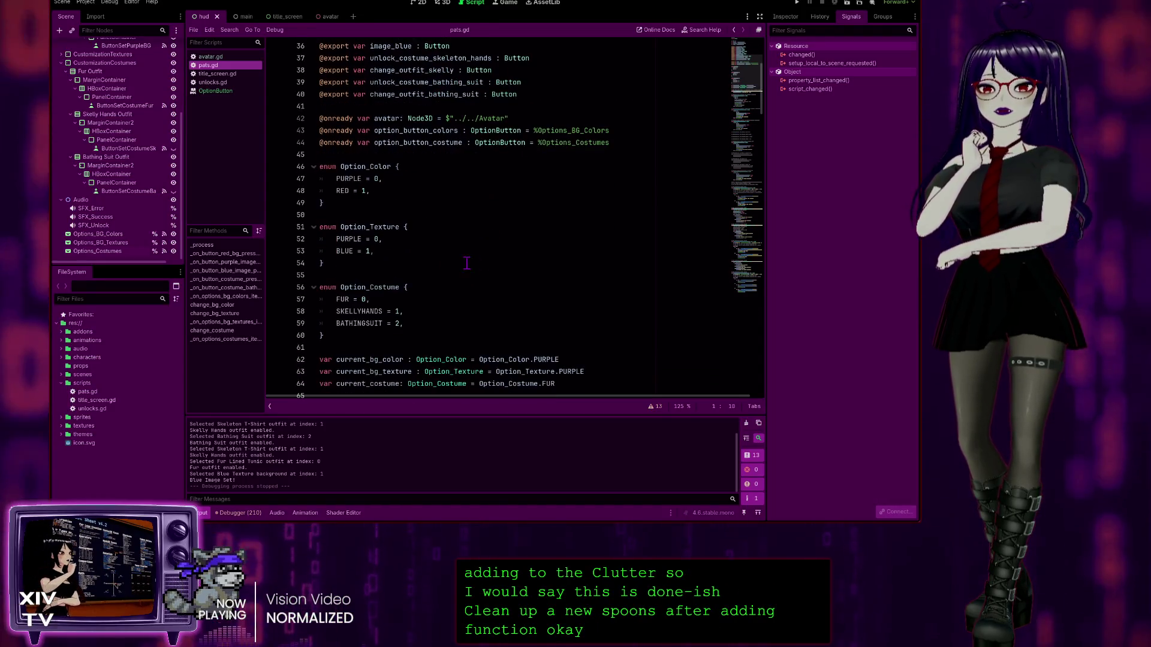
scroll(408, 251, down, 20)
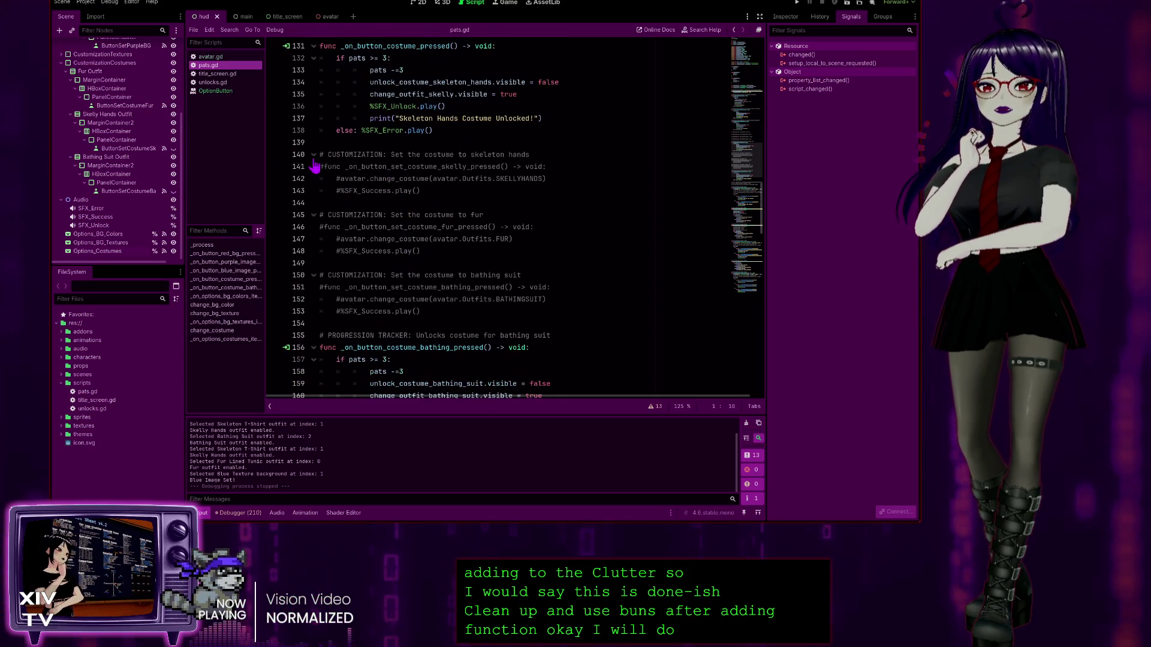
click(313, 154)
click(314, 178)
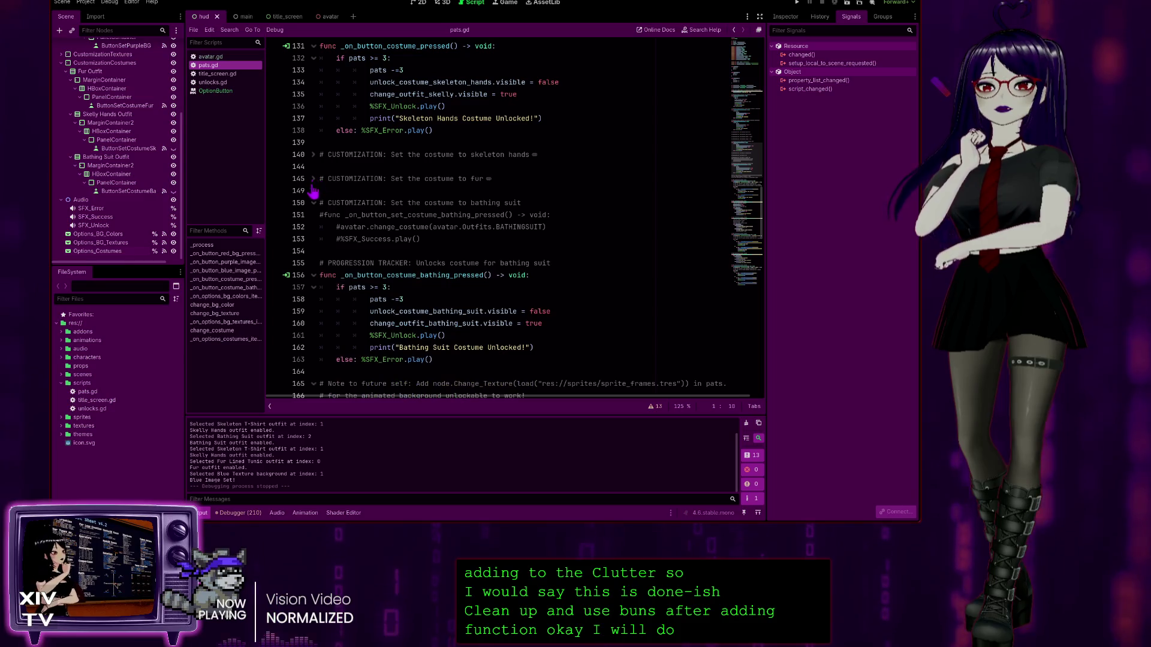
click(313, 204)
scroll(531, 233, down, 3)
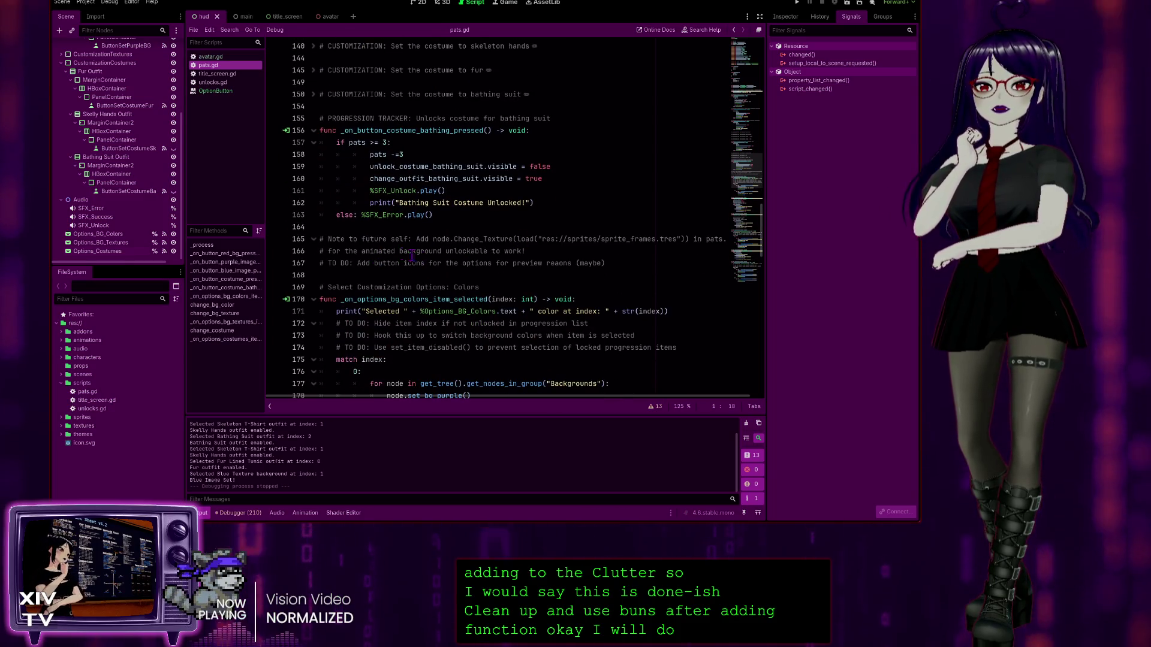
scroll(455, 240, down, 2)
click(657, 179)
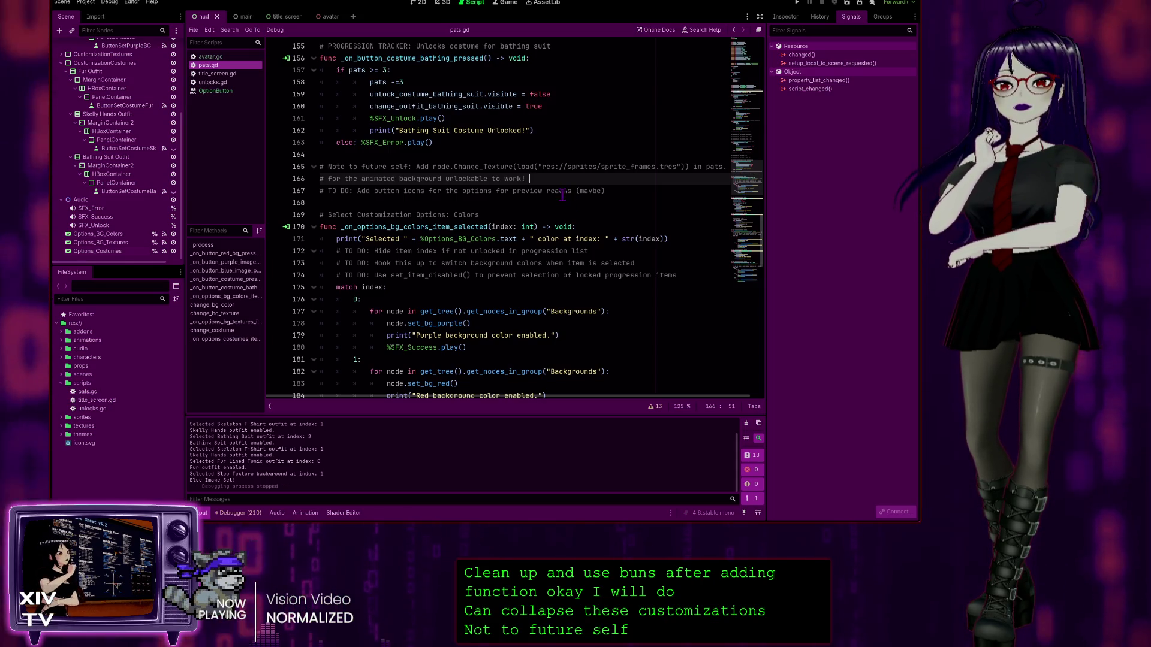
Step: Correct 'reaons' to 'reasons' in the line 167 button-icons TO DO comment
click(558, 190)
text(s)
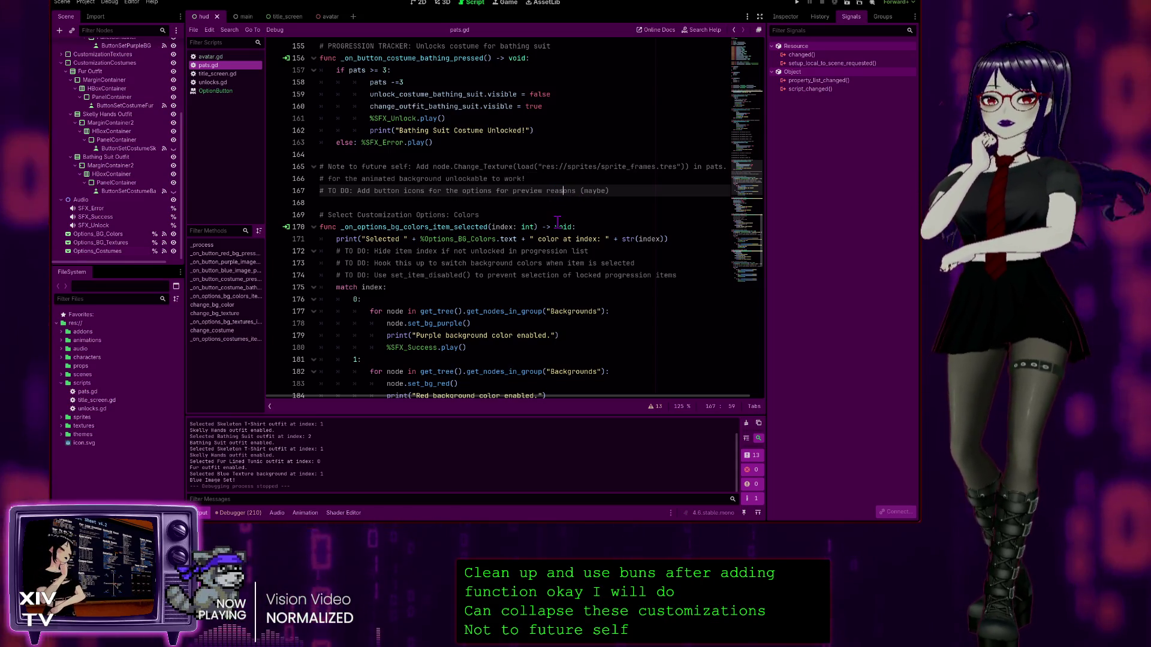
scroll(559, 220, down, 3)
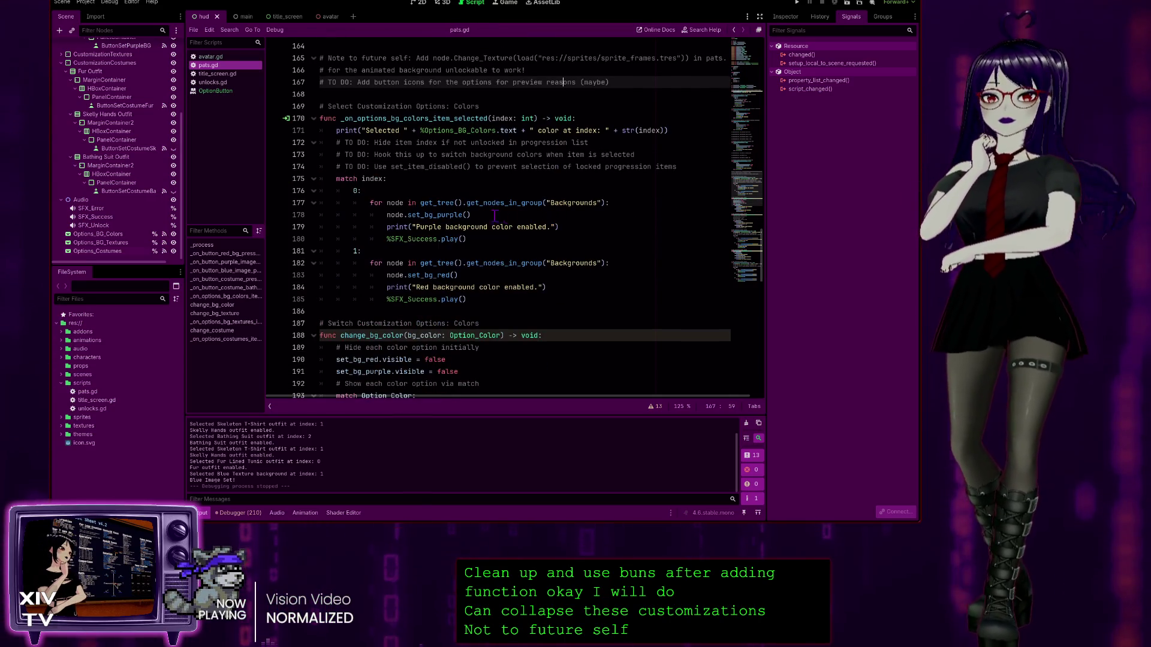
scroll(422, 130, down, 1)
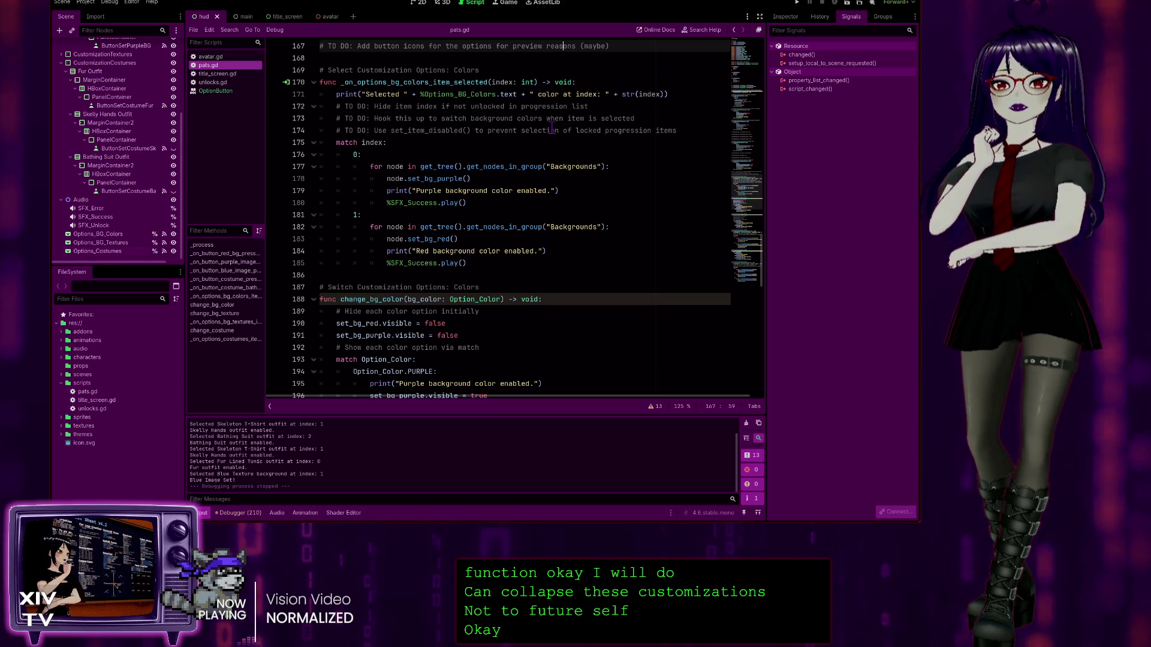
Step: Select set_item_disabled in the line 174 comment
click(438, 131)
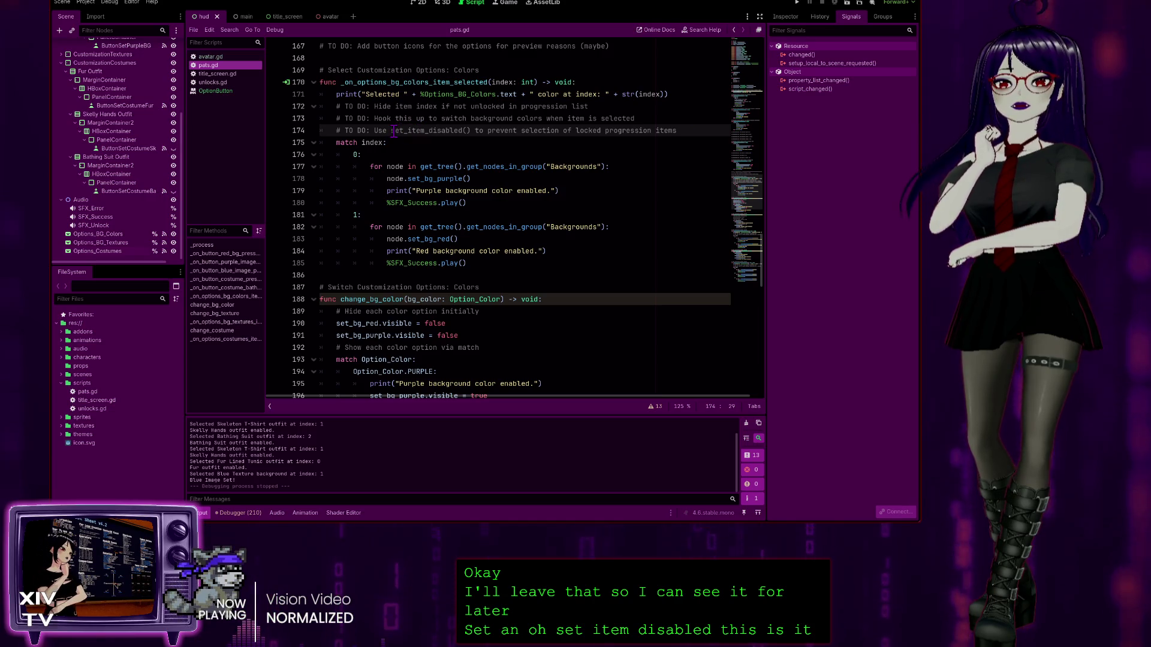
drag(391, 130, 455, 130)
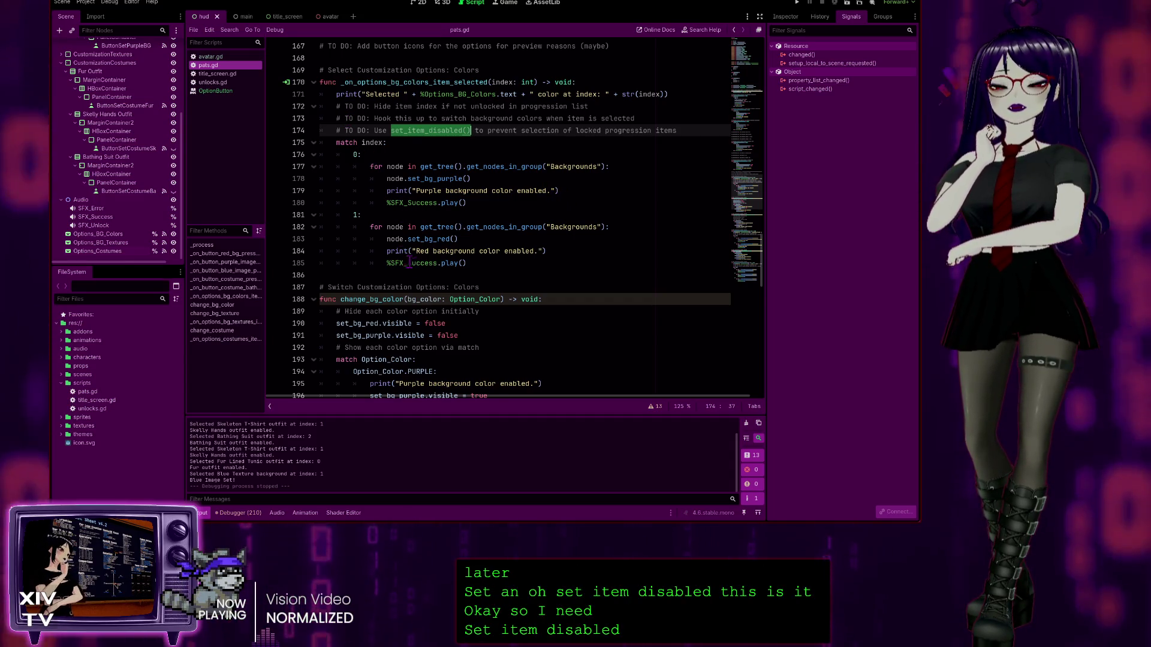
scroll(460, 273, up, 6)
scroll(459, 272, up, 10)
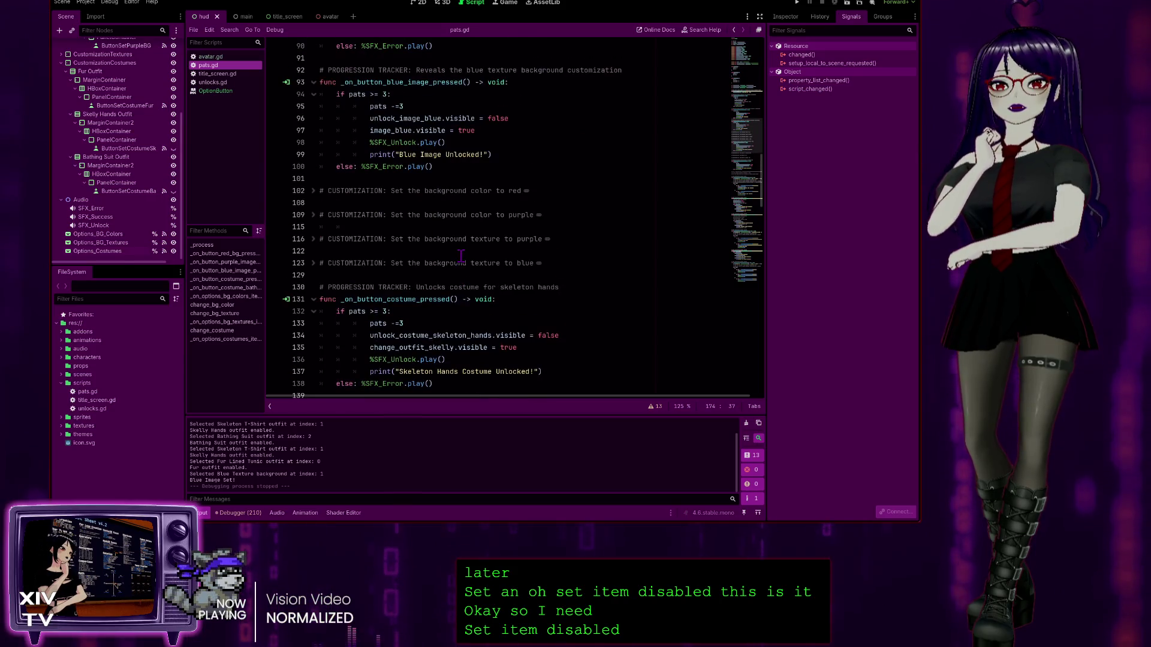
scroll(463, 249, up, 3)
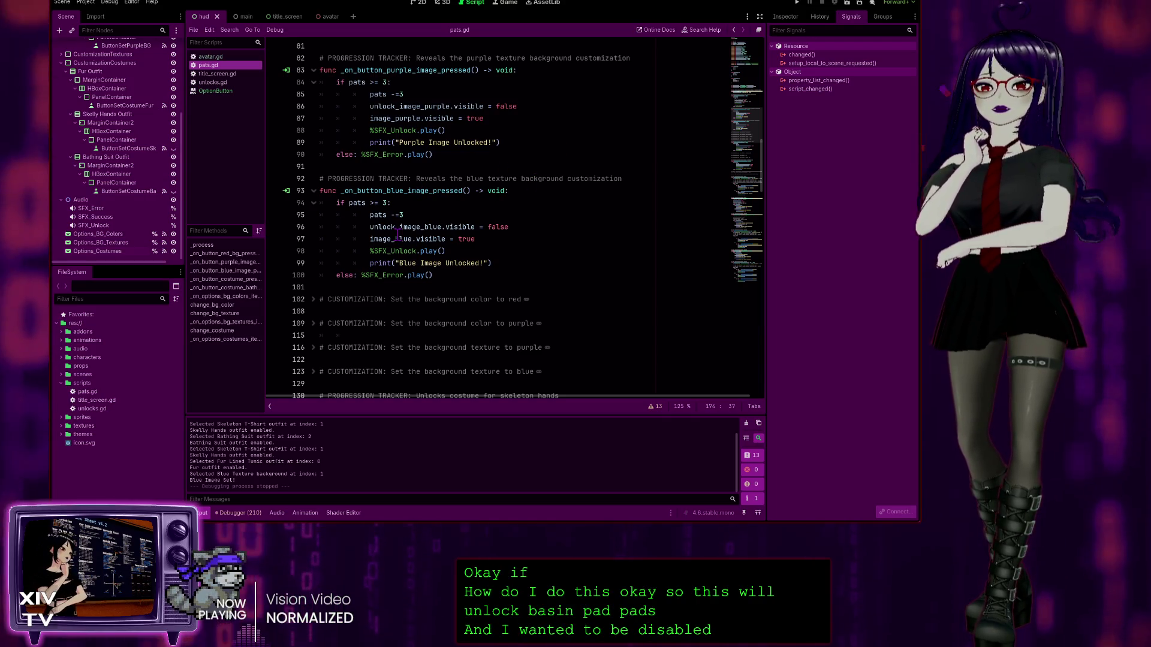
scroll(468, 237, up, 15)
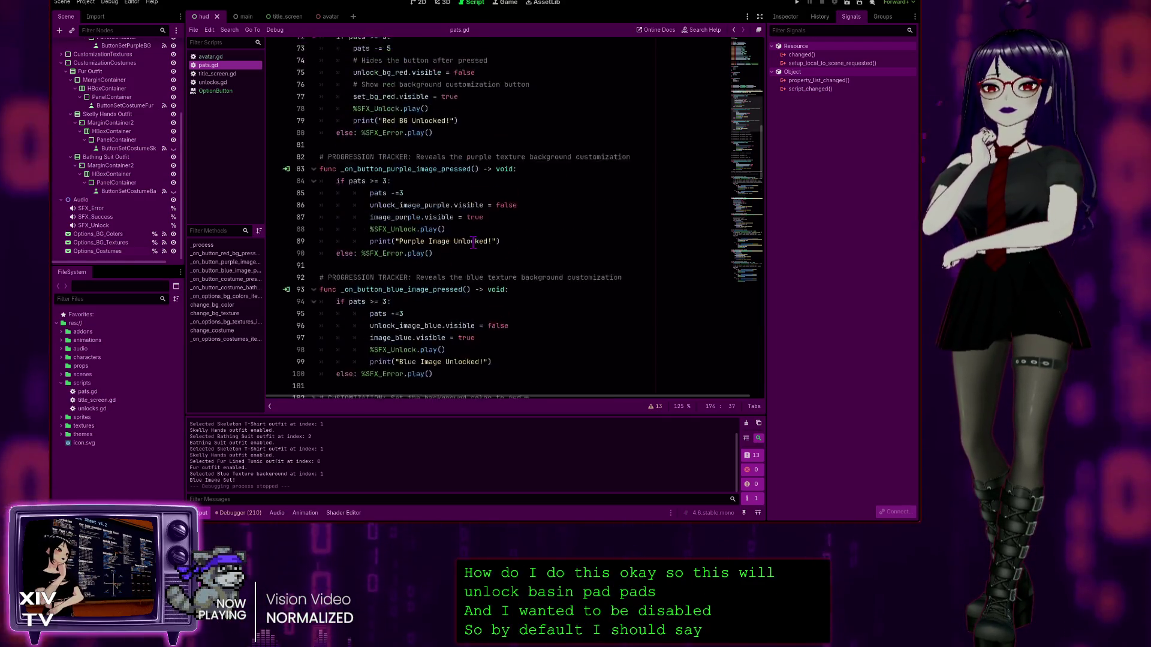
scroll(459, 233, up, 8)
scroll(459, 234, down, 18)
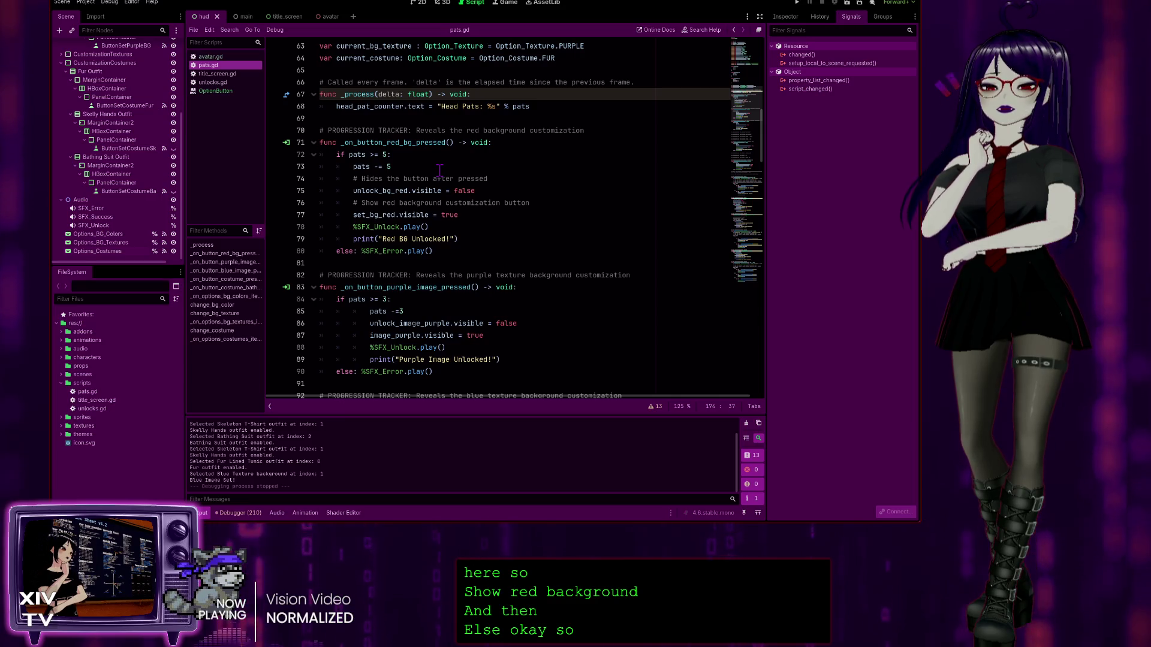
scroll(549, 270, down, 4)
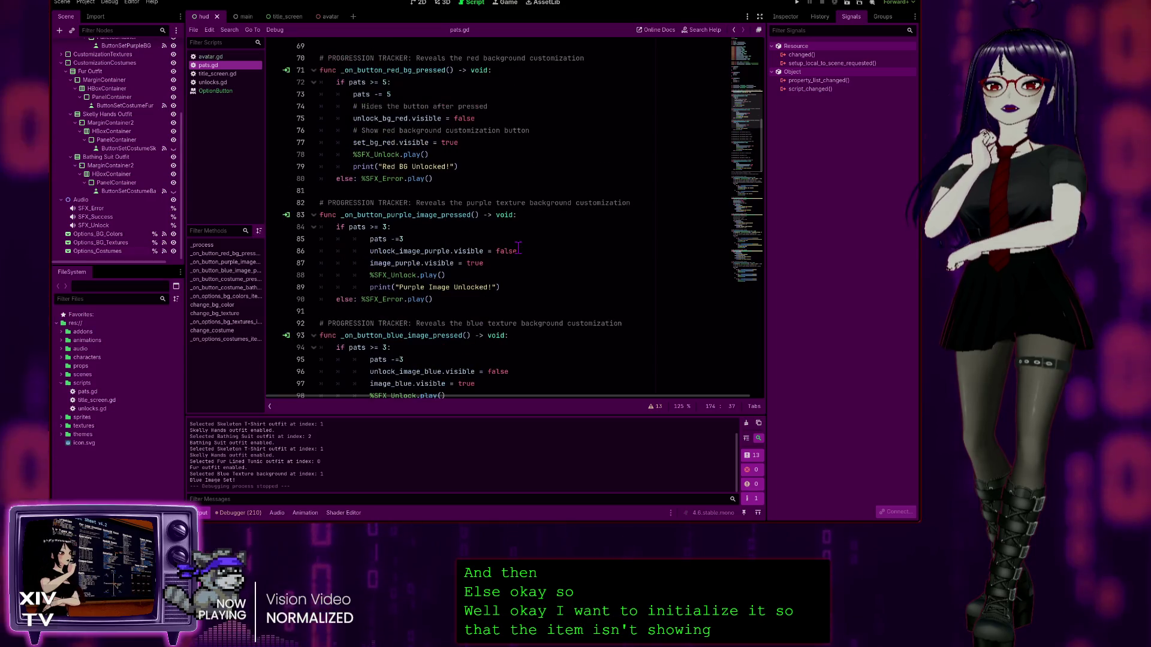
scroll(519, 252, up, 6)
scroll(518, 248, up, 3)
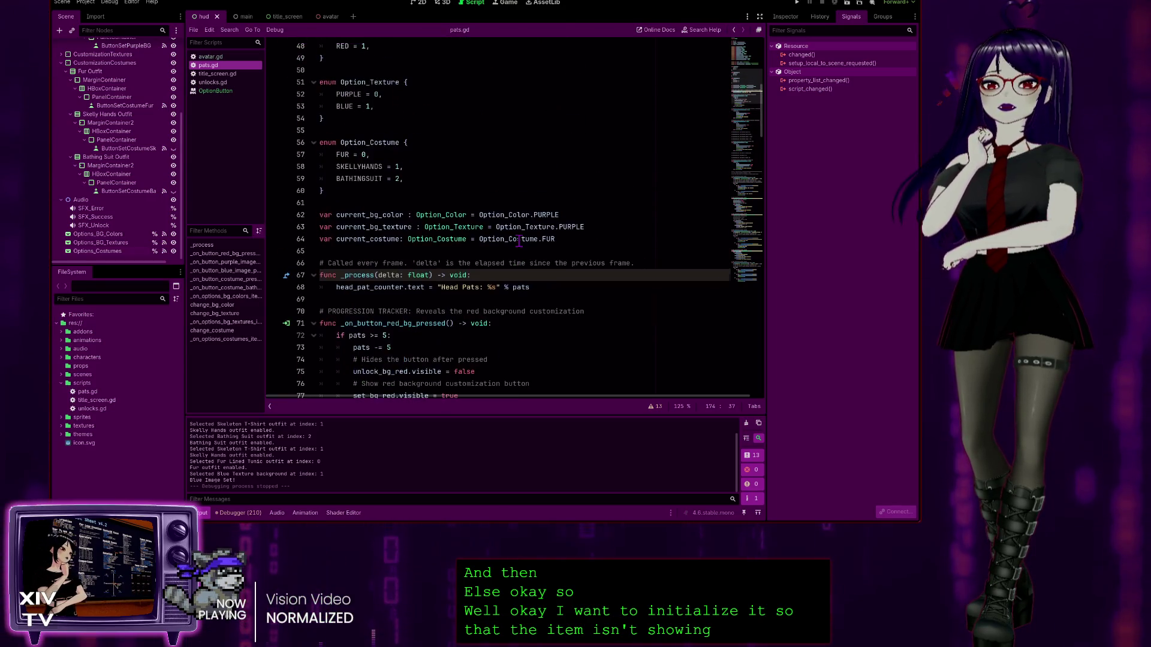
scroll(539, 258, down, 11)
scroll(565, 271, down, 15)
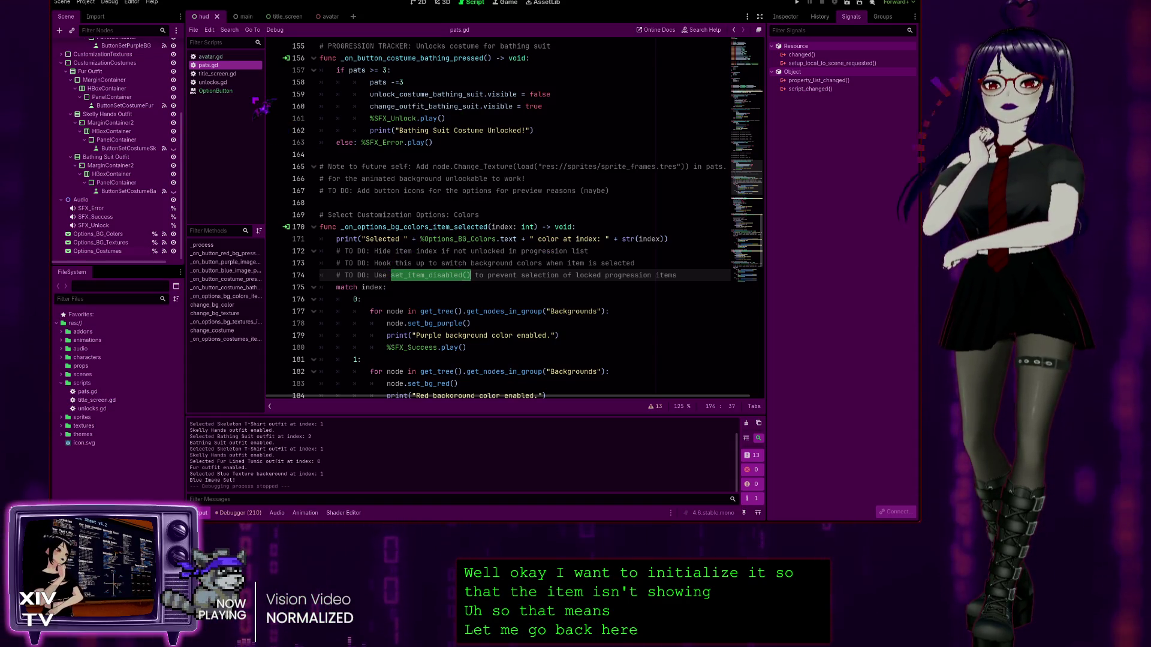
click(220, 92)
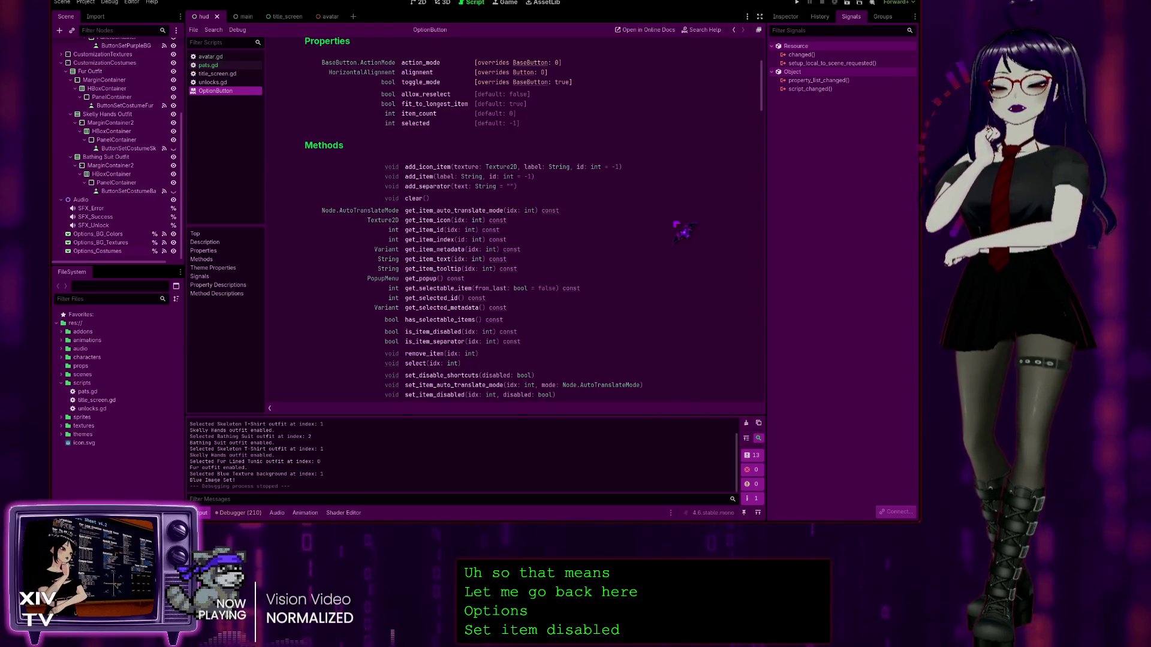
key(ctrl+f)
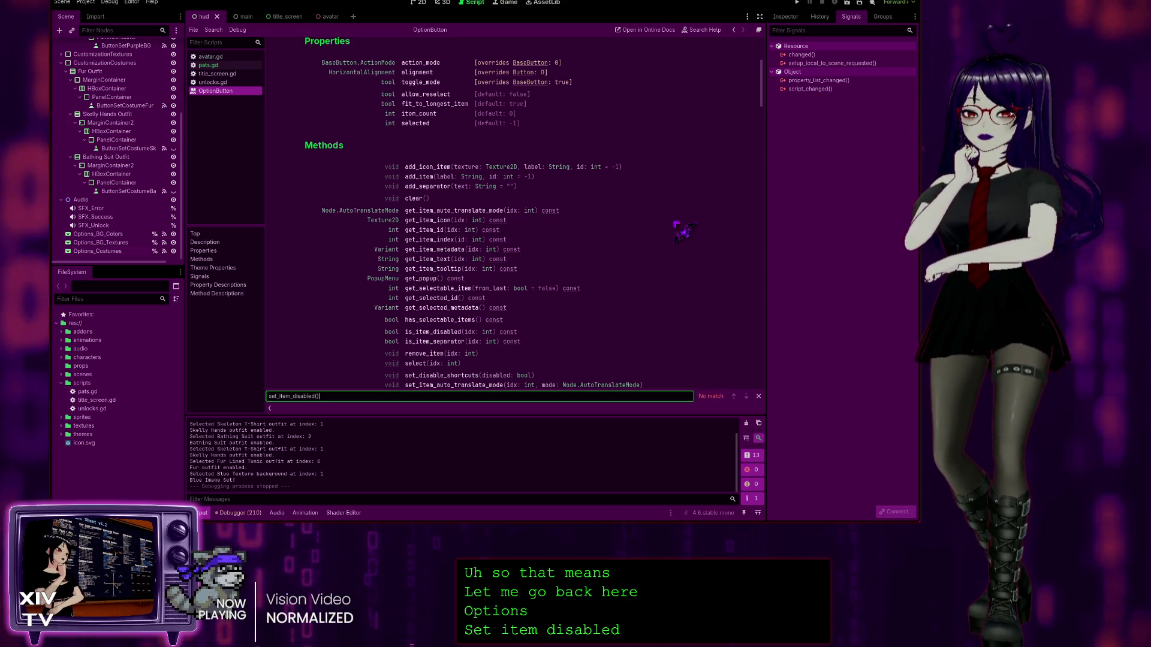
key(BackSpace)
key(BackSpace)
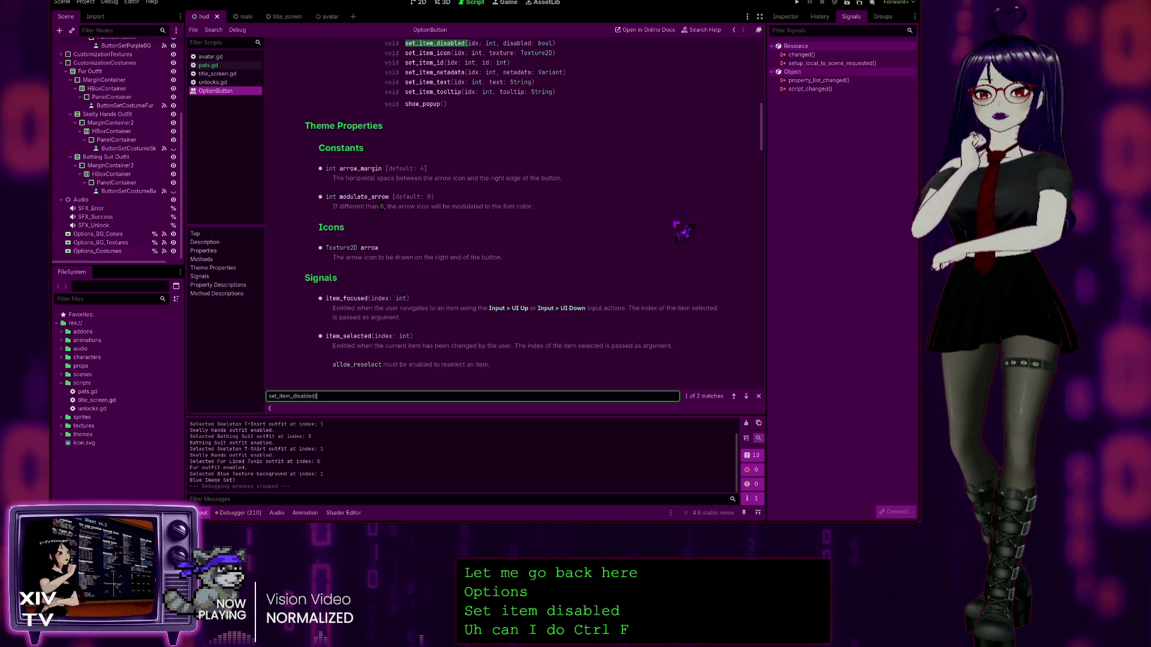
scroll(656, 191, up, 3)
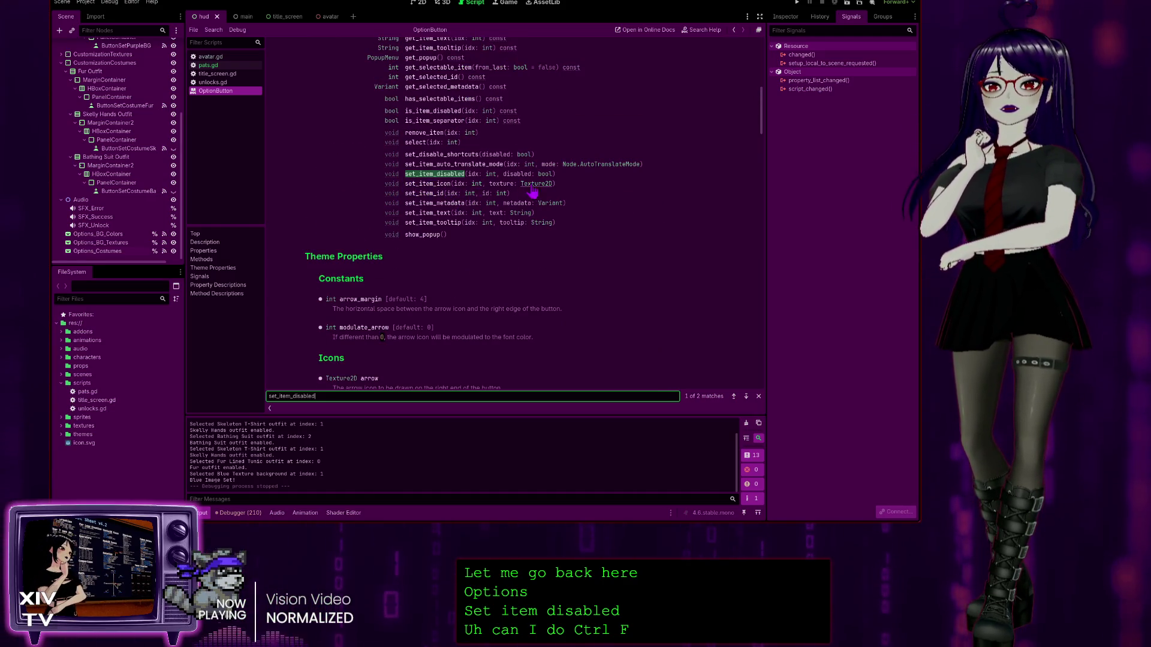
click(434, 175)
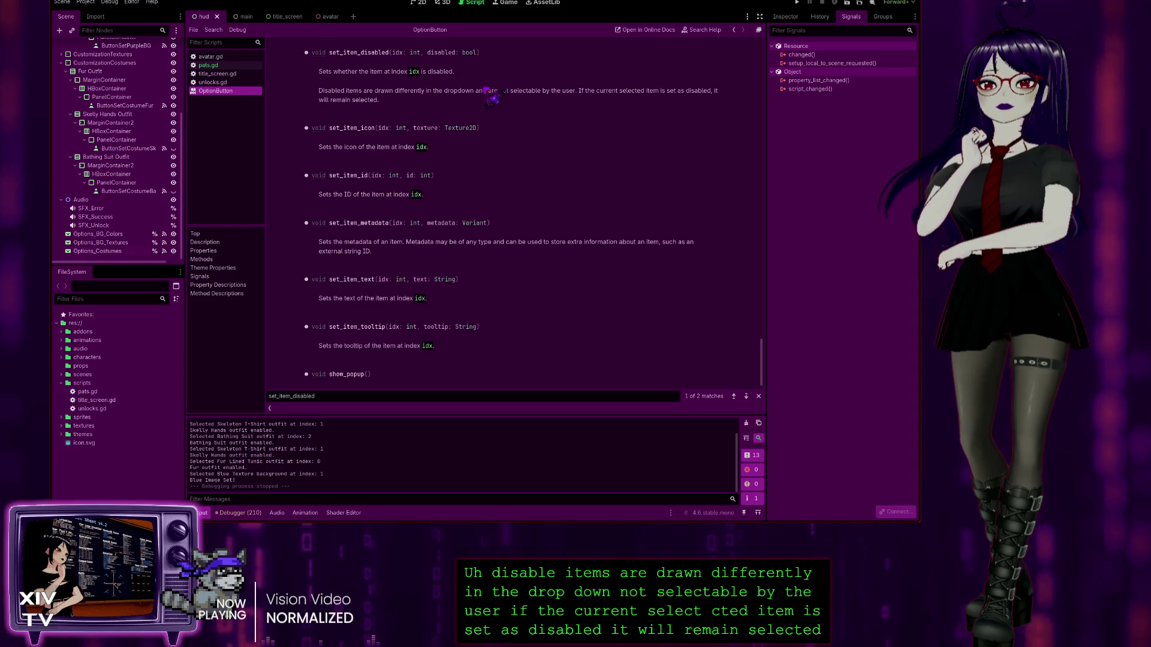
scroll(396, 135, up, 2)
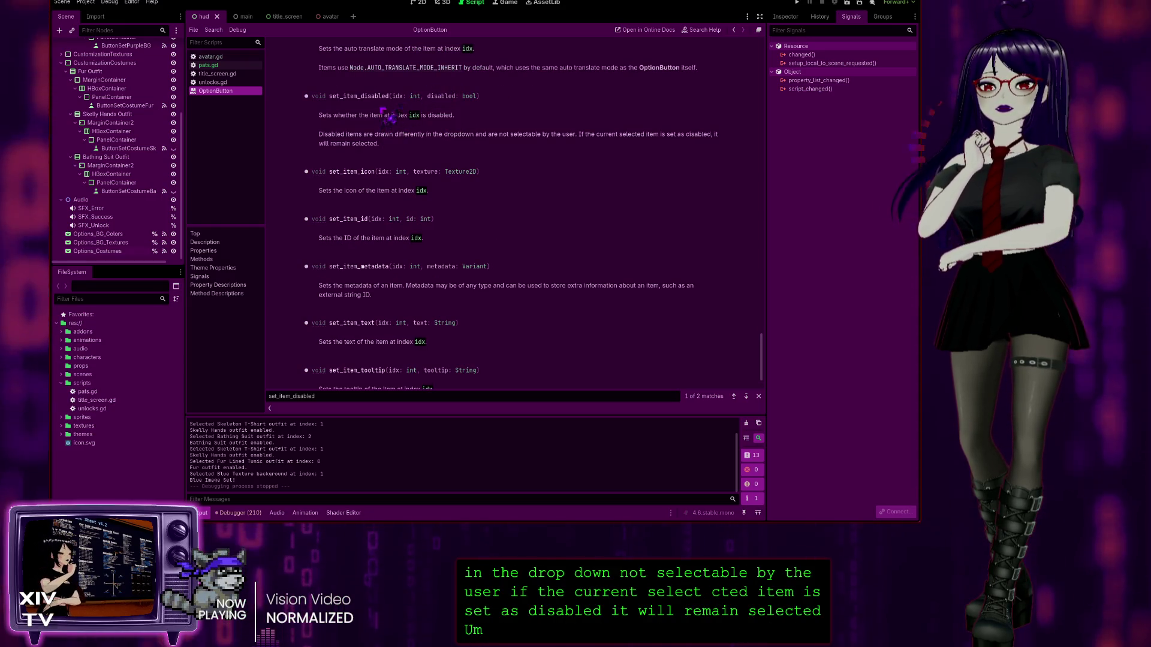
scroll(394, 138, up, 4)
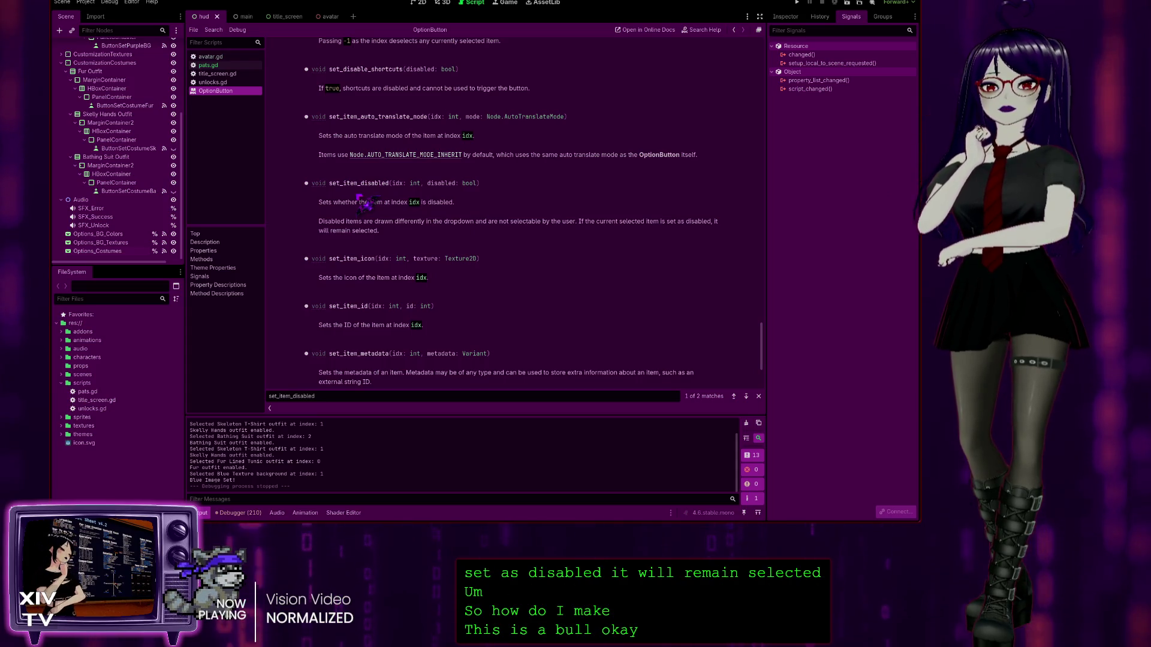
scroll(380, 265, up, 2)
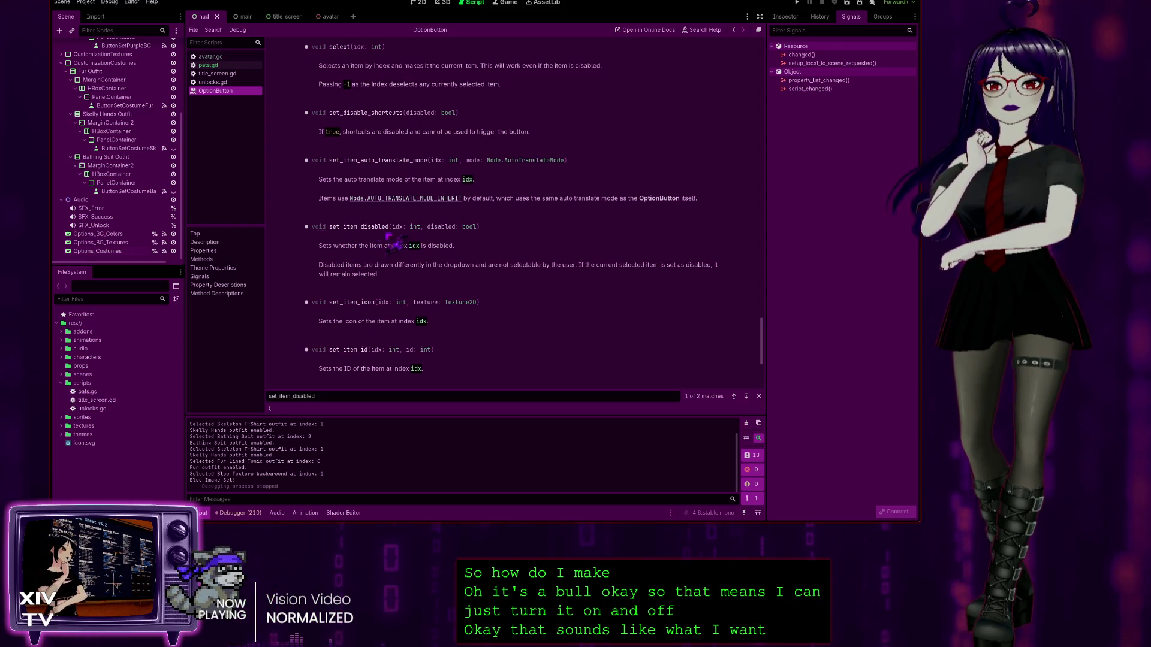
scroll(475, 188, down, 2)
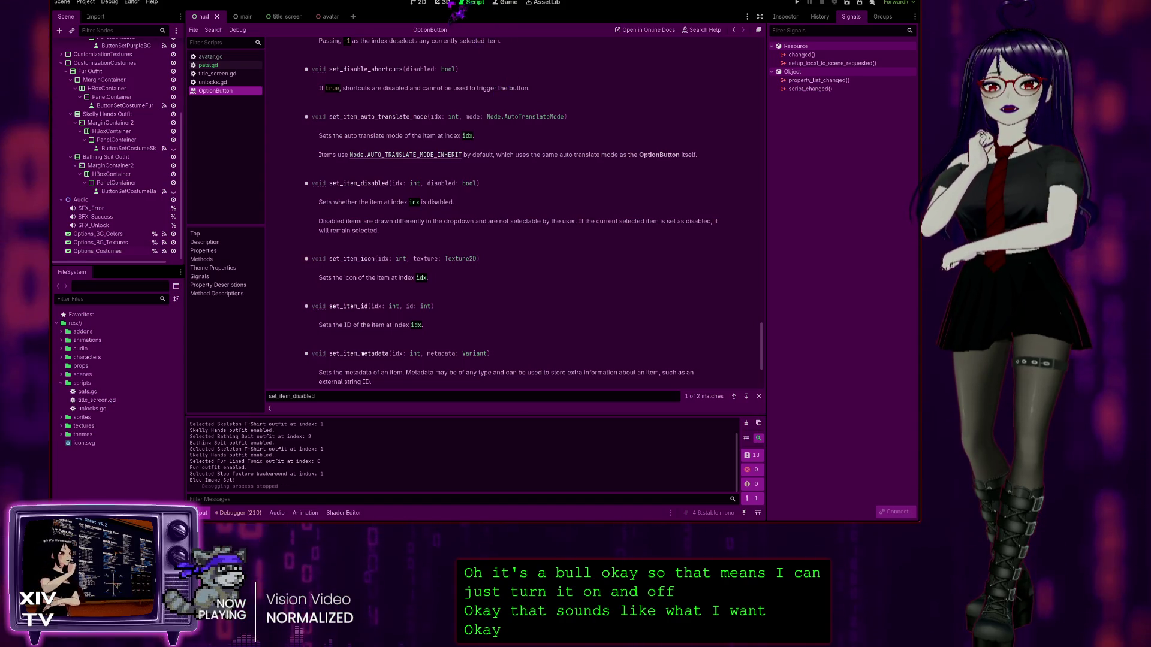
click(210, 65)
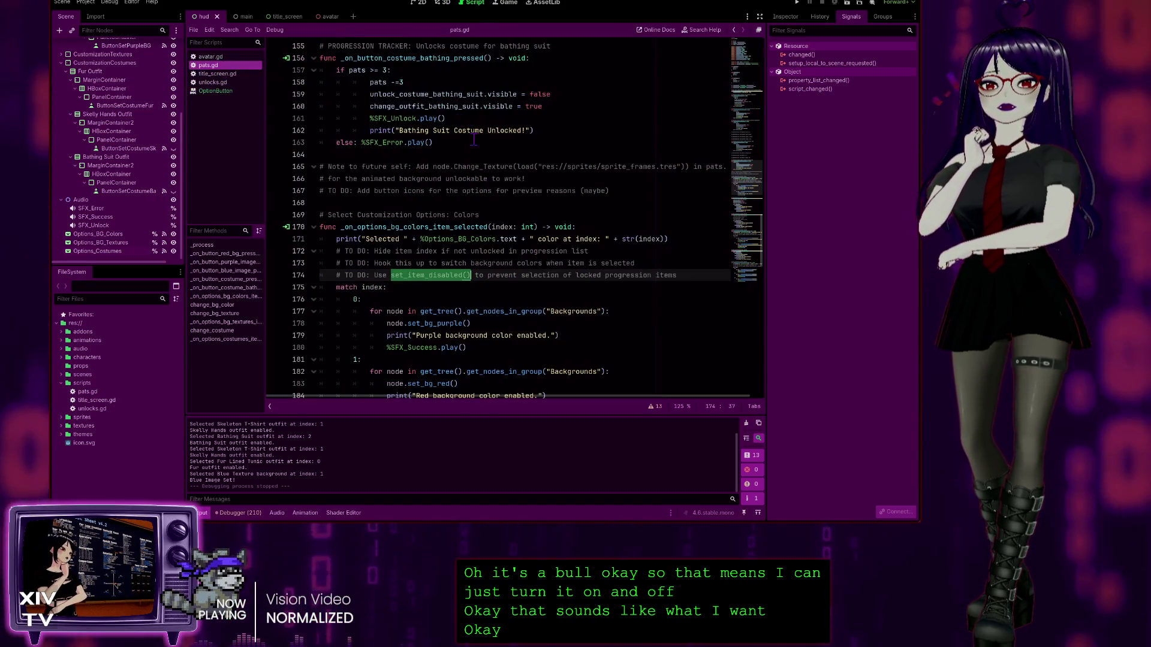
scroll(444, 295, up, 5)
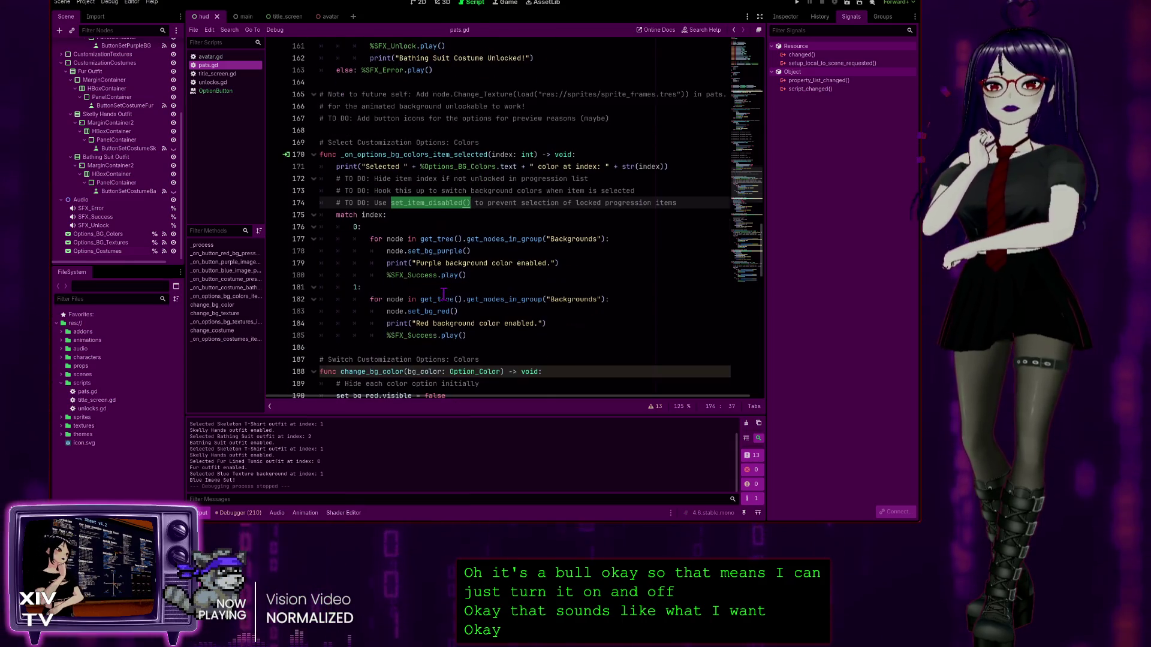
scroll(432, 296, down, 10)
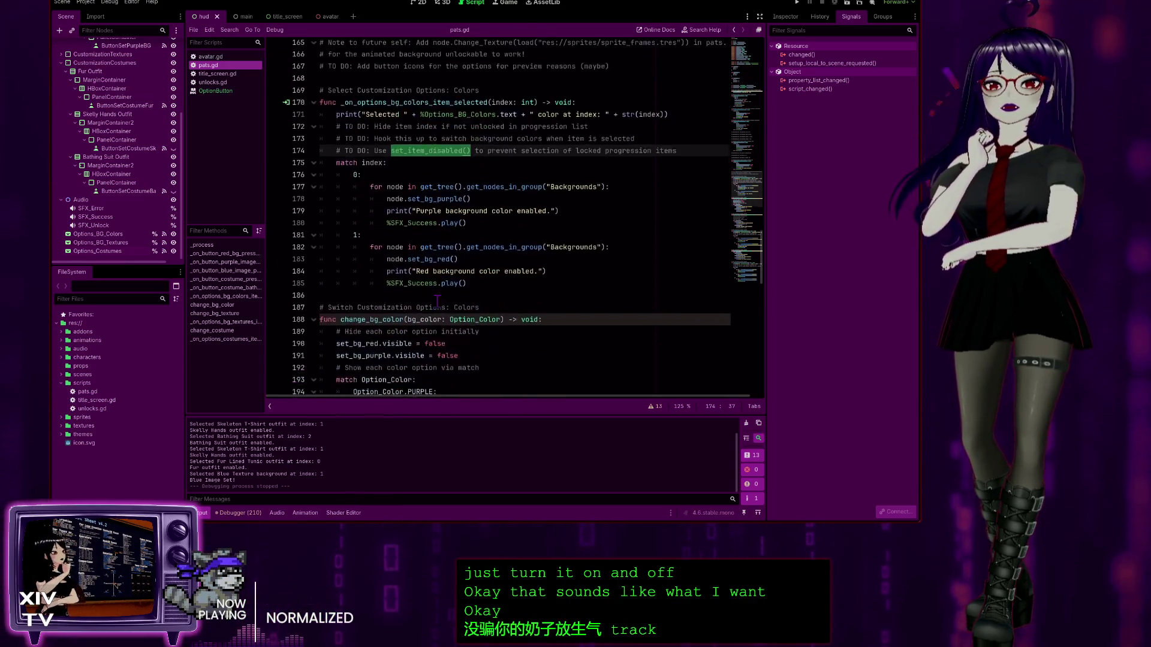
scroll(397, 288, up, 20)
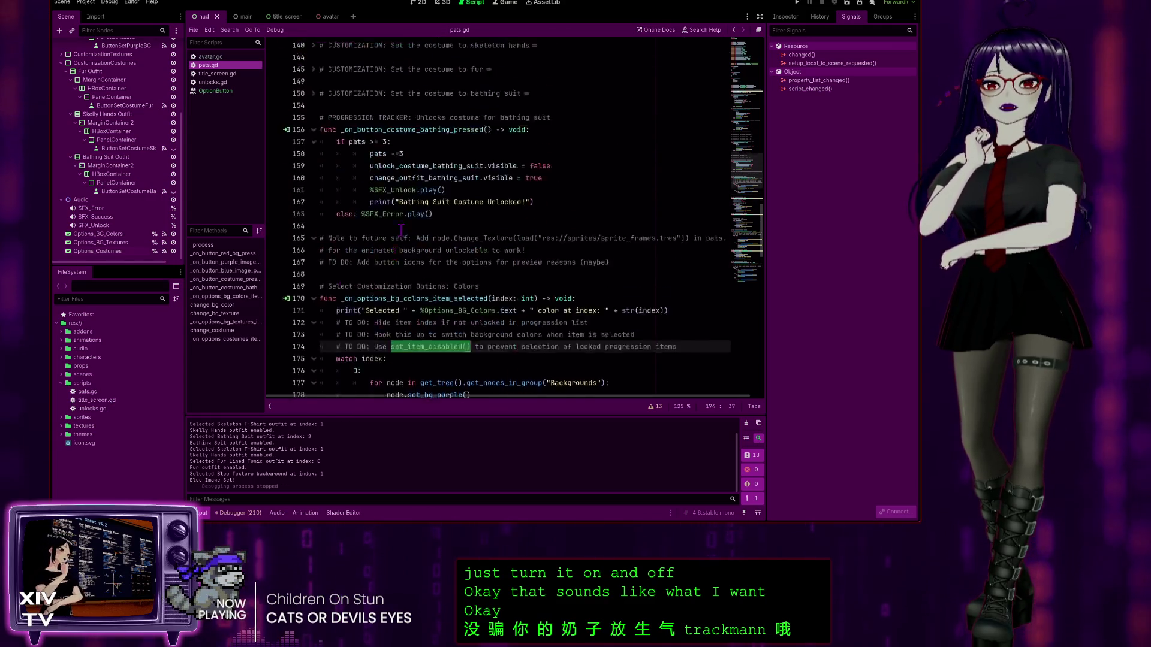
scroll(478, 206, down, 10)
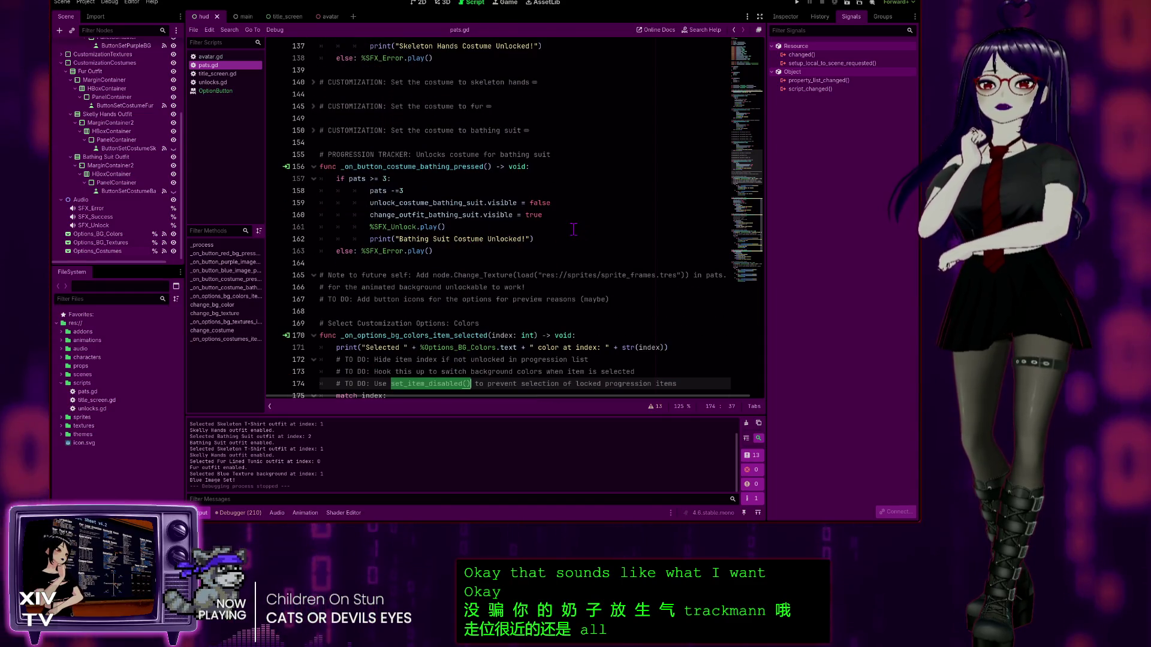
scroll(511, 251, down, 3)
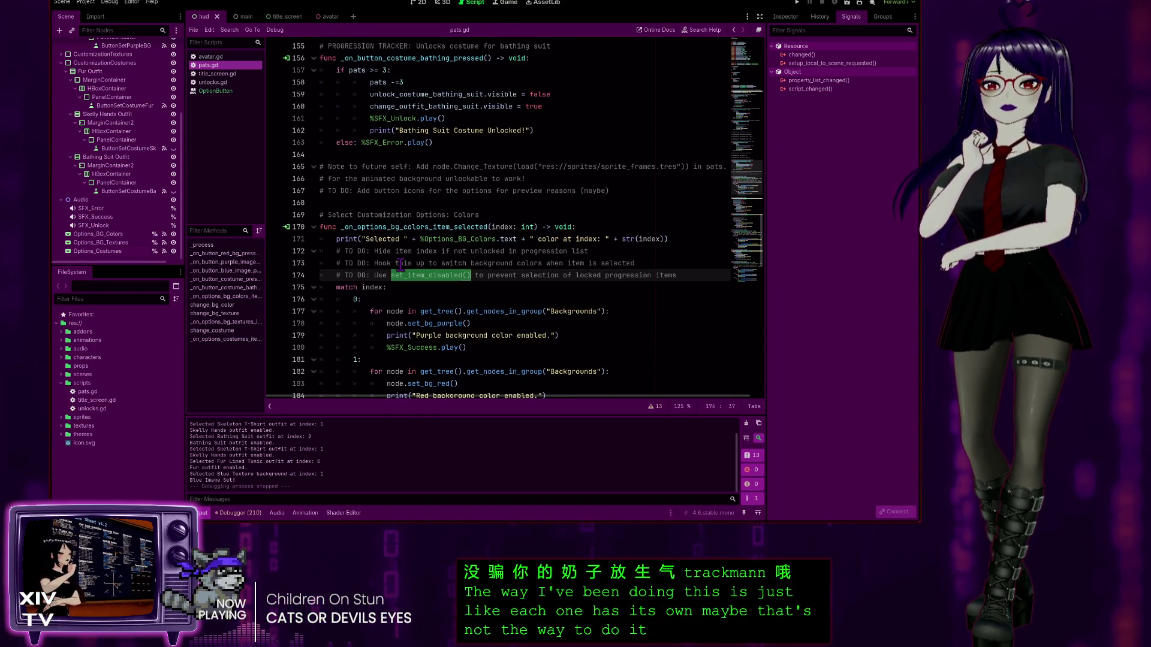
scroll(400, 264, down, 3)
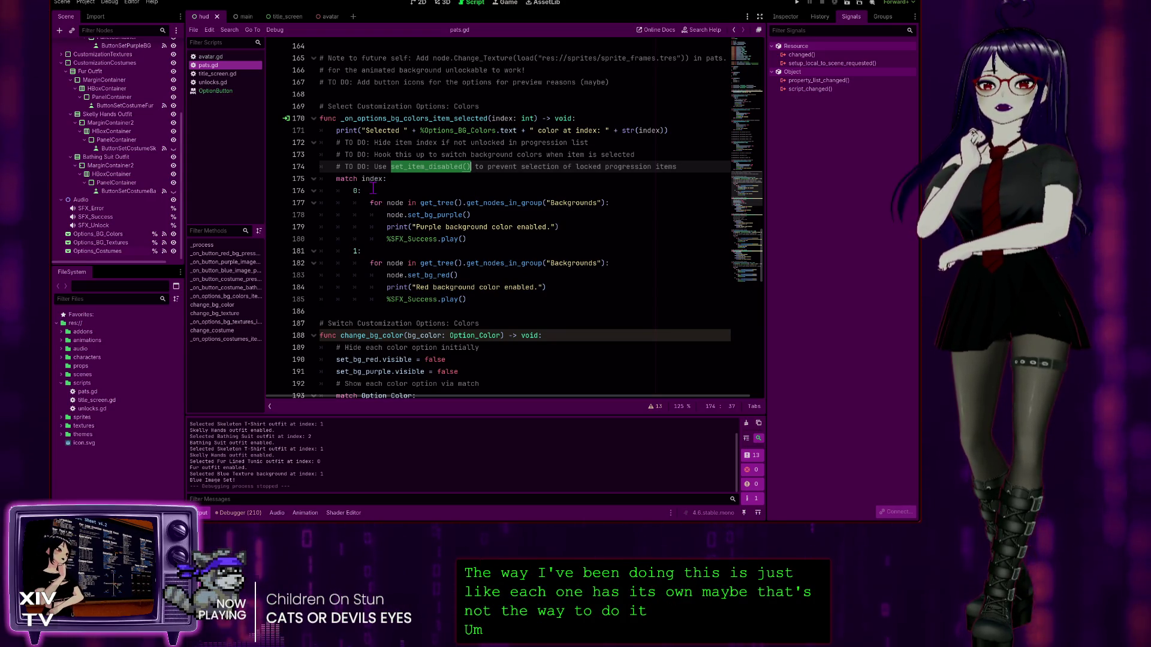
scroll(373, 188, up, 10)
scroll(491, 196, down, 10)
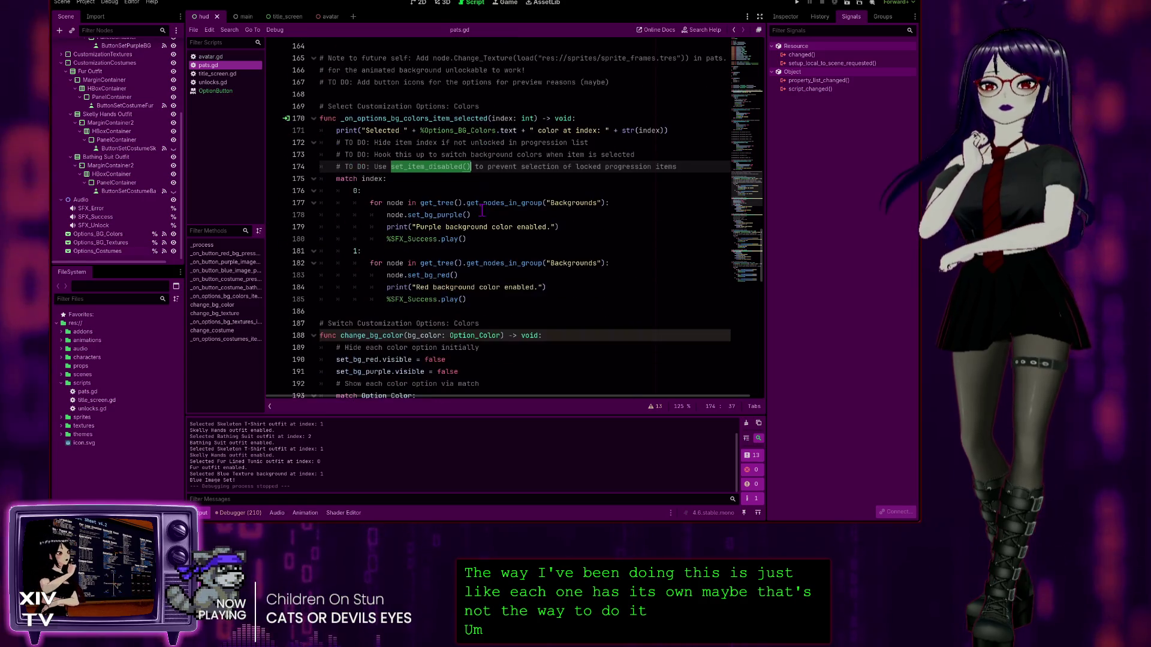
scroll(510, 198, up, 20)
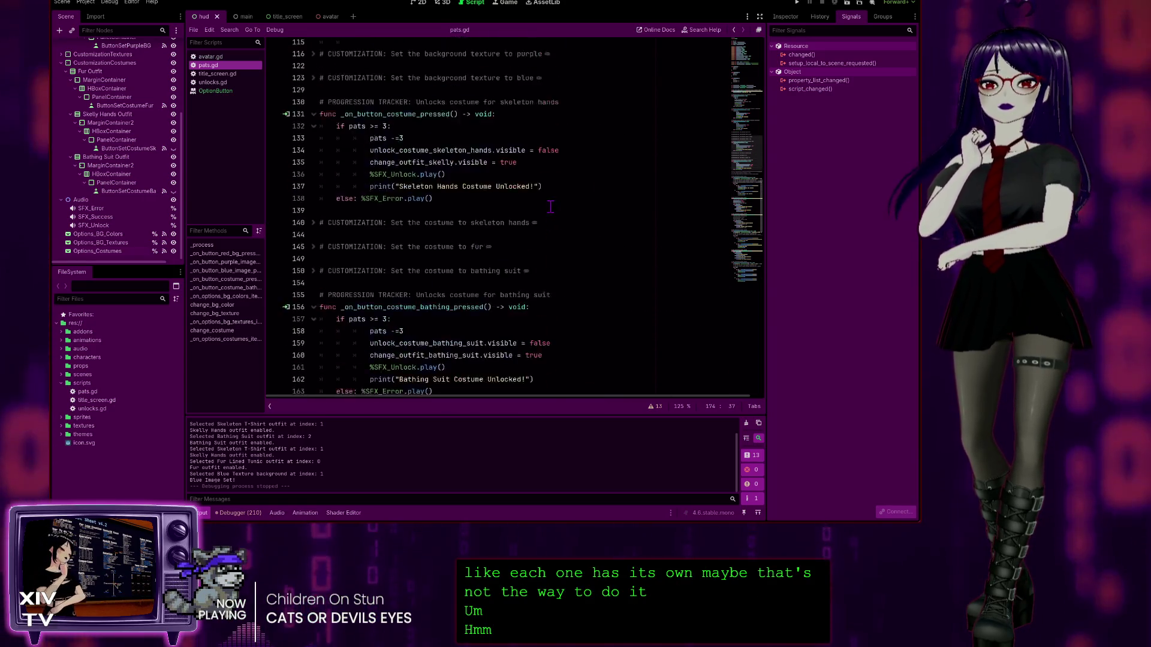
scroll(535, 197, up, 20)
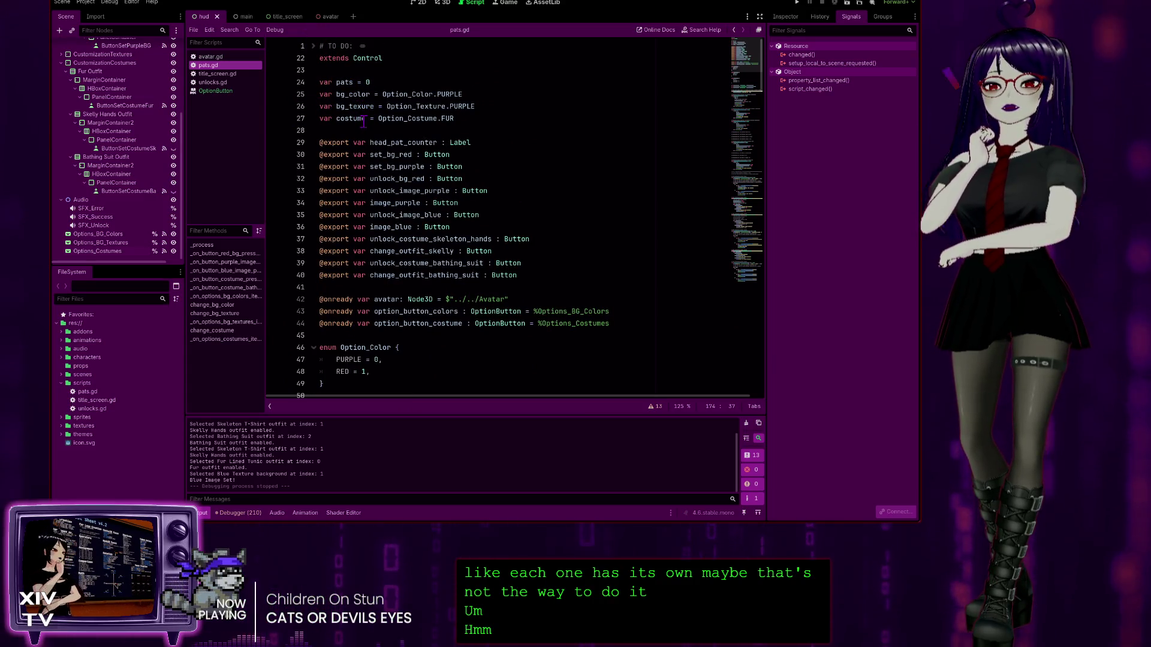
scroll(433, 311, down, 10)
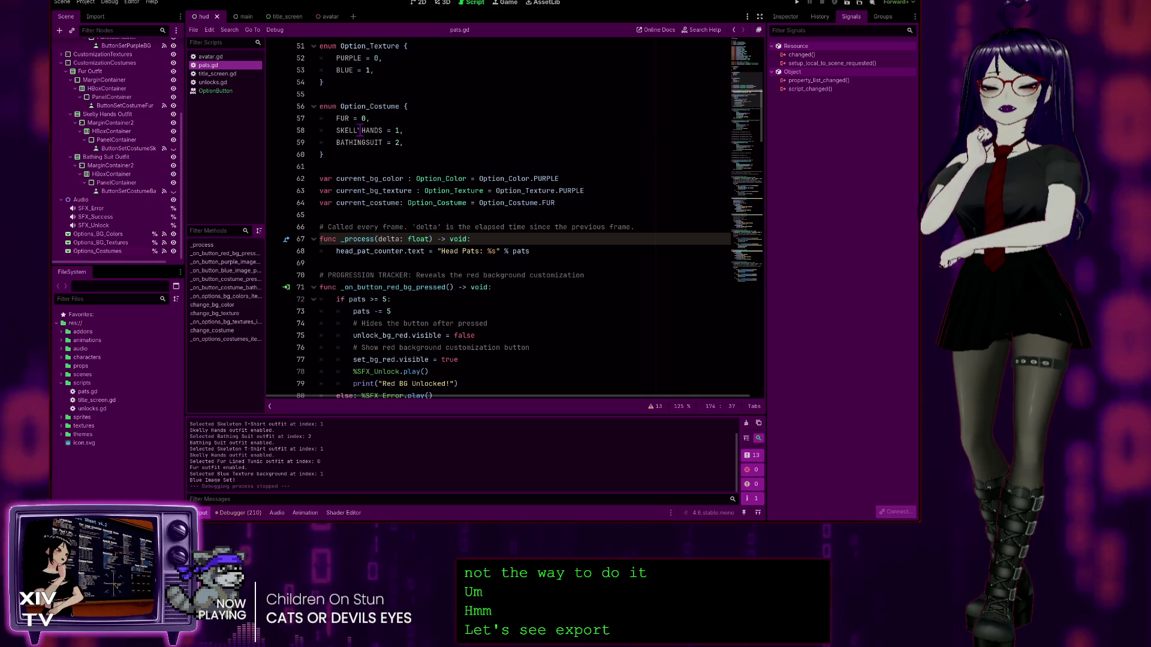
scroll(373, 187, down, 2)
scroll(499, 228, down, 1)
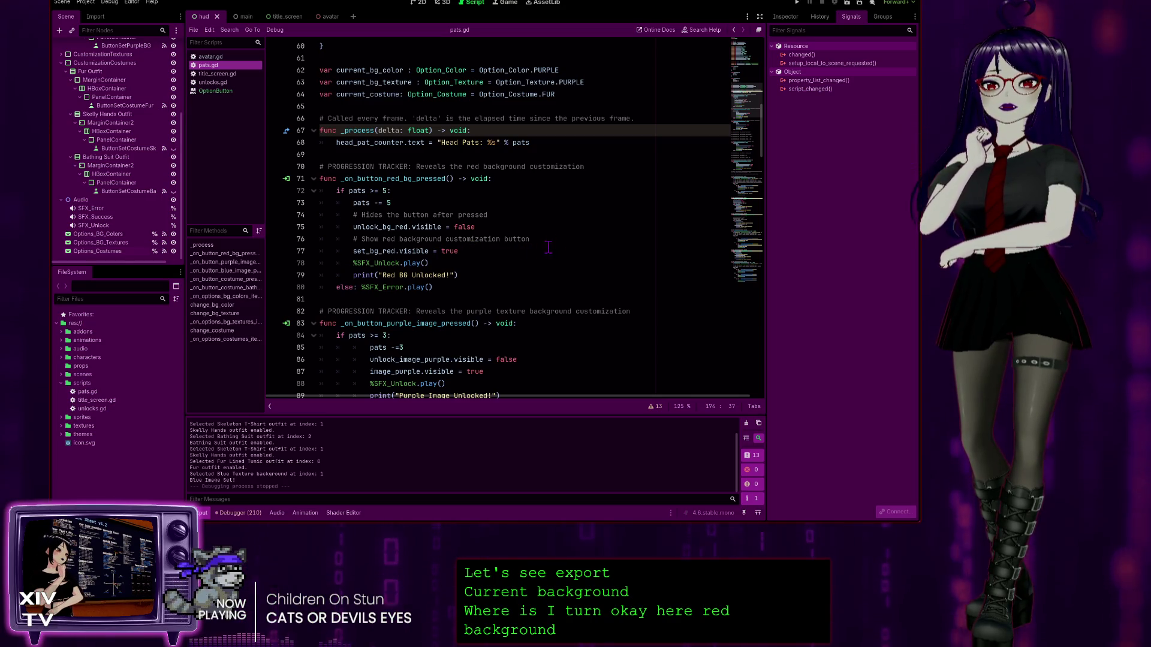
click(511, 250)
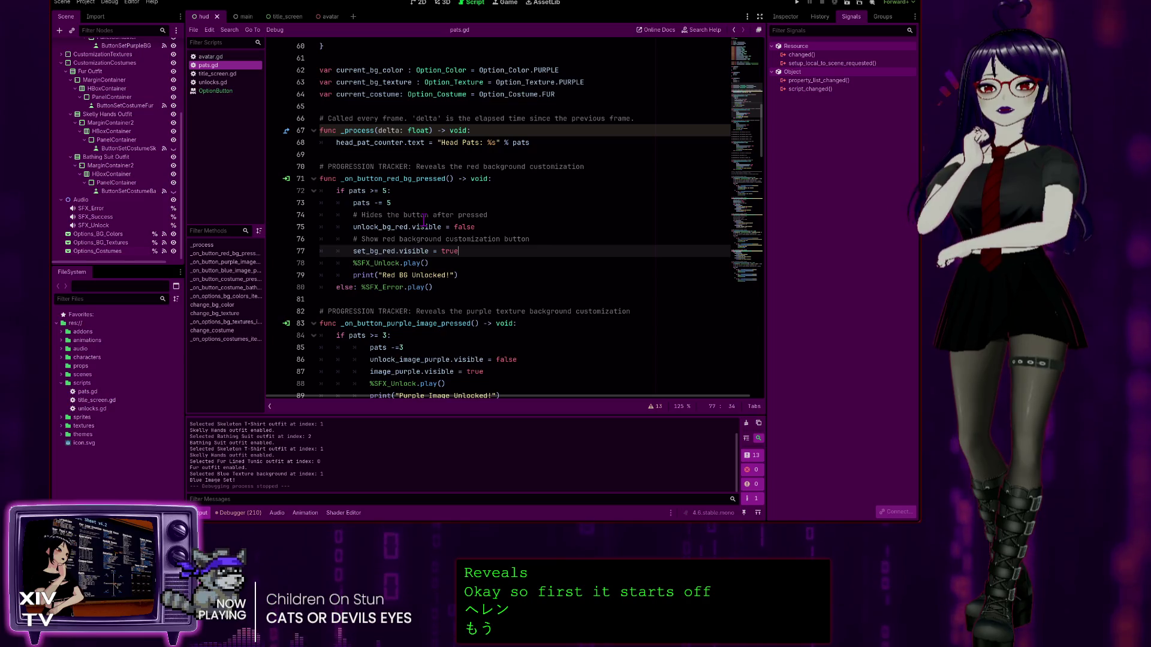
click(499, 214)
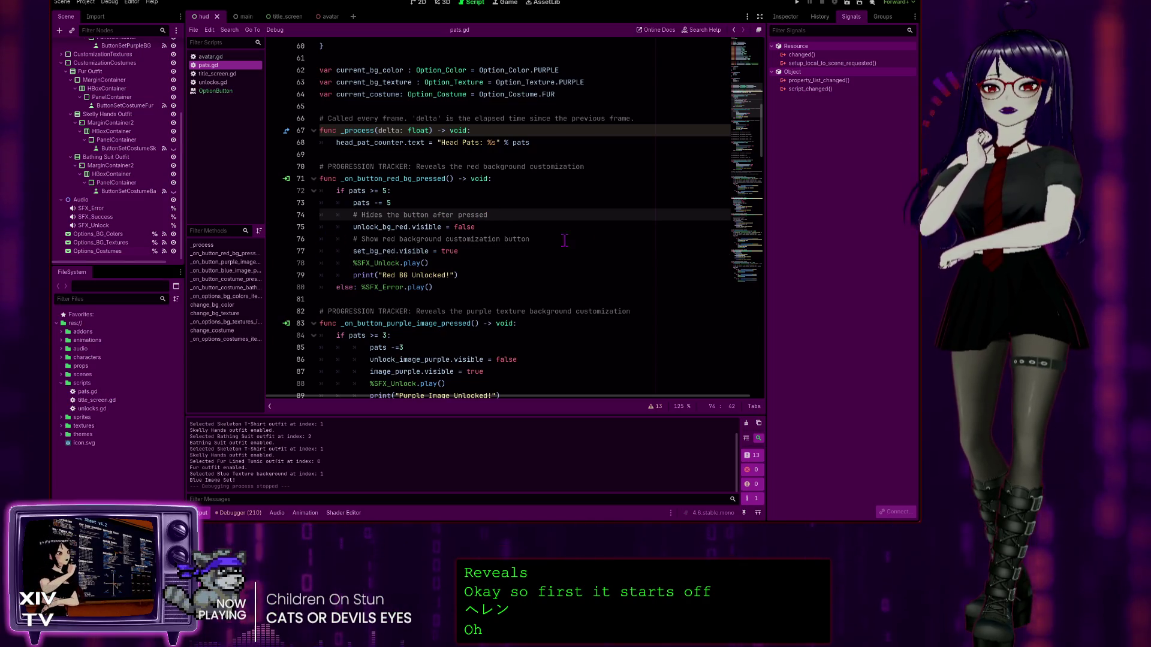
click(530, 239)
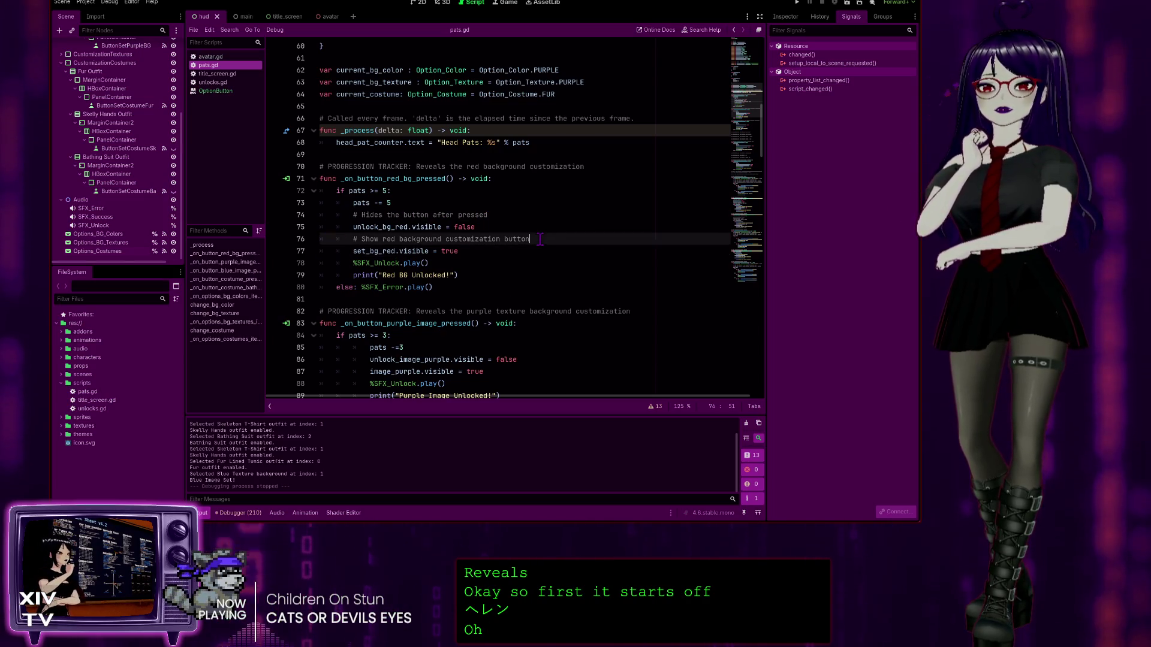
click(486, 251)
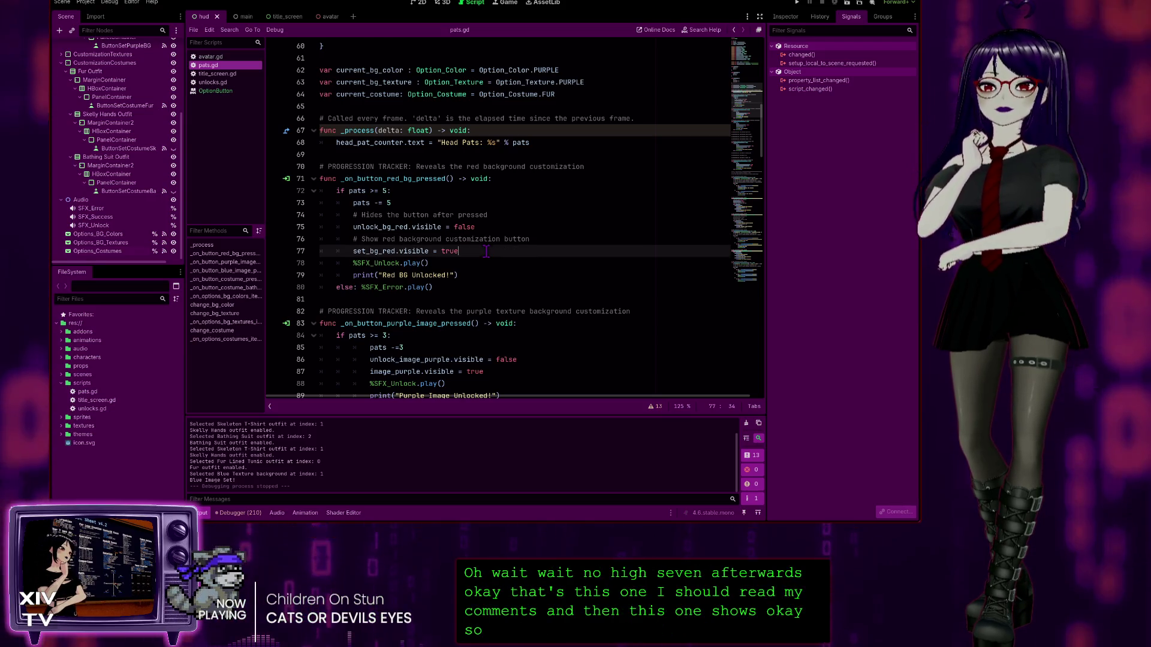
Step: Add set_item_disabled(1) after set_bg_red.visible = true, checking enums and option handlers for the index
key(Return)
text(set_item_disabled())
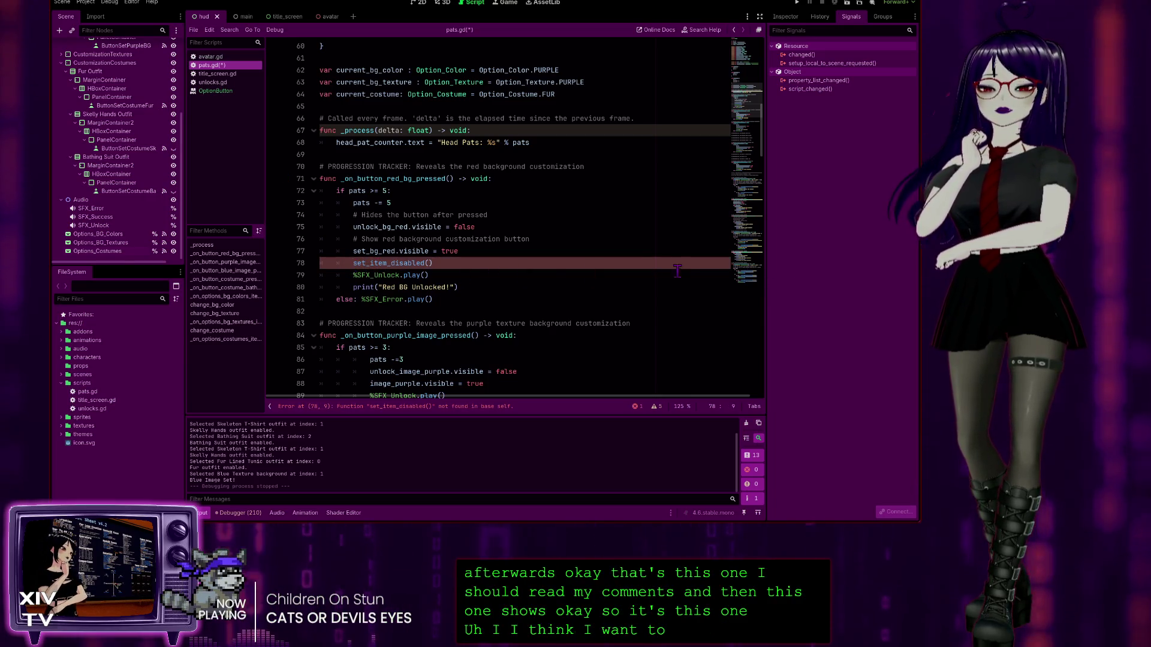
scroll(575, 282, up, 8)
scroll(576, 282, up, 3)
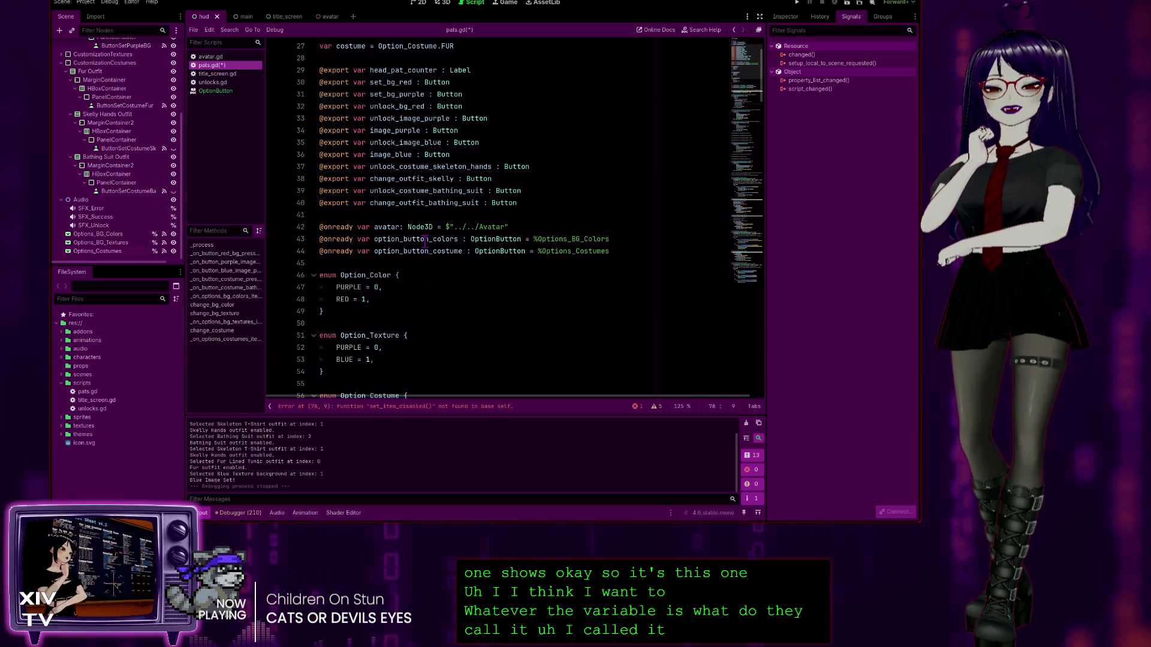
scroll(426, 240, up, 1)
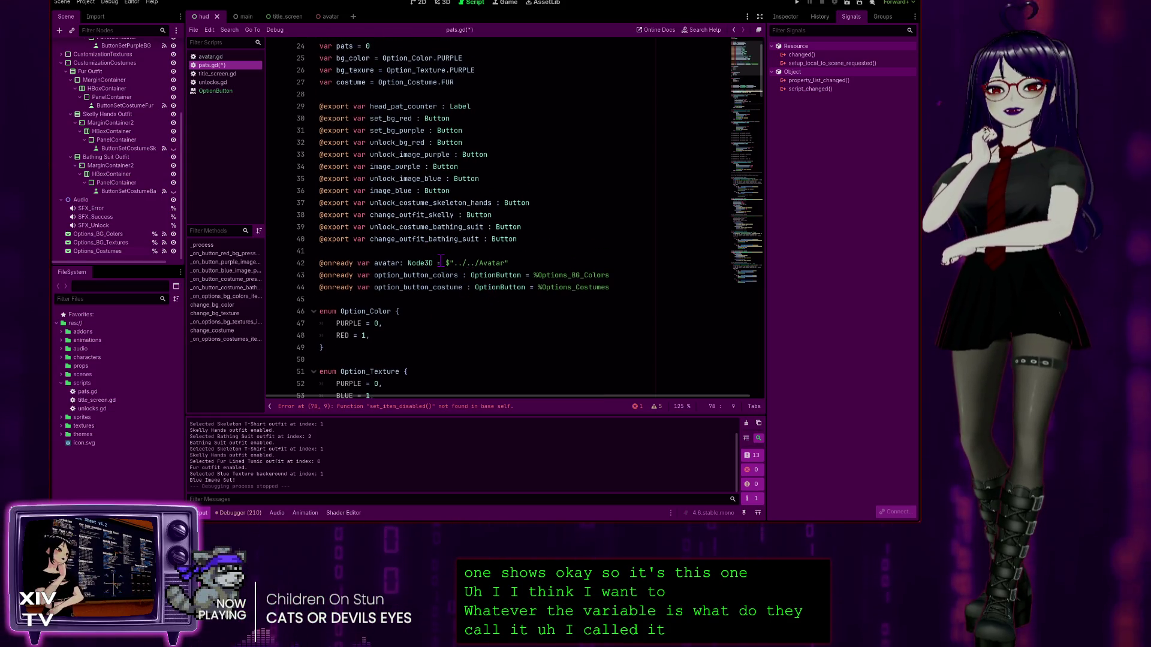
scroll(471, 262, down, 15)
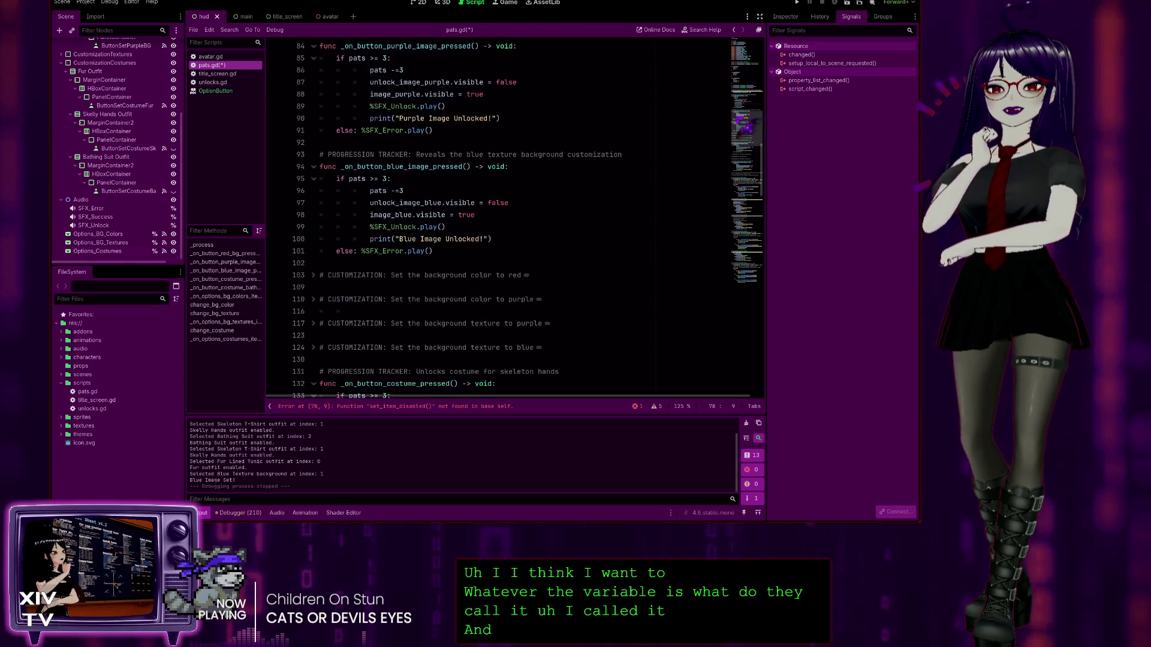
drag(762, 168, 791, 367)
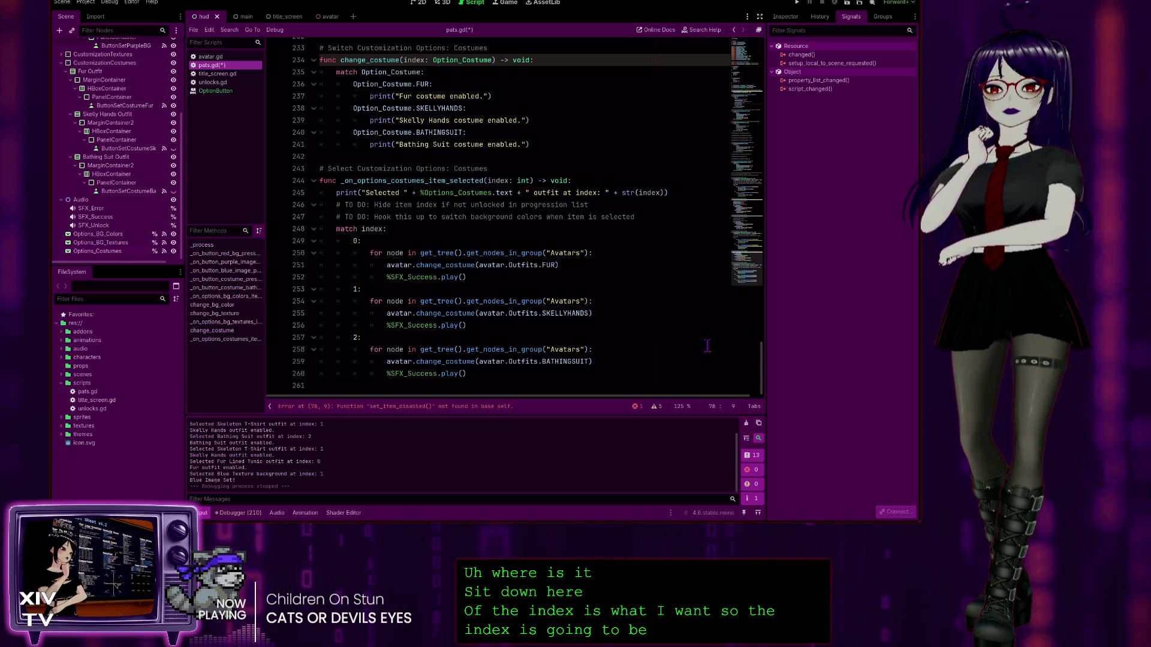
scroll(460, 288, up, 7)
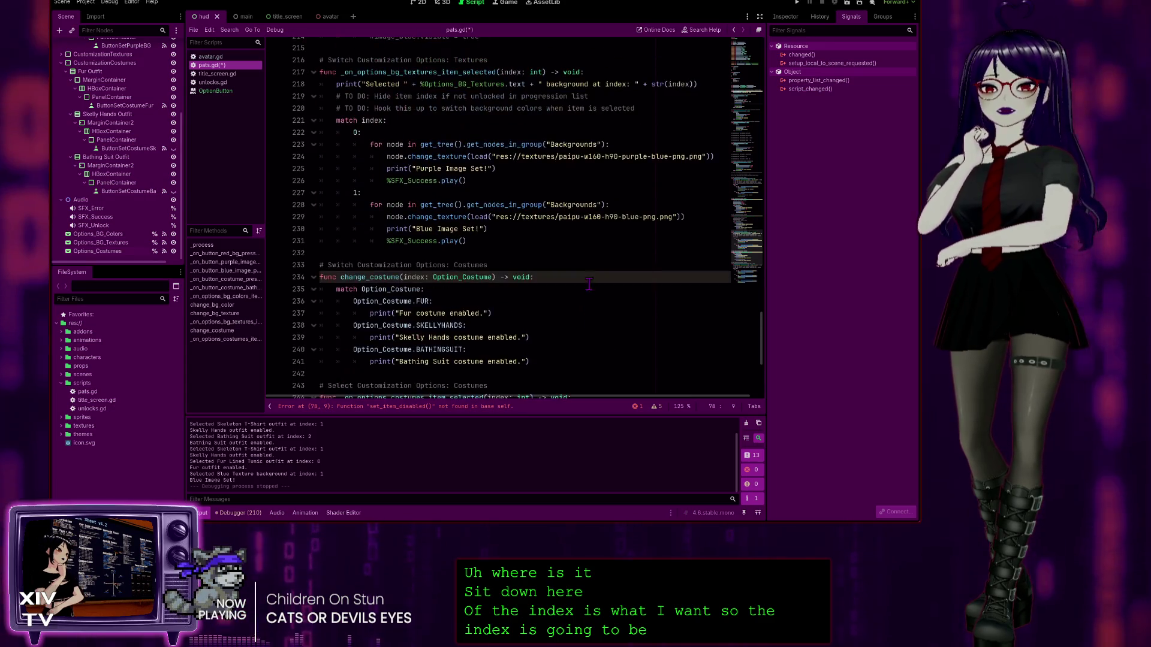
scroll(455, 298, up, 11)
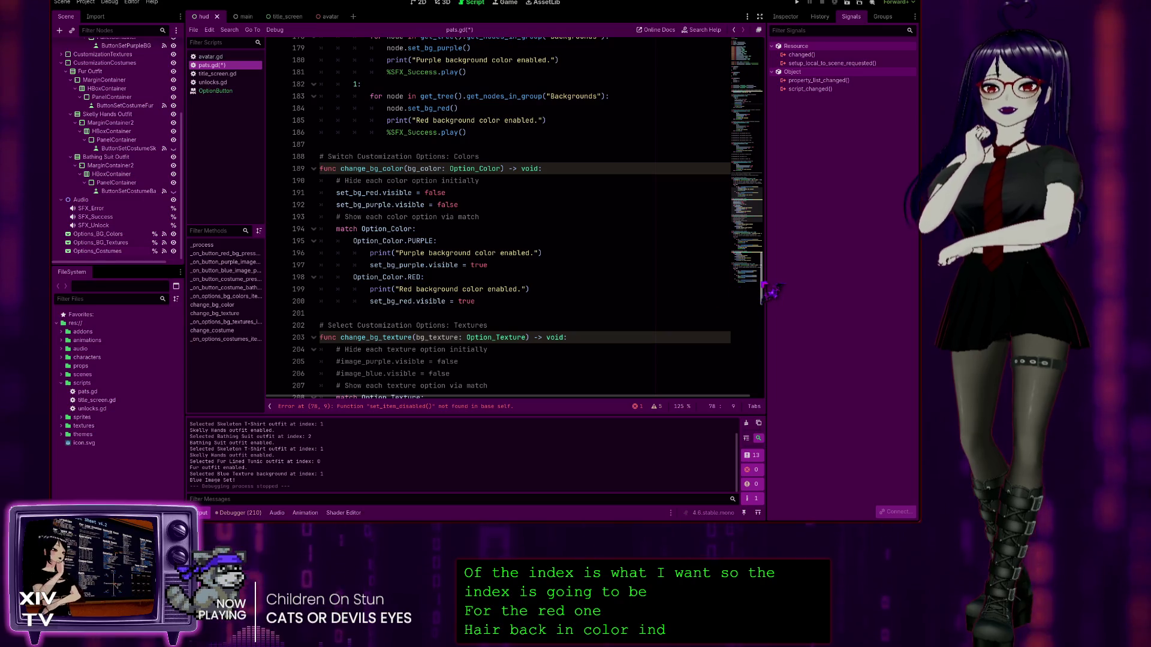
scroll(434, 280, up, 20)
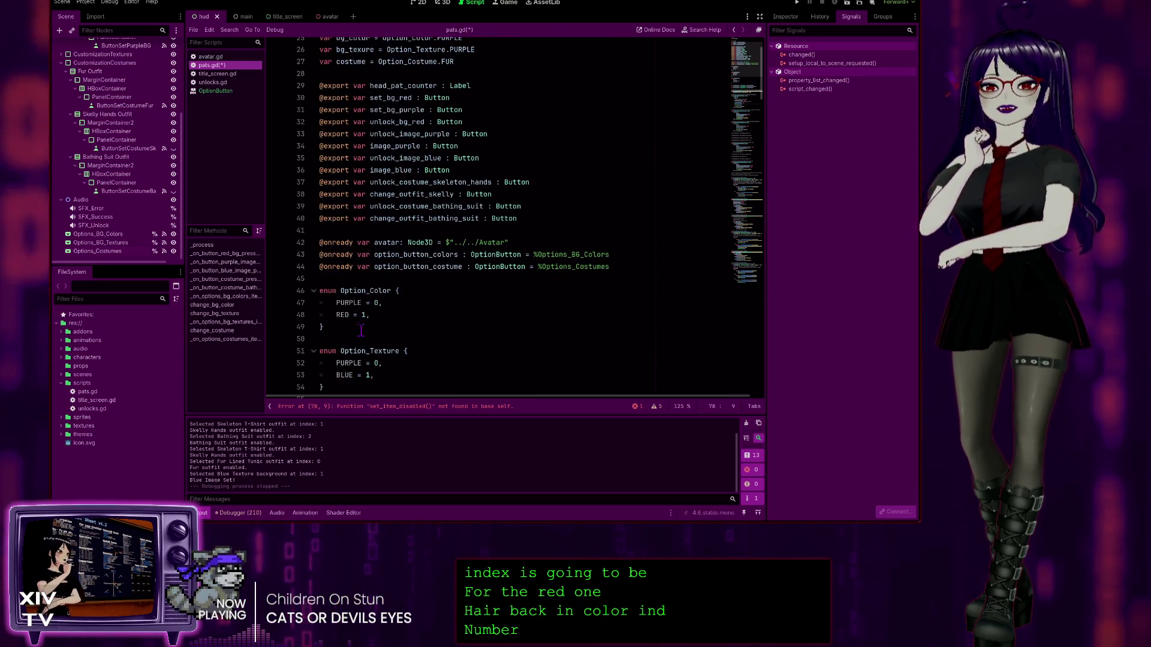
scroll(390, 255, down, 3)
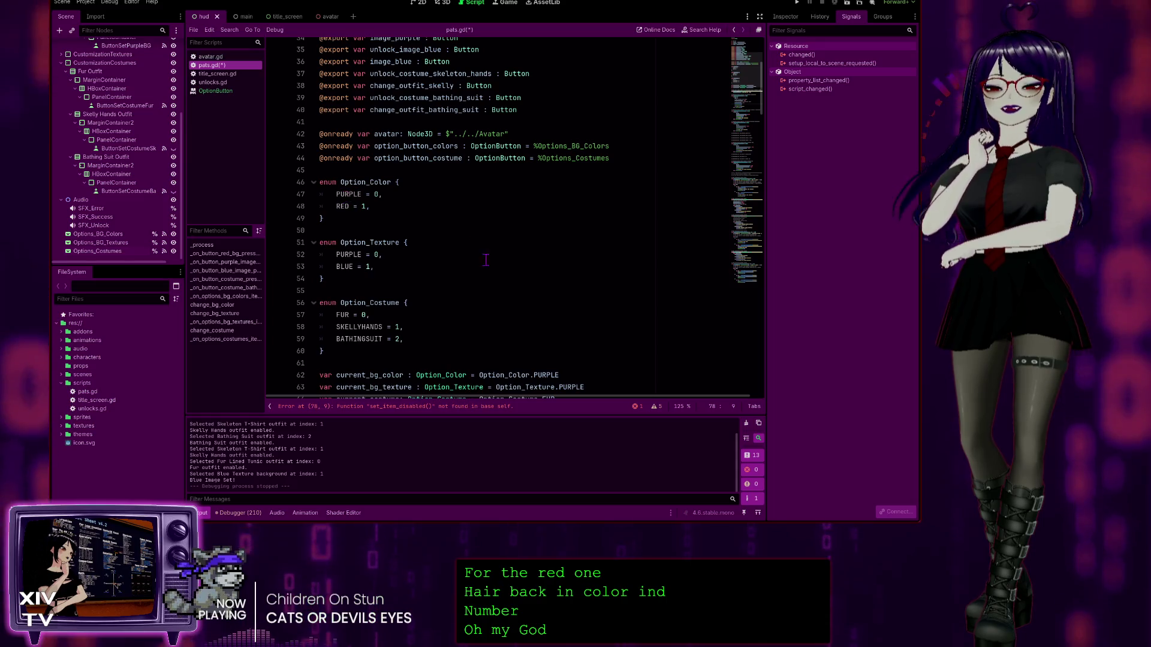
scroll(466, 276, down, 10)
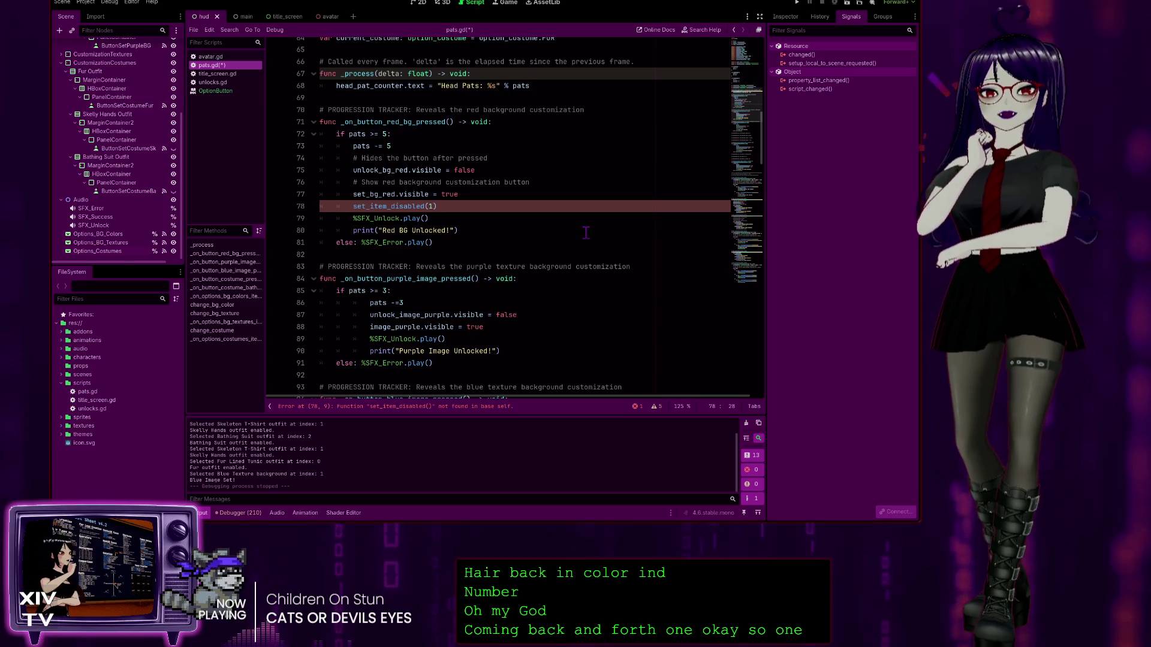
scroll(466, 229, up, 9)
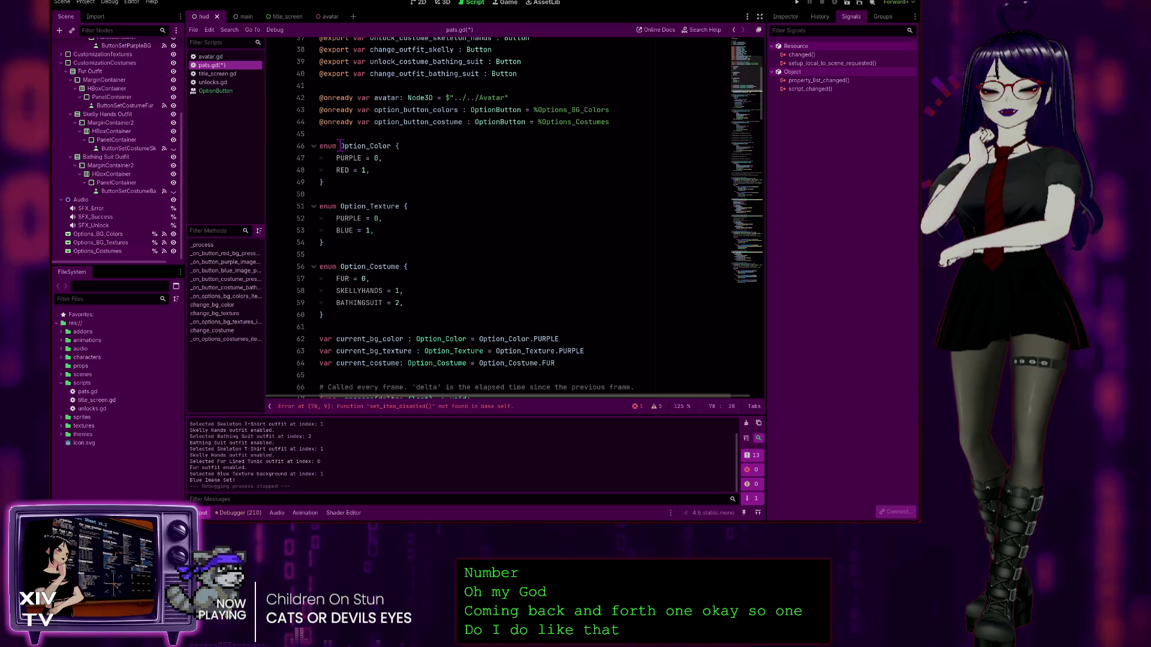
scroll(381, 312, down, 6)
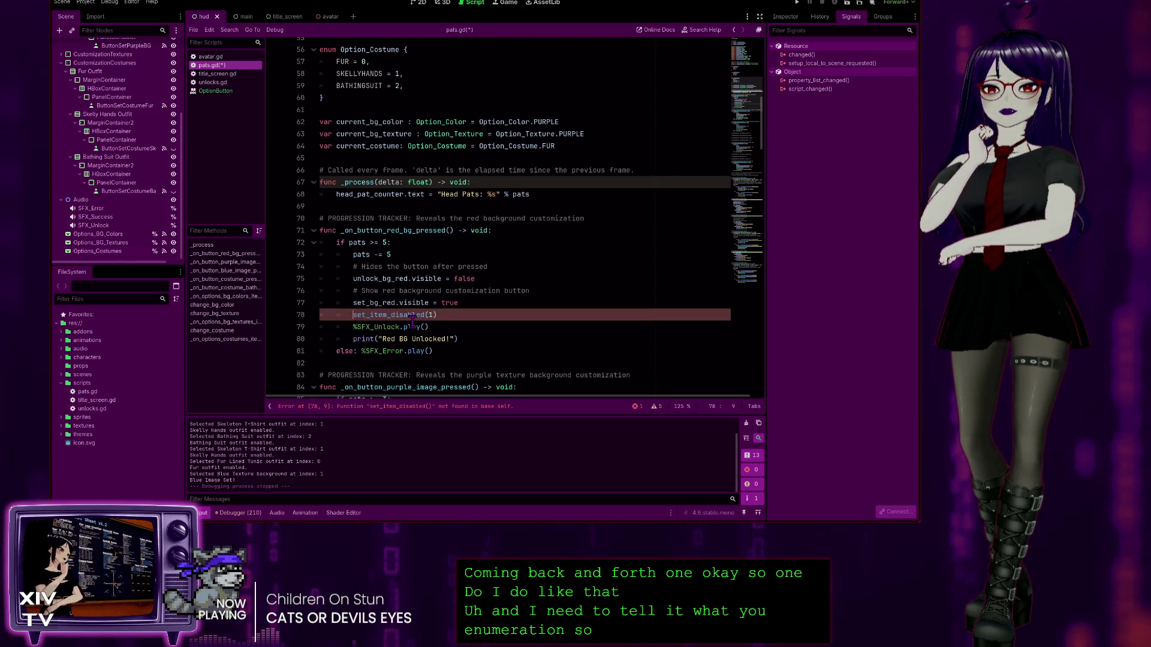
Step: Make the line Option_Color.set_item_disabled(1) = true and open OptionButton help for set_item_disabled
text(Option_Color)
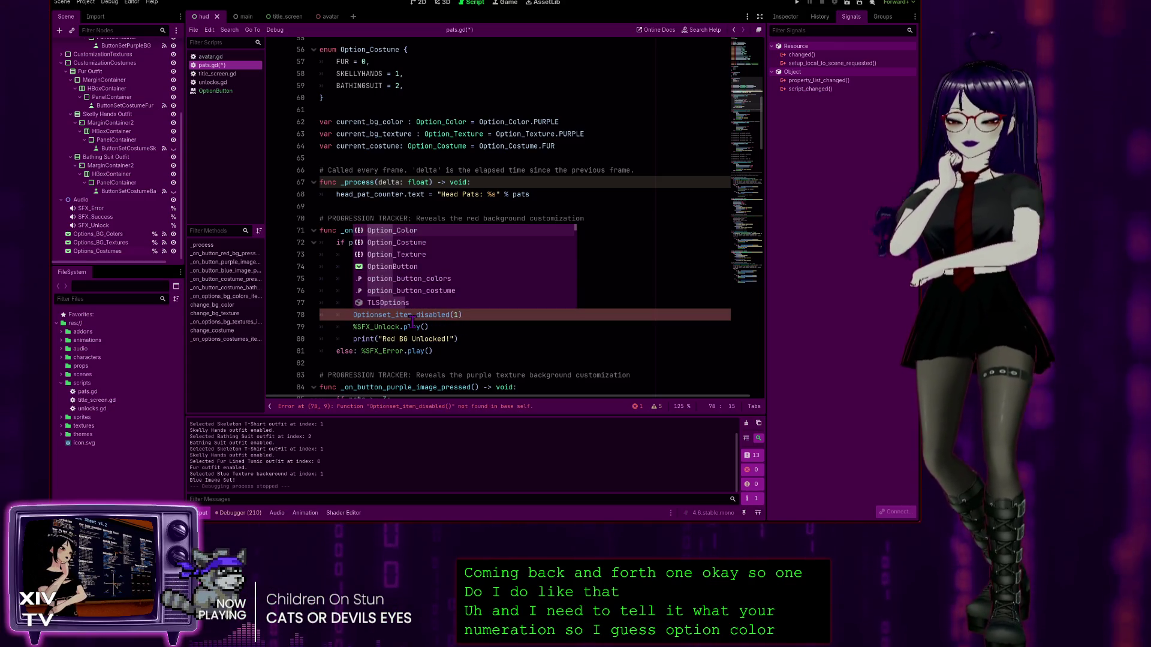
text(.)
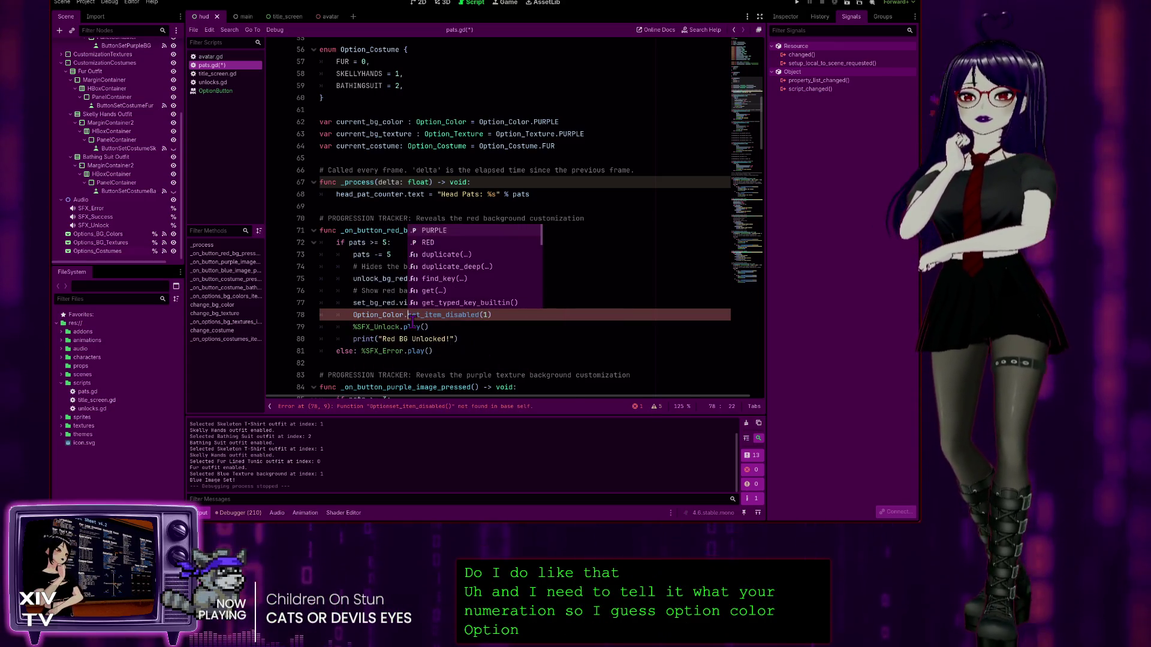
click(636, 281)
click(489, 324)
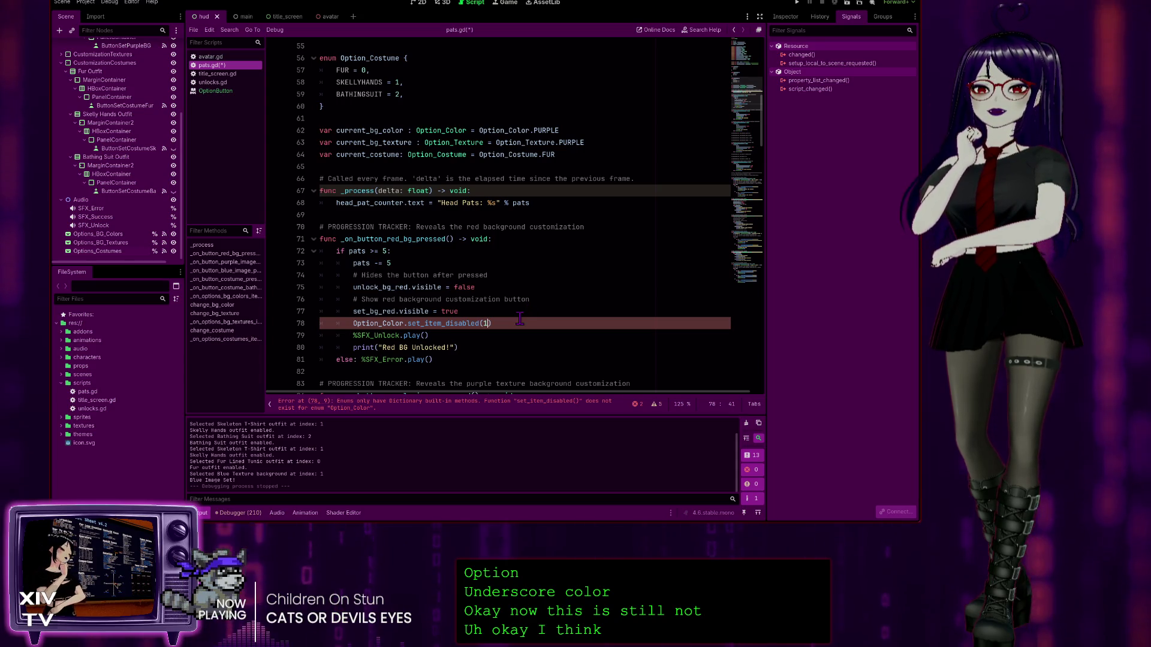
text( = )
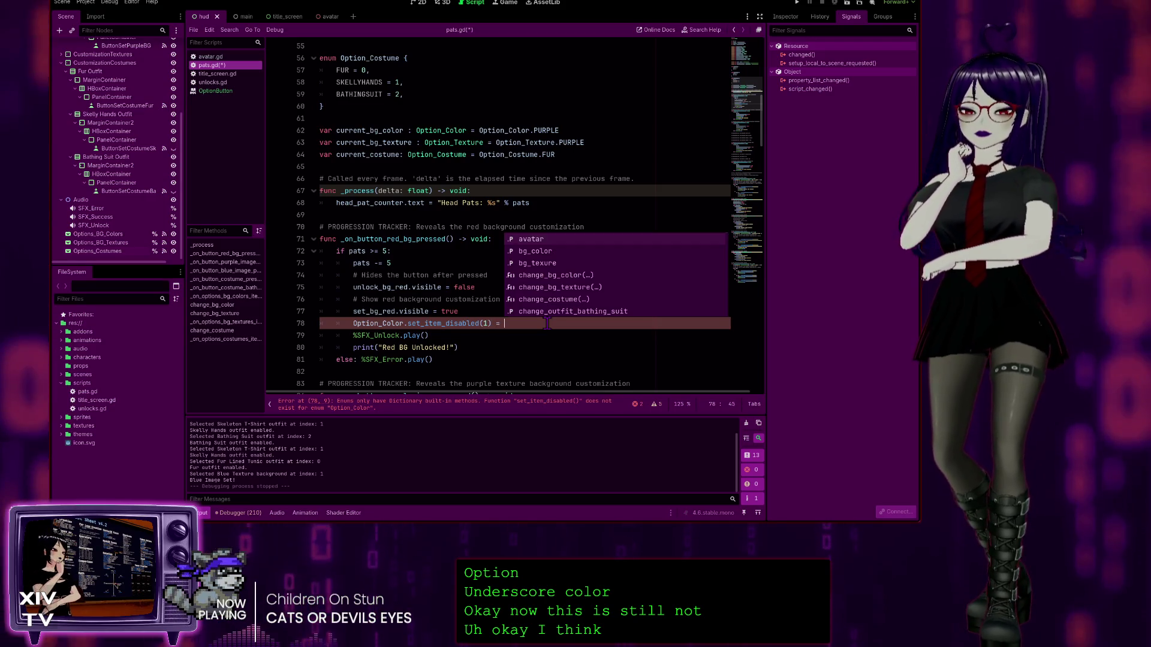
text( true)
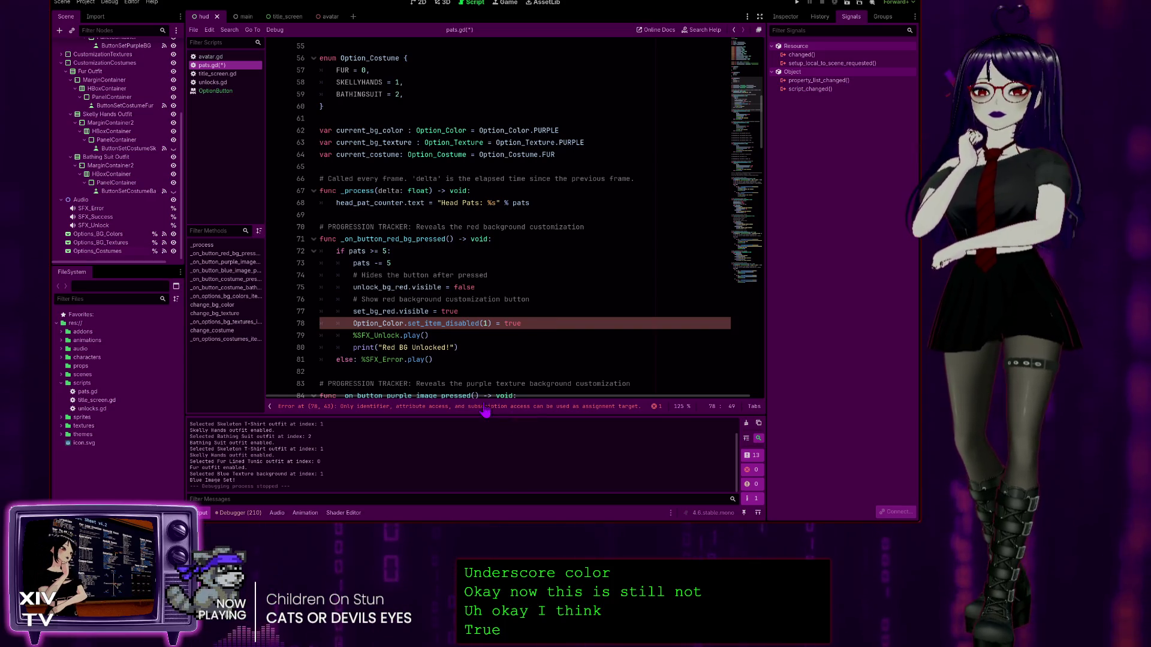
click(454, 408)
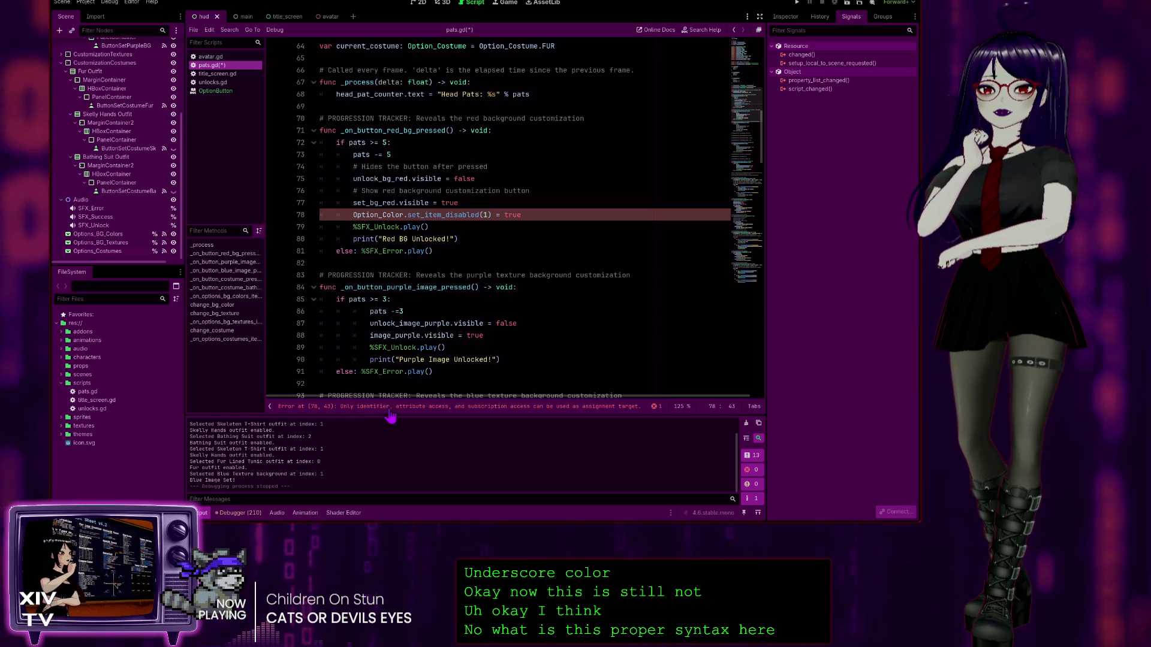
key(alt+F1)
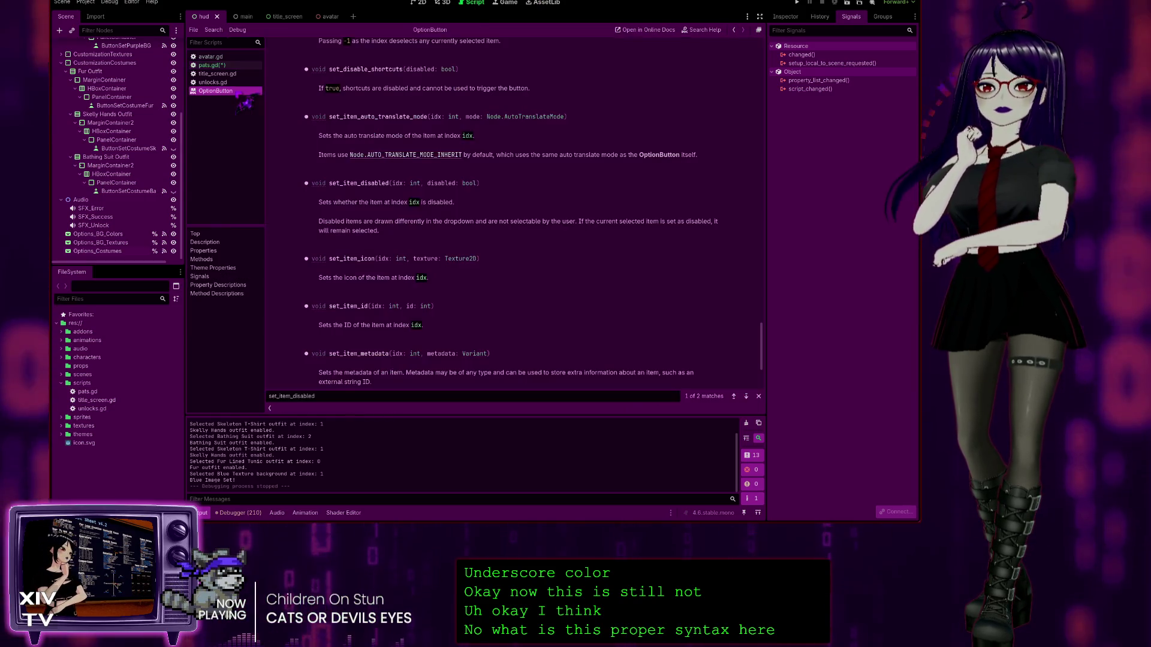
Step: Scroll past the set_item_disabled(idx, disabled) entry, then return to pats.gd
scroll(379, 258, down, 1)
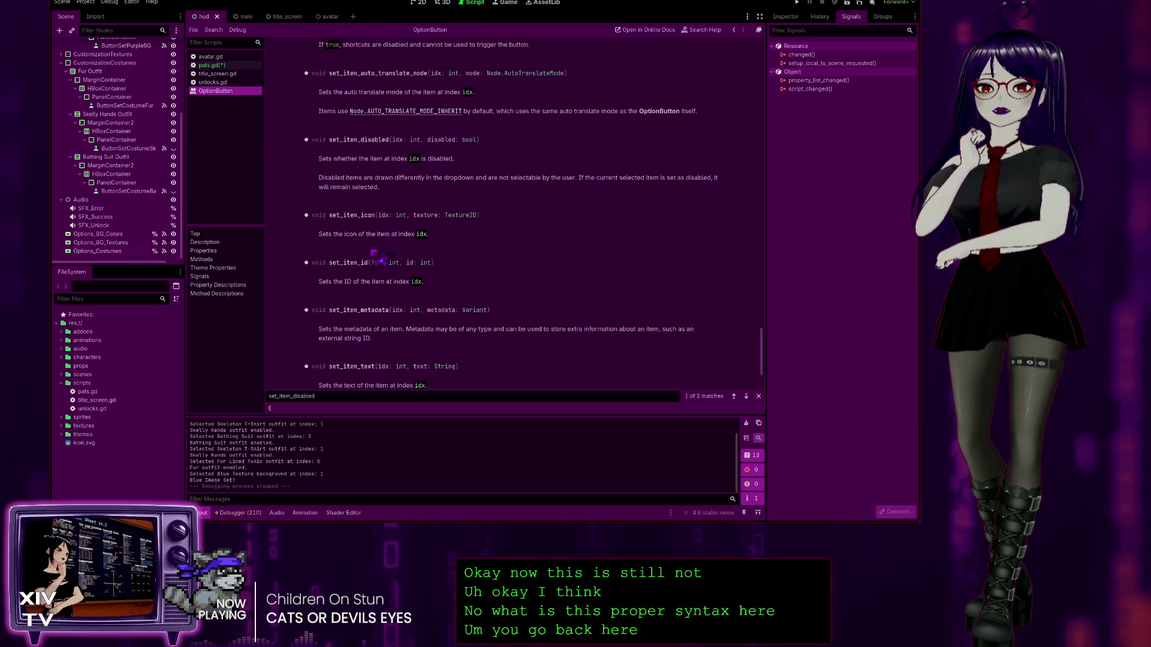
scroll(364, 160, down, 1)
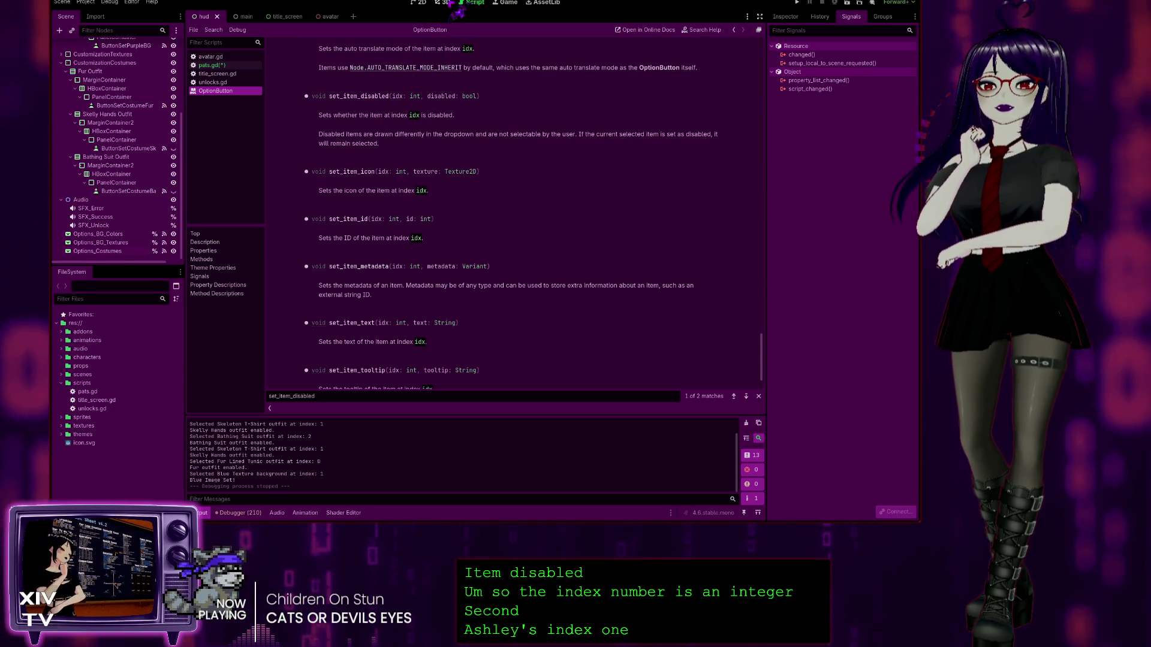
key(alt+Left)
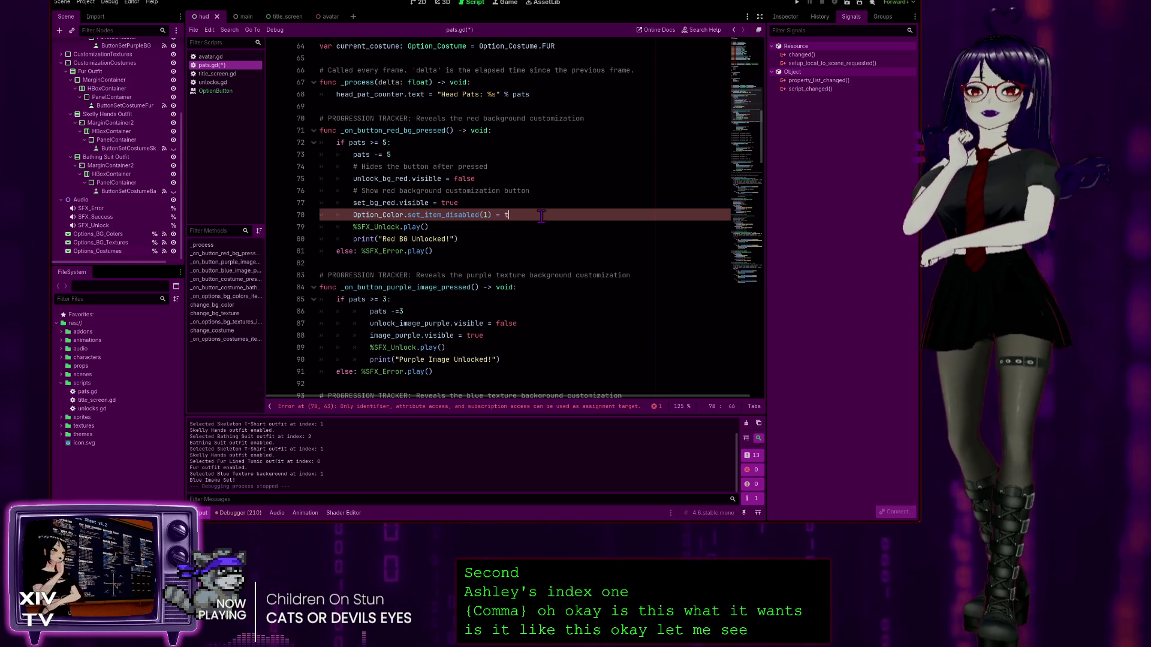
Step: Rewrite line 78 as Option_Color.set_item_disabled(1, true) and check its error
key(Left)
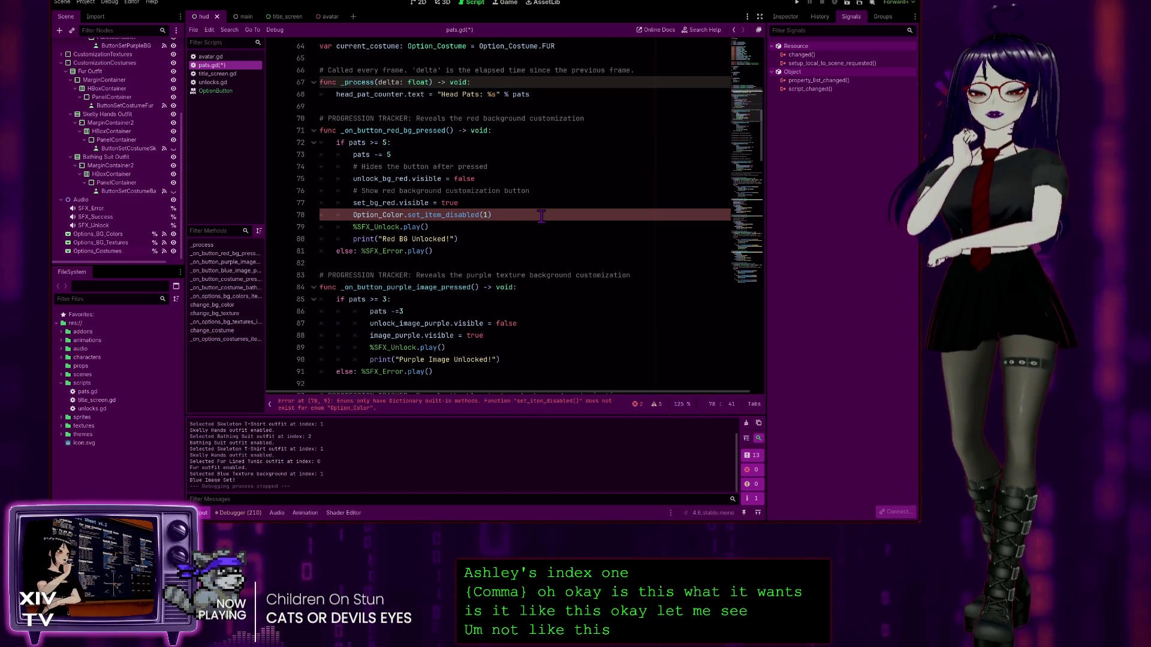
text(, true)
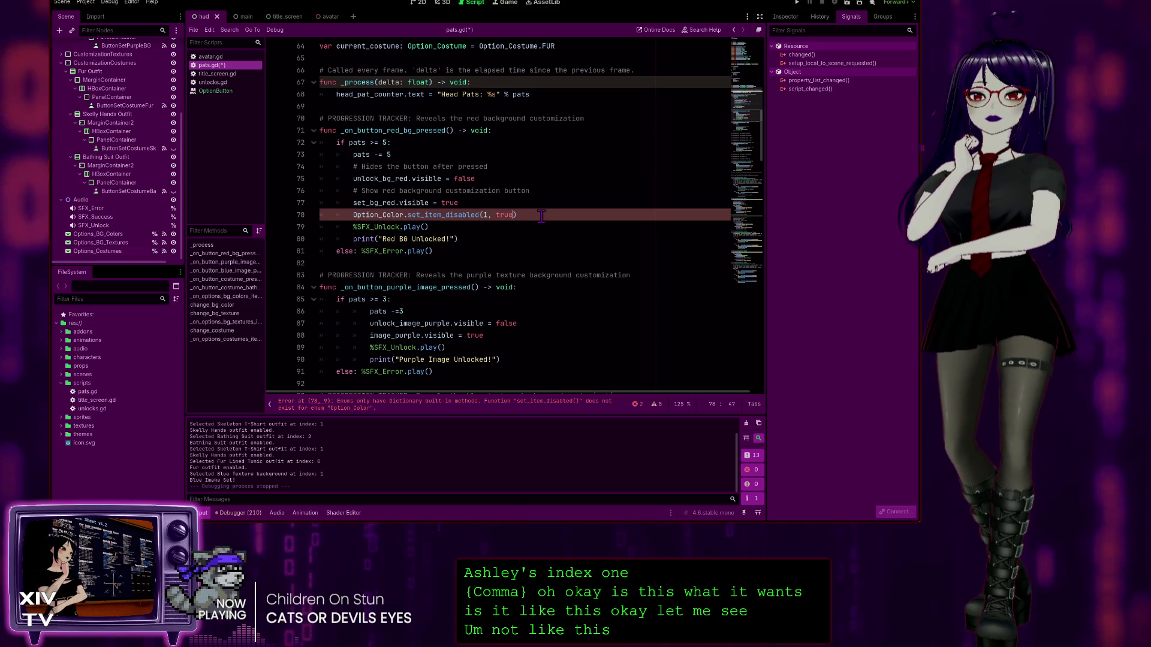
key(Right)
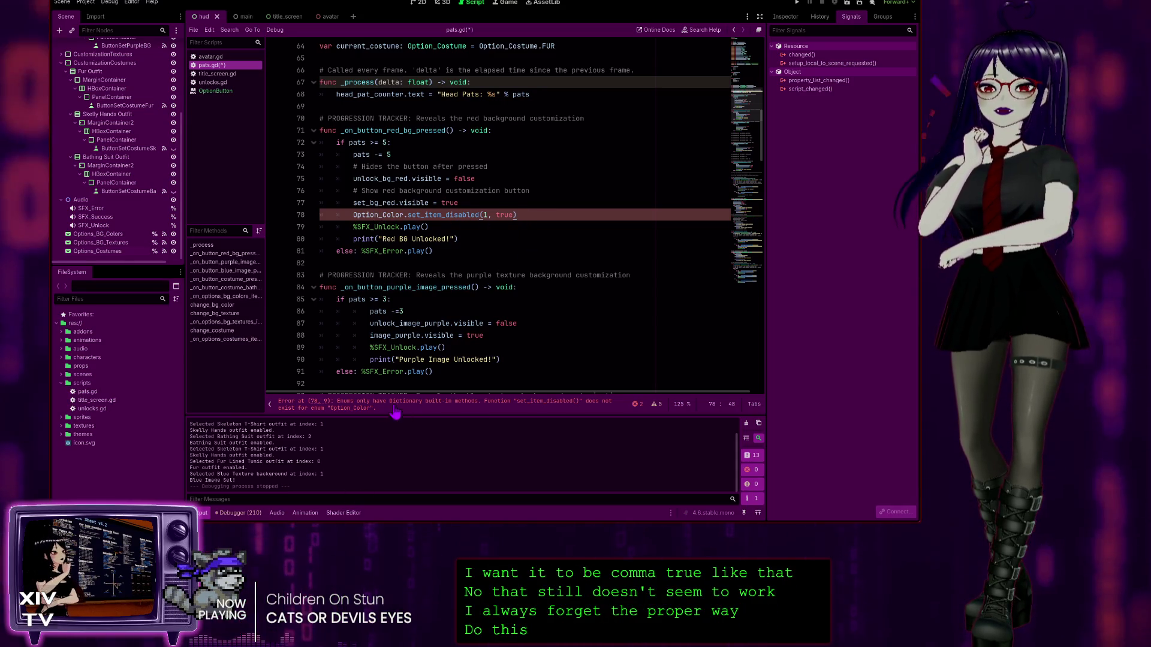
click(354, 408)
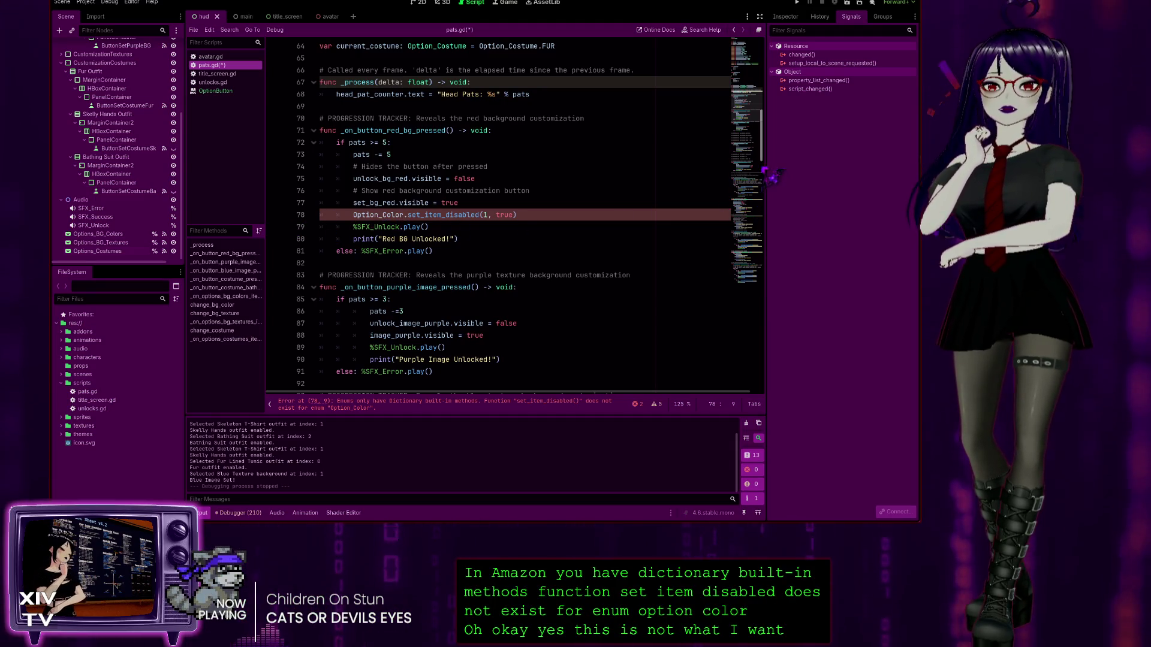
drag(770, 155, 774, 83)
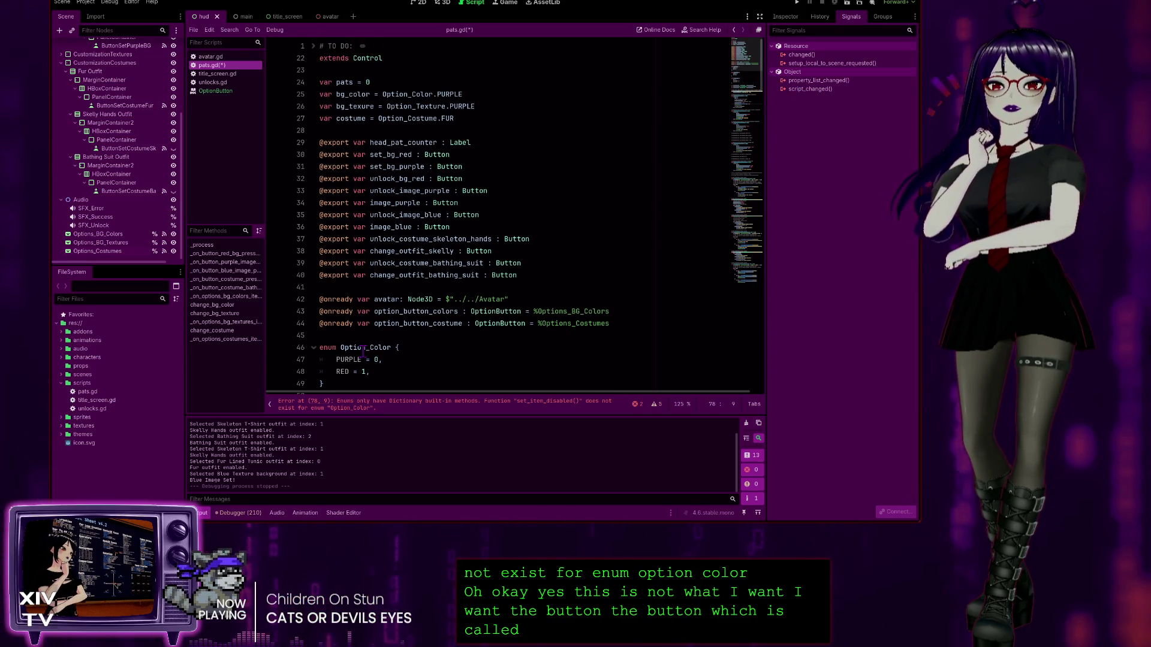
Step: Replace Option_Color on line 78 with option_button_colors, the dropdown variable from line 43
click(457, 311)
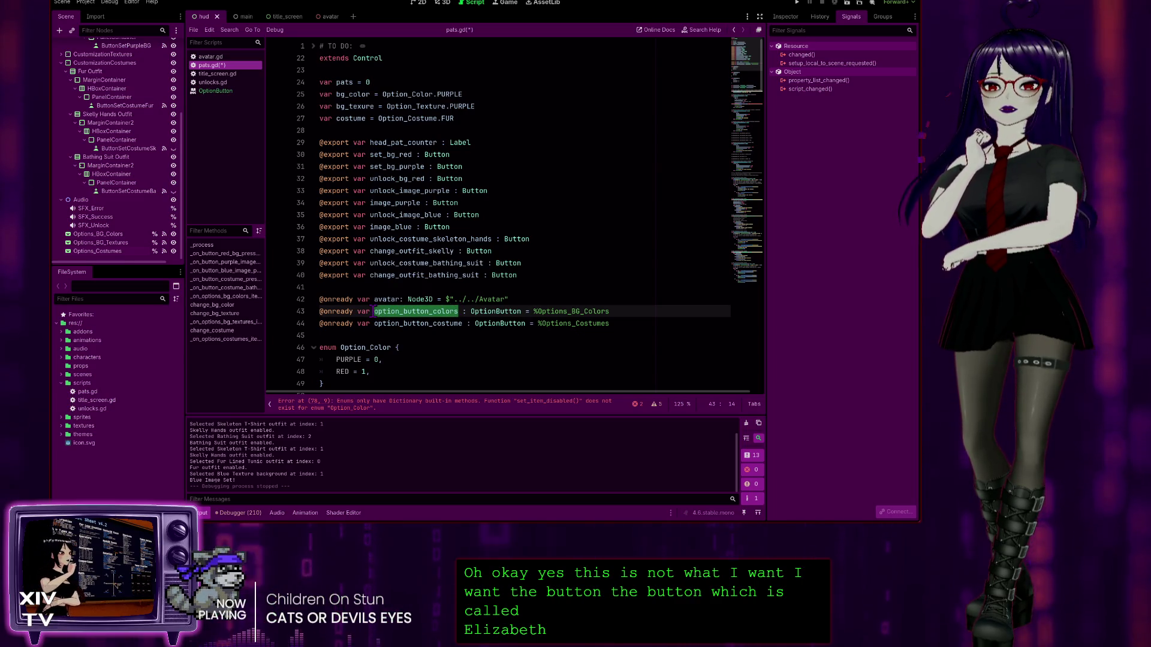
scroll(479, 323, down, 10)
scroll(461, 336, down, 3)
click(352, 263)
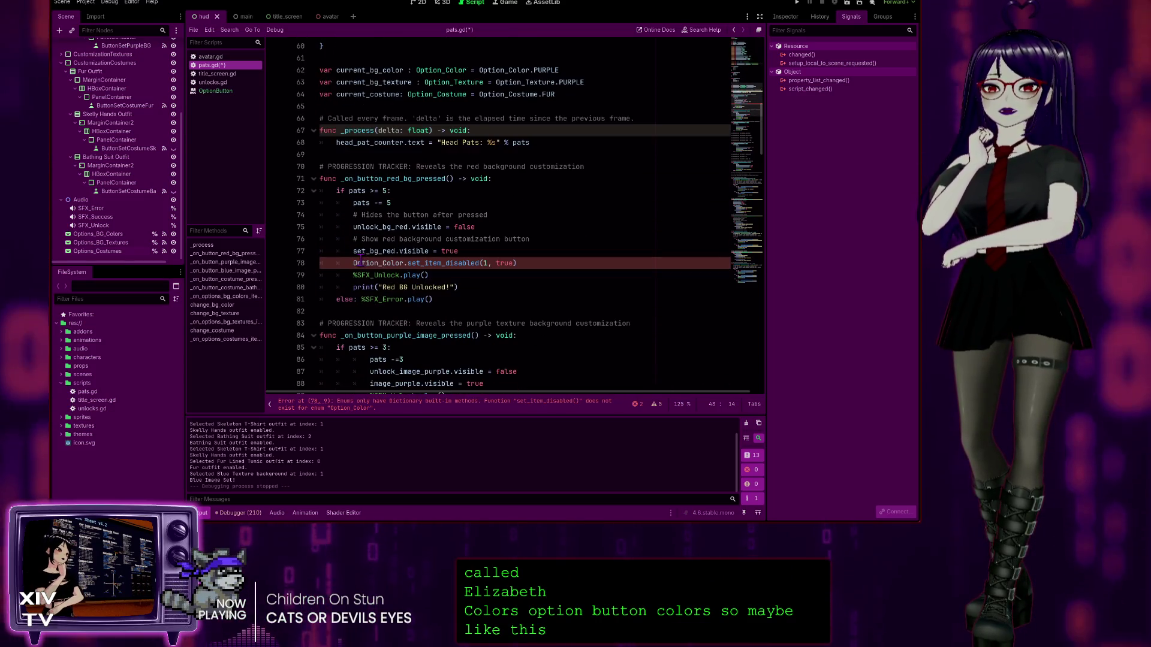
drag(352, 263, 384, 264)
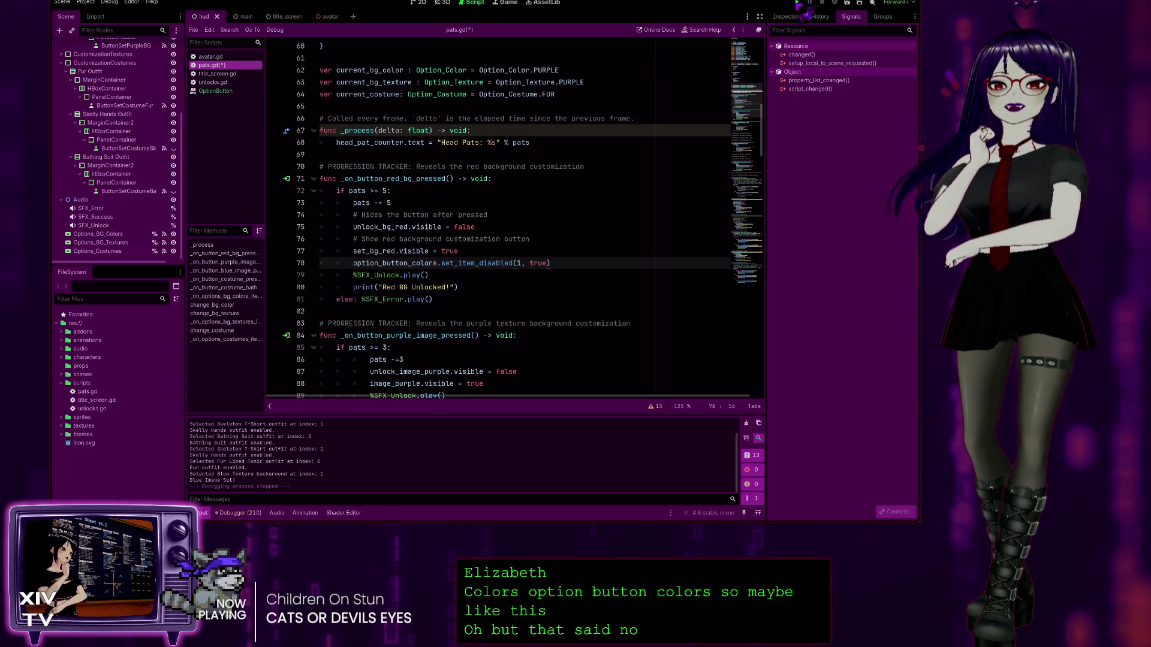
Step: Run the game, pick Red Background at 0 head pats to test the lock, then stop
click(798, 3)
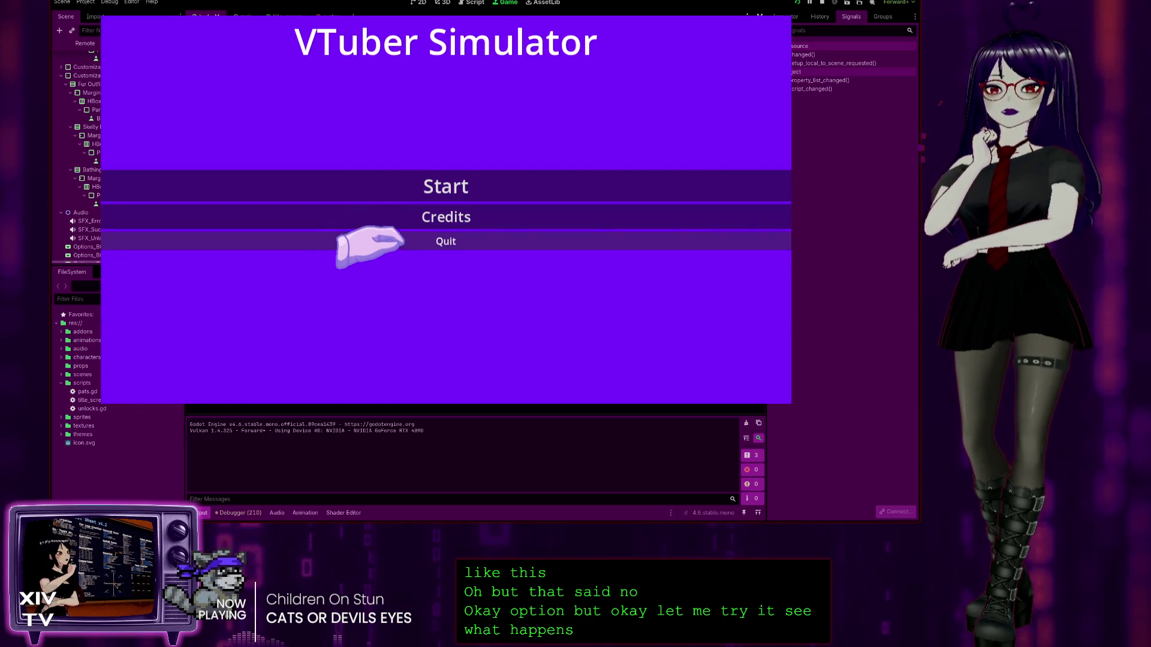
click(429, 186)
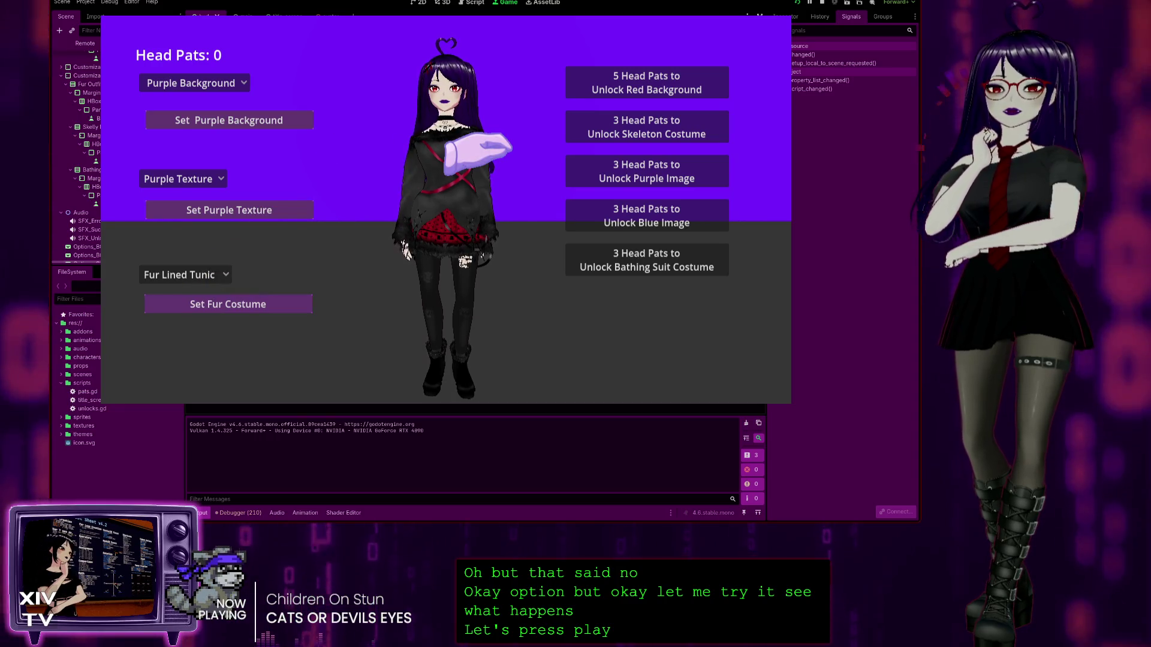
click(190, 84)
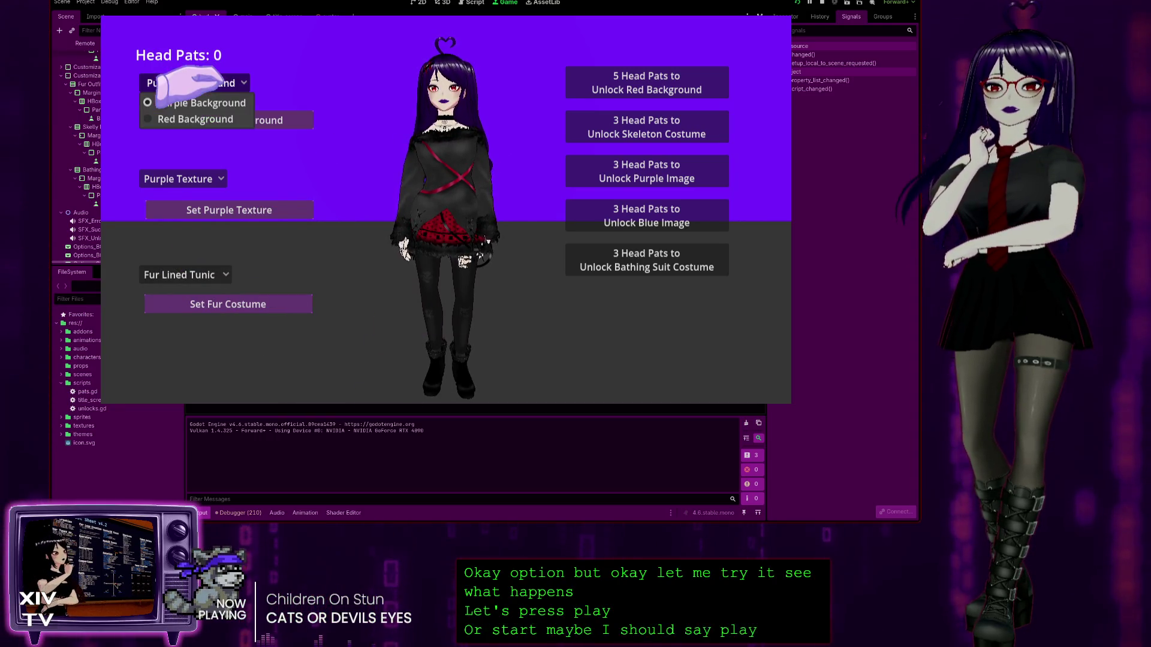
click(198, 119)
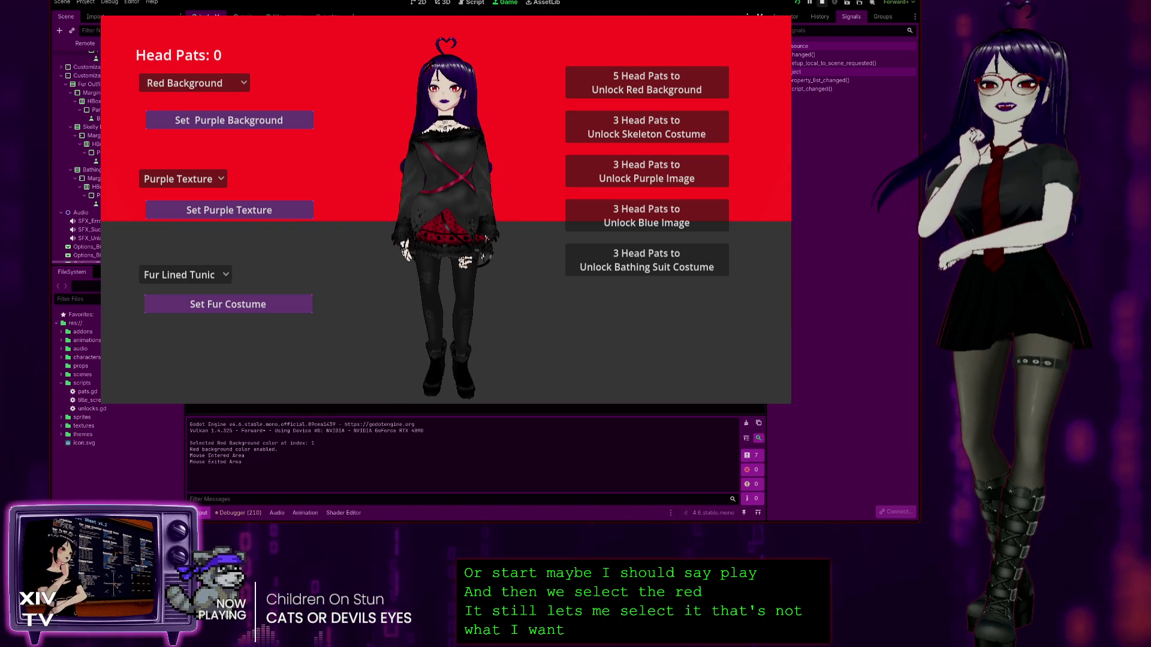
click(822, 3)
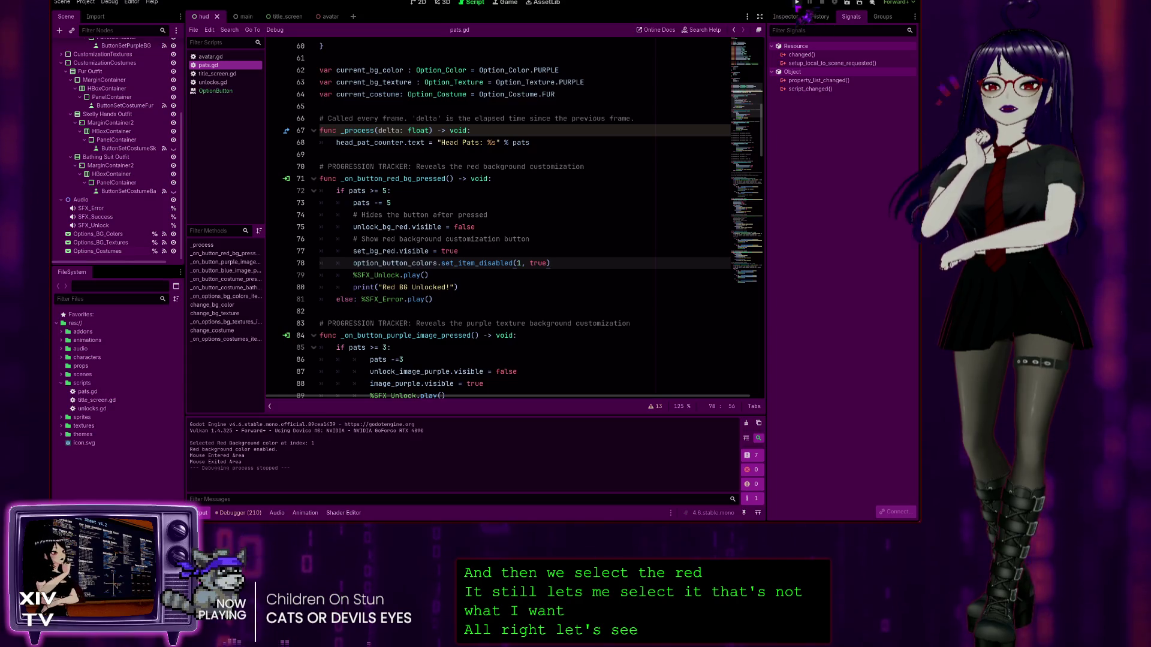
Step: Run the game, unlock Red Background with five head pats, inspect the dropdown, then stop
key(F5)
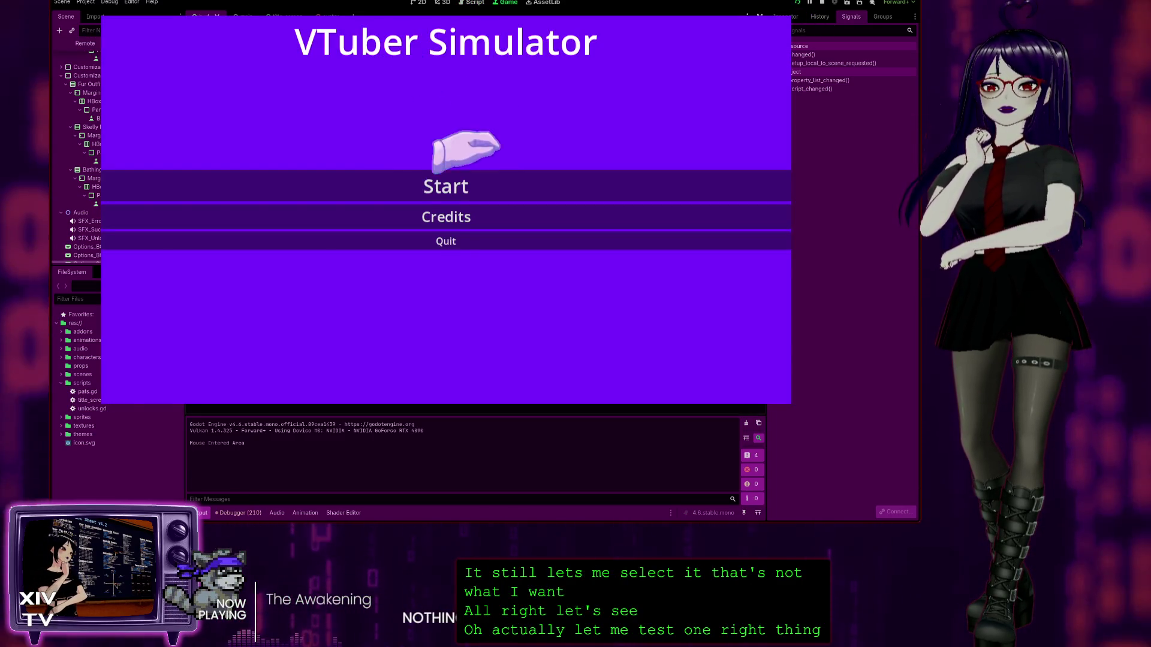
click(466, 183)
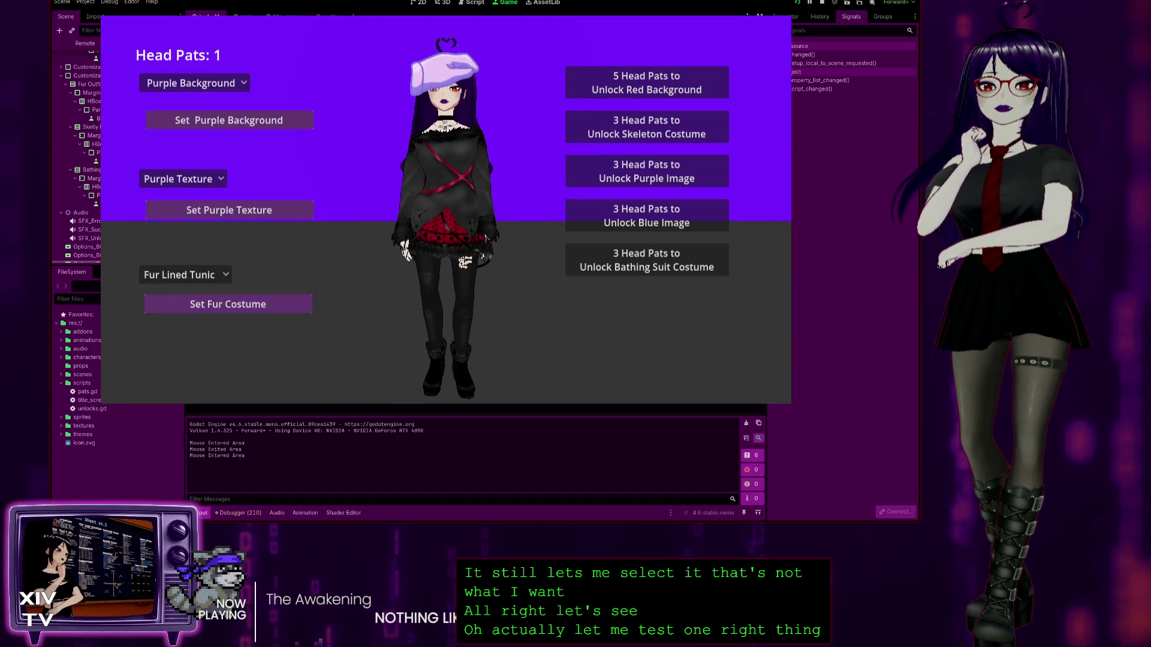
click(621, 83)
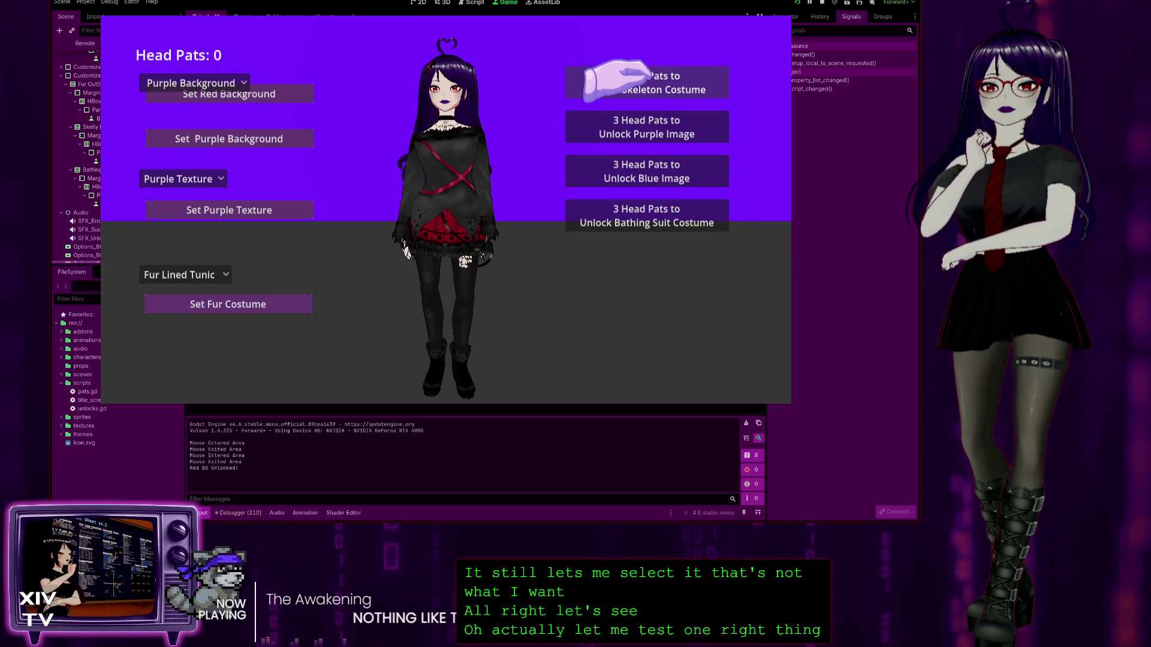
click(179, 84)
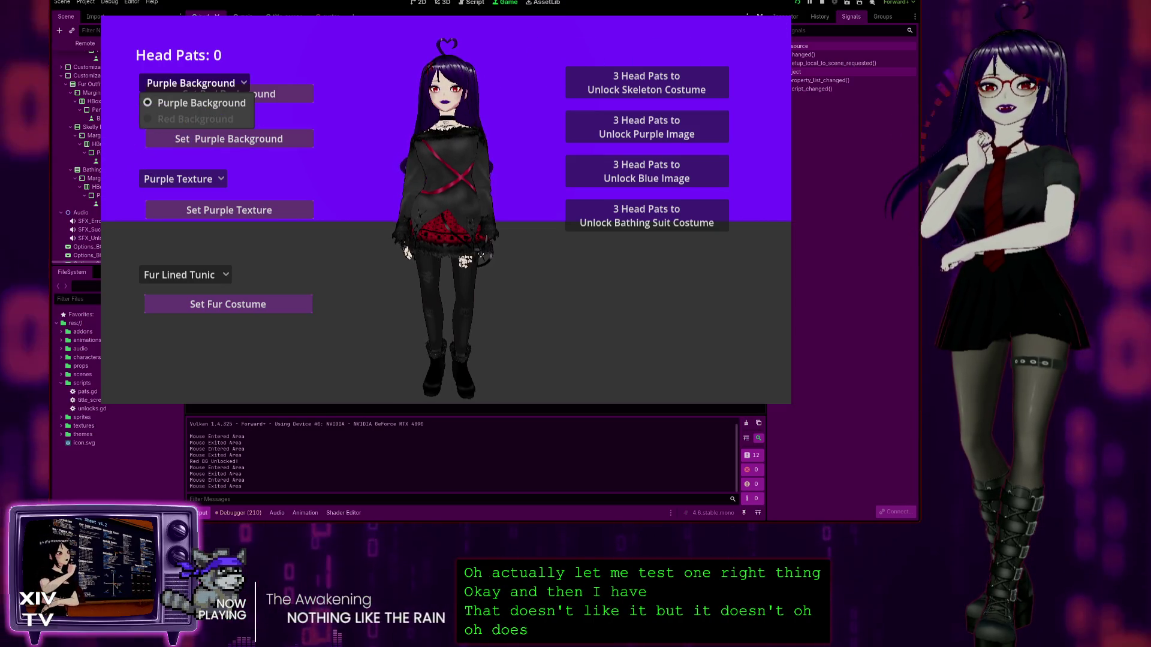
click(822, 3)
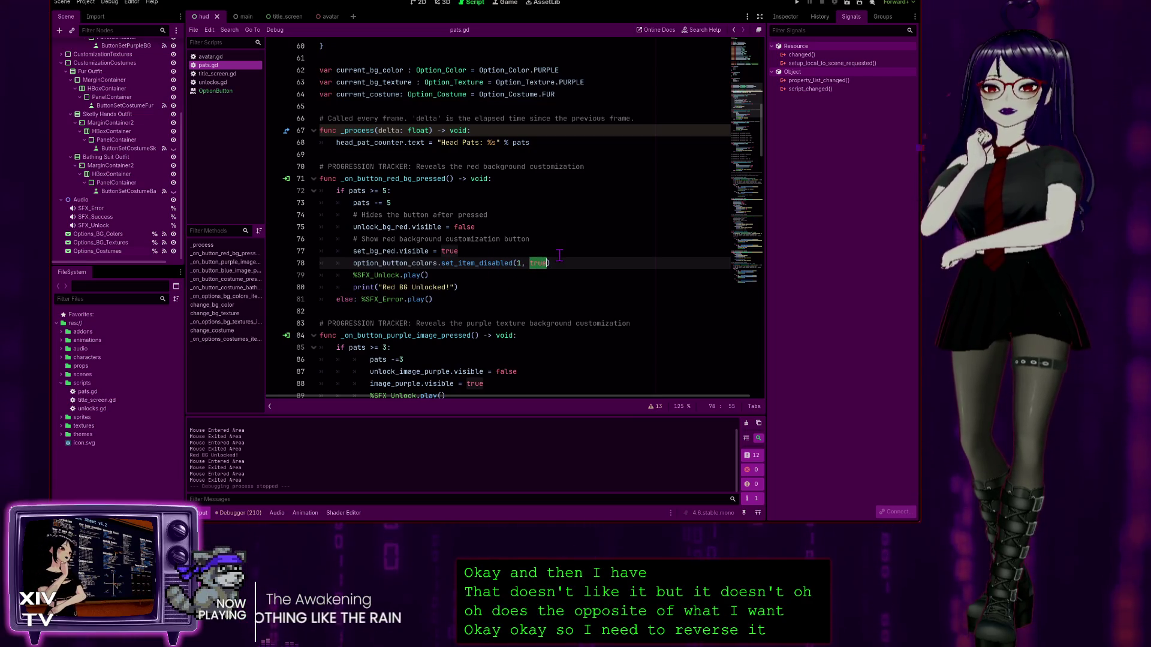
Step: Change line 78 to option_button_colors.set_item_disabled(1, false)
text(se)
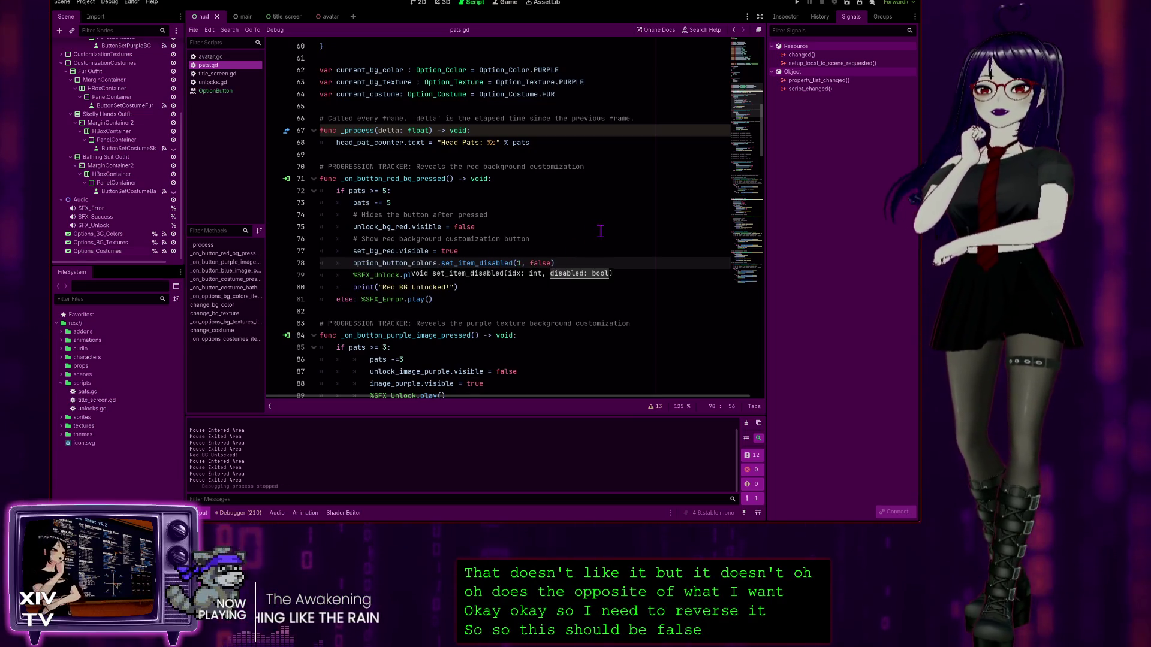
click(600, 231)
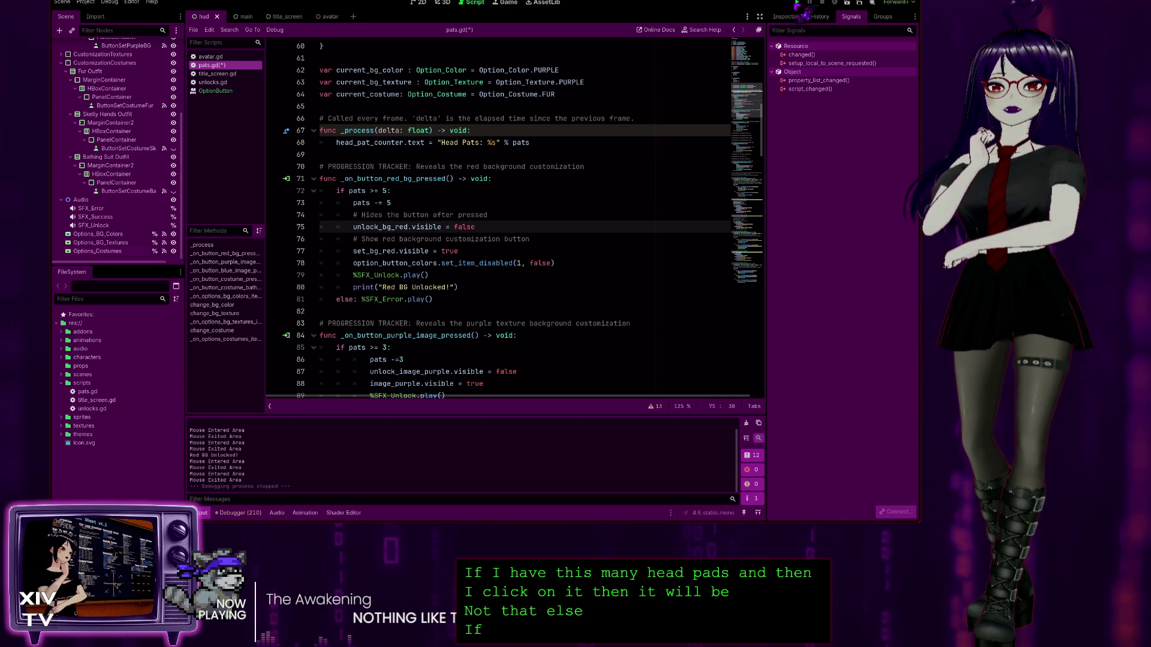
Step: Run the game, pat the head, unlock Red Background, switch to red, then stop the game
click(798, 3)
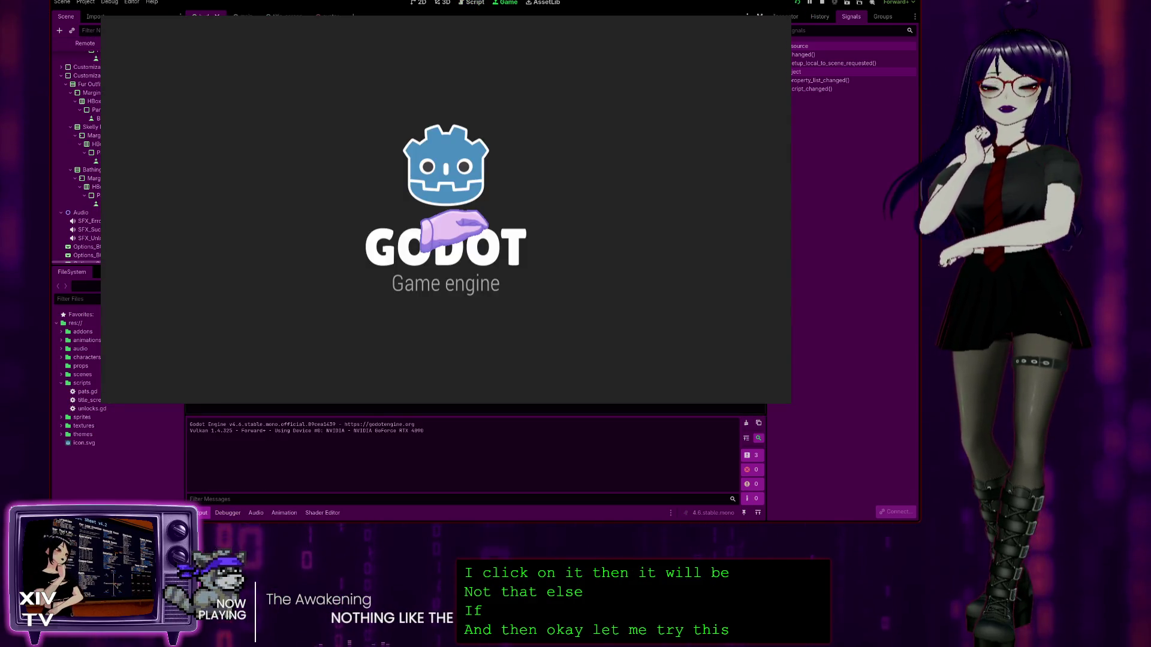
click(436, 184)
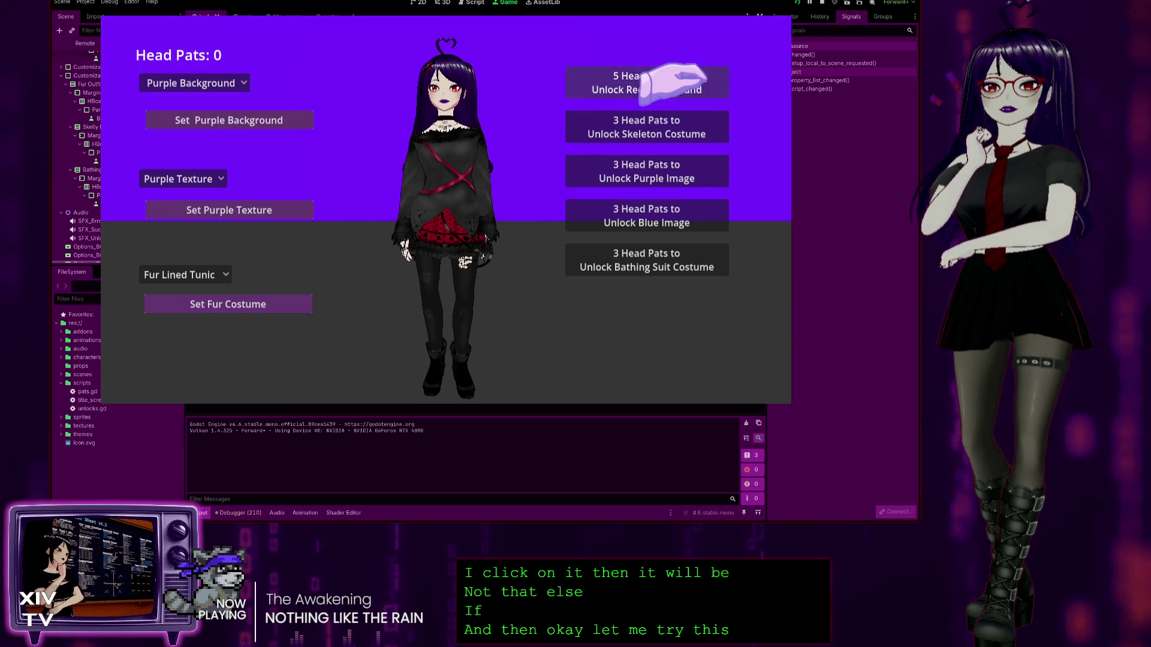
double_click(444, 81)
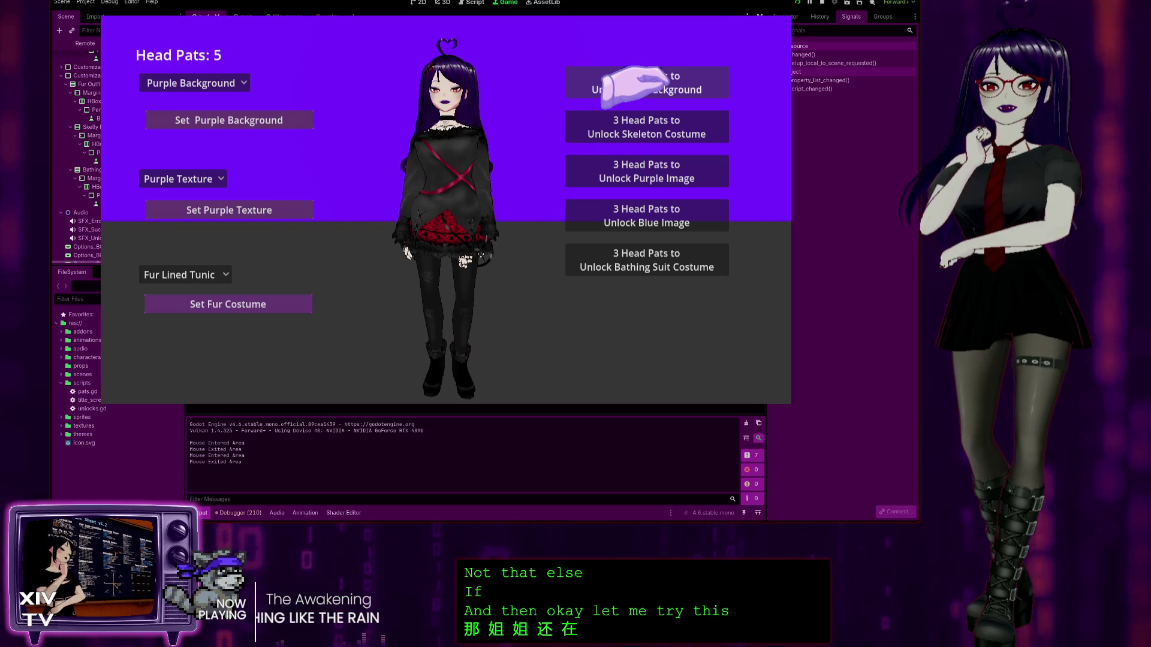
click(566, 93)
click(180, 83)
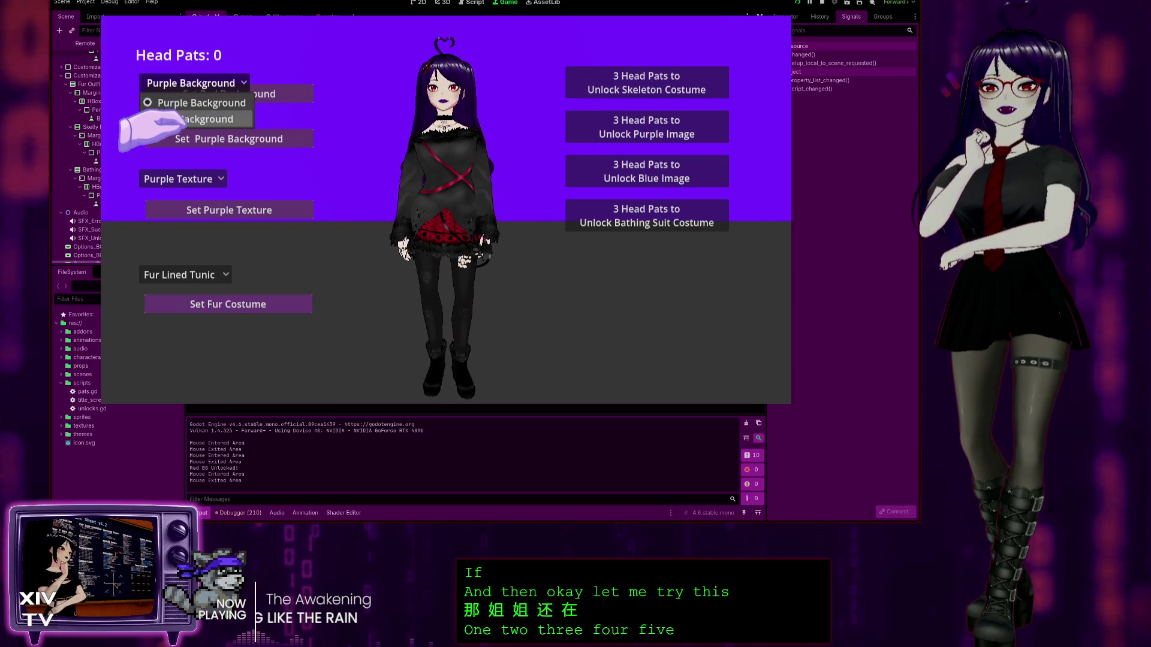
click(195, 119)
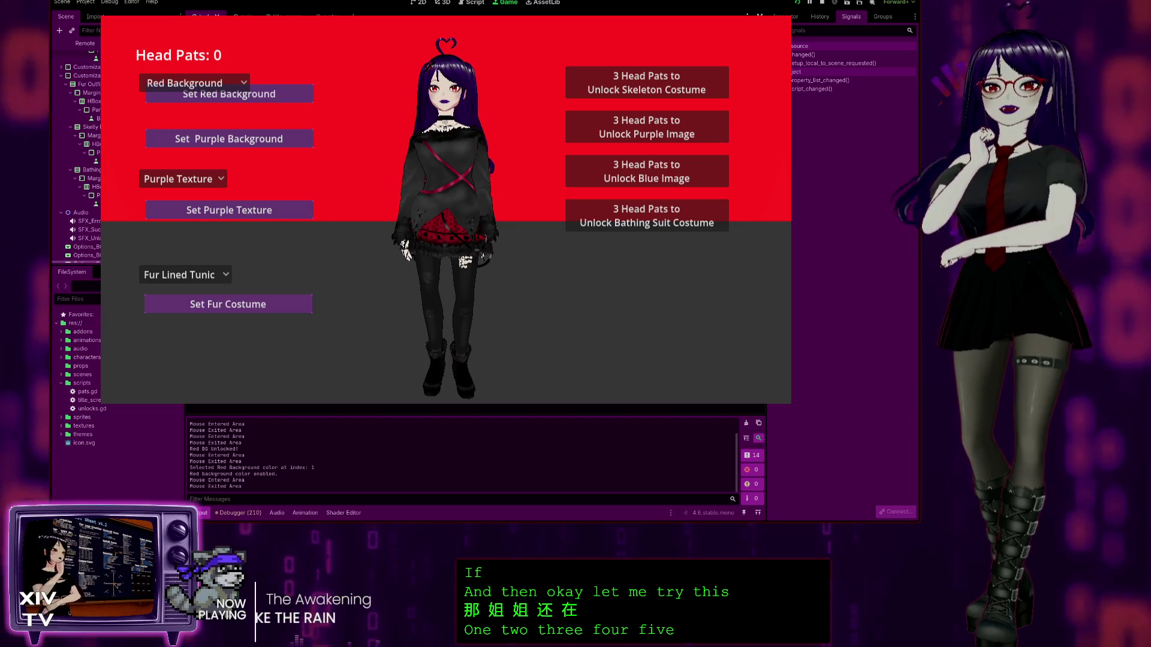
key(F8)
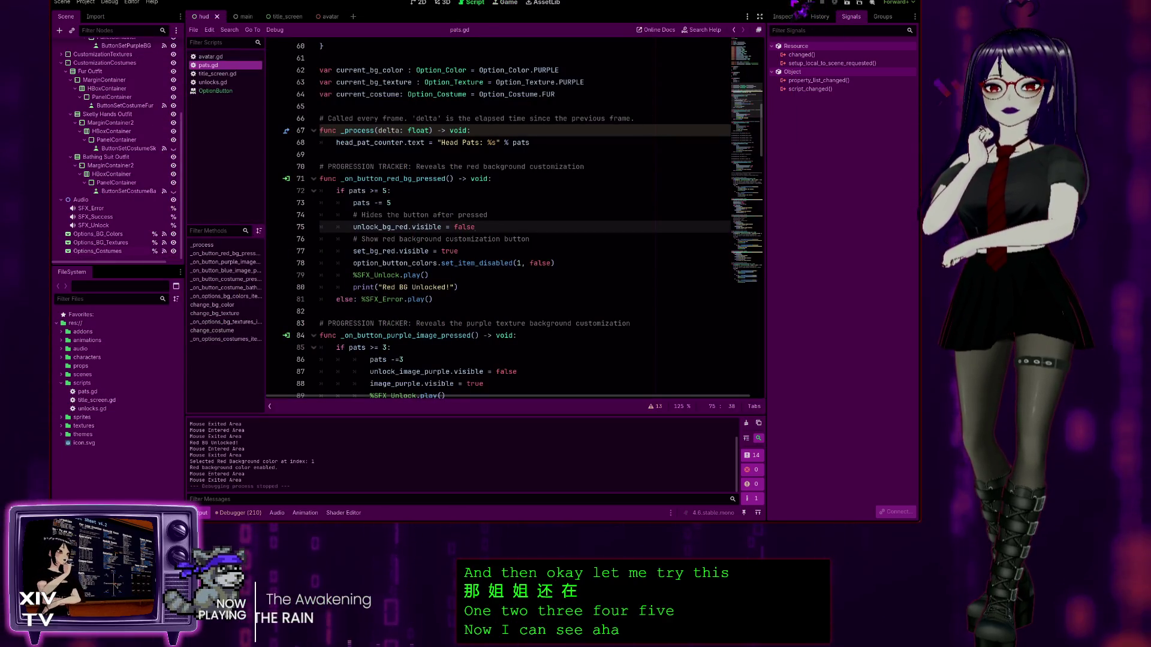
Step: Relaunch the game and pick Red Background before it has been unlocked
click(798, 3)
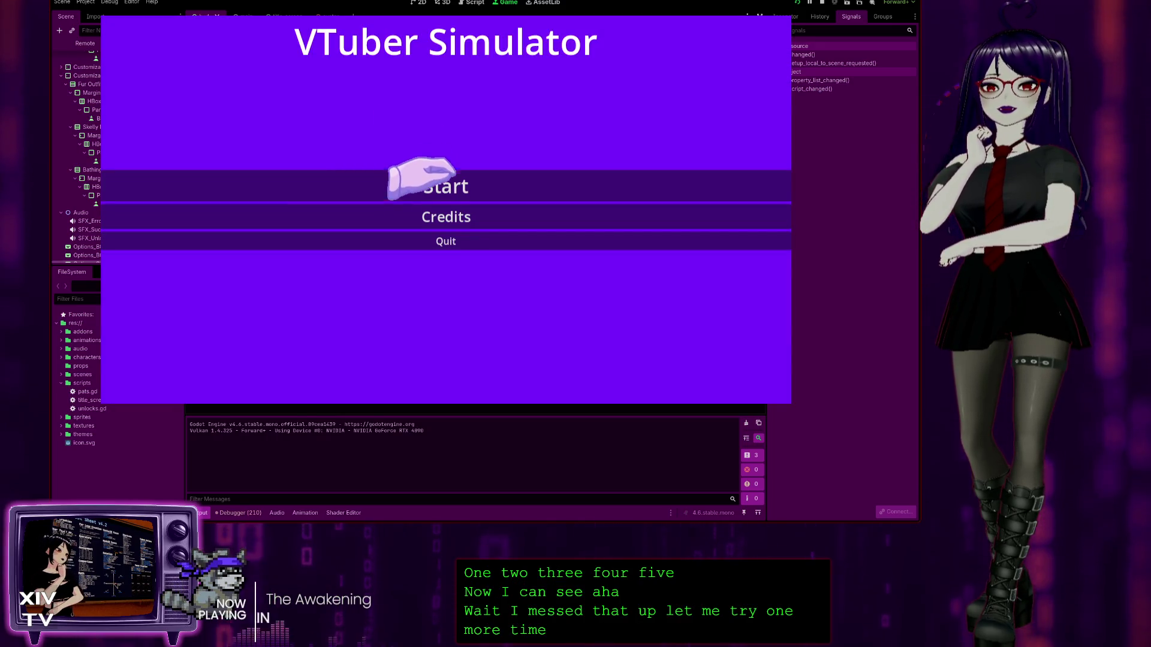
click(420, 177)
click(147, 87)
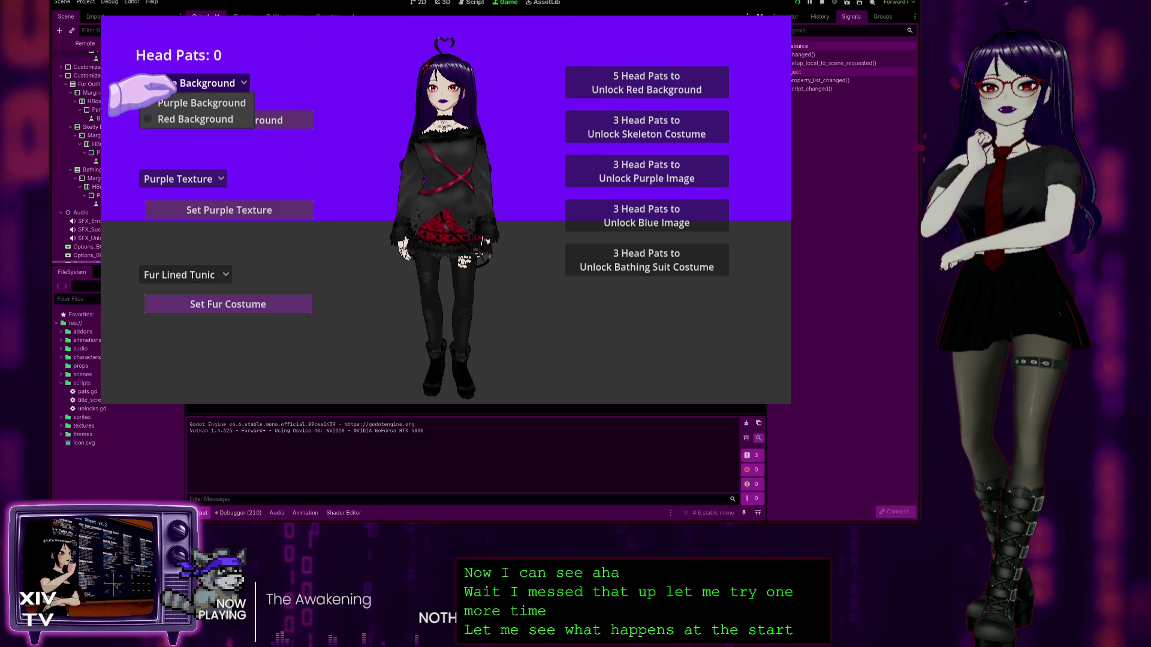
click(180, 120)
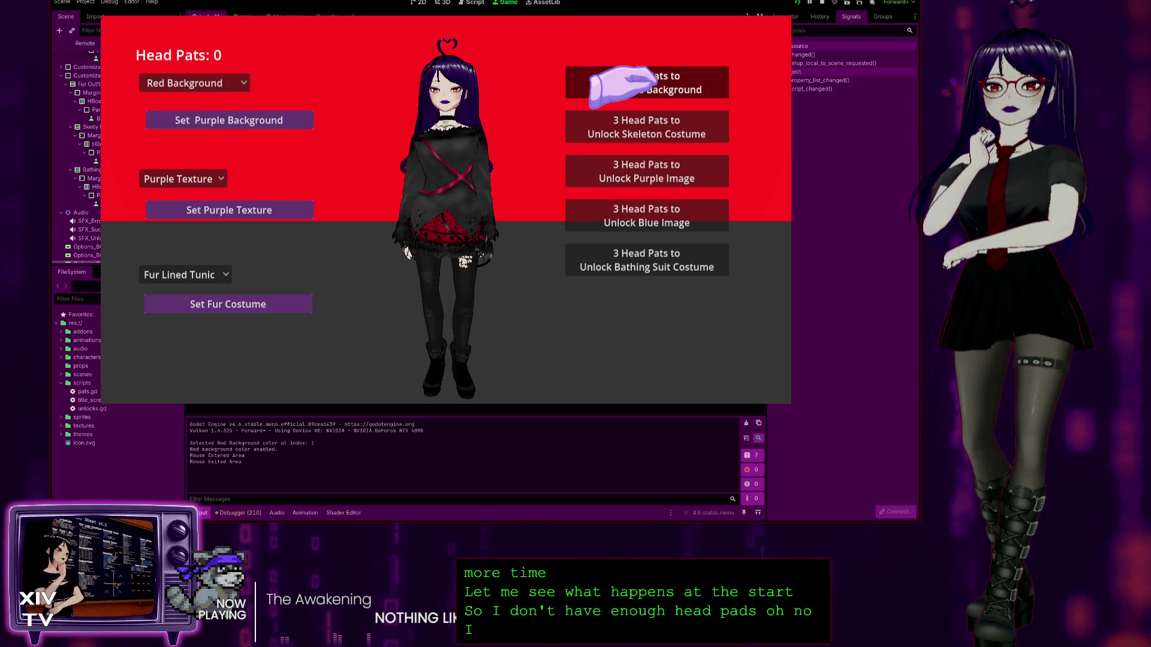
click(180, 83)
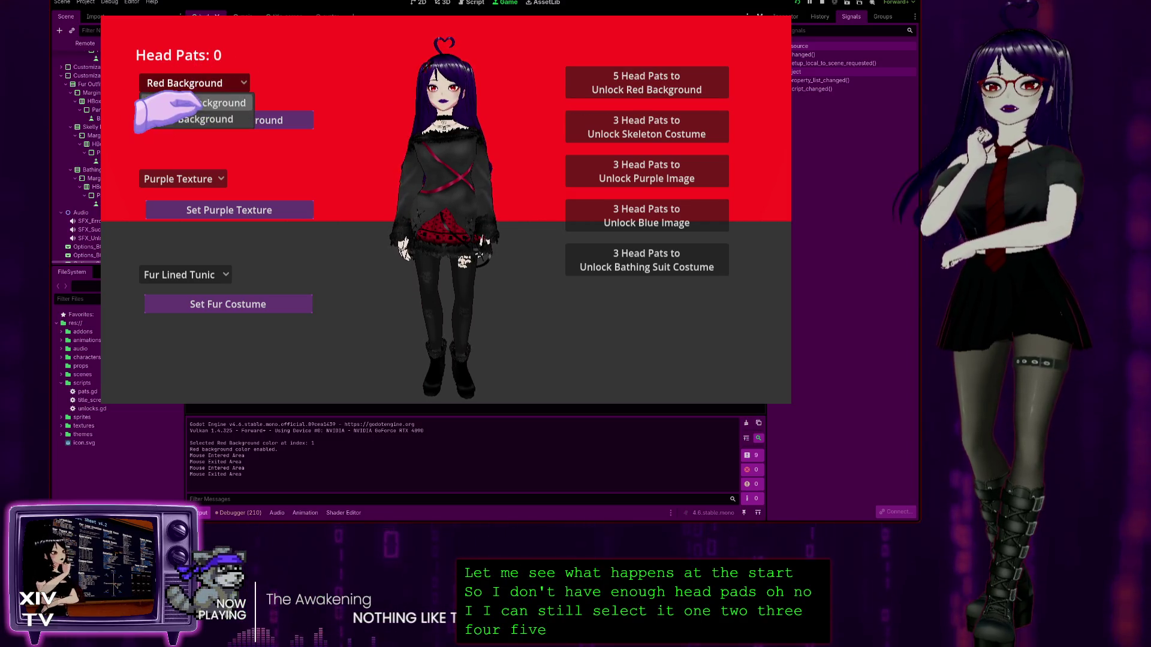
click(639, 78)
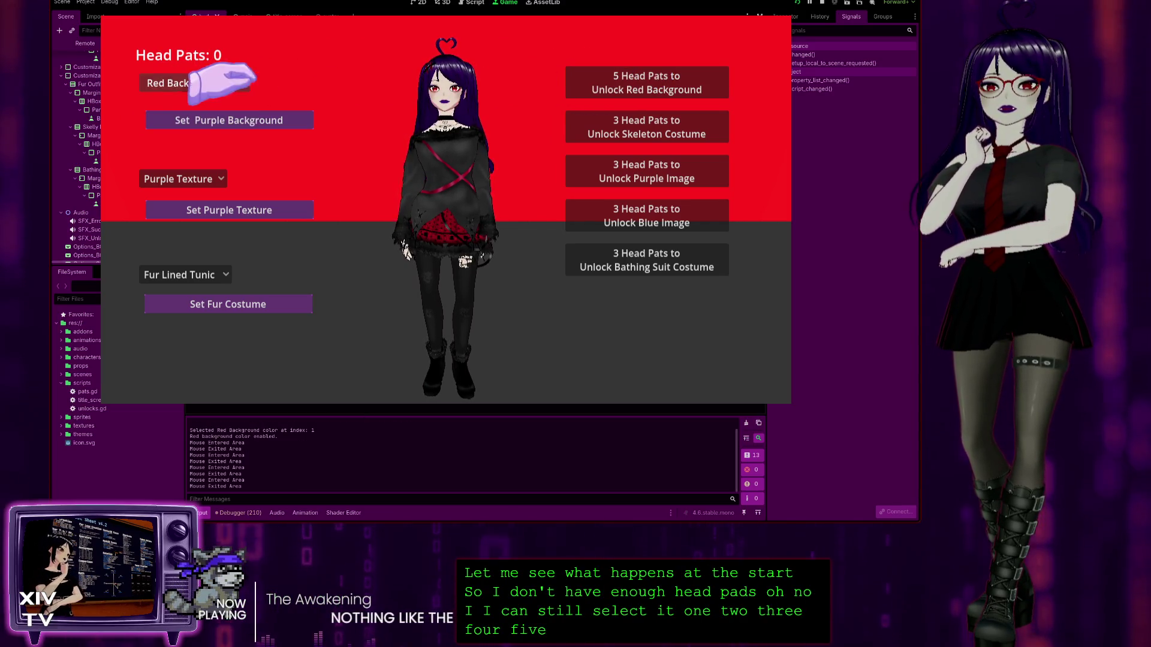
Step: Earn 5 head pats, unlock Red Background, switch to Purple then Red, and stop the game
click(434, 65)
click(437, 66)
click(438, 66)
click(437, 66)
click(437, 66)
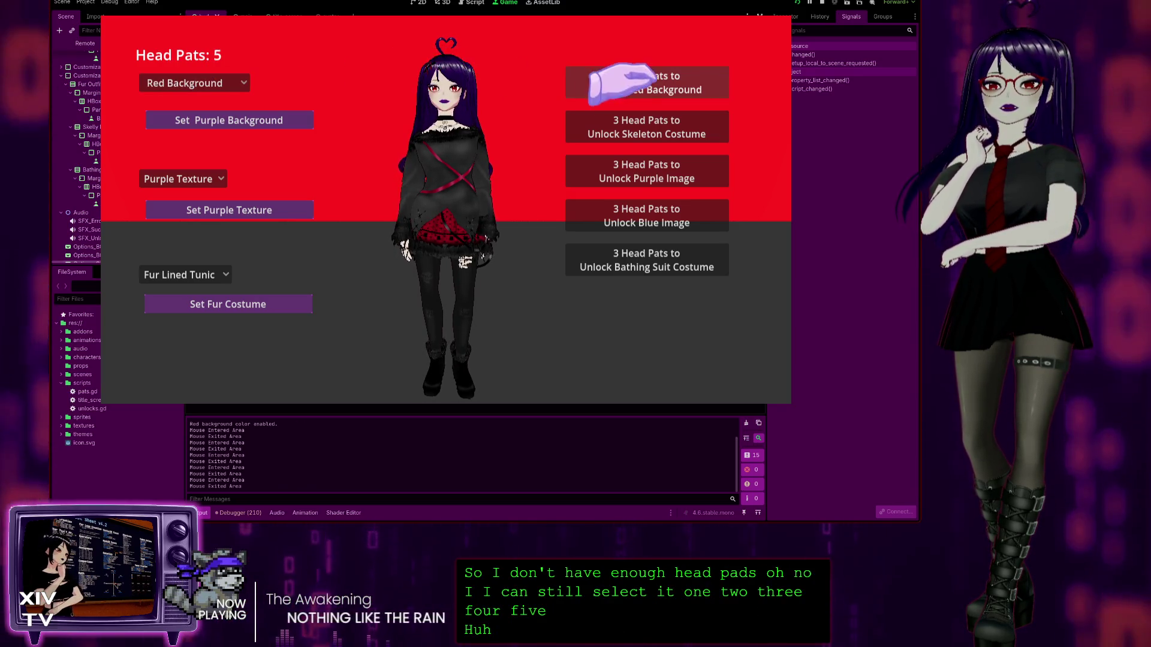
click(594, 81)
click(198, 83)
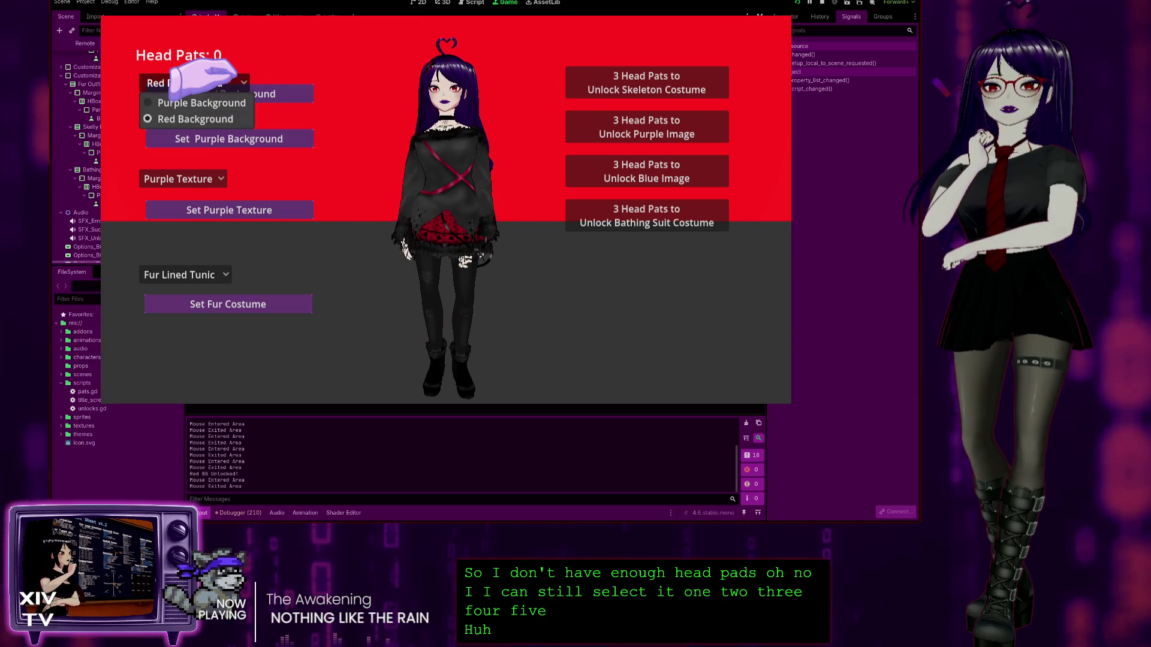
click(197, 103)
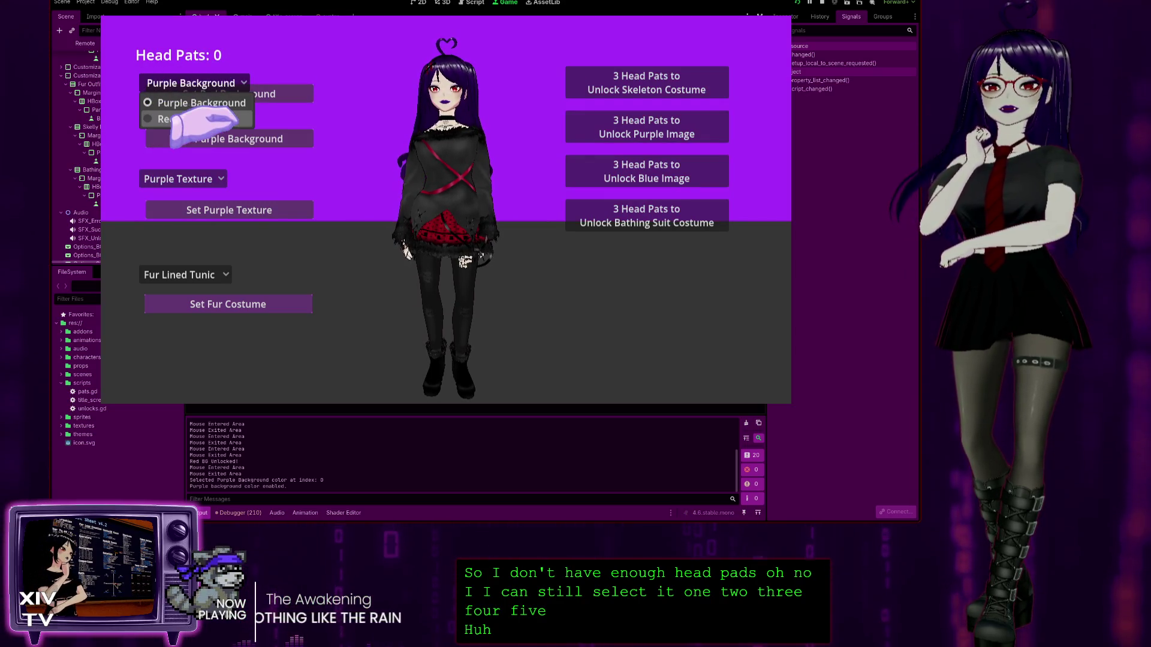
click(174, 119)
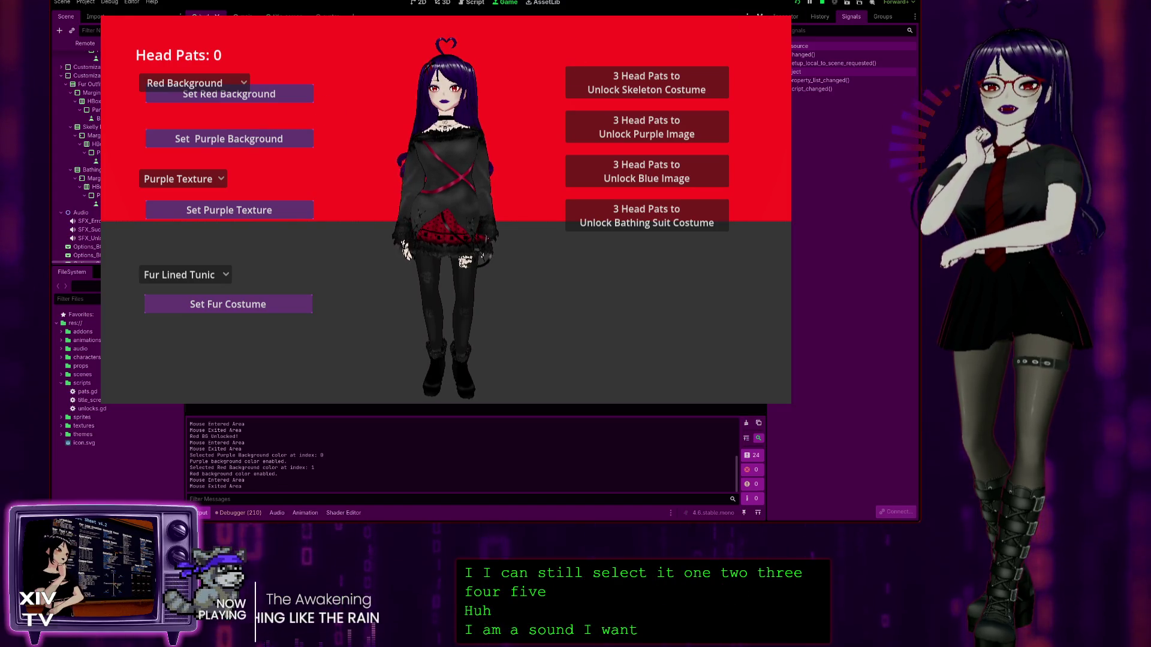
key(F8)
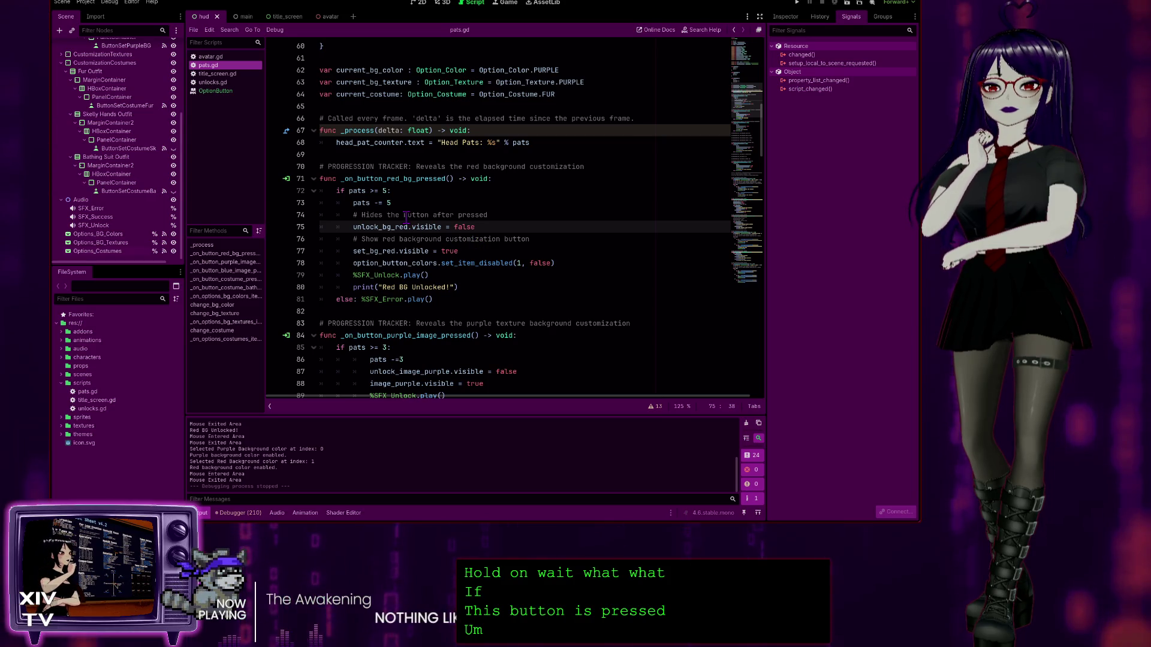
Step: Add option_button_colors.set_item_disabled(1, true) under else:, above %SFX_Error.play()
click(575, 264)
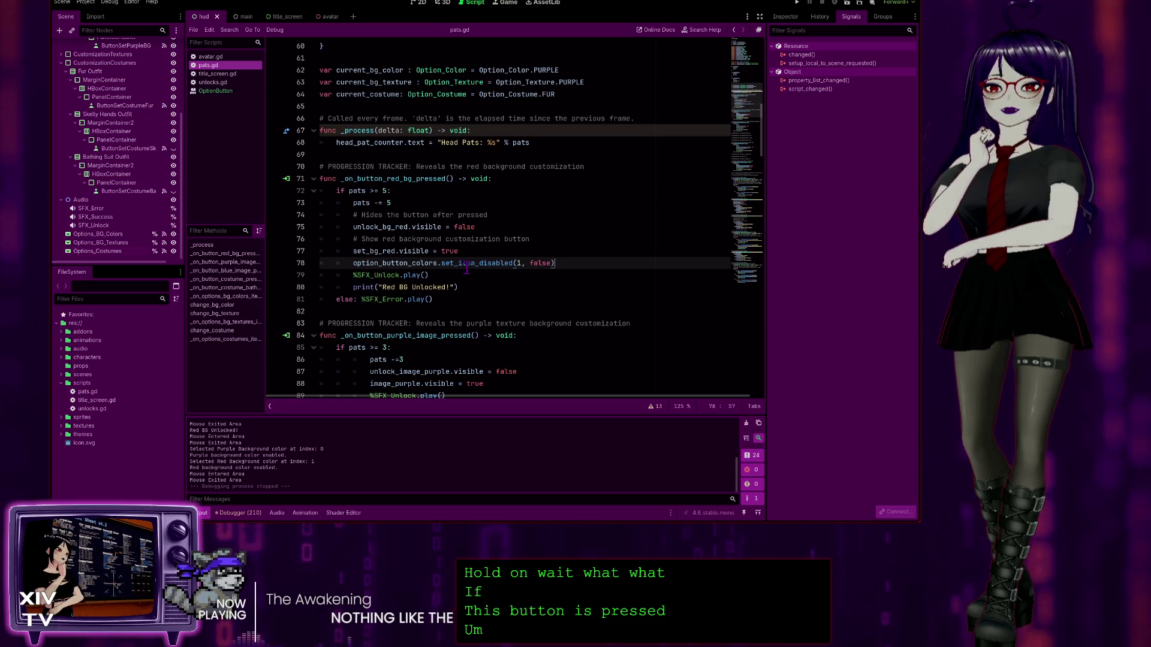
double_click(538, 265)
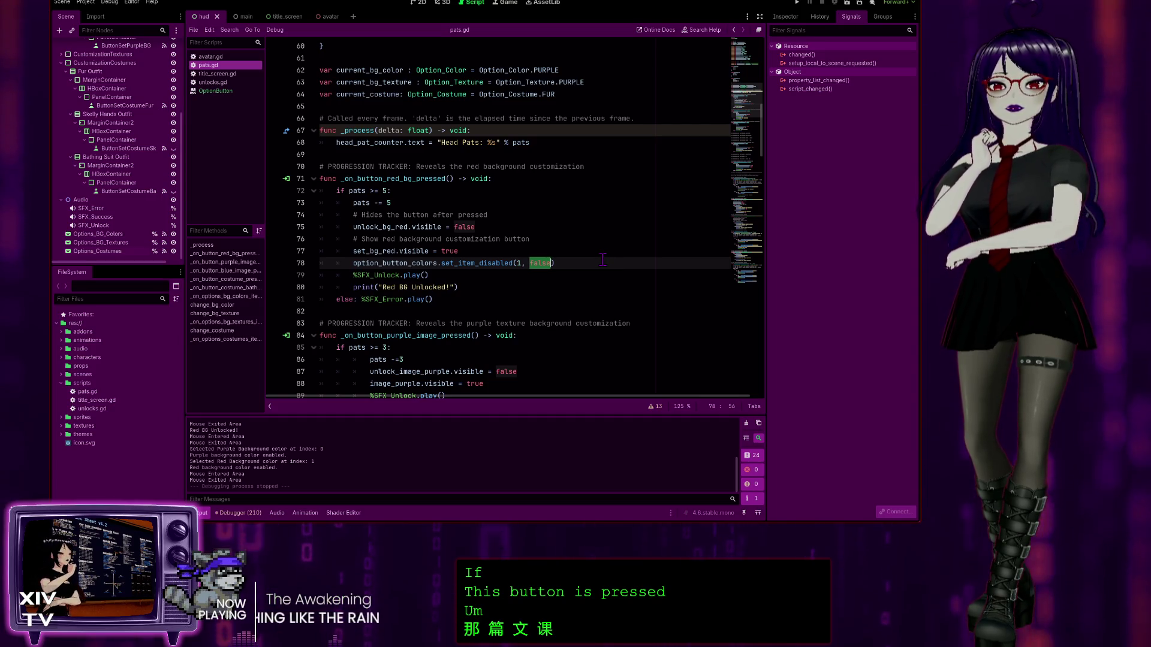
drag(602, 261, 354, 262)
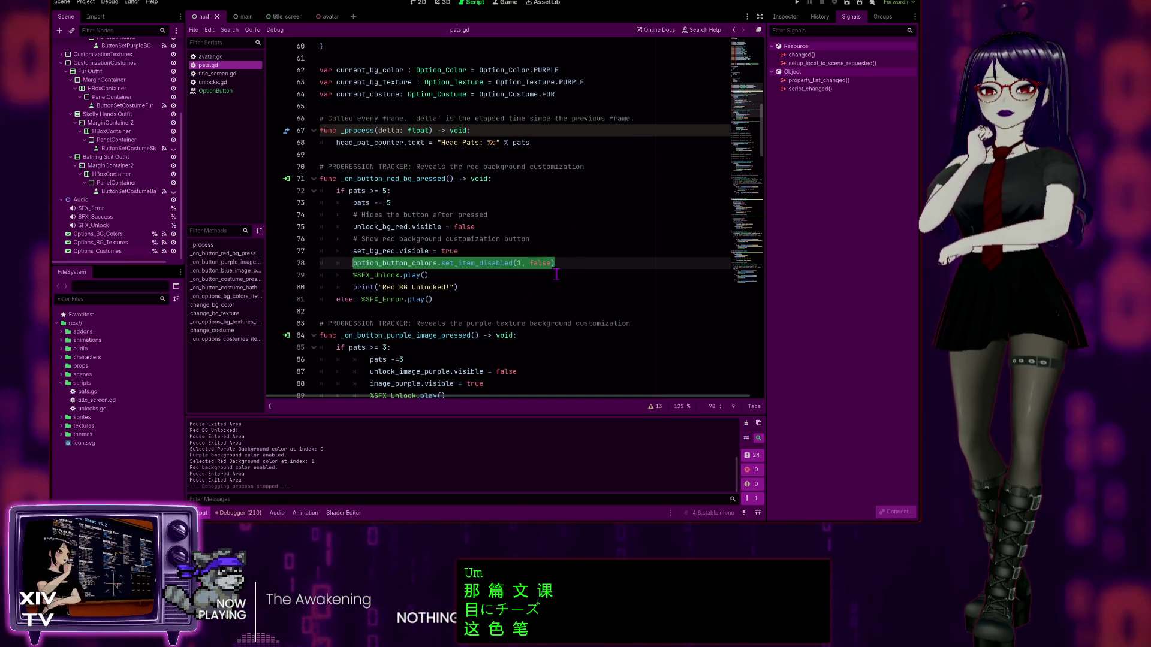
double_click(541, 263)
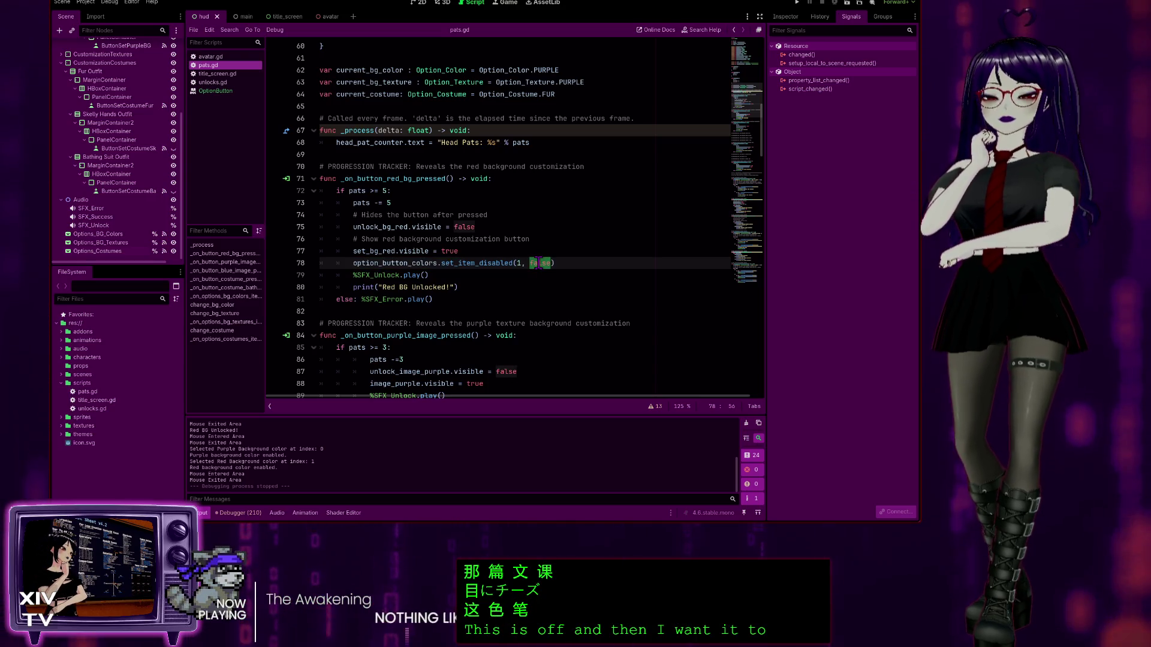
text(tru)
click(565, 231)
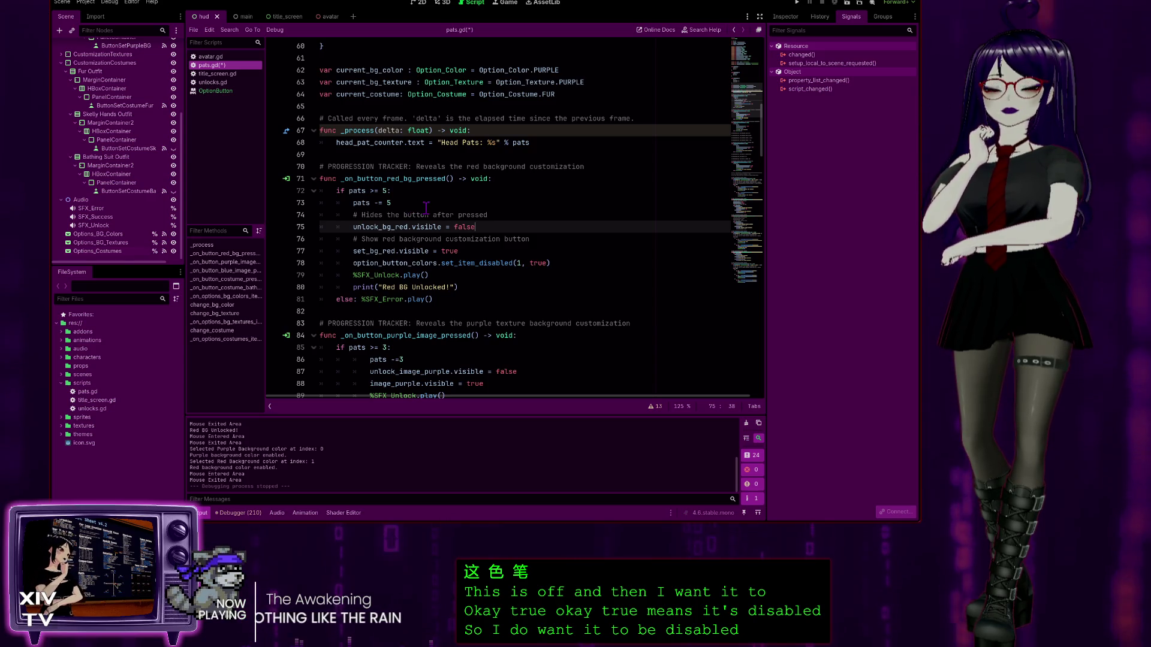
drag(562, 264, 453, 266)
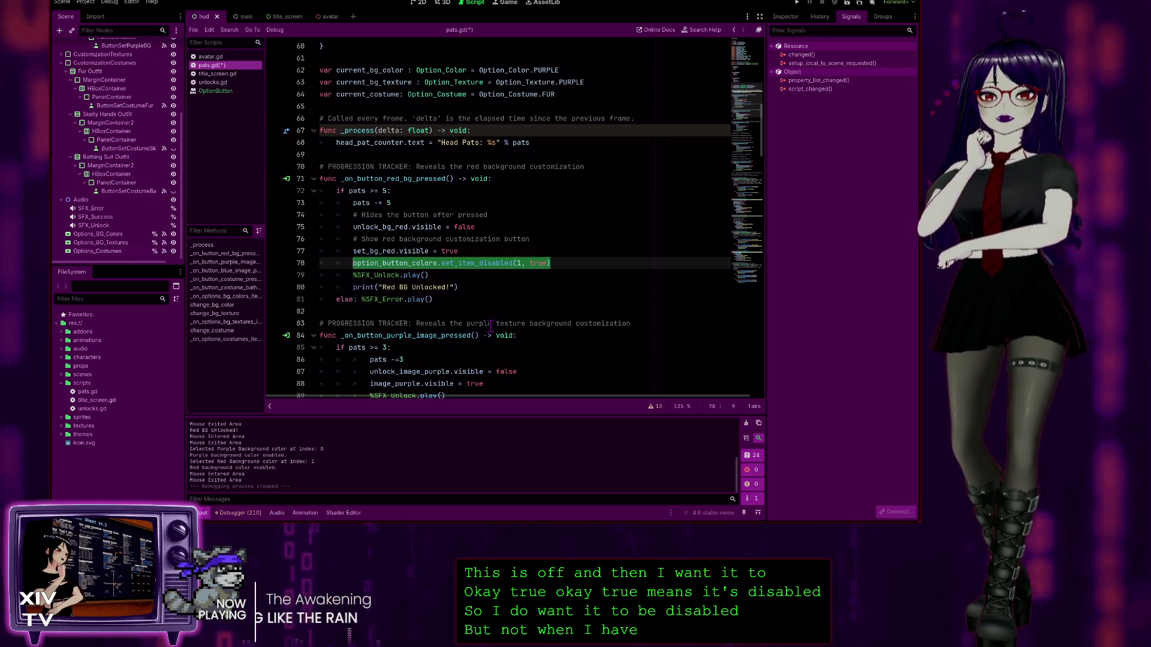
click(358, 299)
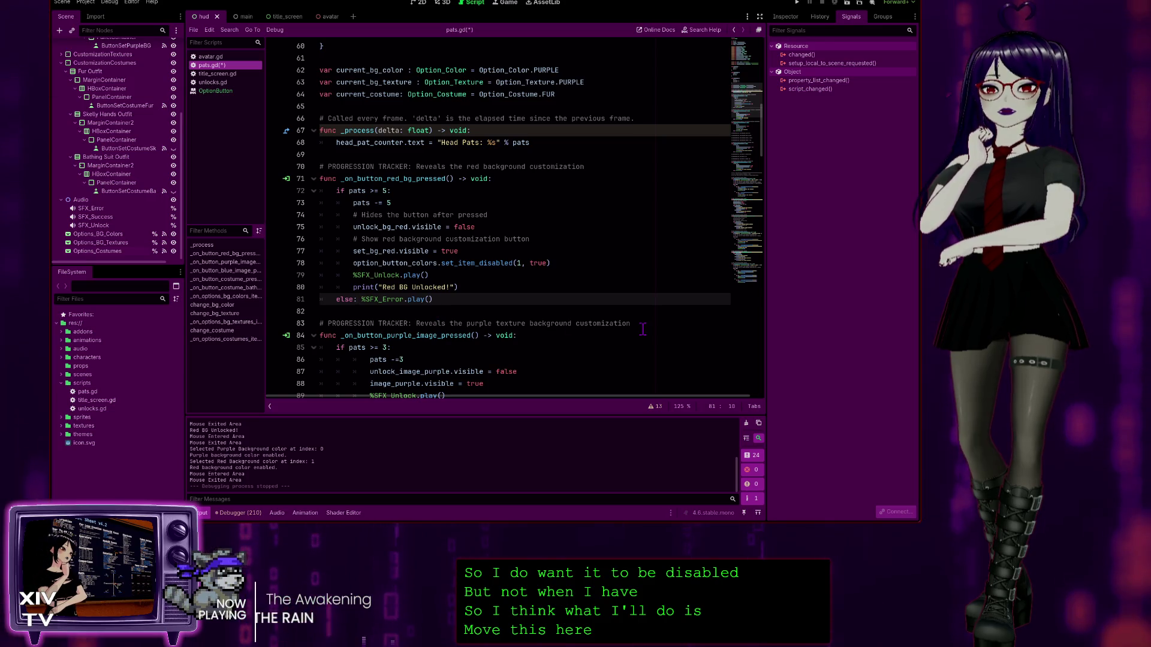
key(Return)
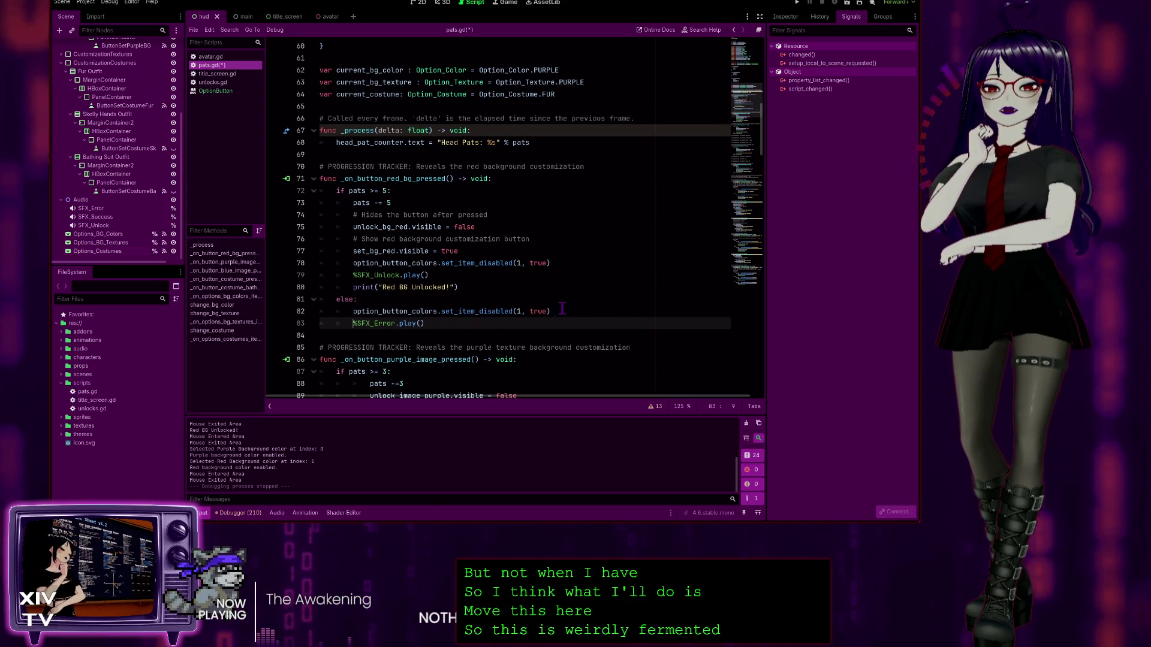
Step: Restore line 78's set_item_disabled argument to false and launch the game
double_click(539, 263)
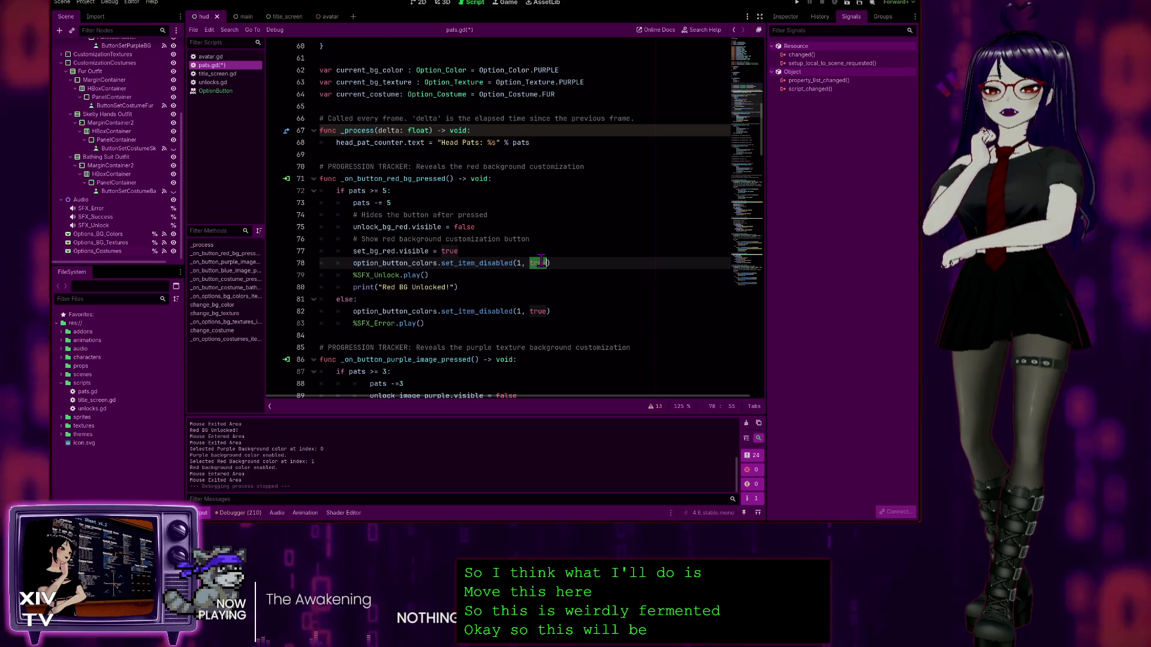
text(false)
click(601, 217)
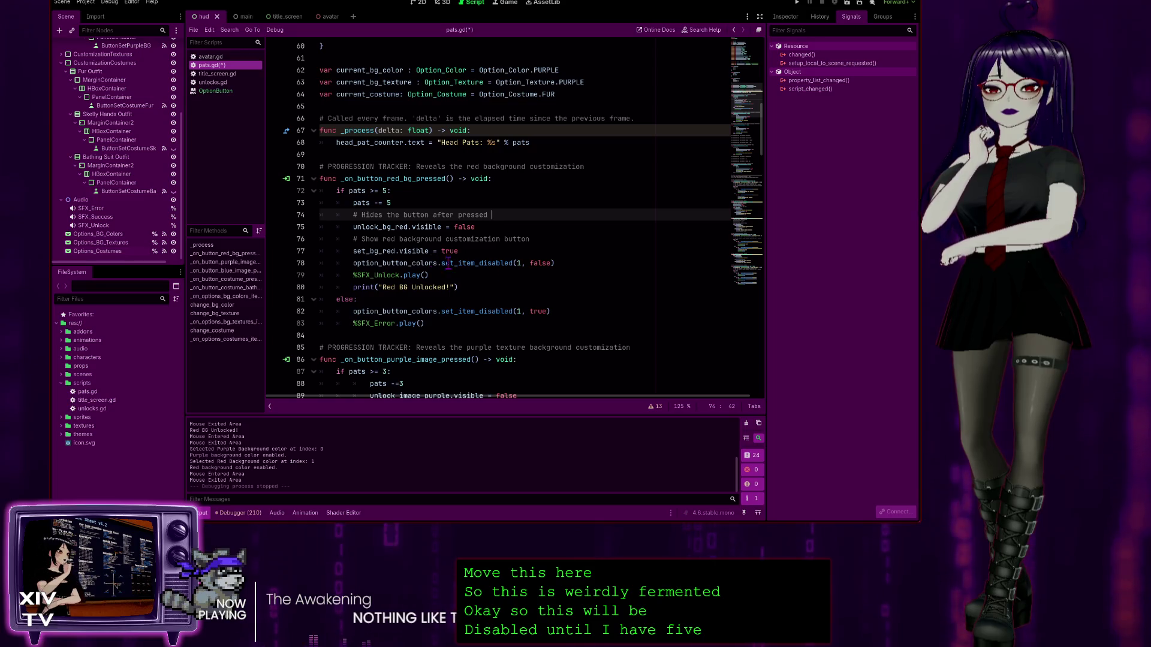
click(797, 3)
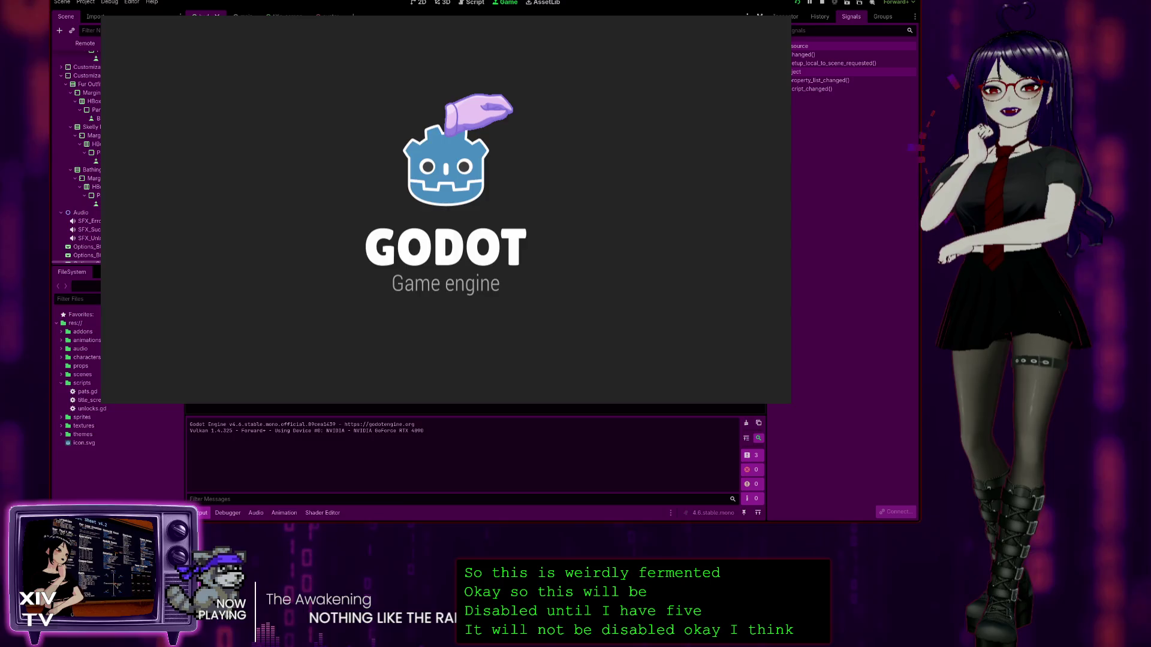
Step: Start the game, try selecting the locked Red Background, then return to Purple Background
click(455, 186)
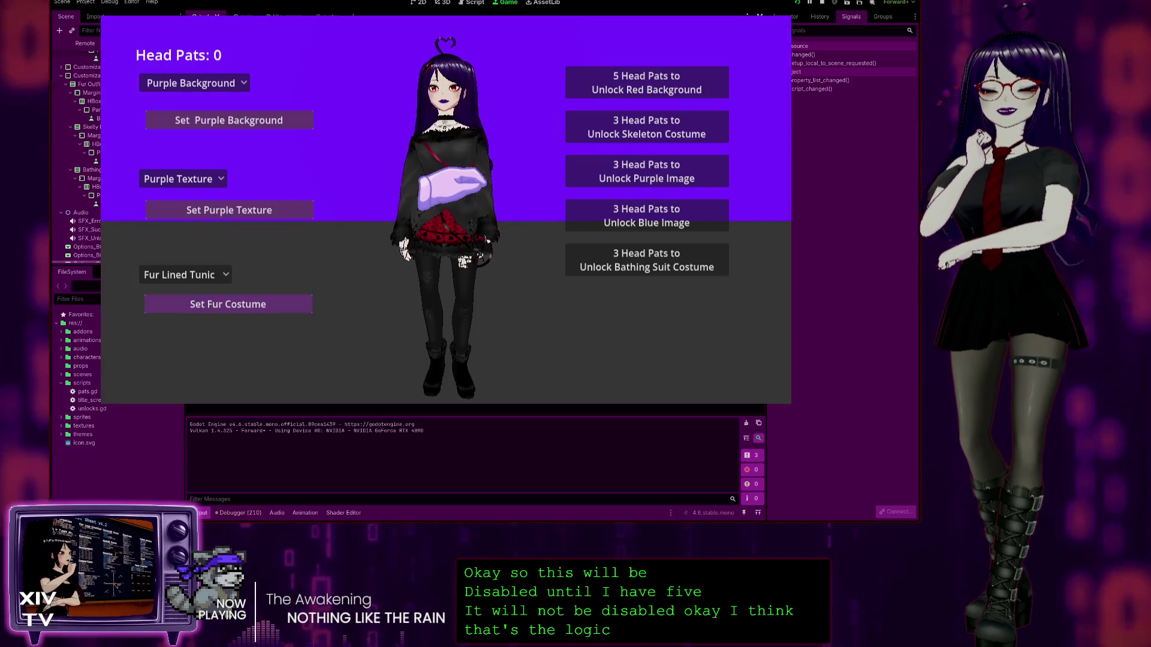
click(198, 84)
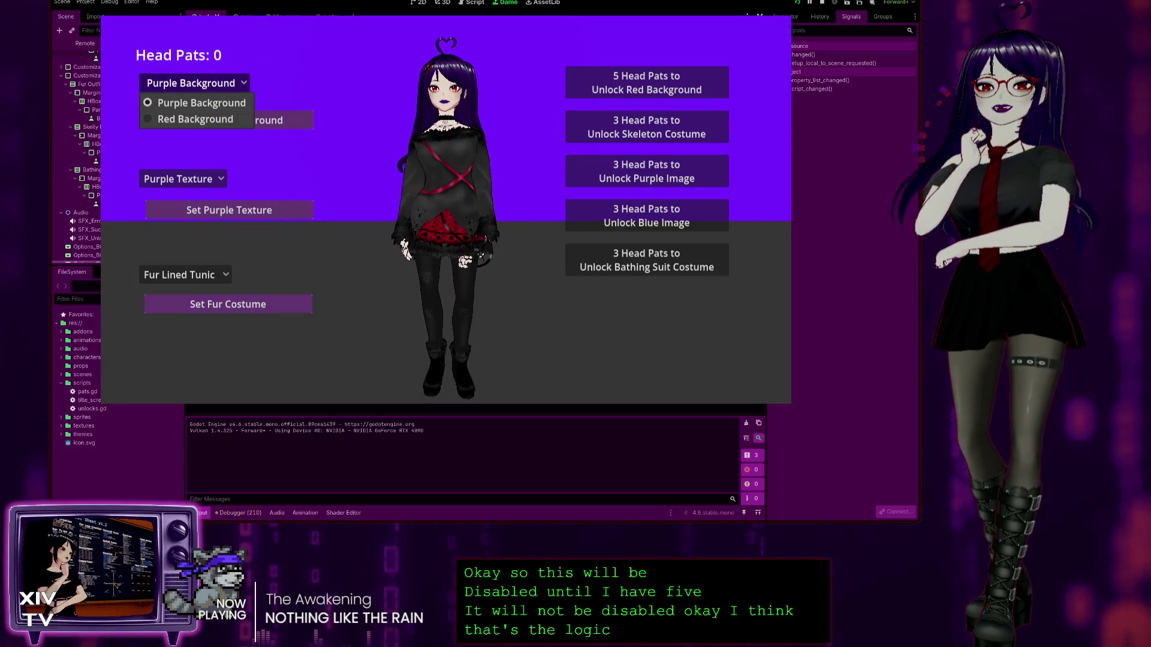
click(180, 118)
click(180, 83)
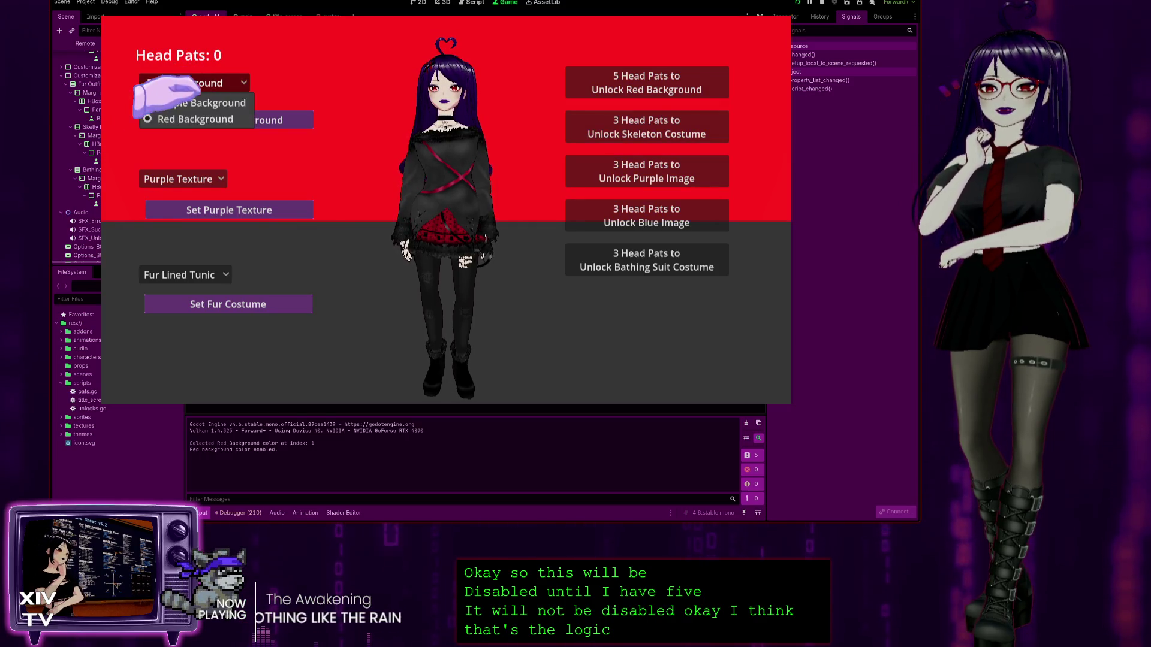
click(180, 103)
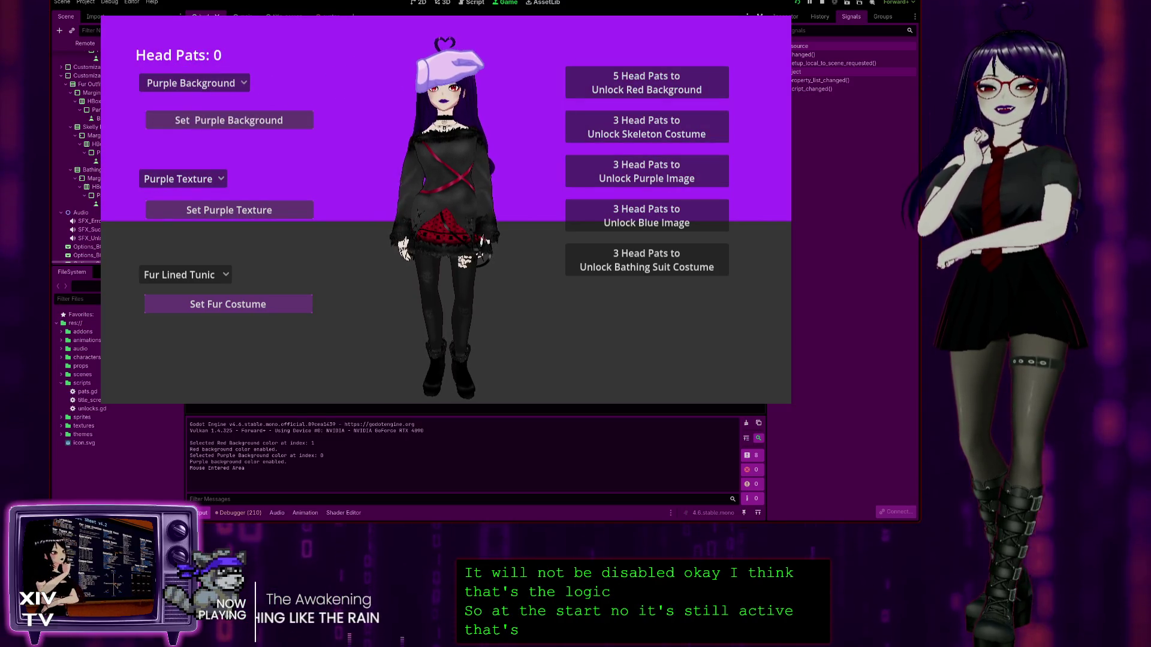
Step: Pat the head, unlock Red Background with 5 pats, select it, and stop the game
click(450, 63)
click(450, 63)
click(449, 63)
click(450, 63)
click(450, 63)
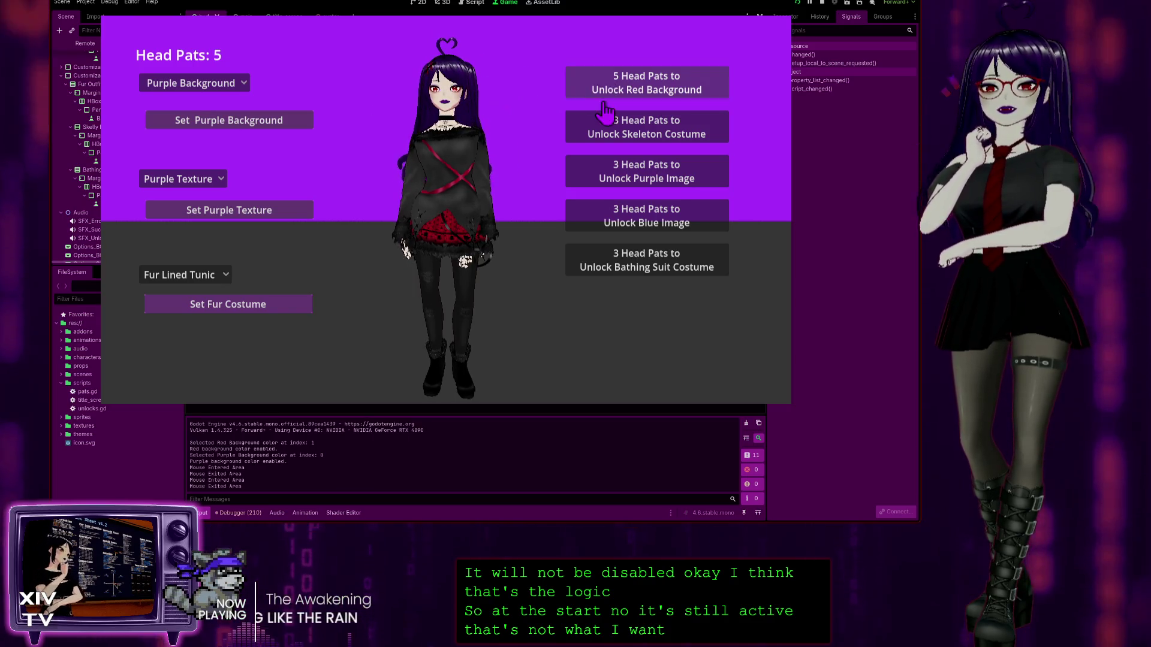
click(591, 78)
click(160, 84)
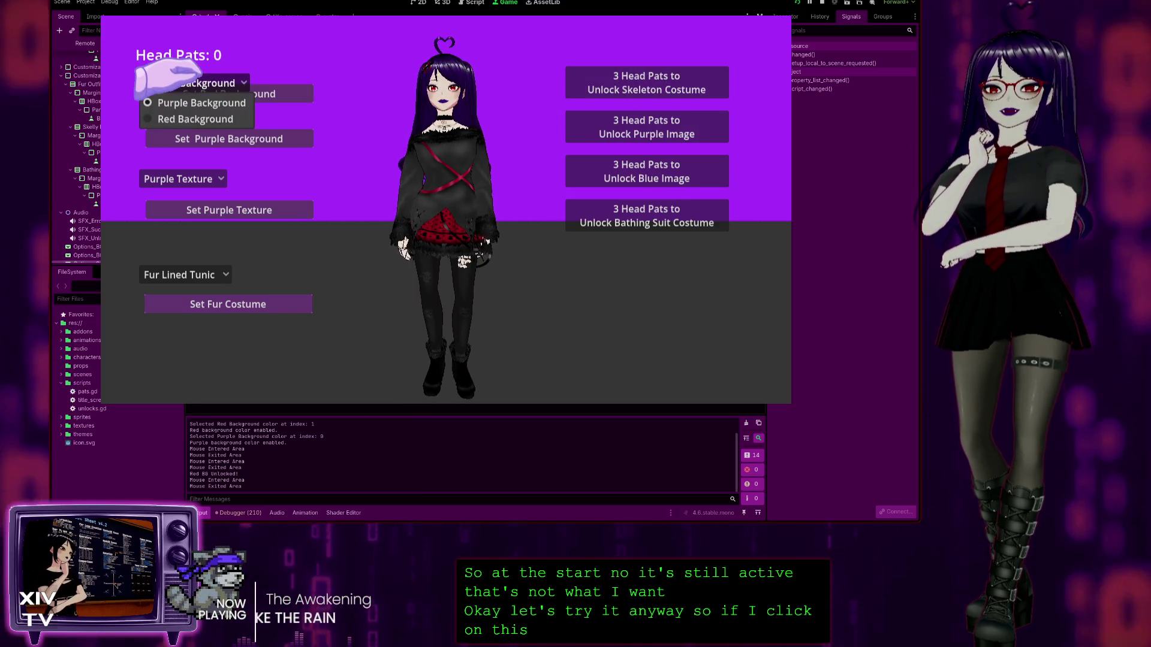
click(180, 118)
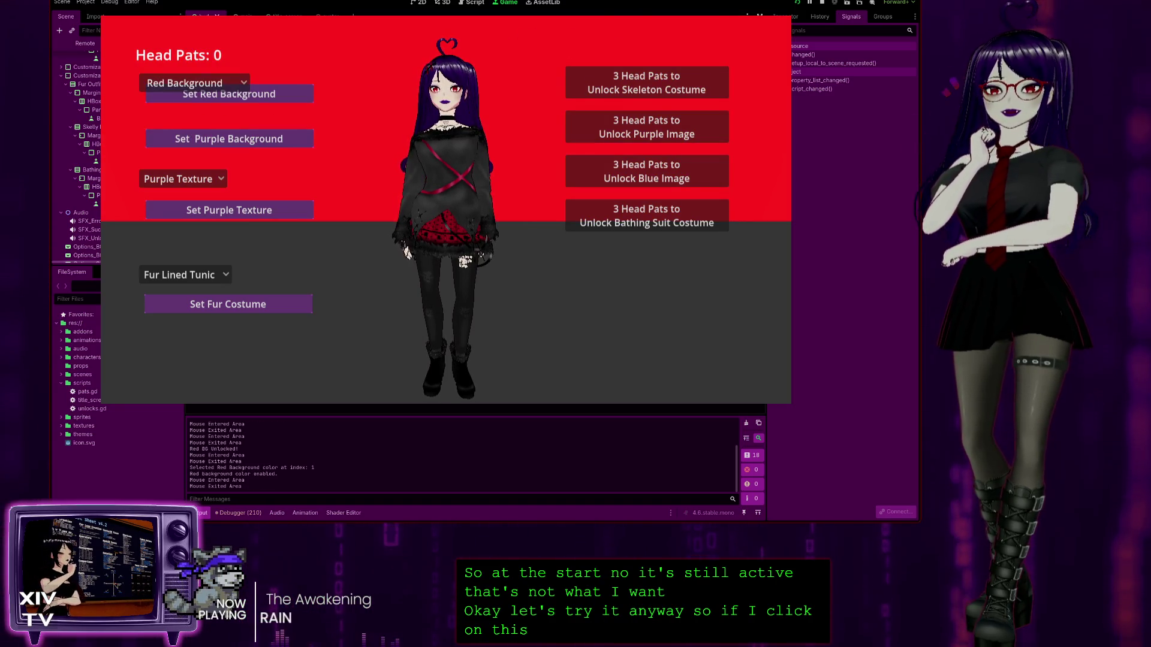
key(F8)
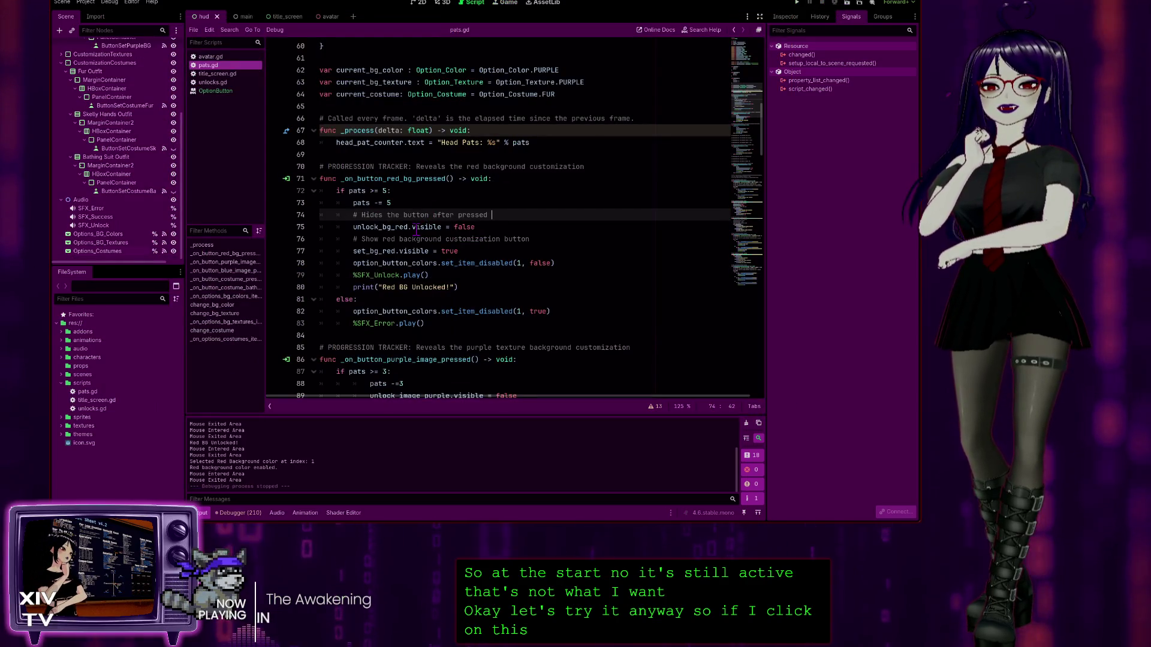
click(532, 299)
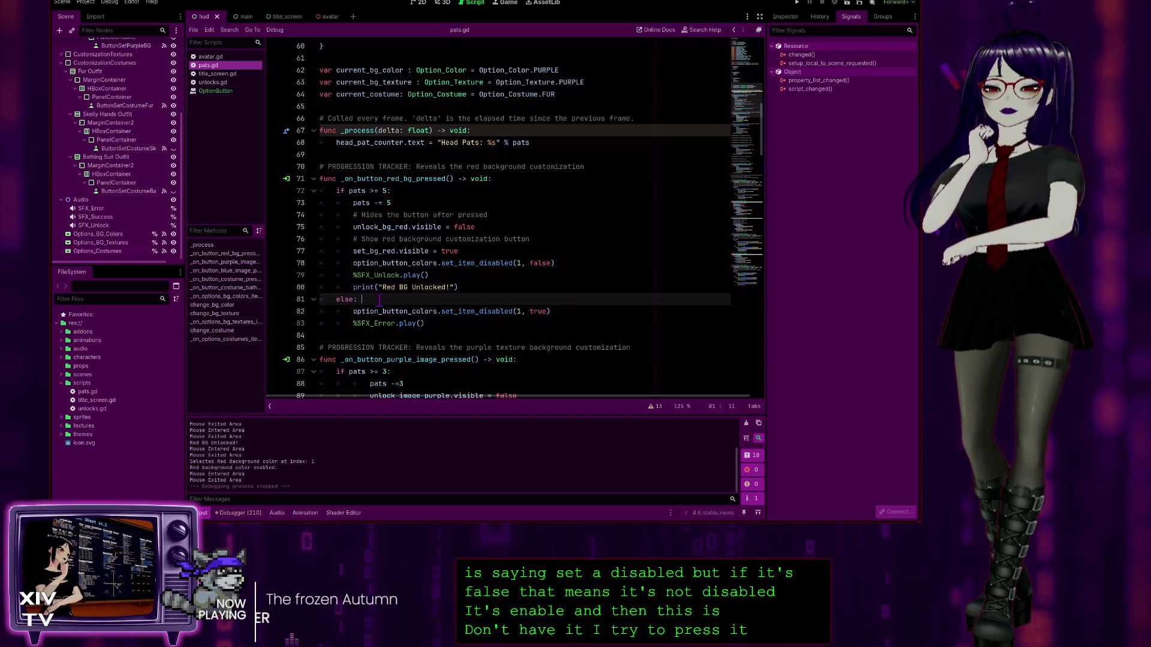
scroll(573, 329, up, 4)
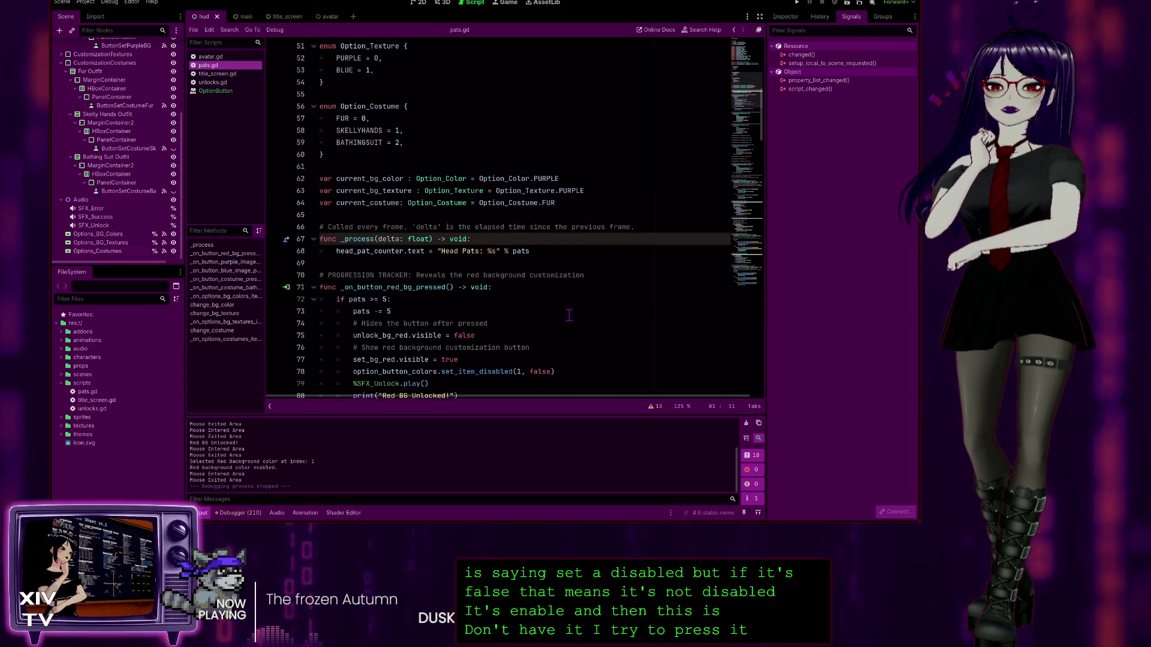
scroll(574, 311, down, 8)
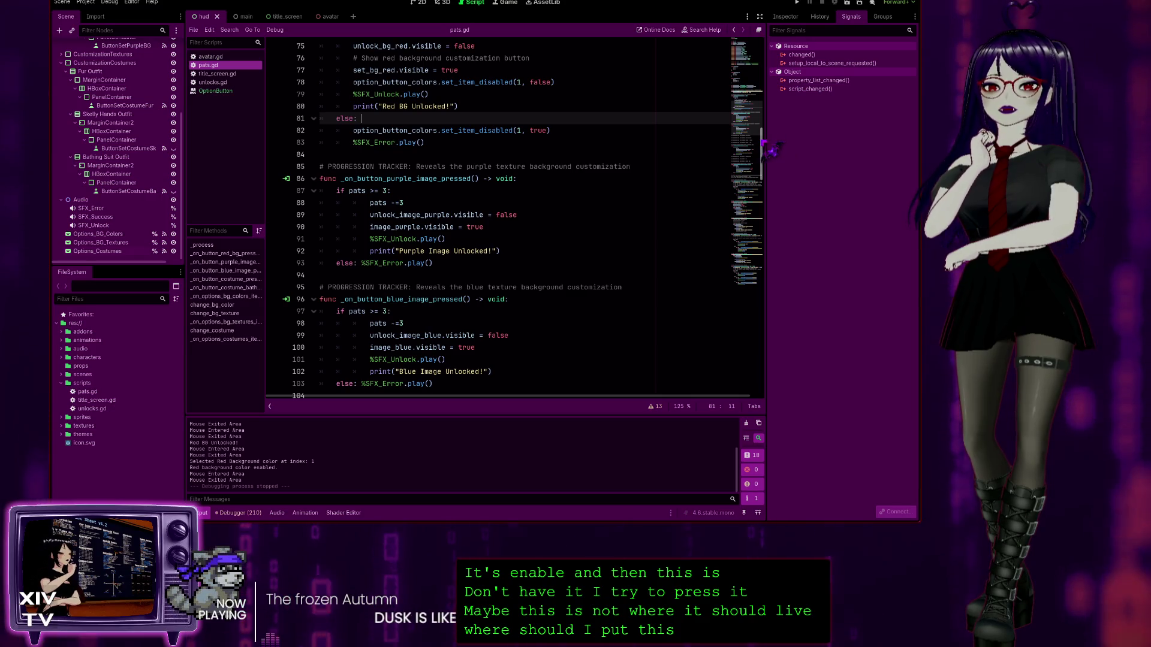
drag(772, 148, 774, 376)
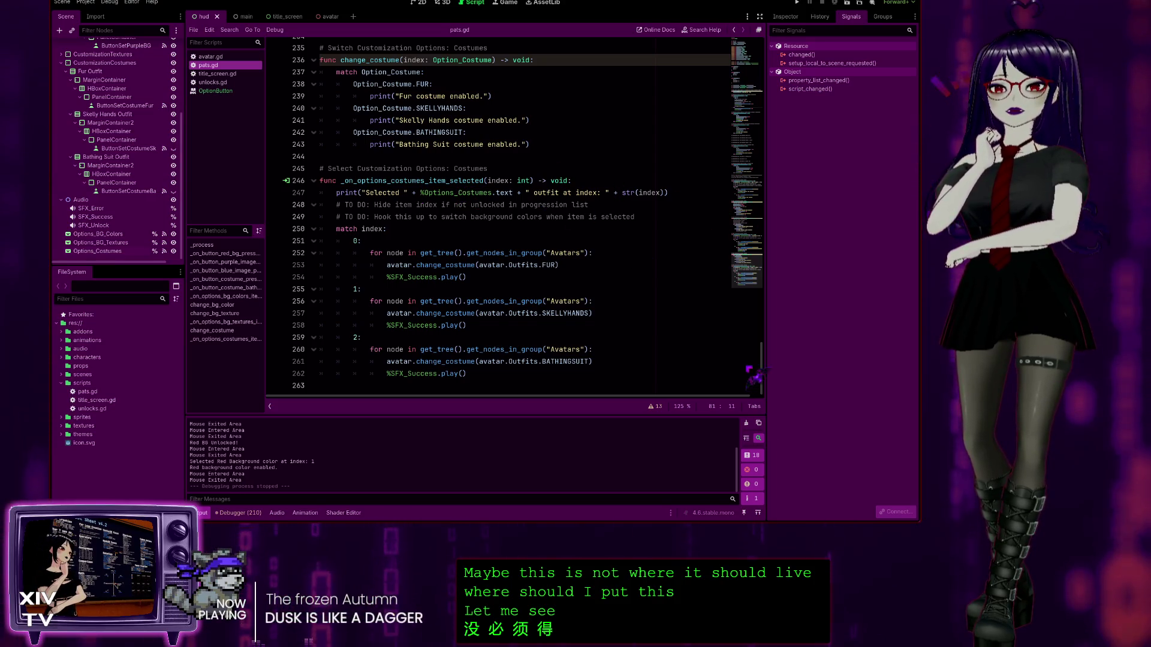
mouse_move(763, 369)
mouse_down()
mouse_move(797, 117)
mouse_move(824, 123)
mouse_up()
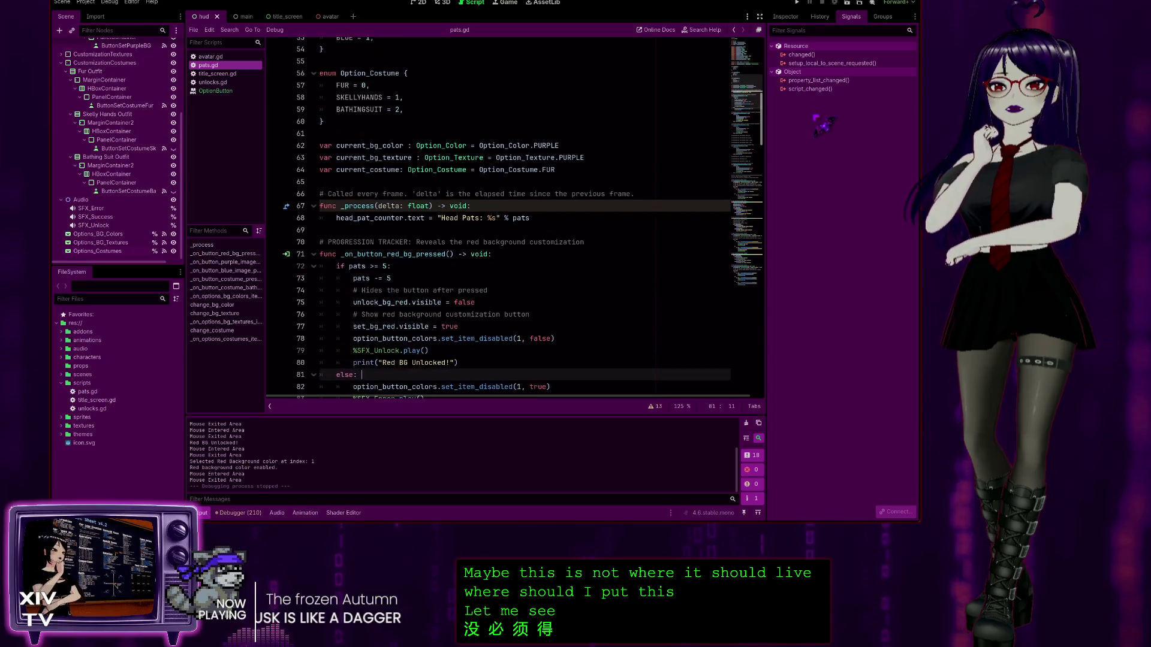
scroll(570, 181, down, 3)
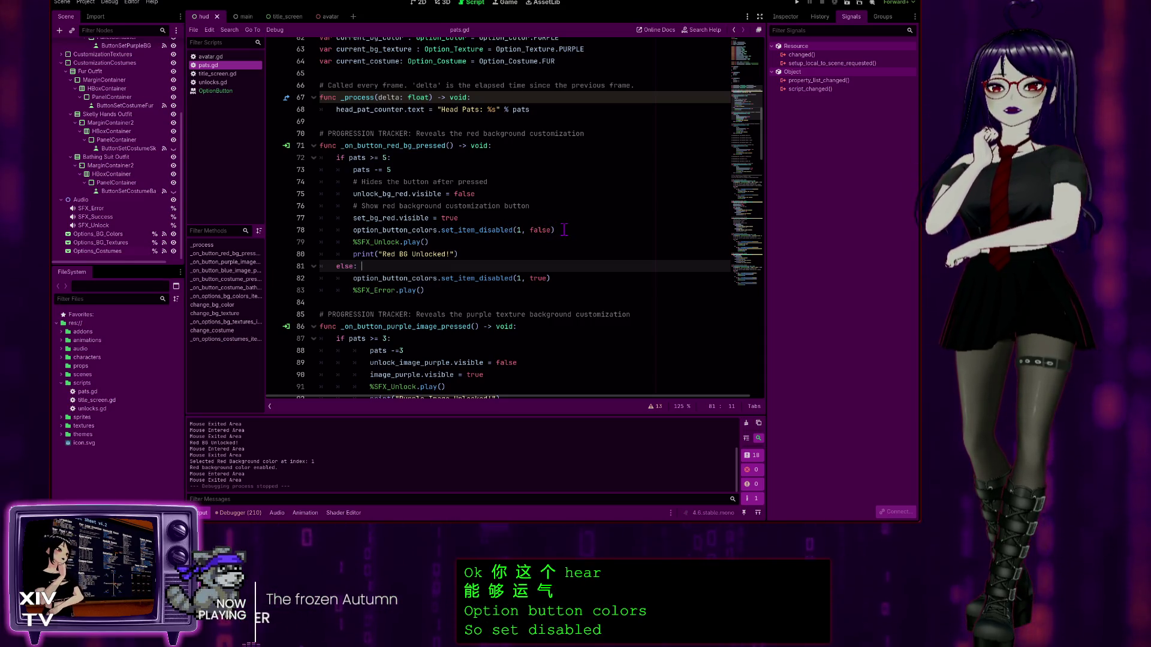
click(558, 229)
drag(558, 229, 353, 230)
key(ctrl+c)
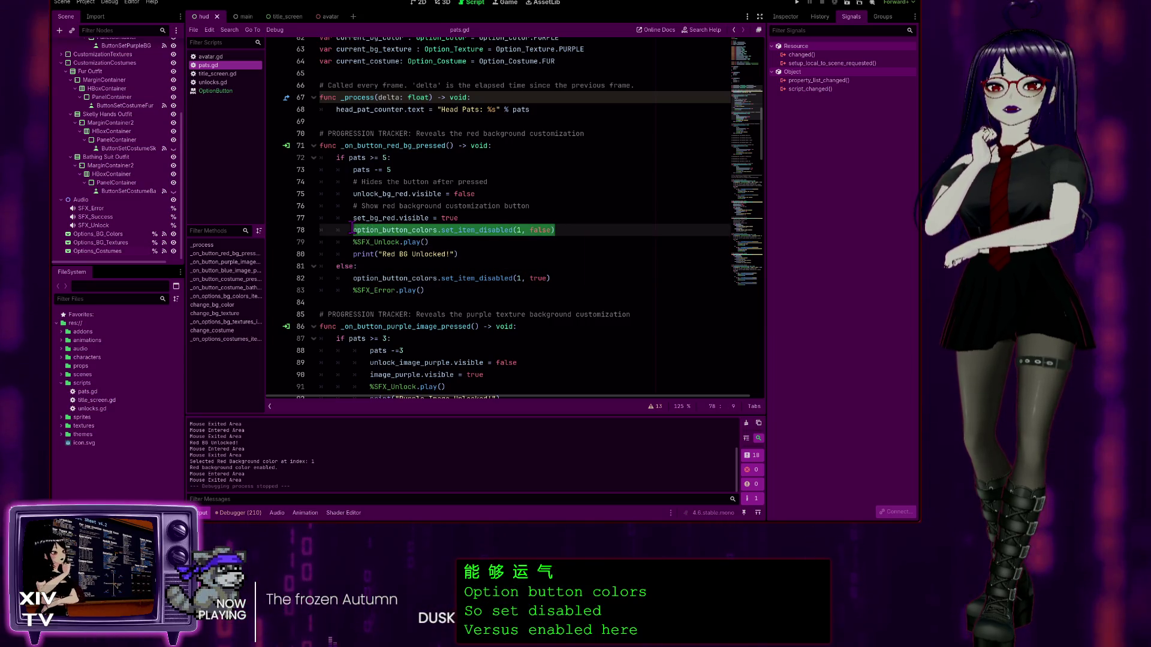
click(568, 206)
scroll(610, 259, down, 10)
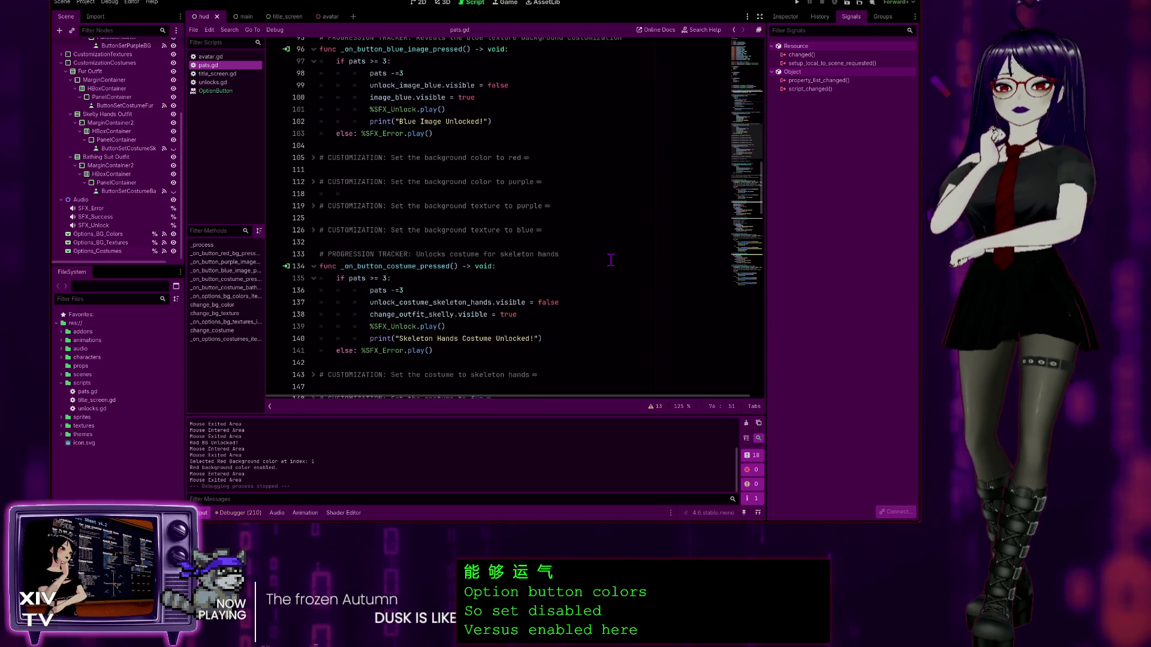
scroll(506, 256, down, 8)
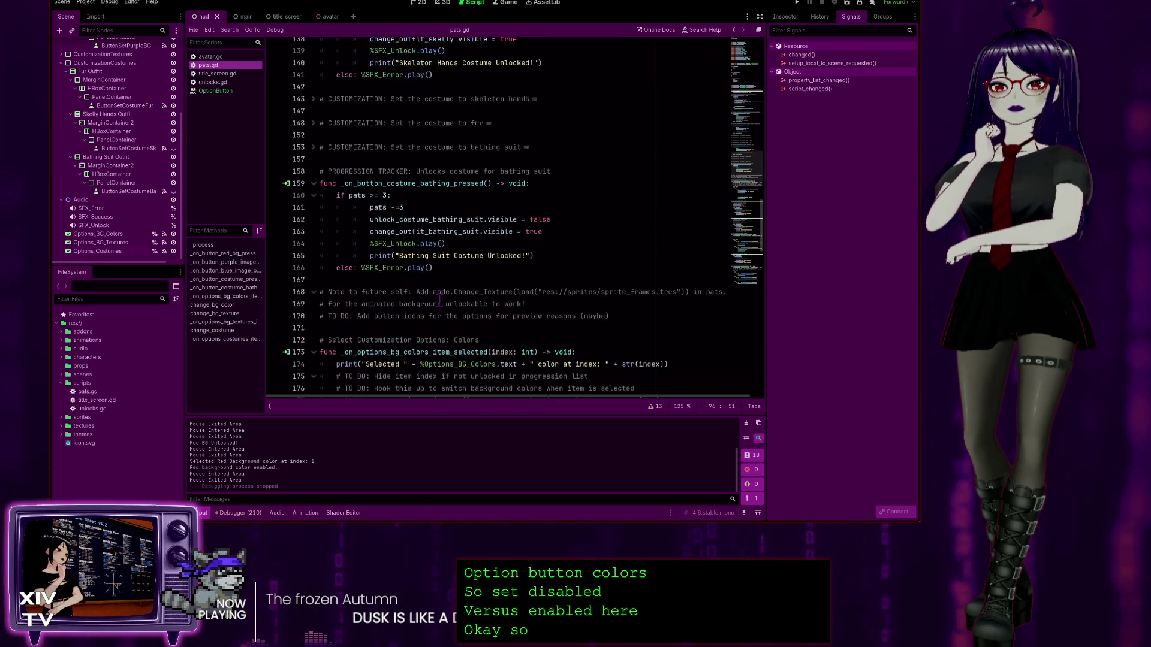
scroll(413, 183, down, 6)
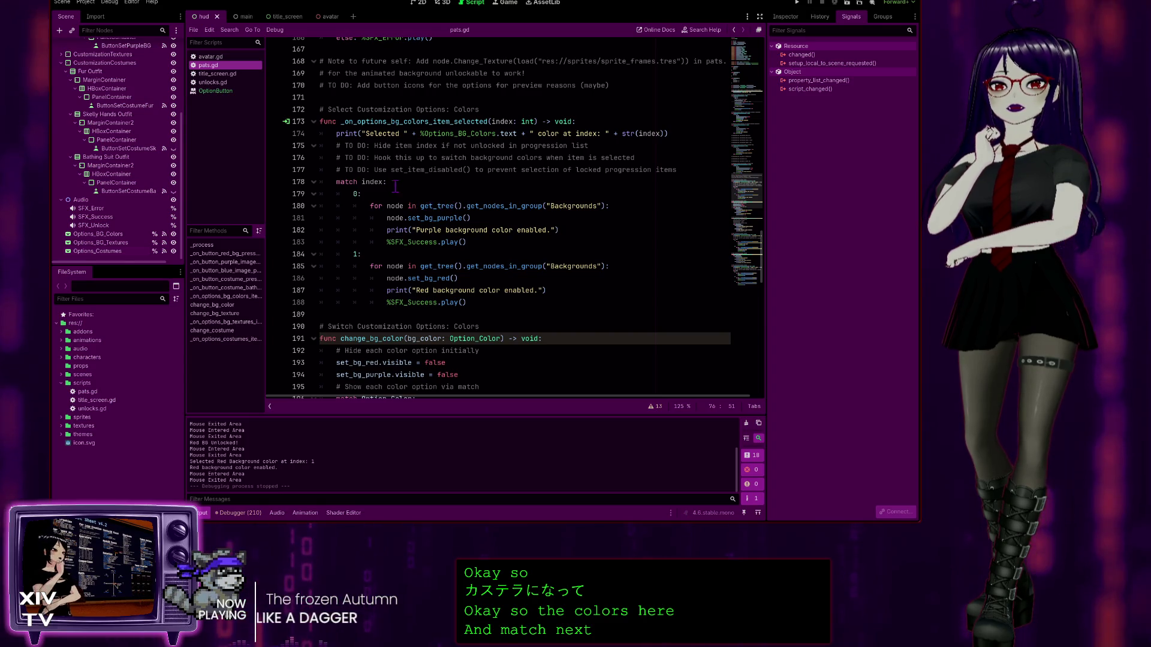
scroll(343, 179, down, 4)
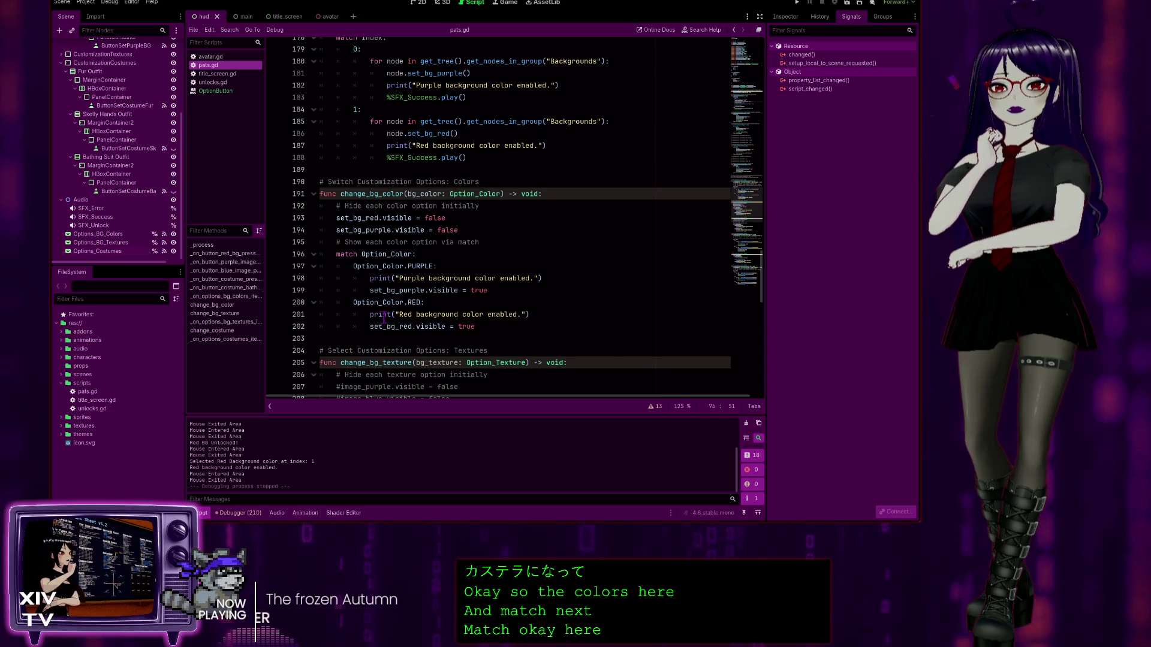
scroll(404, 290, up, 3)
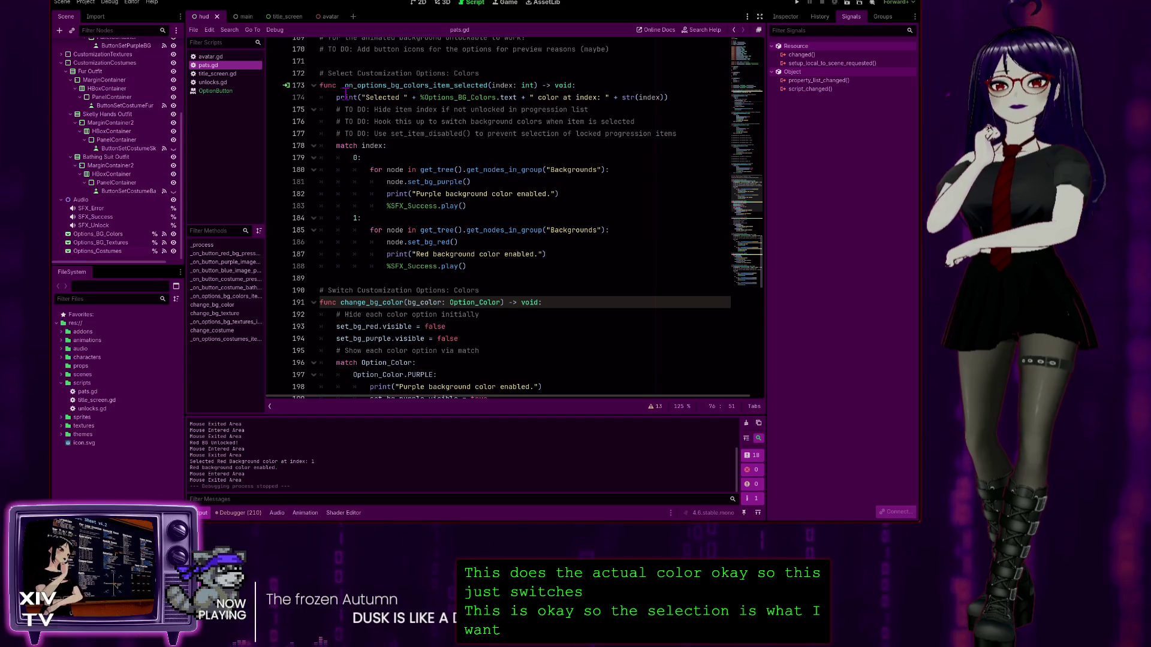
click(680, 96)
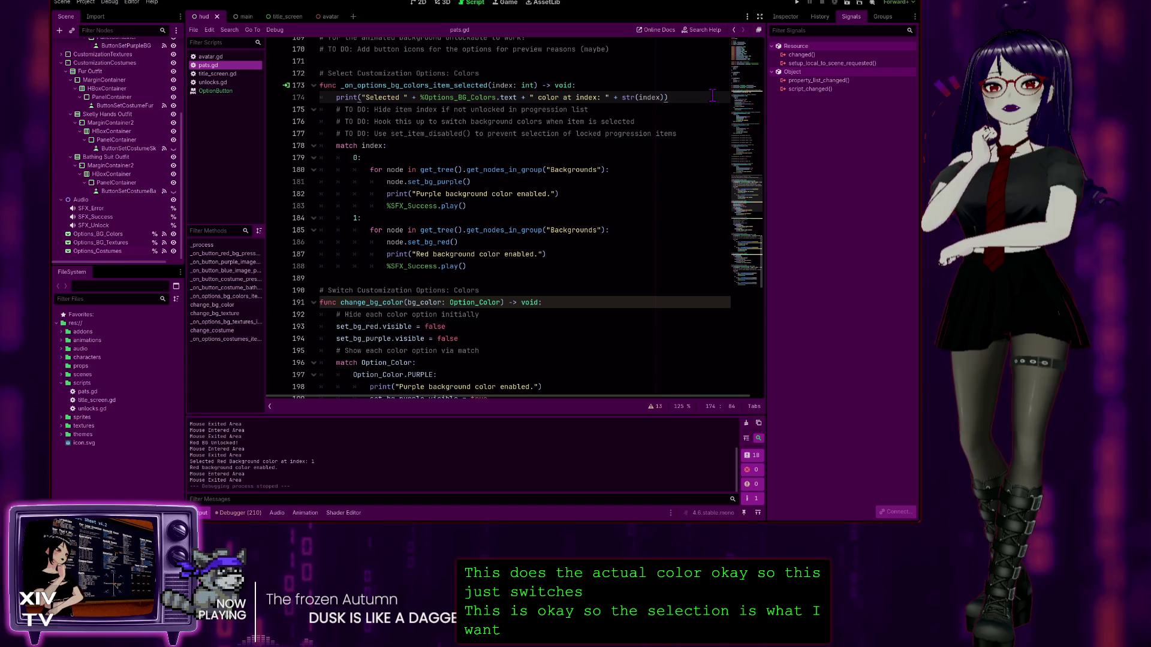
key(Return)
key(ctrl+v)
Step: Comment out line 78's set_item_disabled(1, false) call with # and run the project
click(543, 170)
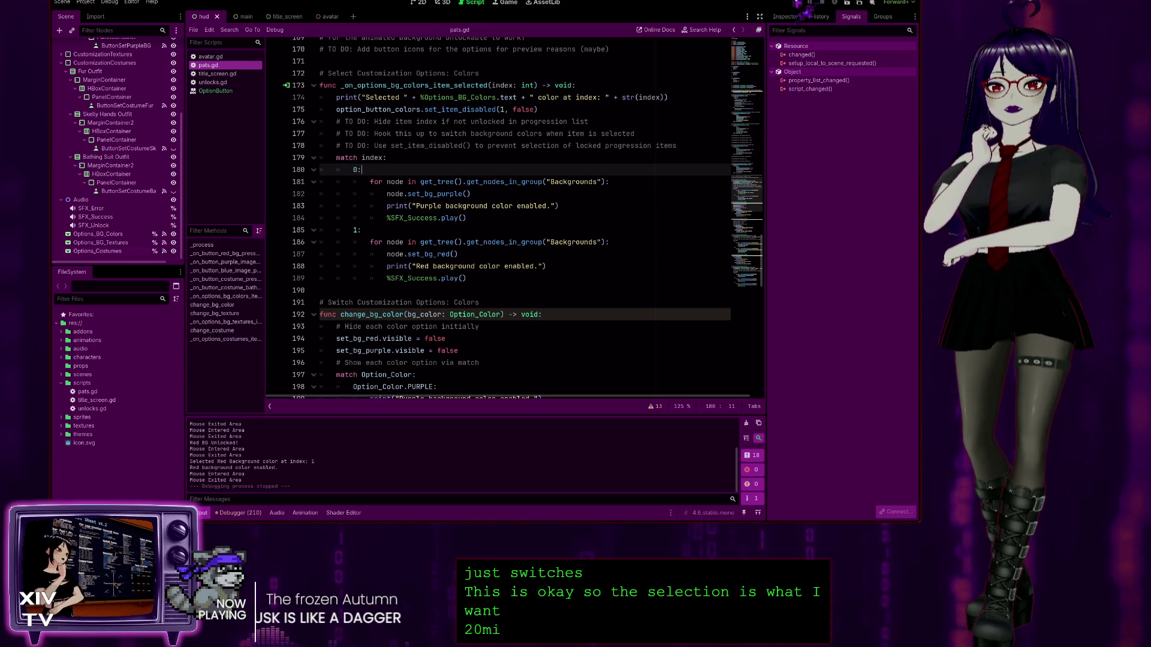
scroll(678, 215, up, 20)
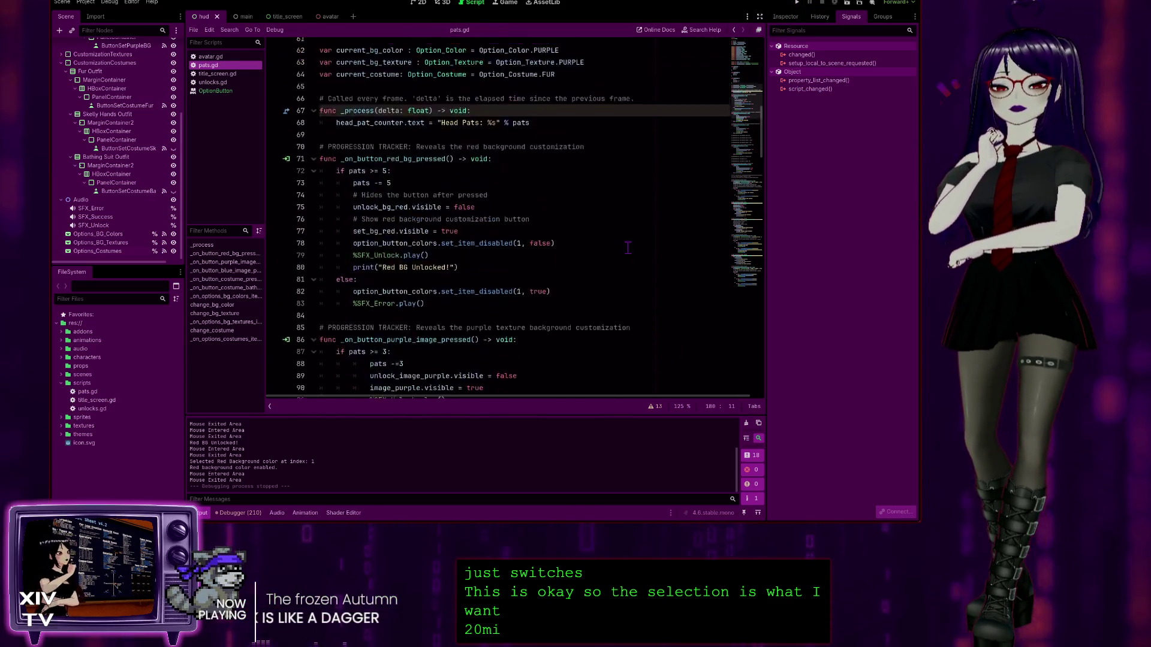
scroll(628, 247, up, 10)
scroll(626, 258, down, 12)
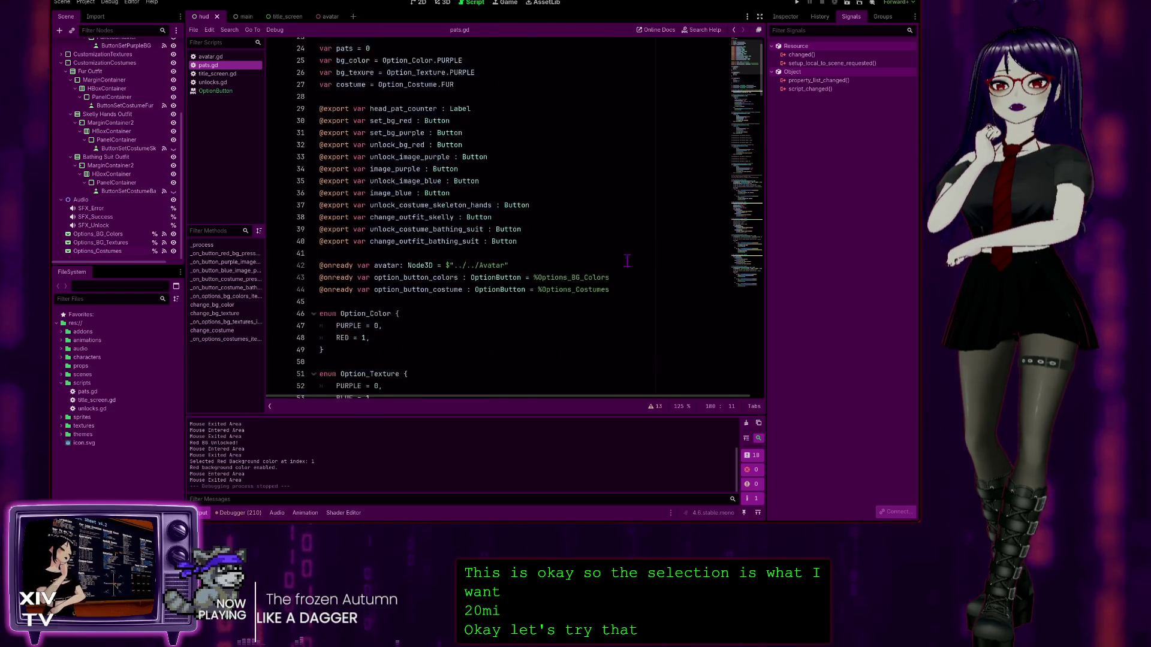
scroll(624, 264, down, 9)
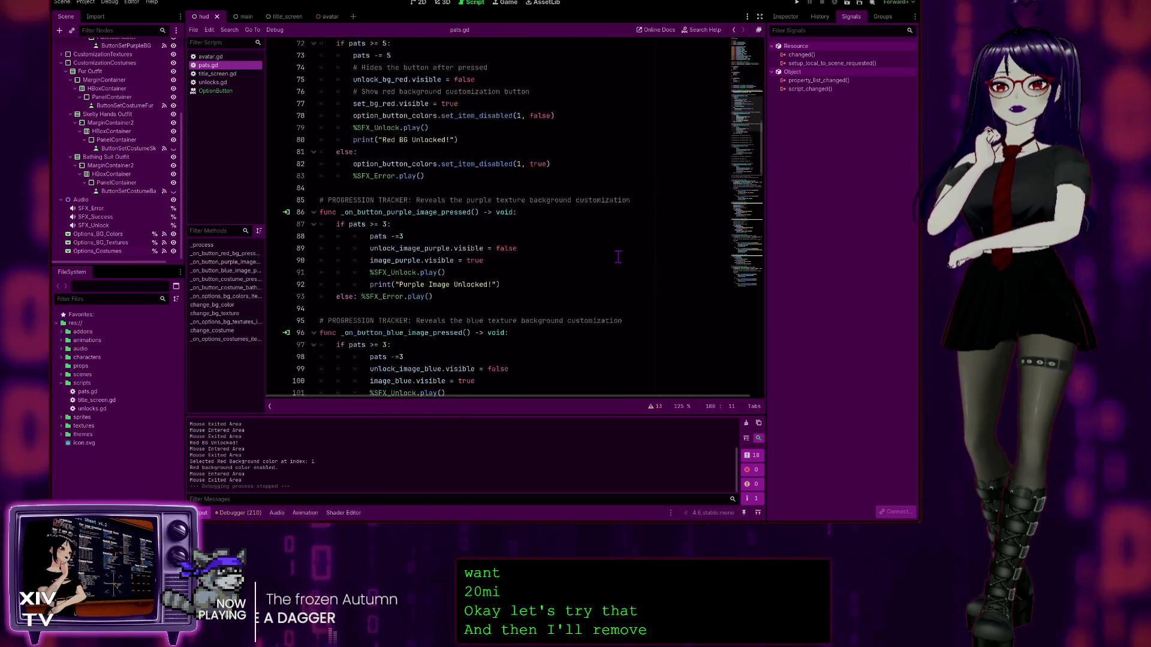
scroll(577, 98, up, 2)
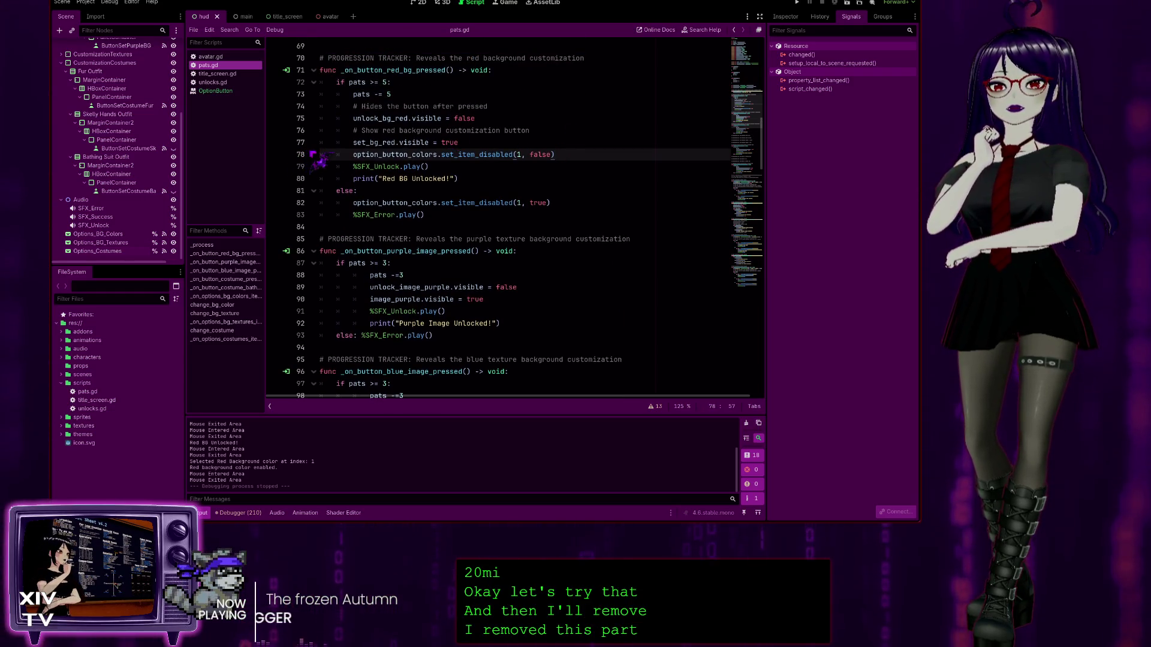
text(#)
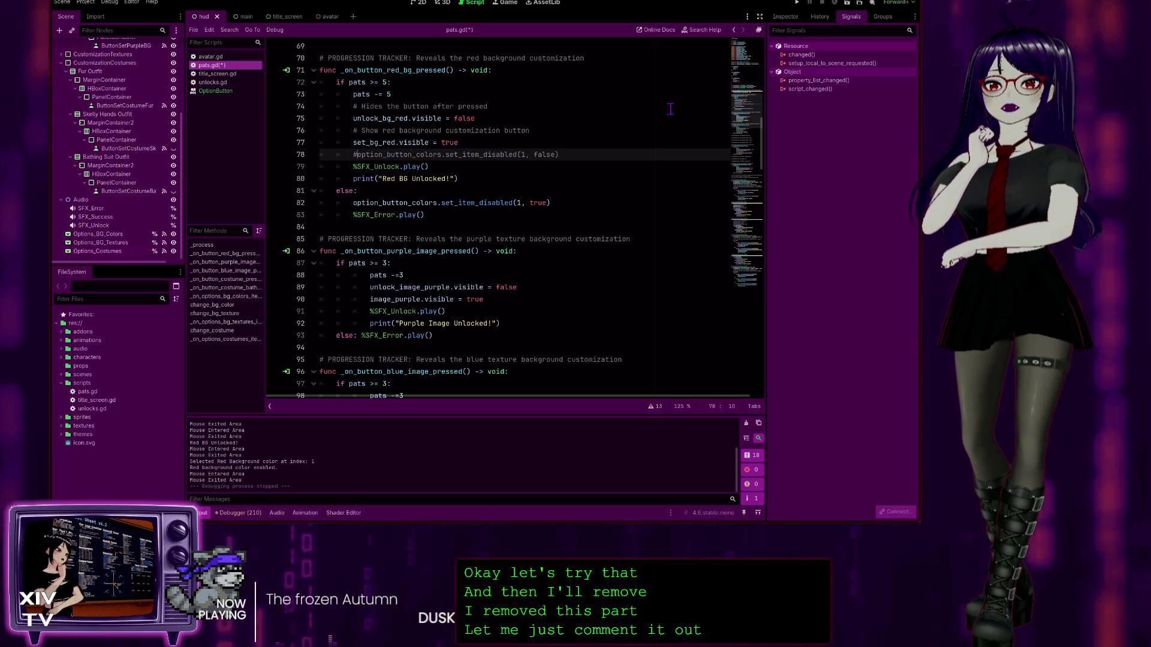
key(F5)
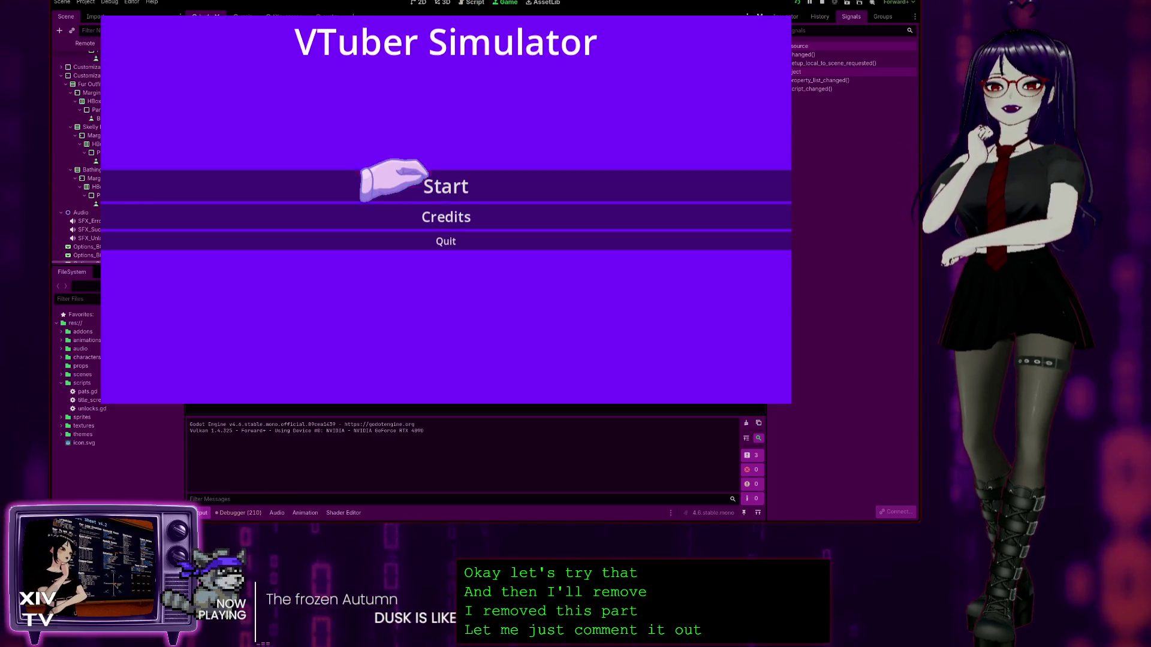
Step: Start the game, reach 5 head pats, unlock Red Background, select it, and stop the game
click(399, 186)
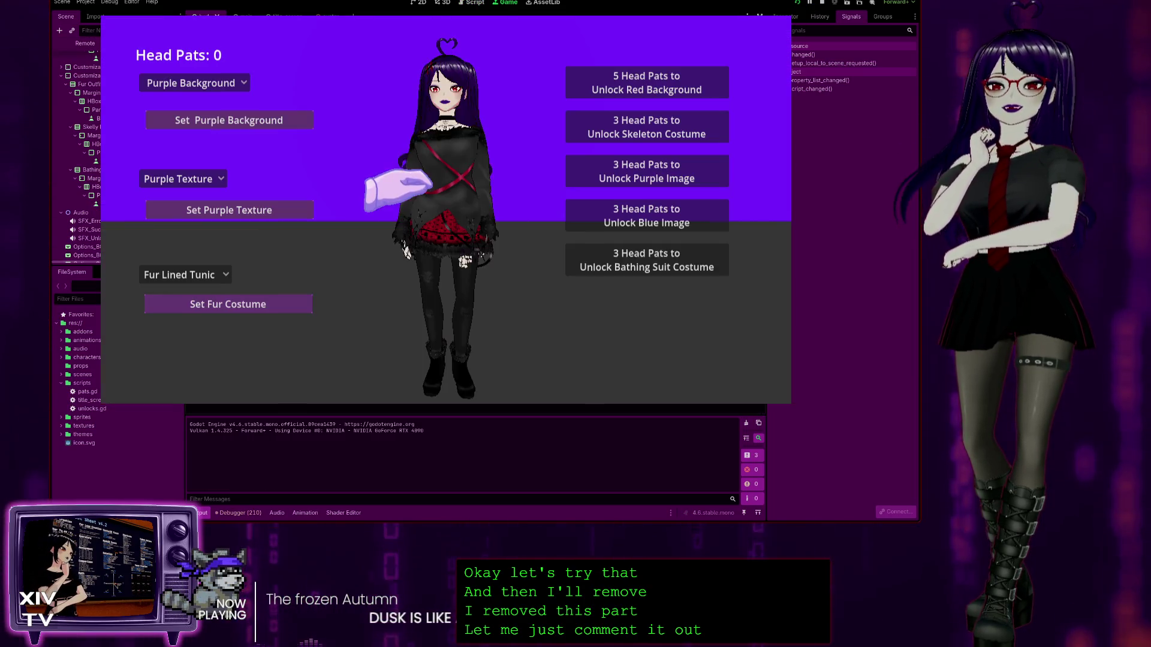
click(204, 81)
click(471, 57)
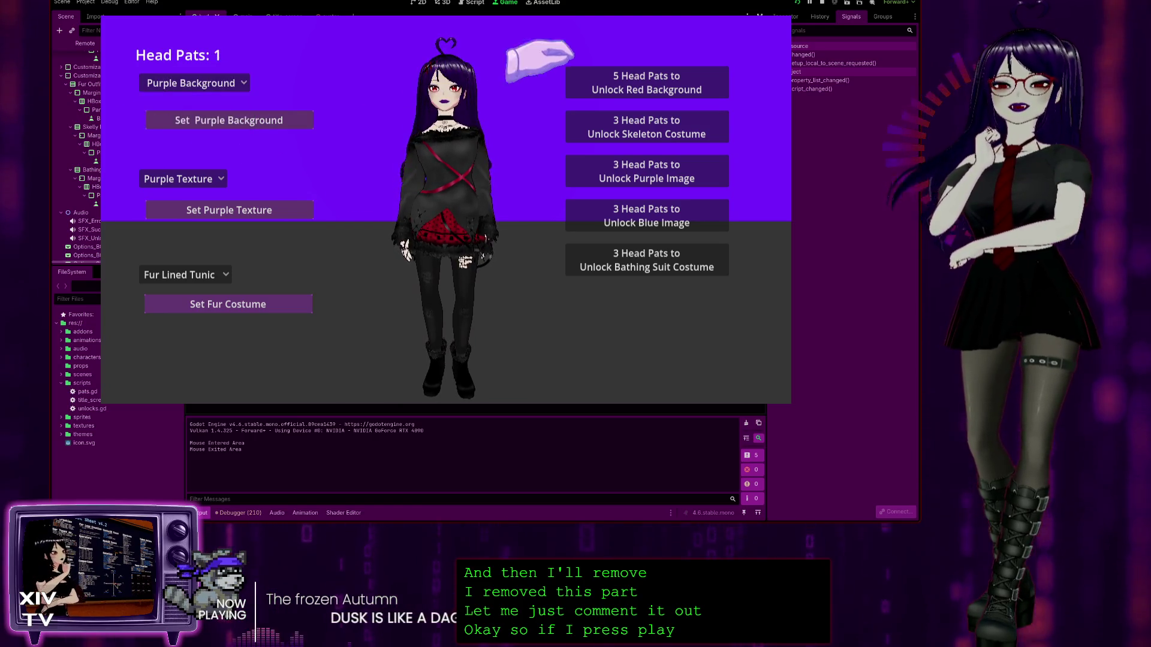
click(456, 87)
click(456, 84)
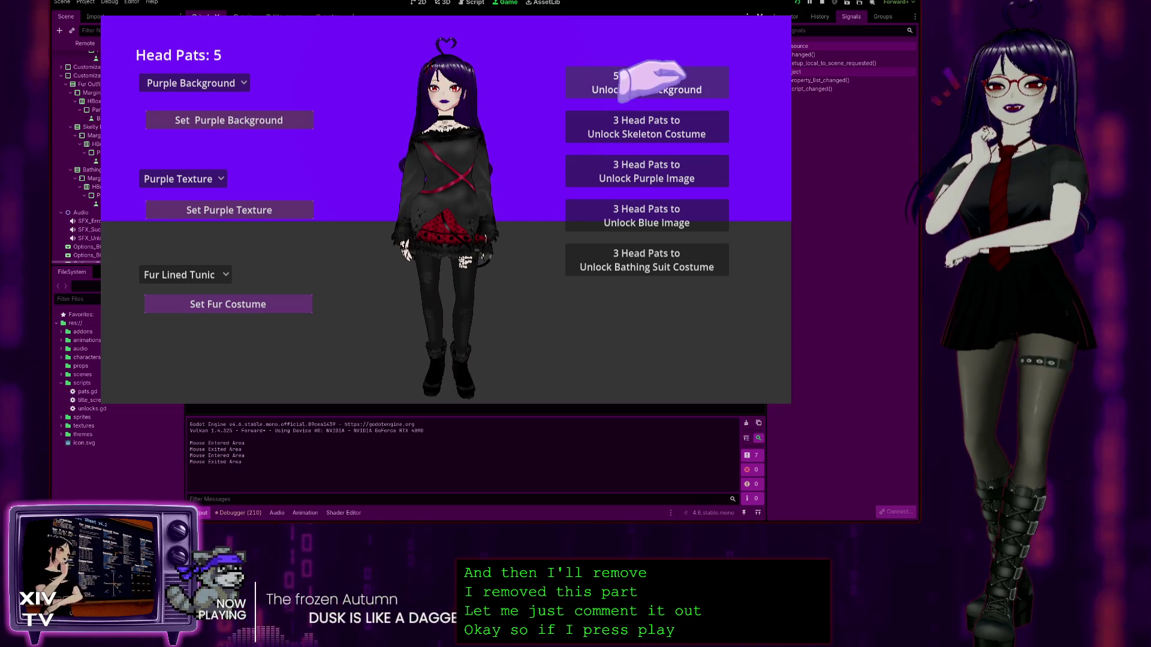
click(593, 81)
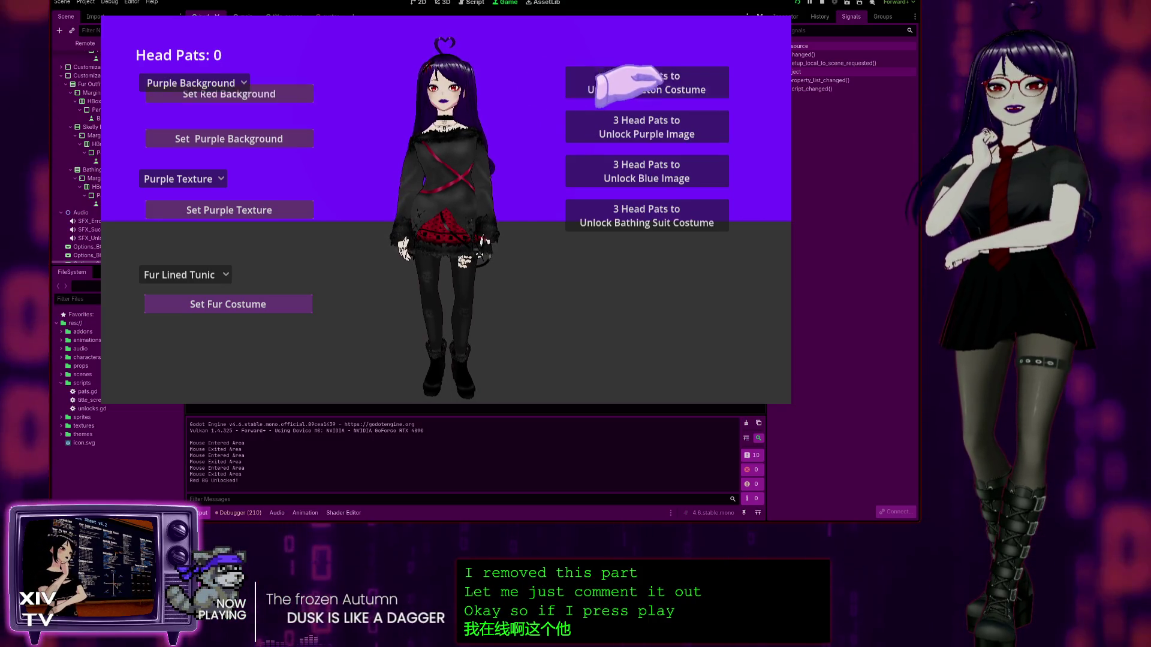
click(162, 83)
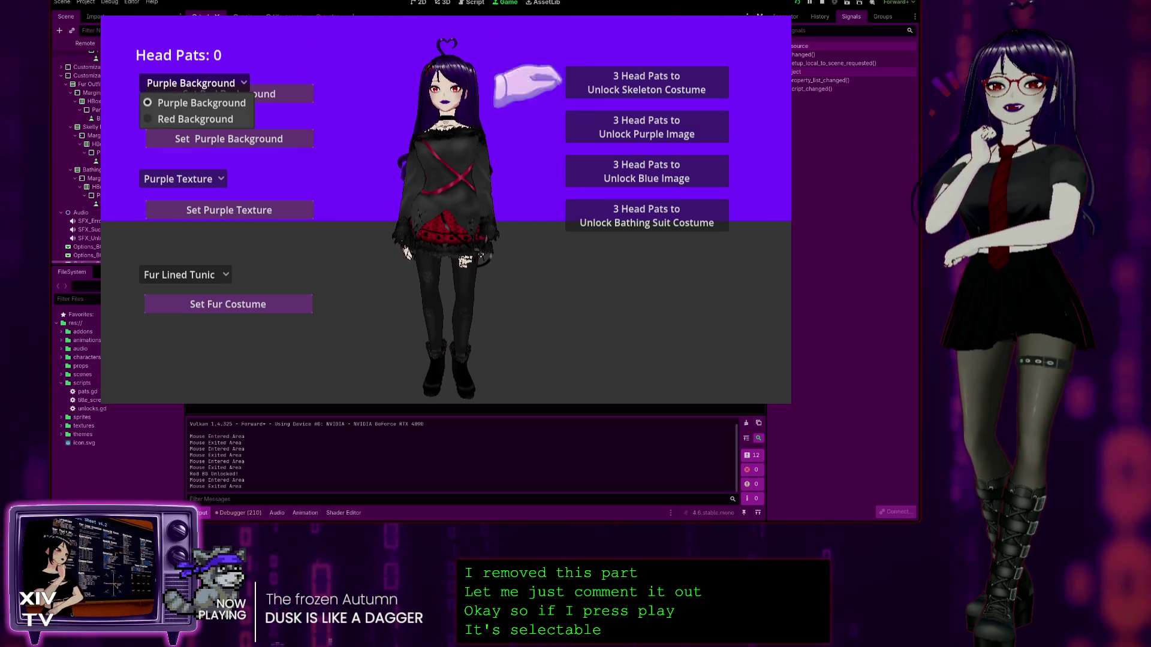
click(192, 119)
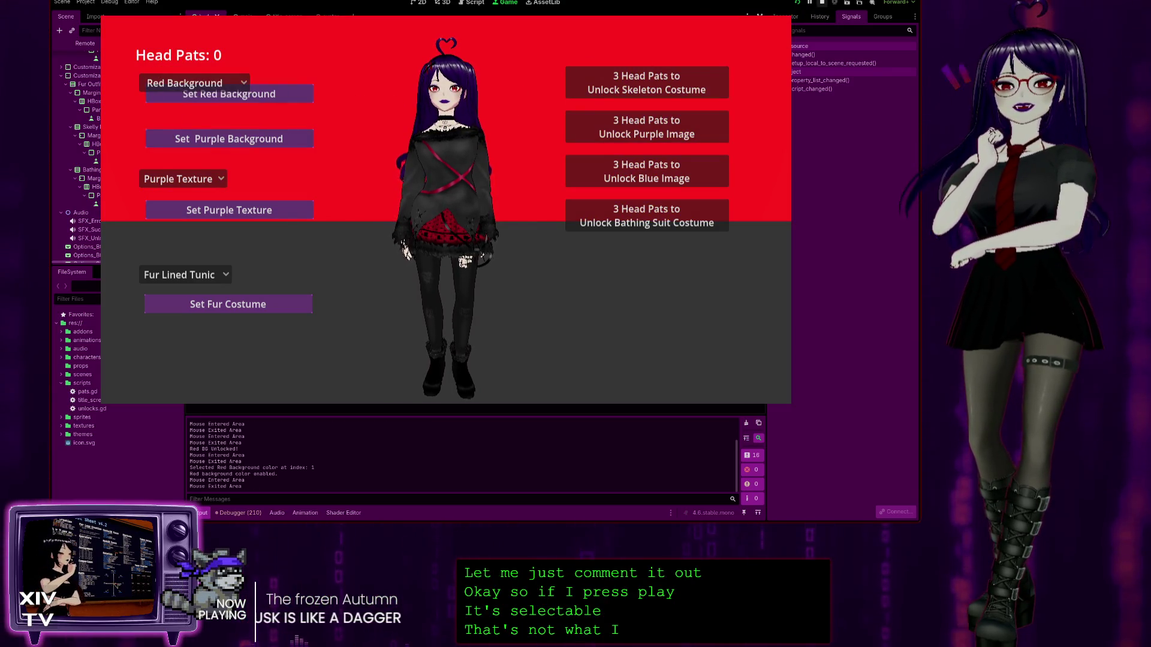
key(F8)
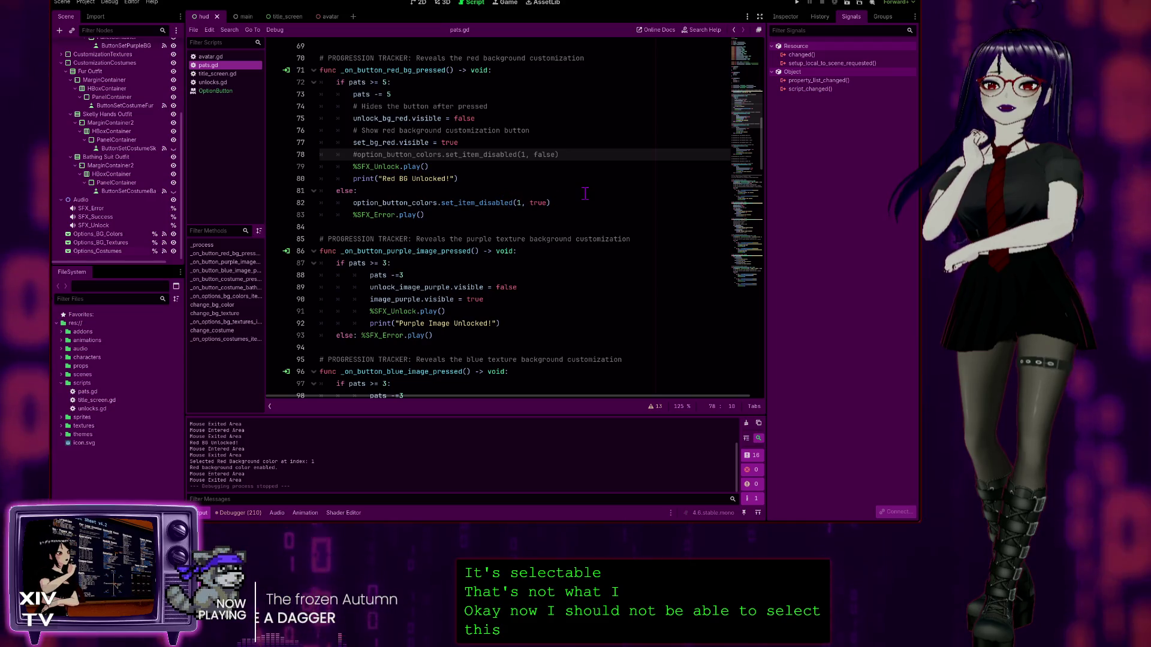
Step: Comment out line 82's set_item_disabled call, rerun the game, and check Red Background's availability
click(353, 202)
text(#)
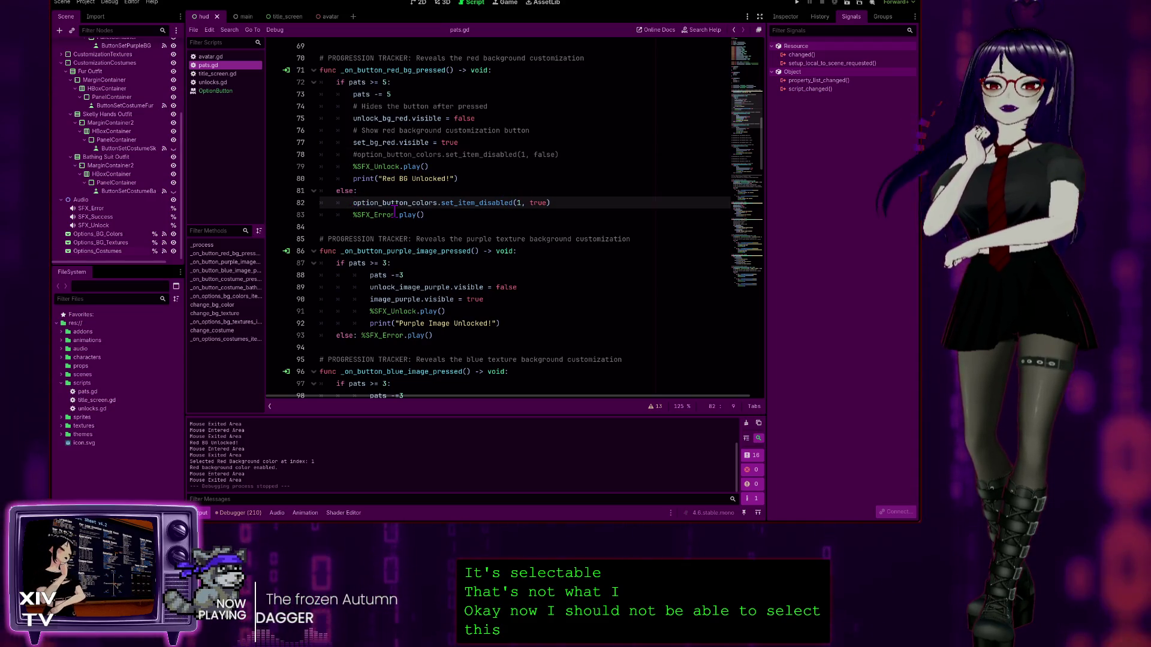
click(798, 3)
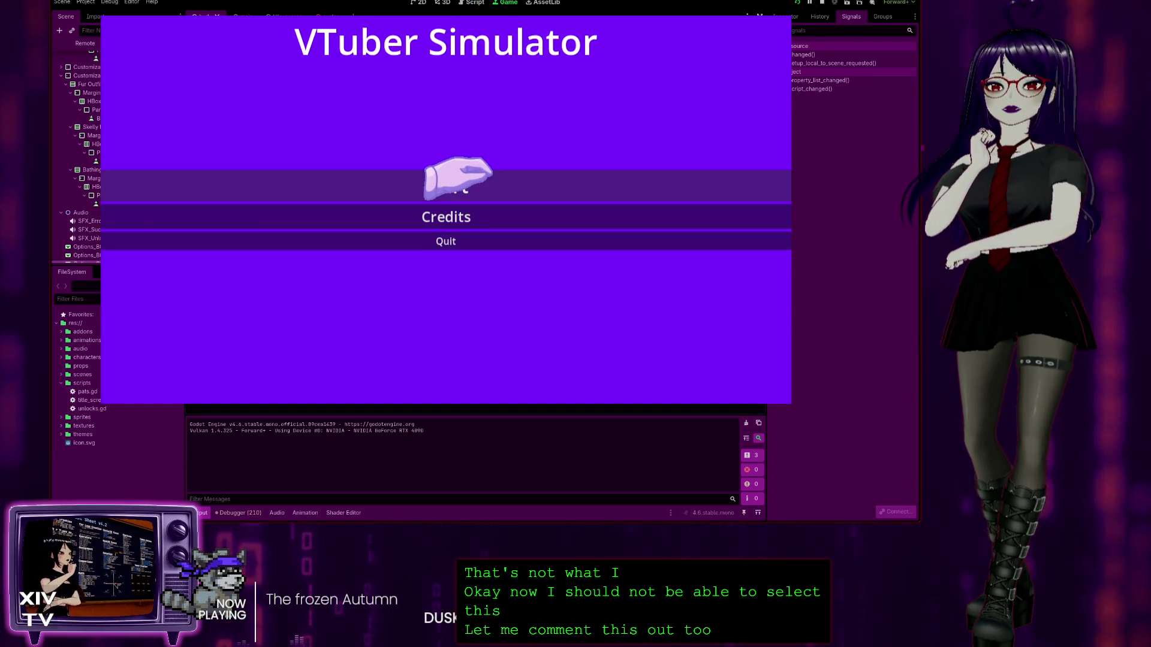
click(474, 175)
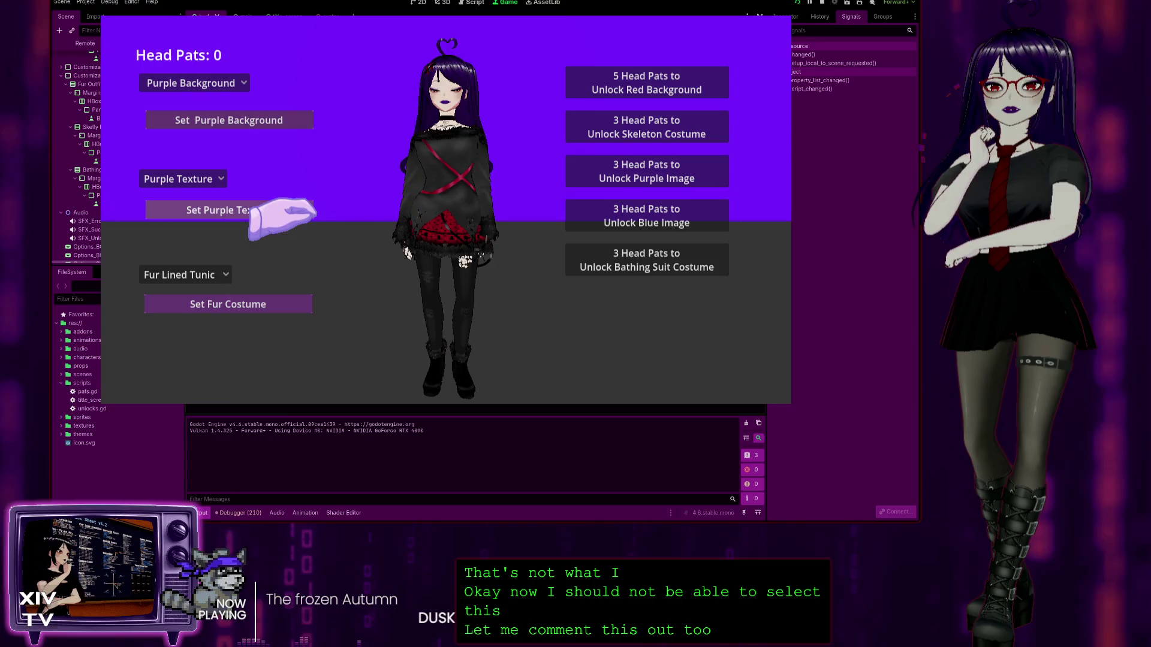
click(213, 82)
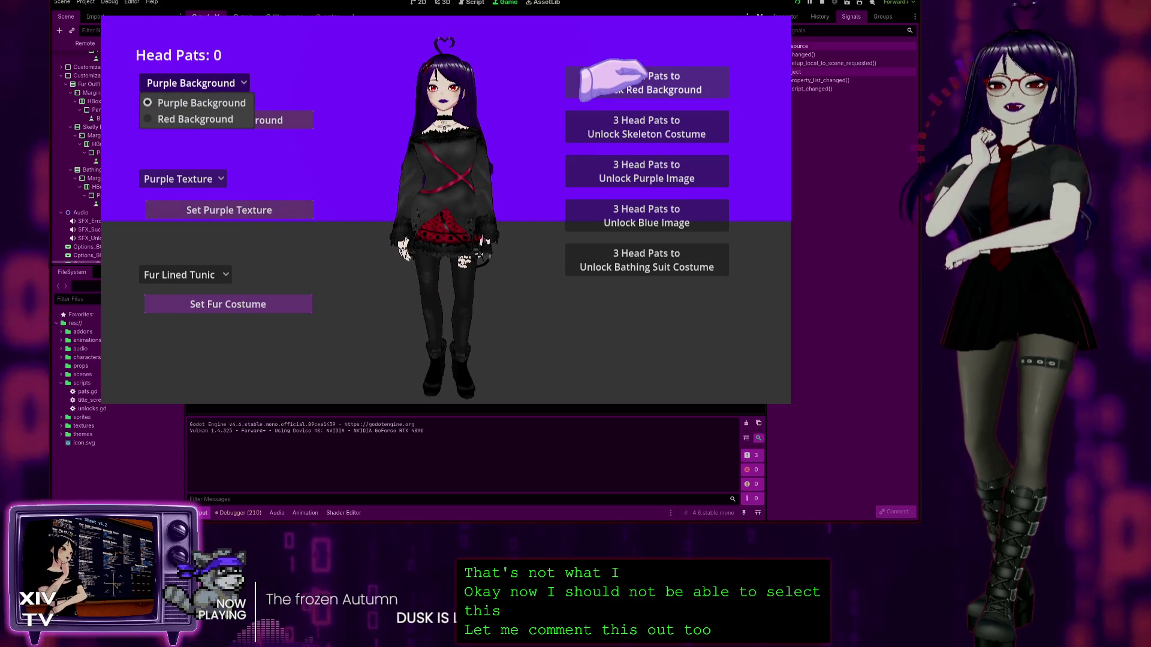
click(620, 76)
Step: Pat the head, unlock Red Background, switch to it, and stop the game
click(455, 77)
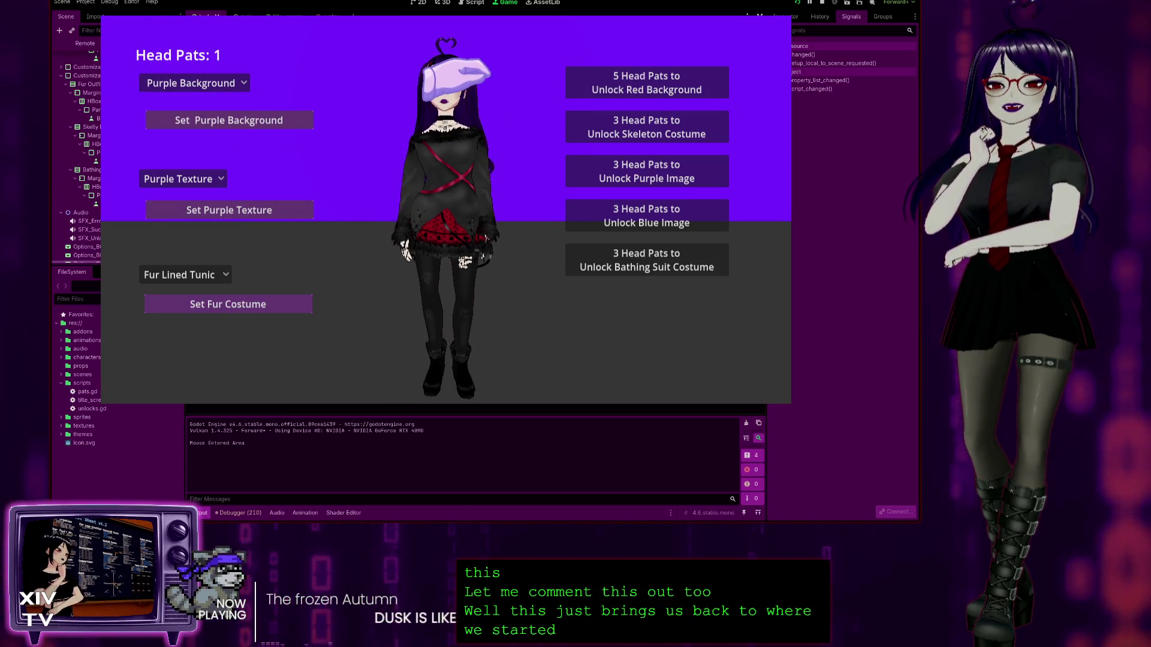
click(568, 96)
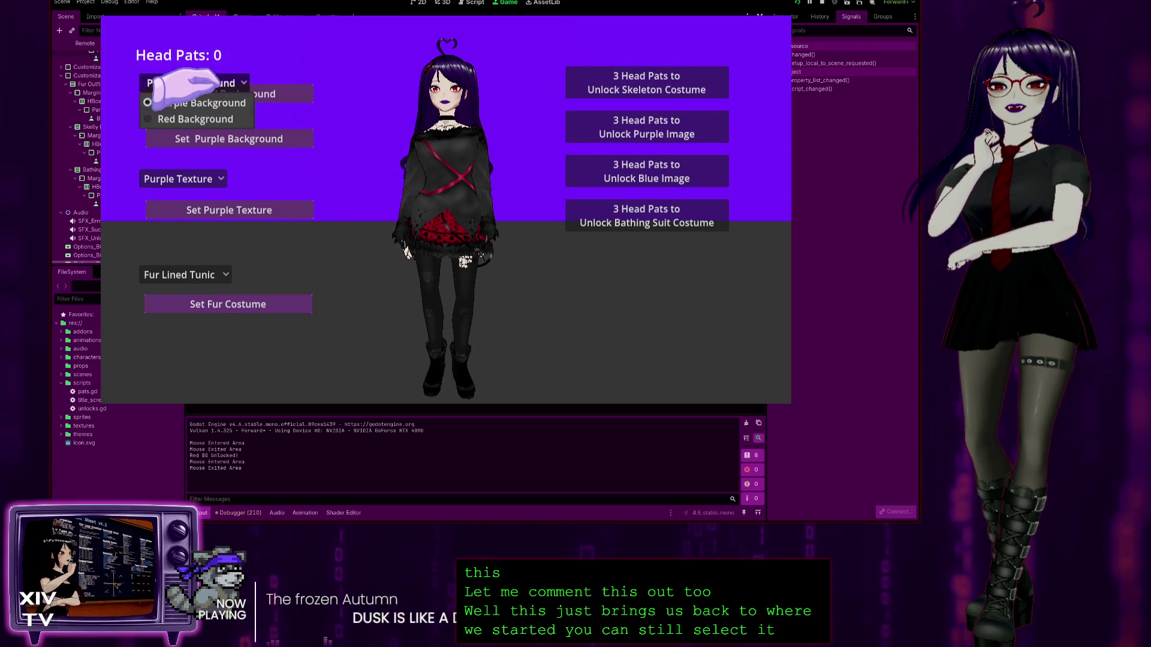
click(196, 119)
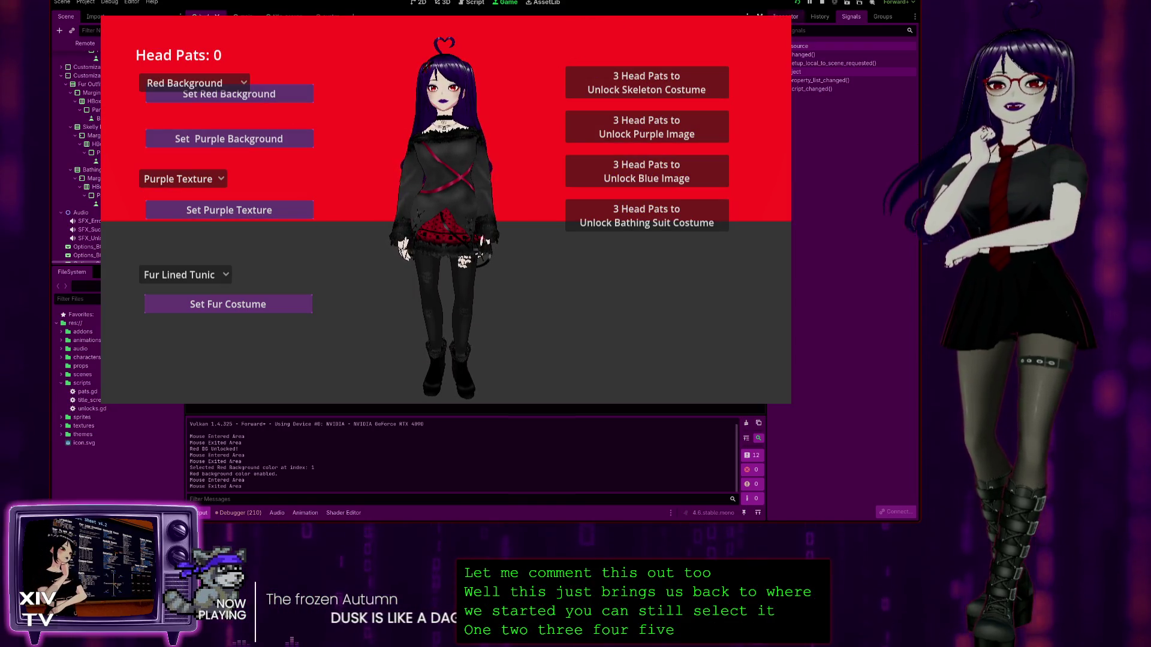
key(F8)
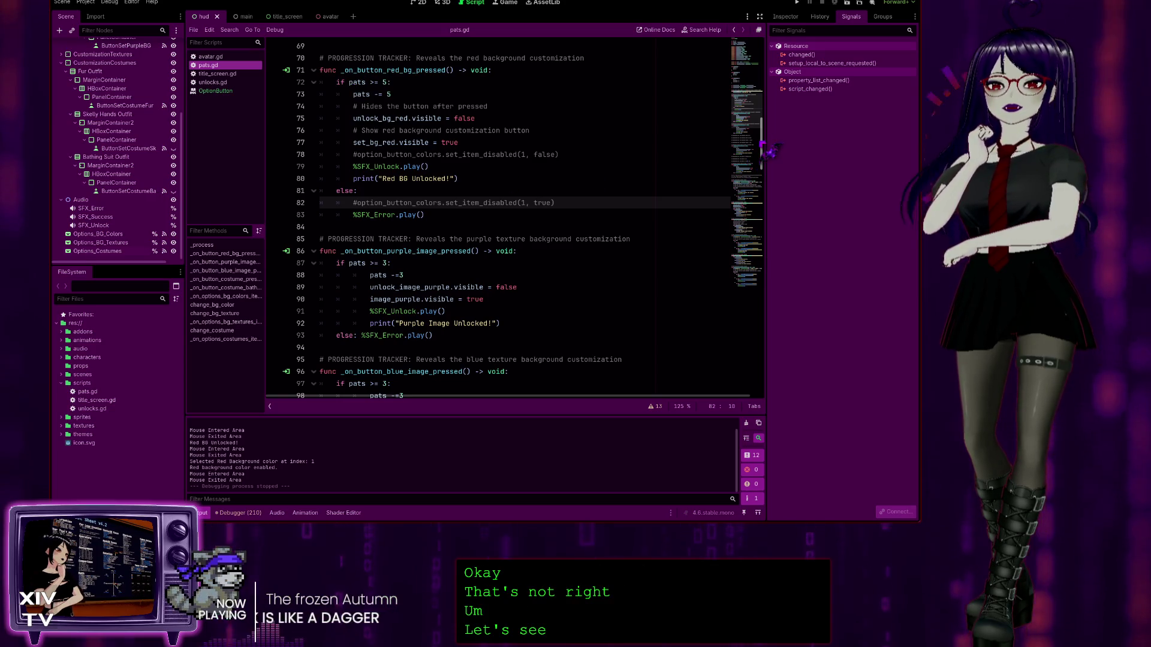
Step: Place the caret at the end of line 175's set_item_disabled(1, false) call and run the project
drag(764, 144, 764, 390)
scroll(530, 253, up, 15)
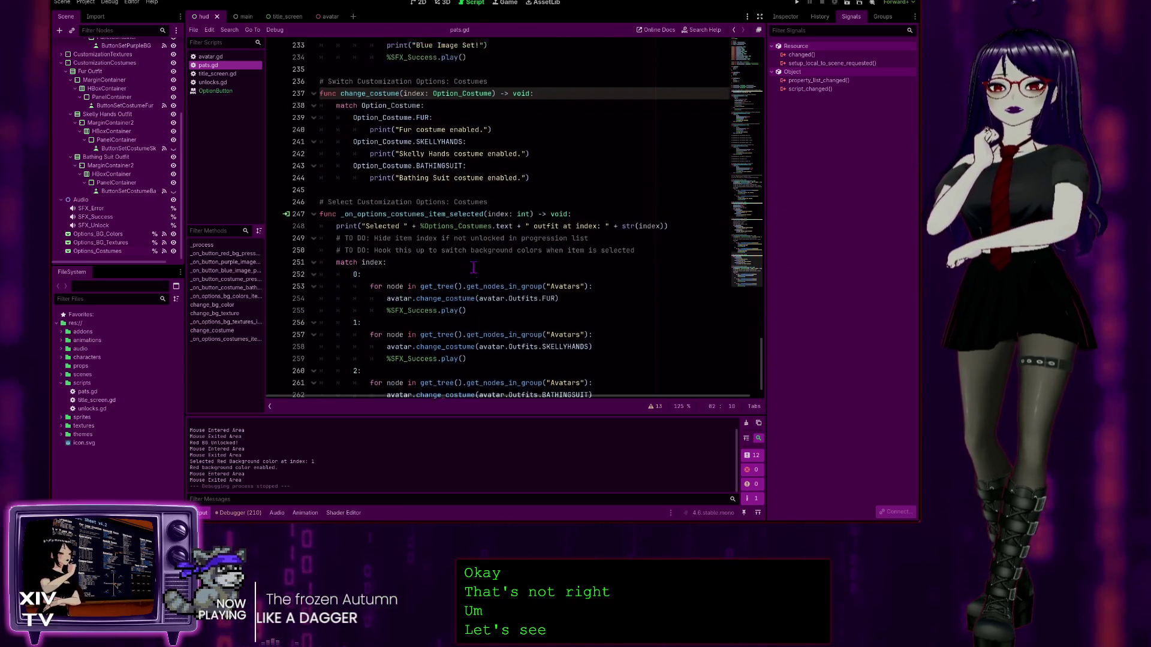
scroll(530, 253, up, 2)
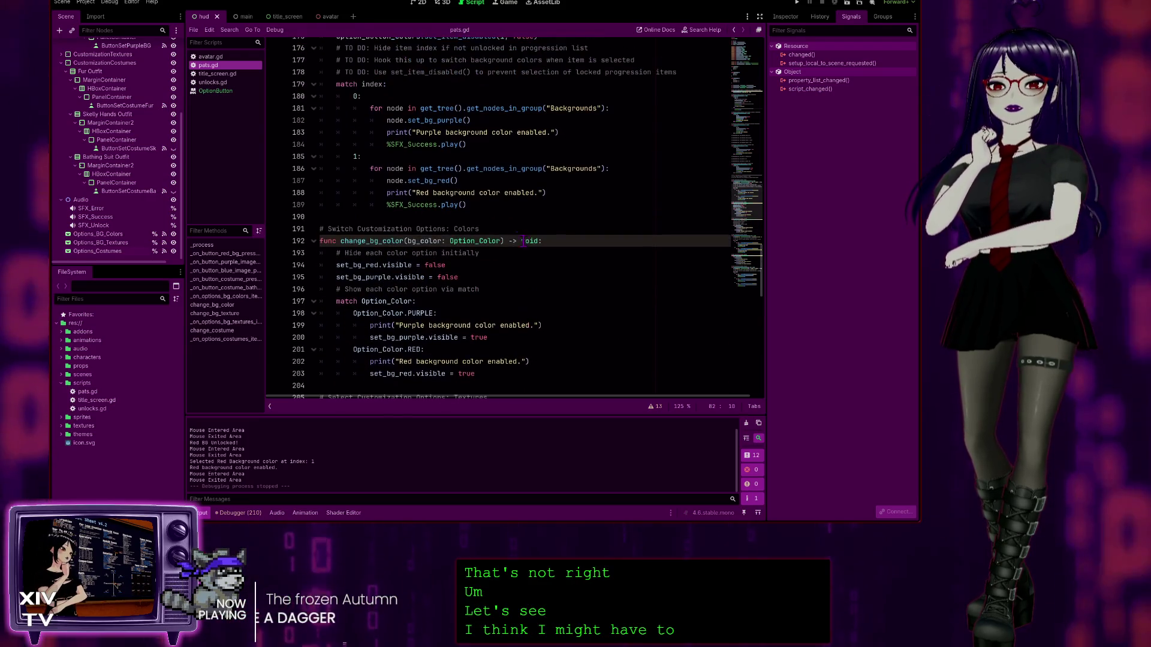
scroll(486, 232, down, 2)
scroll(467, 180, up, 4)
click(539, 108)
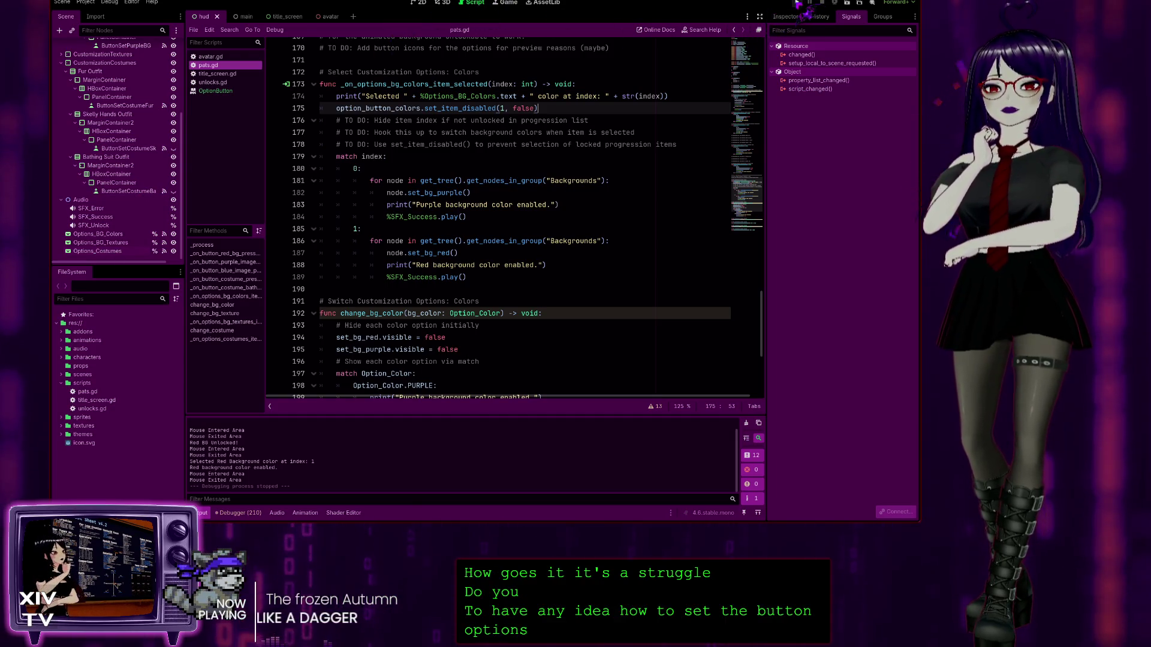
click(797, 3)
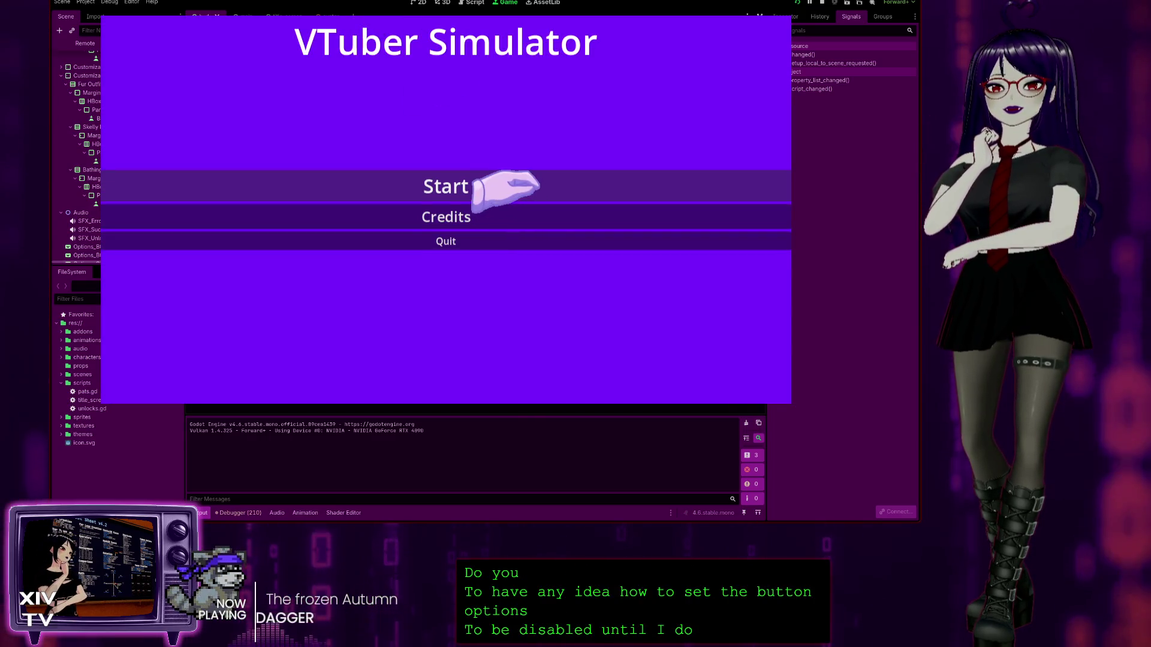
Step: Start the game, pat the head toward five pats, and unlock Red Background
click(477, 189)
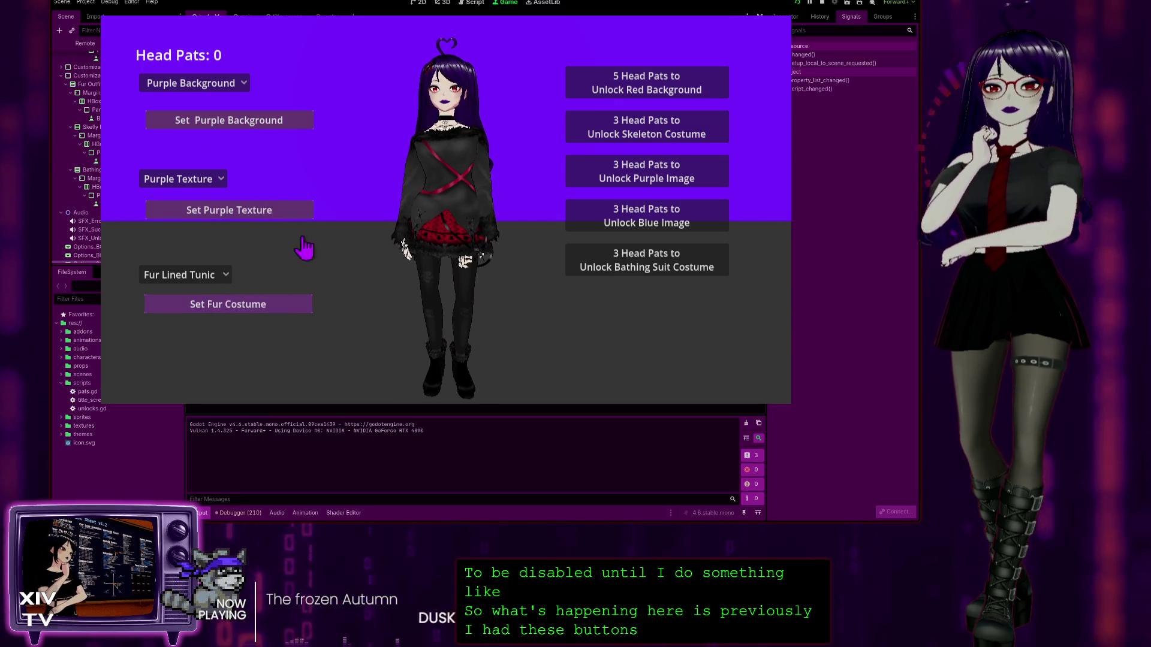
click(146, 83)
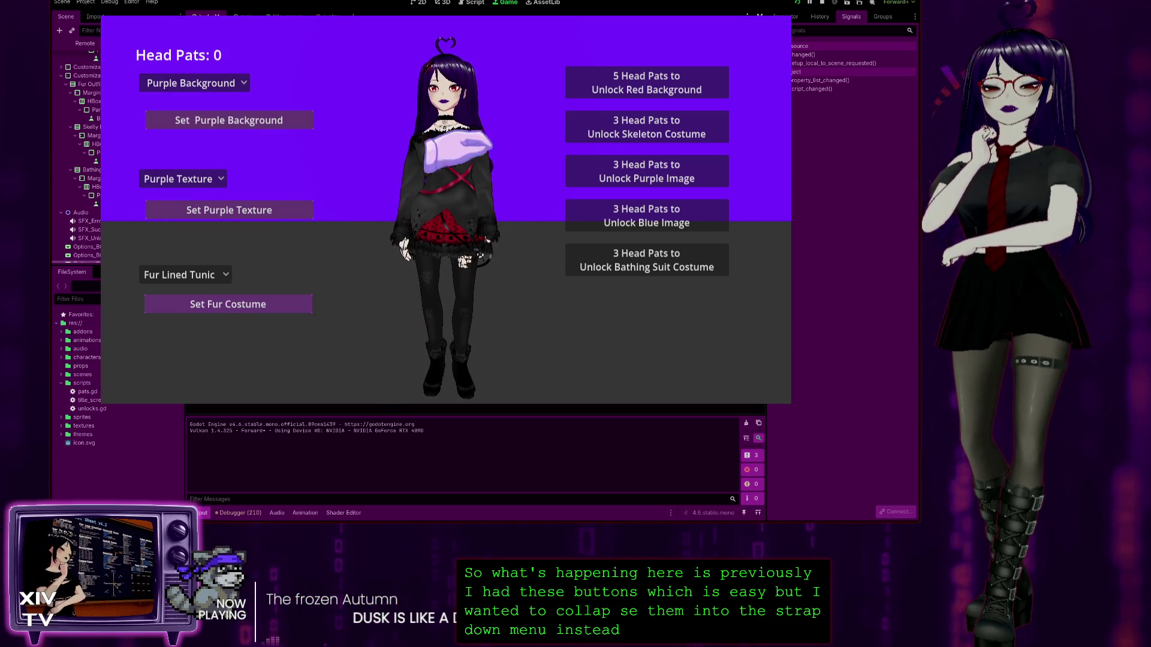
click(171, 84)
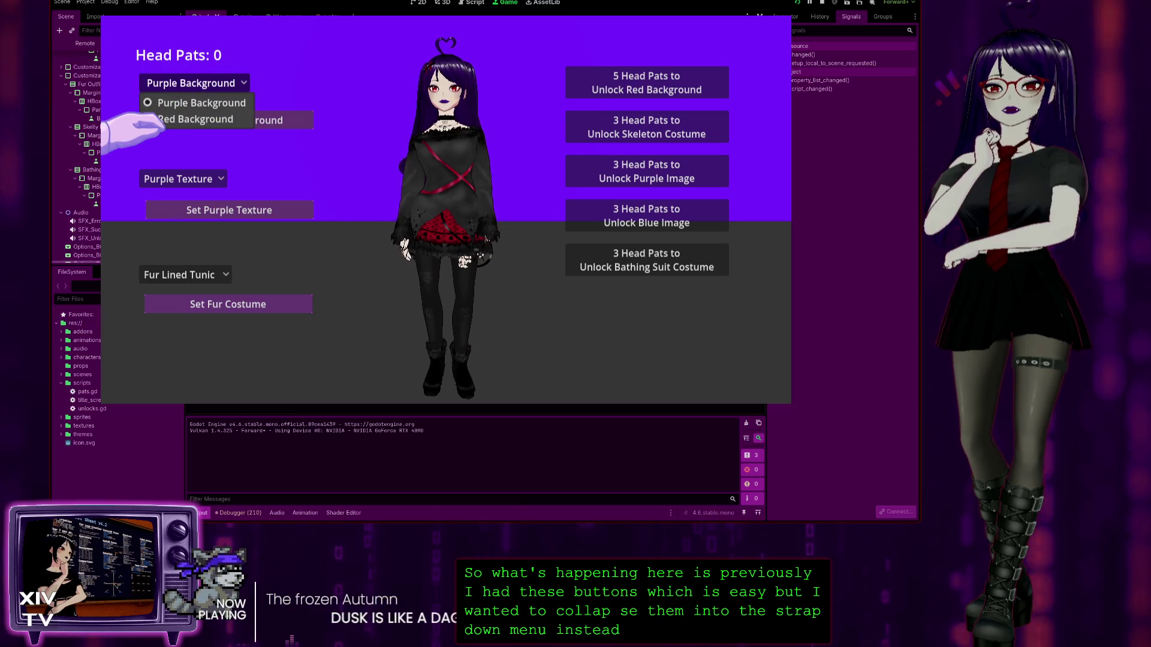
click(429, 75)
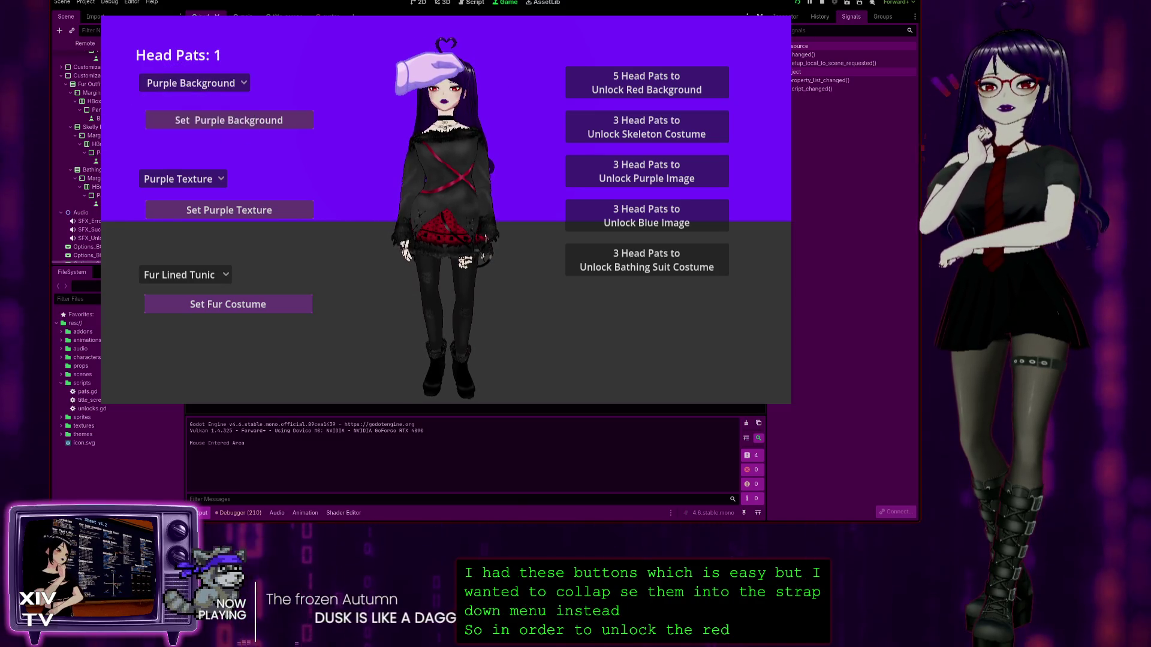
click(420, 75)
click(419, 75)
click(444, 84)
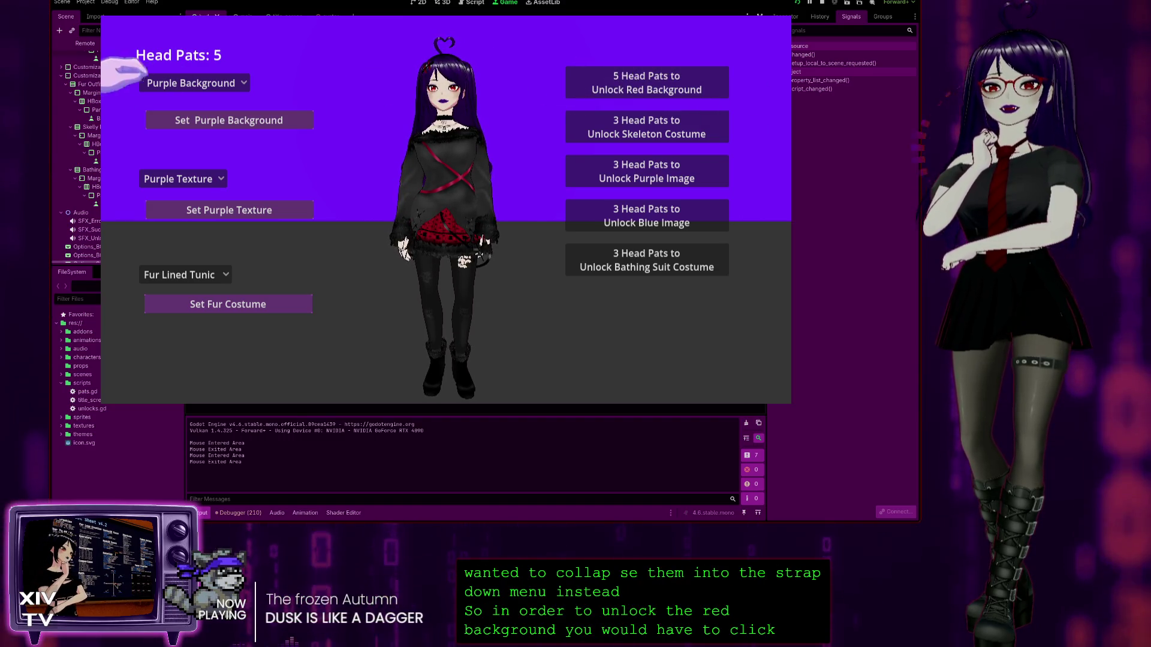
click(186, 77)
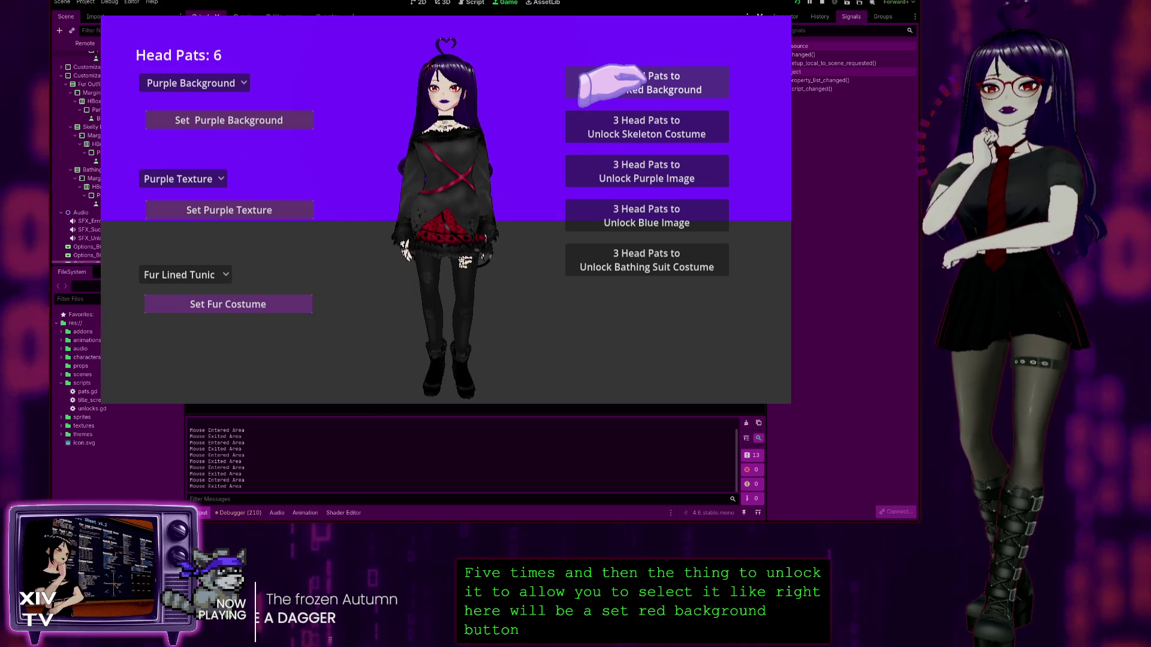
click(612, 84)
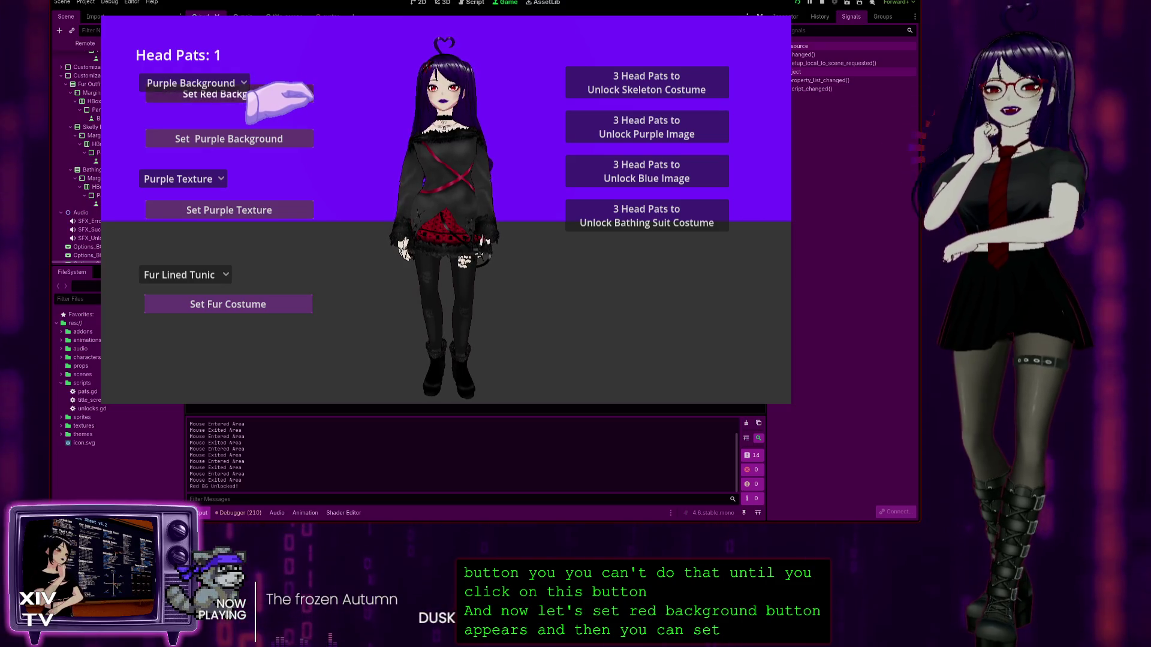
Step: Switch the background between Red and Purple twice, then stop the game
click(176, 83)
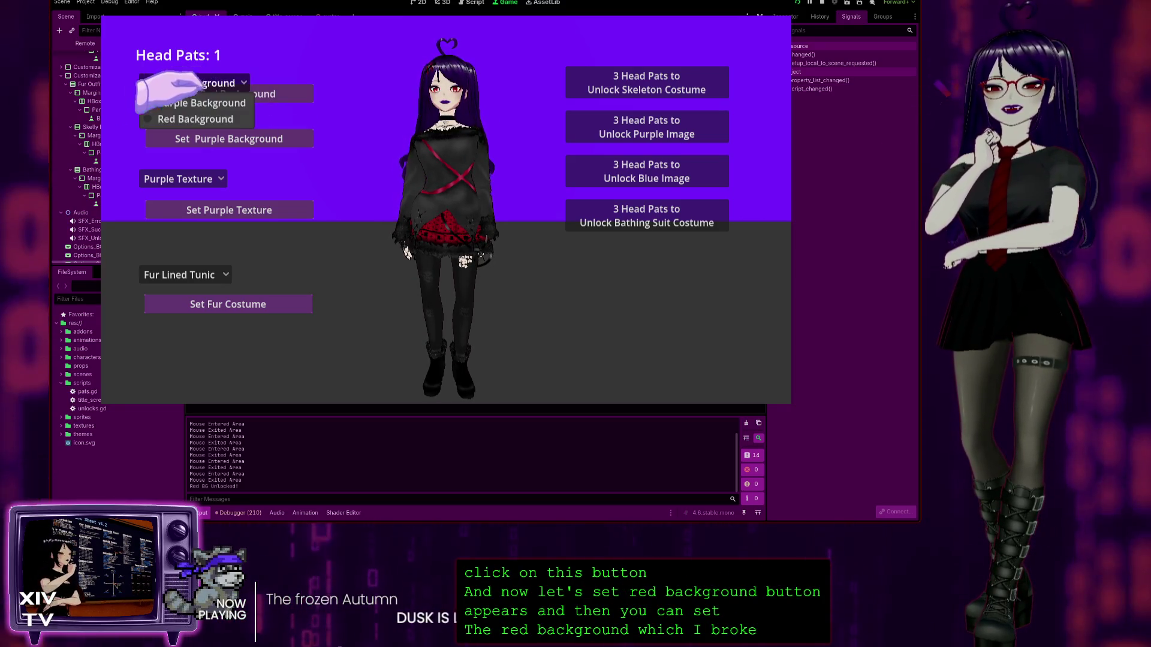
click(185, 119)
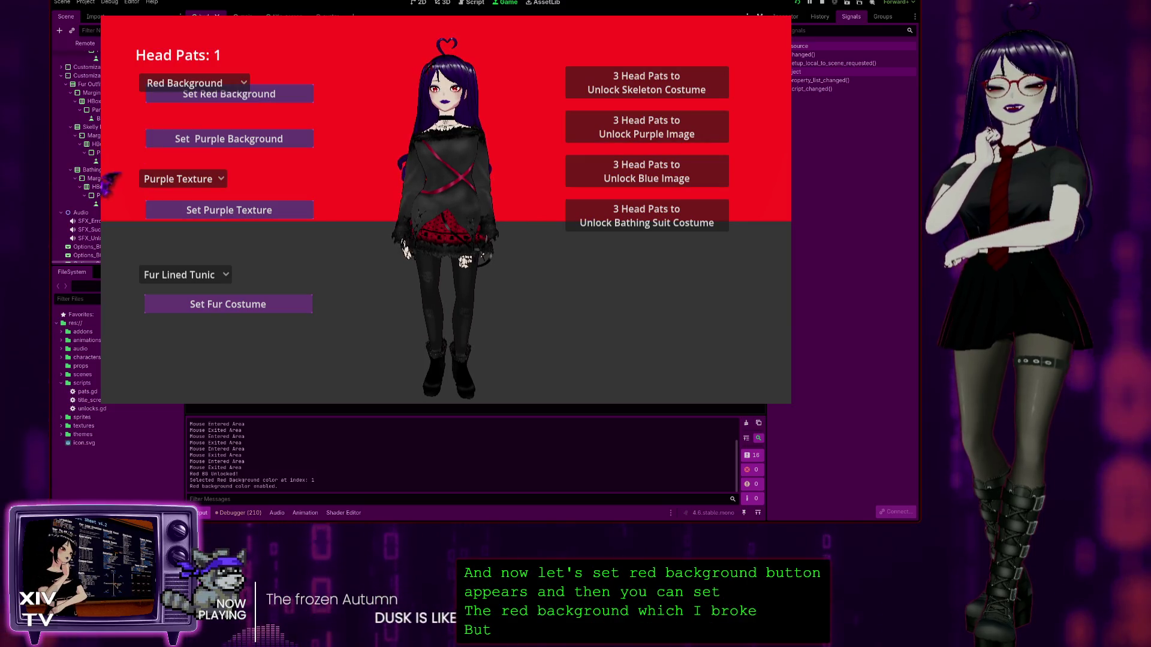
click(183, 83)
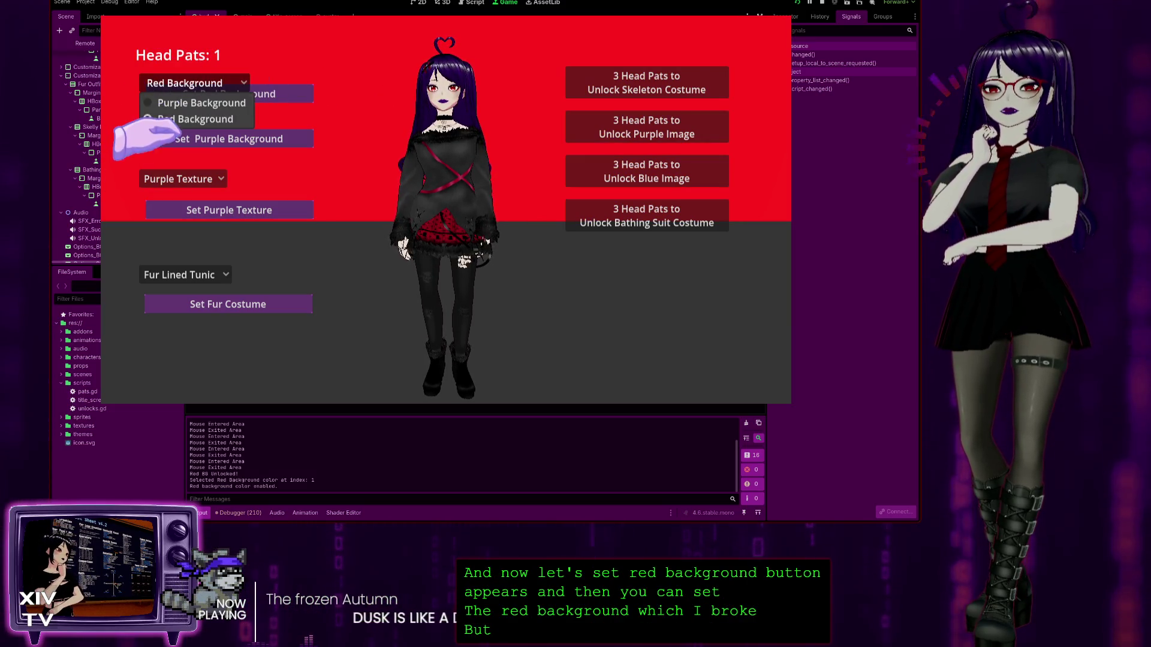
click(180, 103)
click(183, 83)
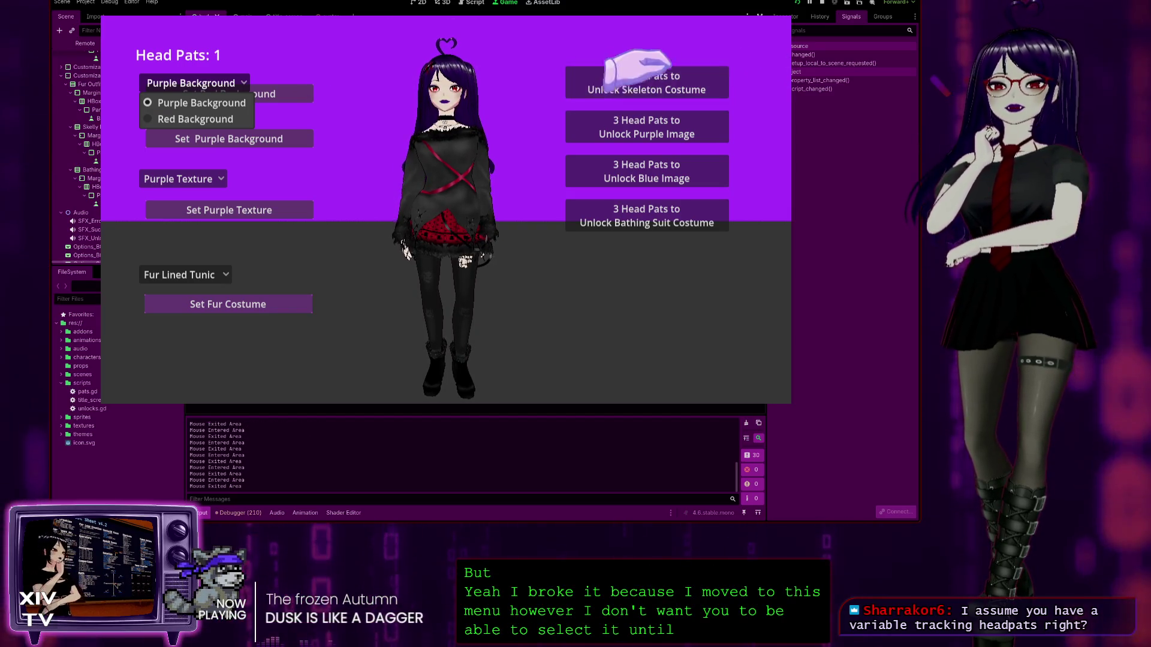
click(180, 118)
click(177, 83)
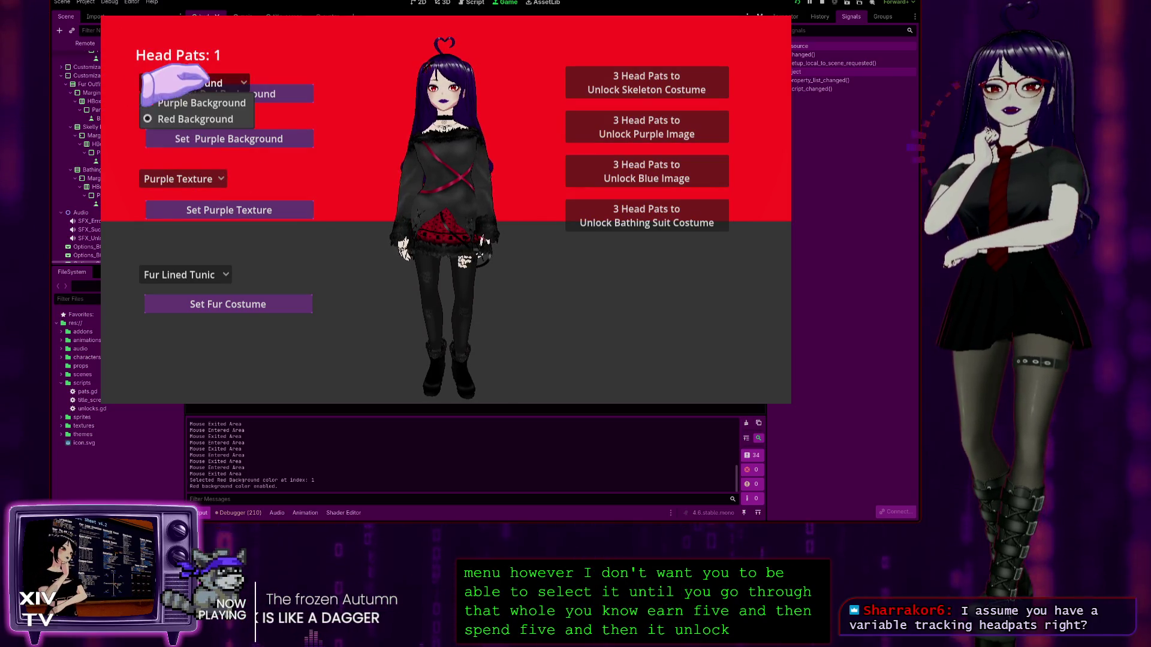
click(180, 102)
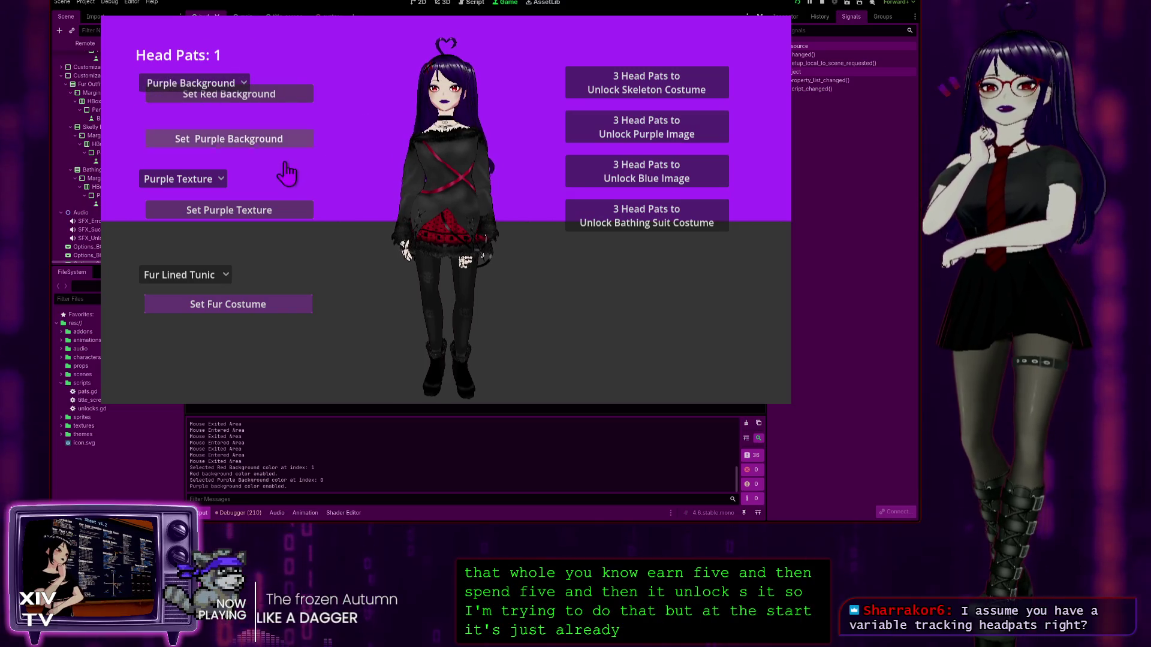
key(F8)
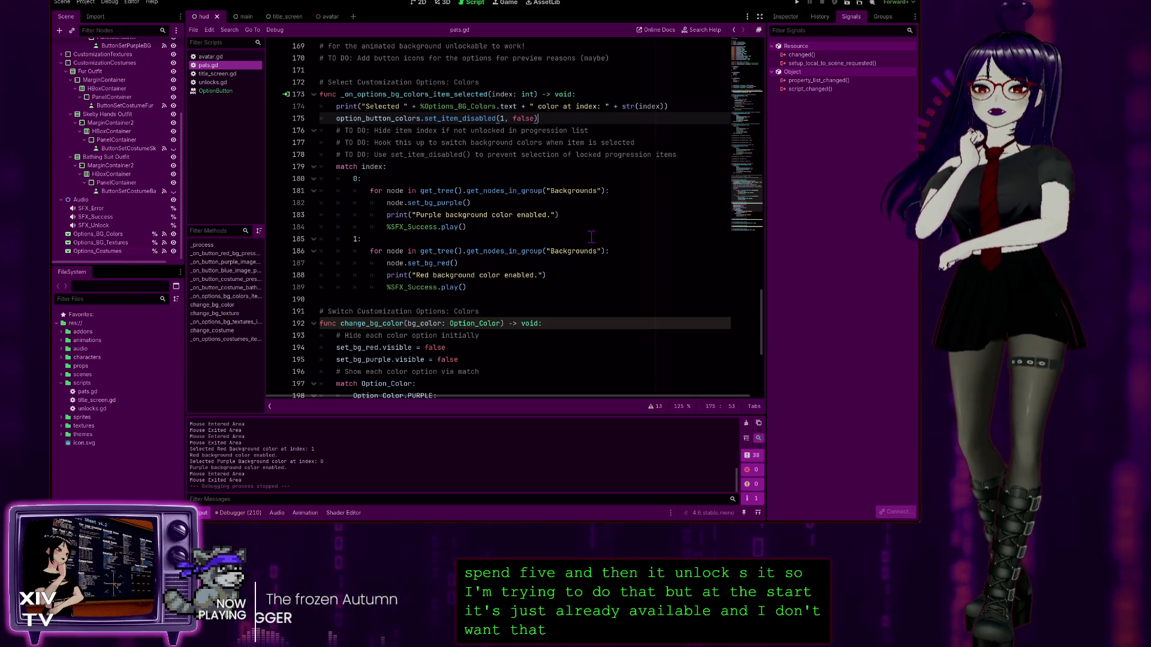
Step: Inspect the pats variable declaration on line 24, then show the HUD scene's 2D layout
scroll(578, 222, up, 5)
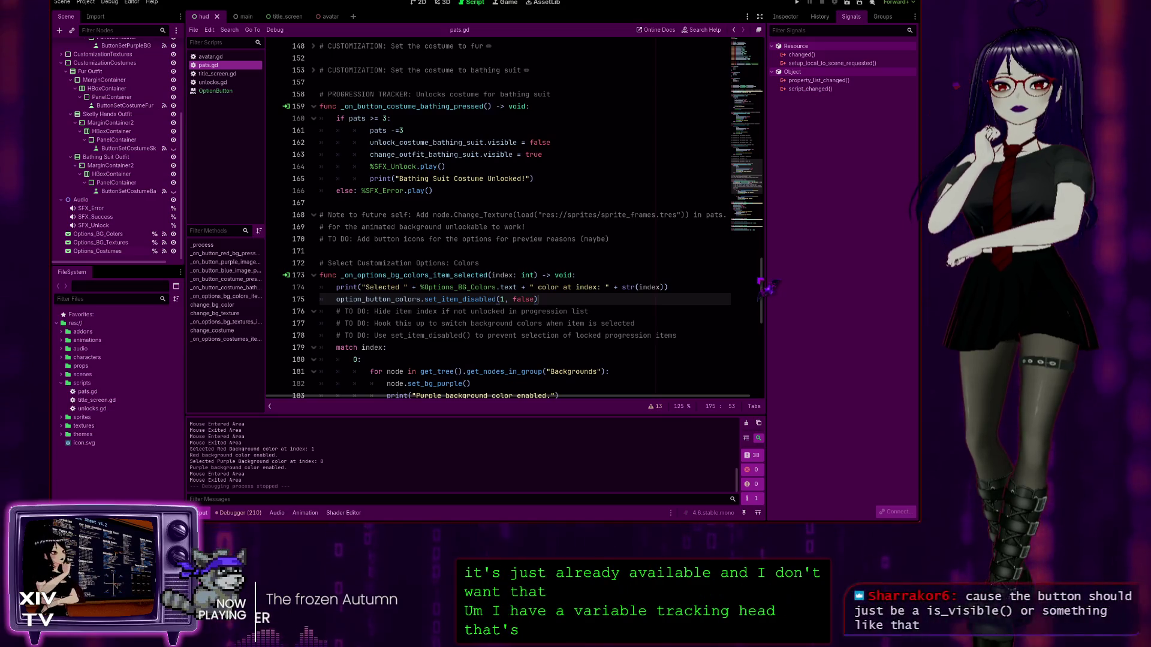
scroll(515, 222, up, 20)
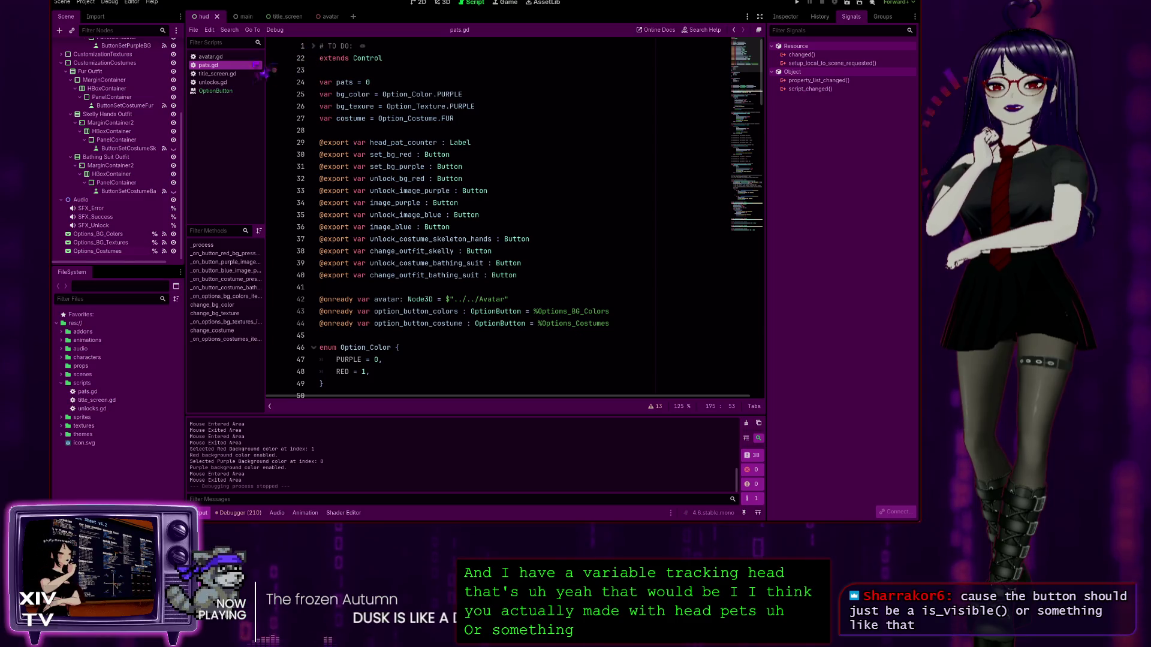
double_click(344, 82)
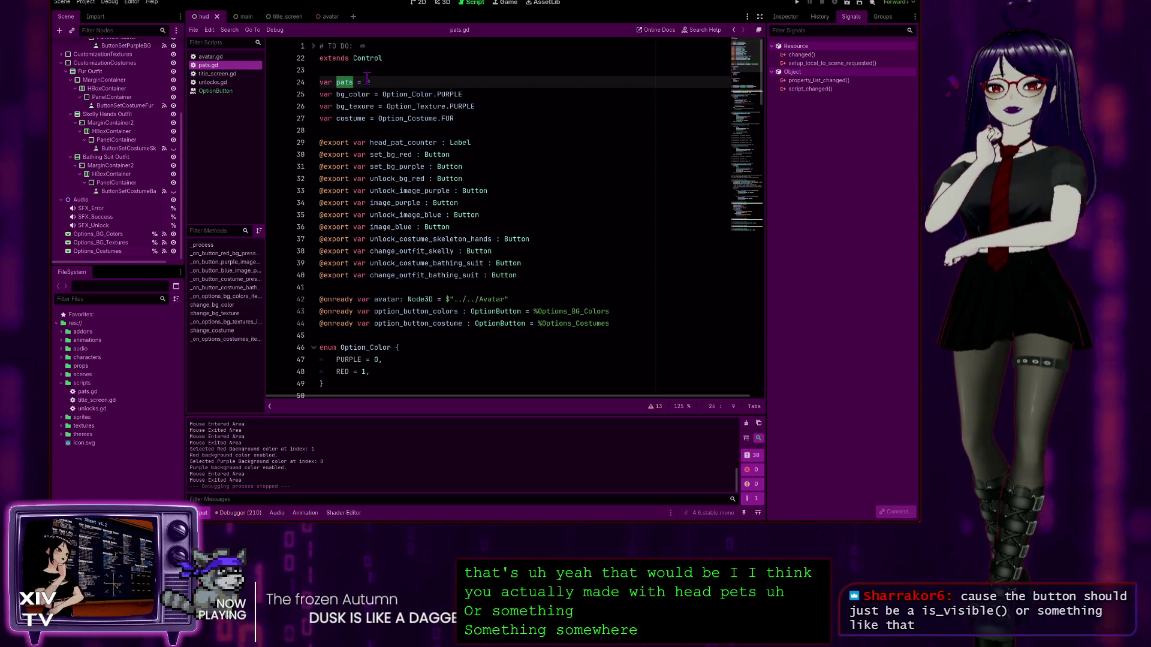
click(368, 82)
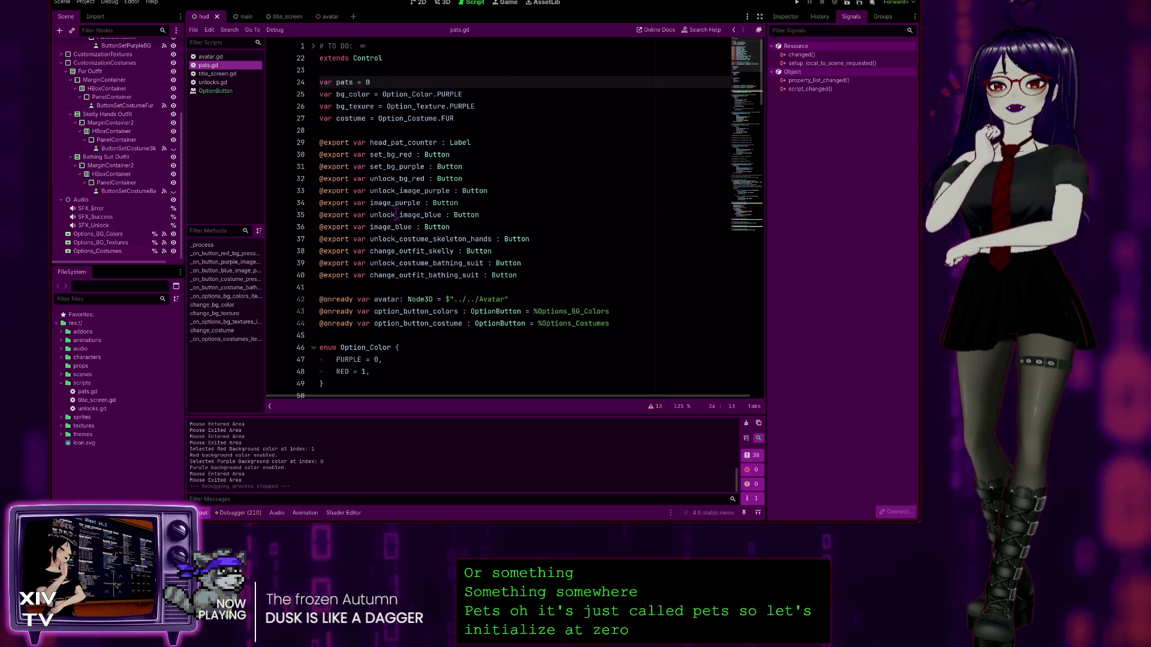
scroll(473, 290, down, 5)
scroll(380, 220, down, 8)
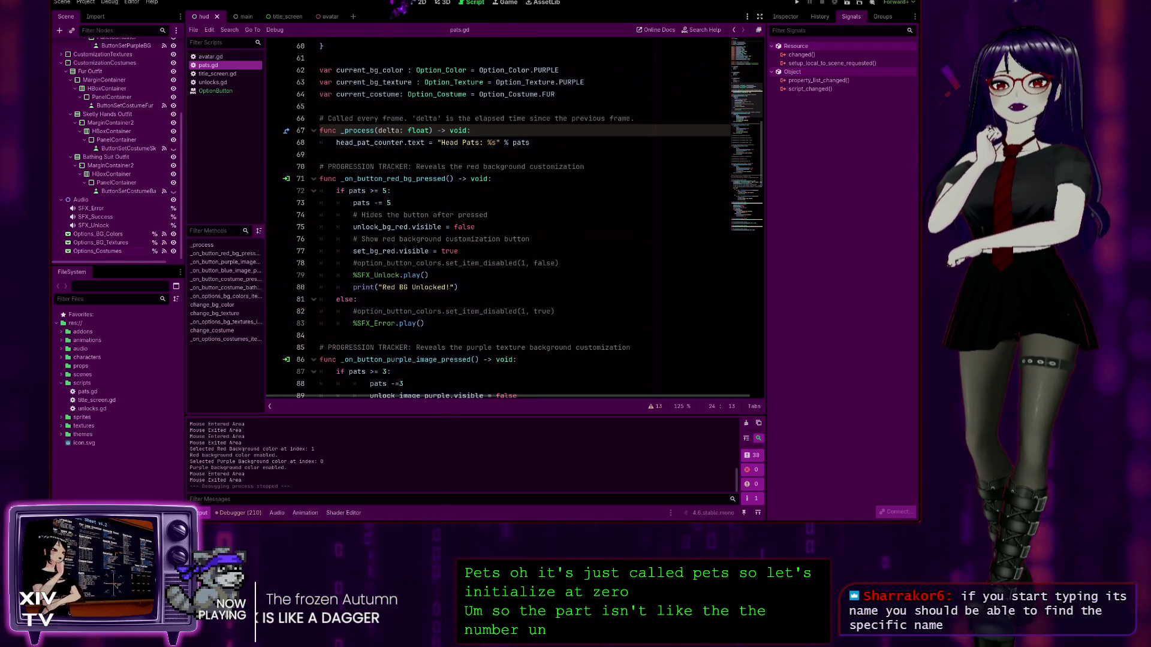
click(422, 7)
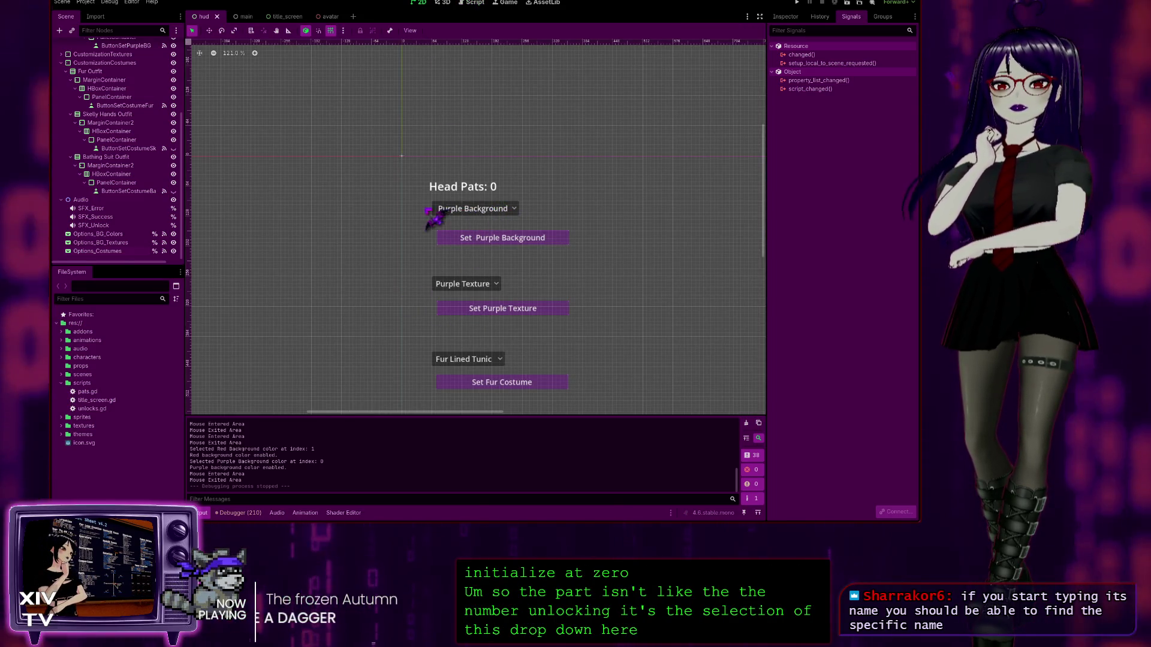
Step: Pan the HUD layout, then return to pats.gd's red-background unlock handler at line 78
mouse_move(645, 268)
mouse_down()
mouse_move(633, 245)
mouse_move(480, 174)
mouse_move(478, 184)
mouse_up()
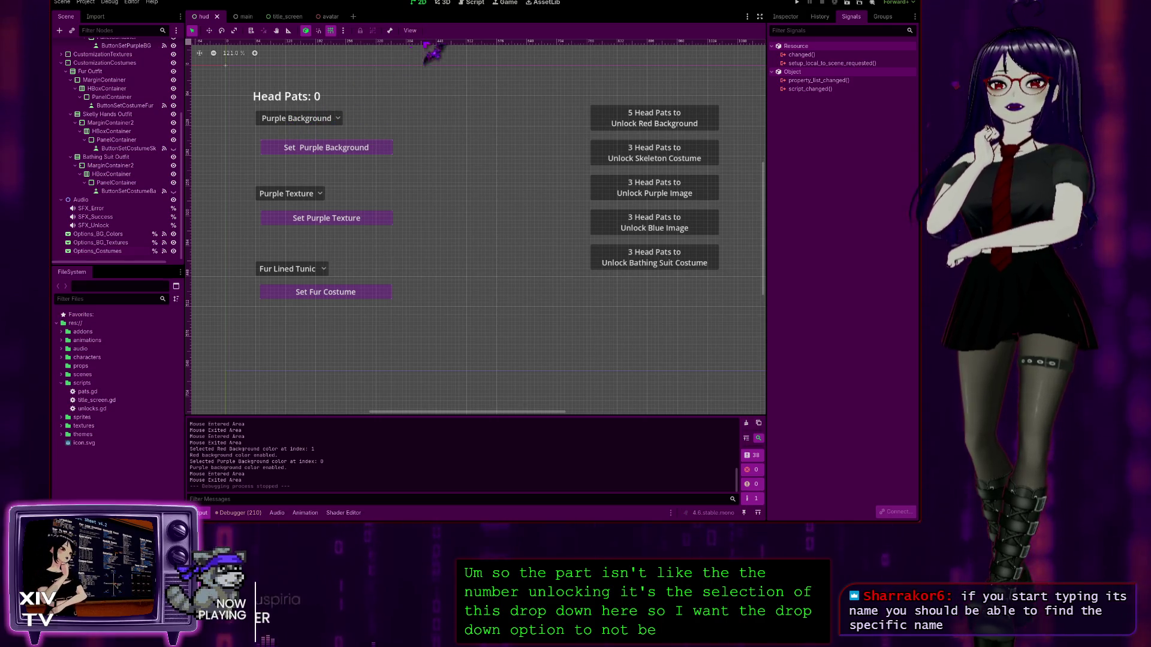
click(446, 3)
click(474, 3)
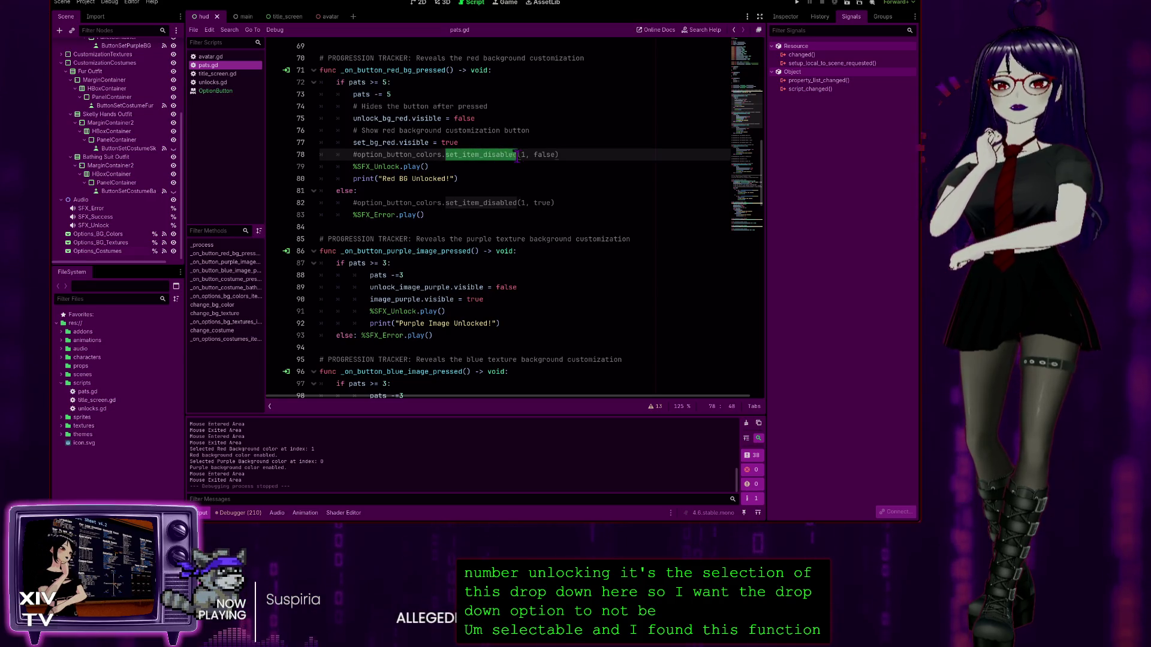
key(alt+F1)
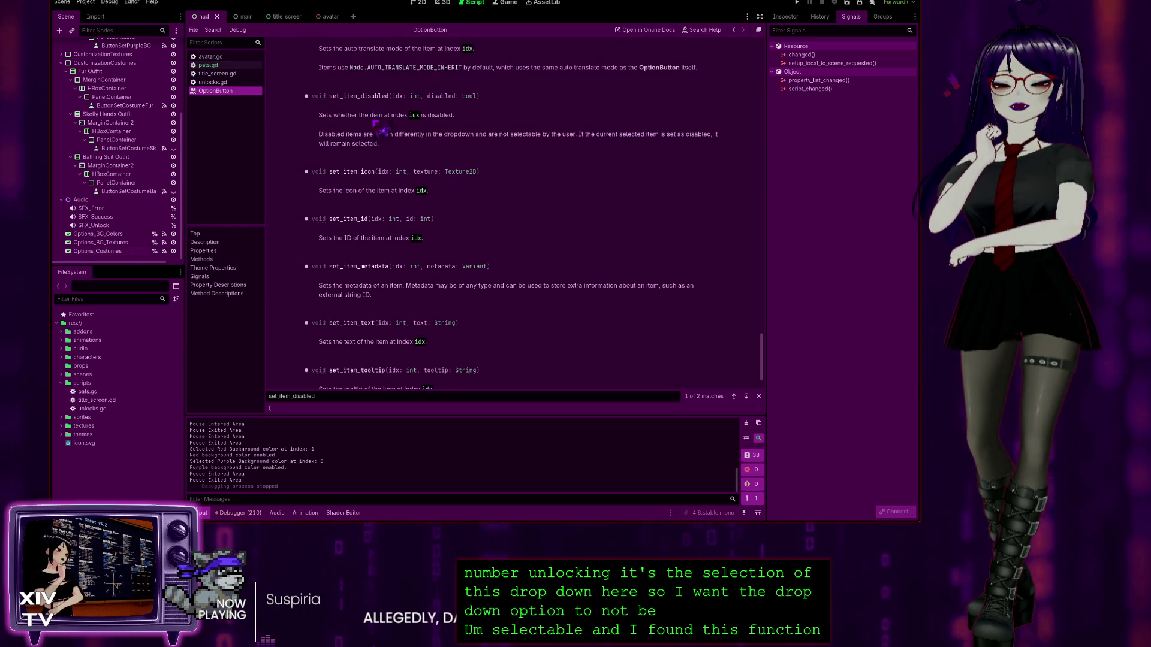
scroll(381, 129, down, 2)
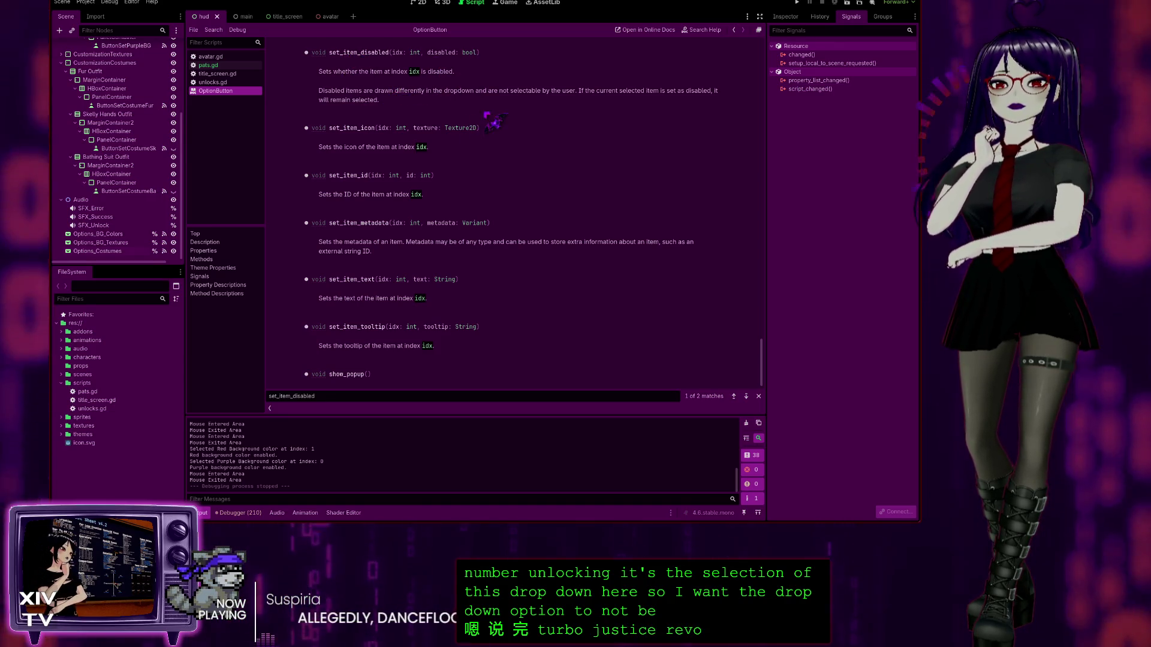
key(alt+Left)
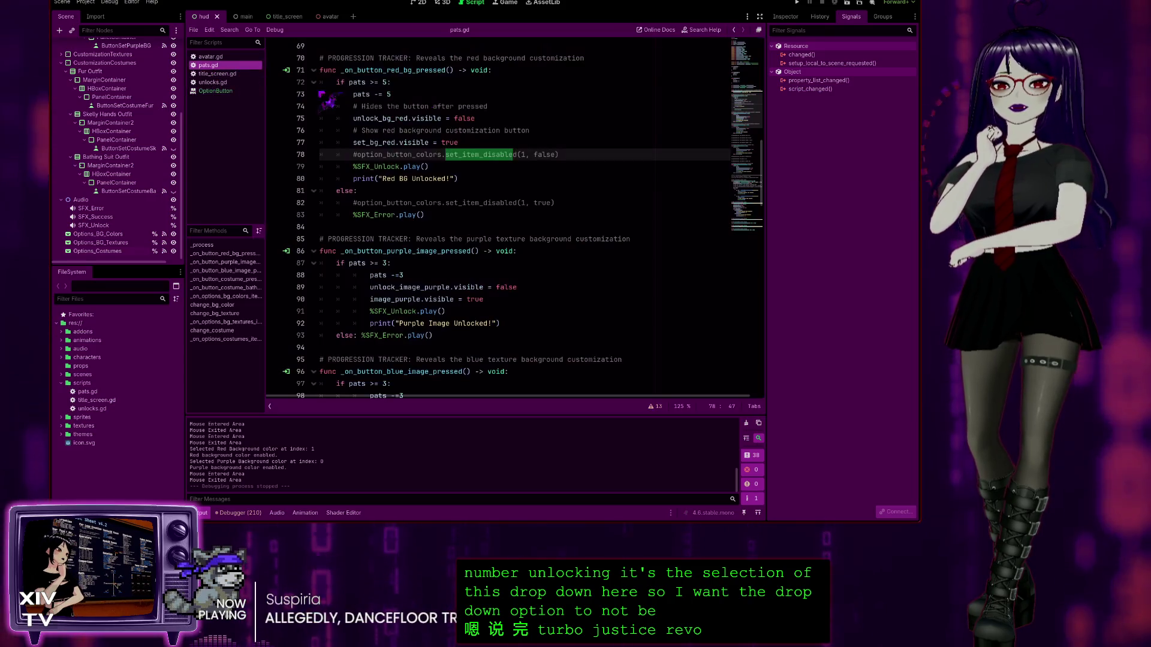
click(550, 154)
scroll(558, 226, up, 5)
scroll(492, 354, up, 4)
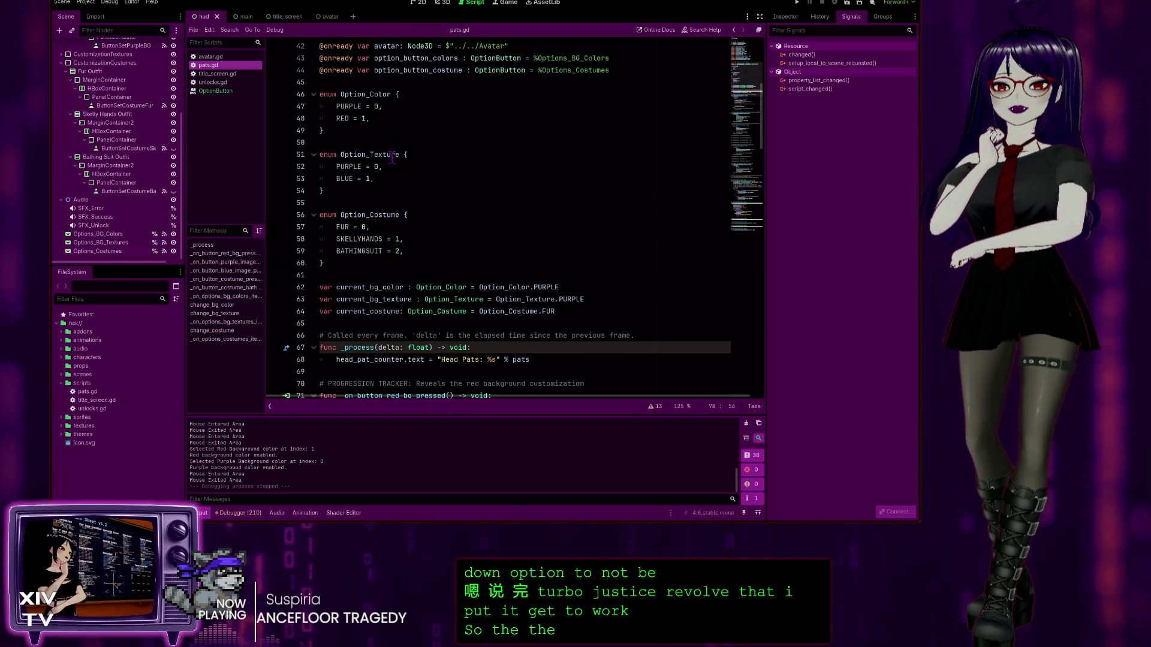
click(363, 117)
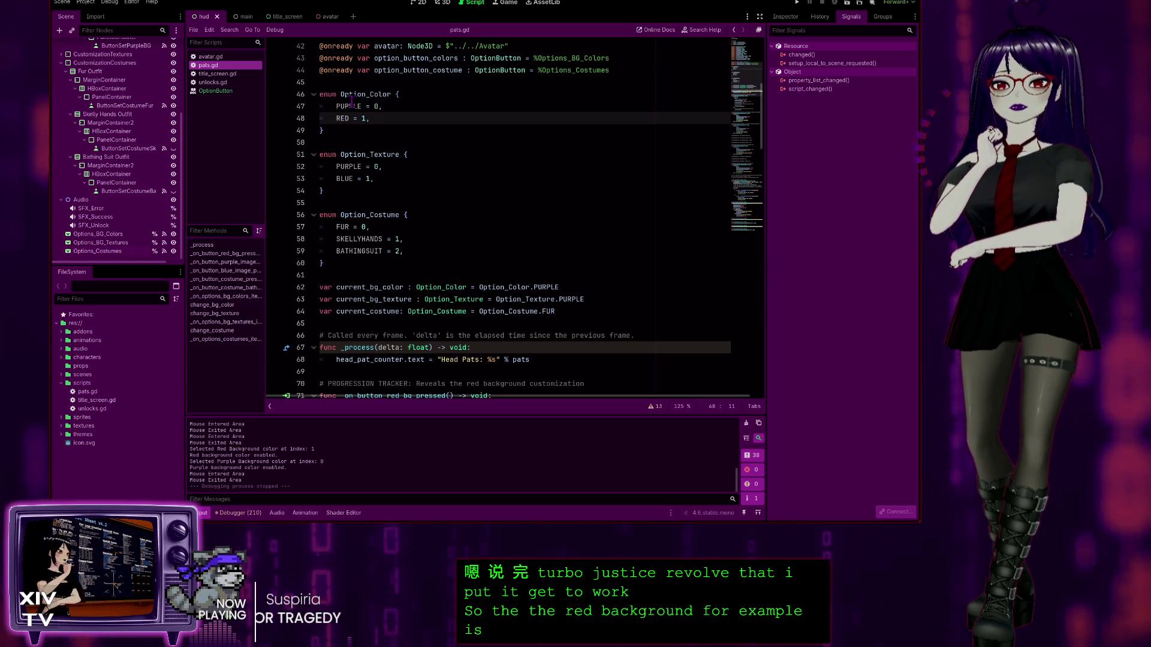
scroll(399, 126, down, 2)
scroll(472, 263, down, 5)
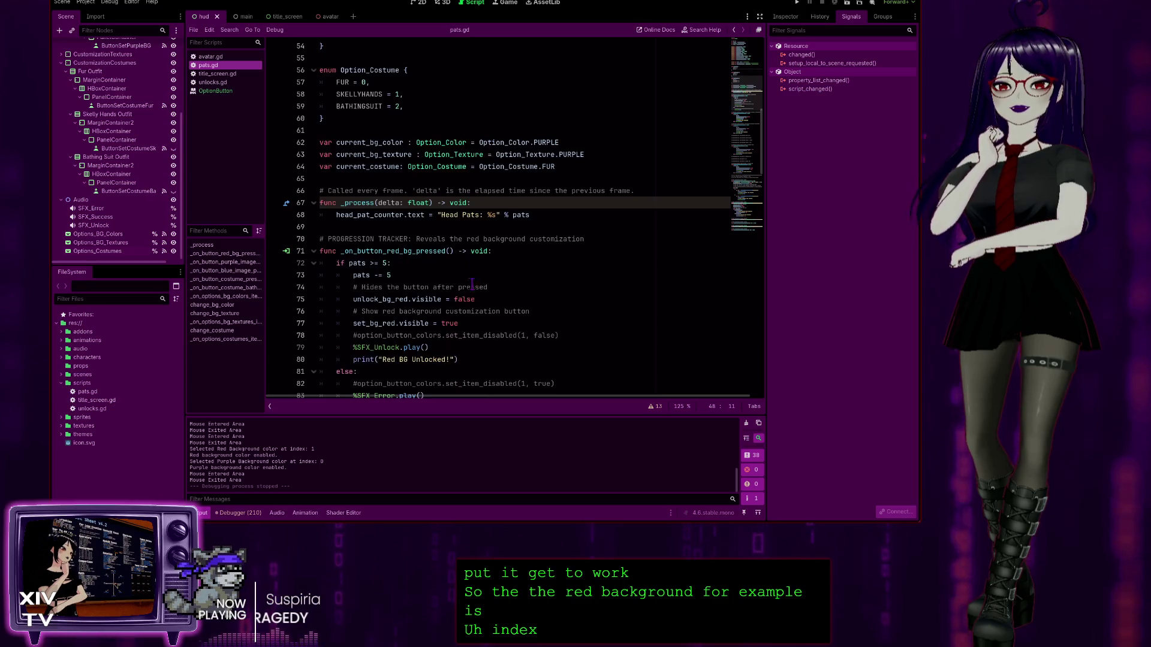
click(525, 227)
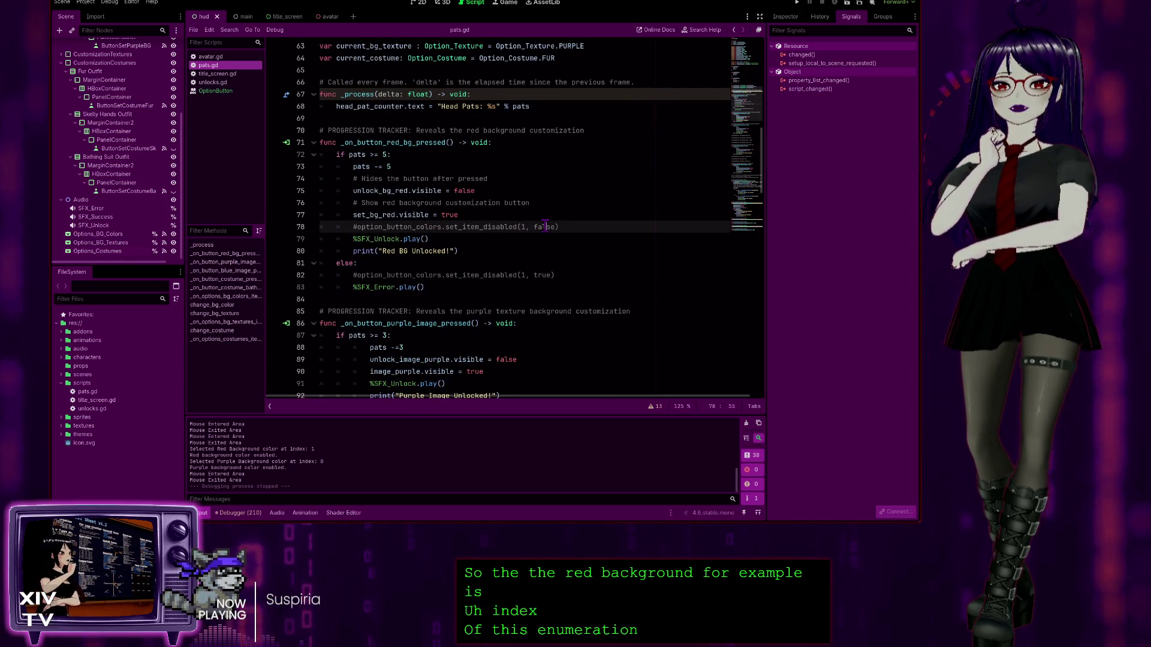
double_click(545, 227)
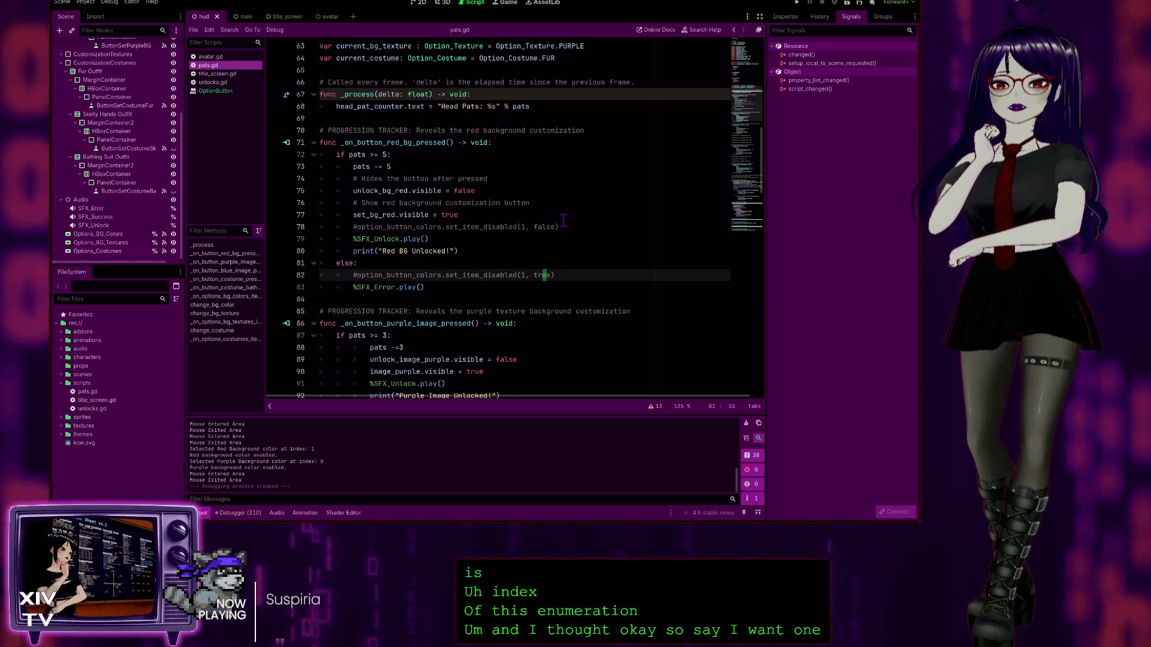
key(Up)
key(Up)
key(Up)
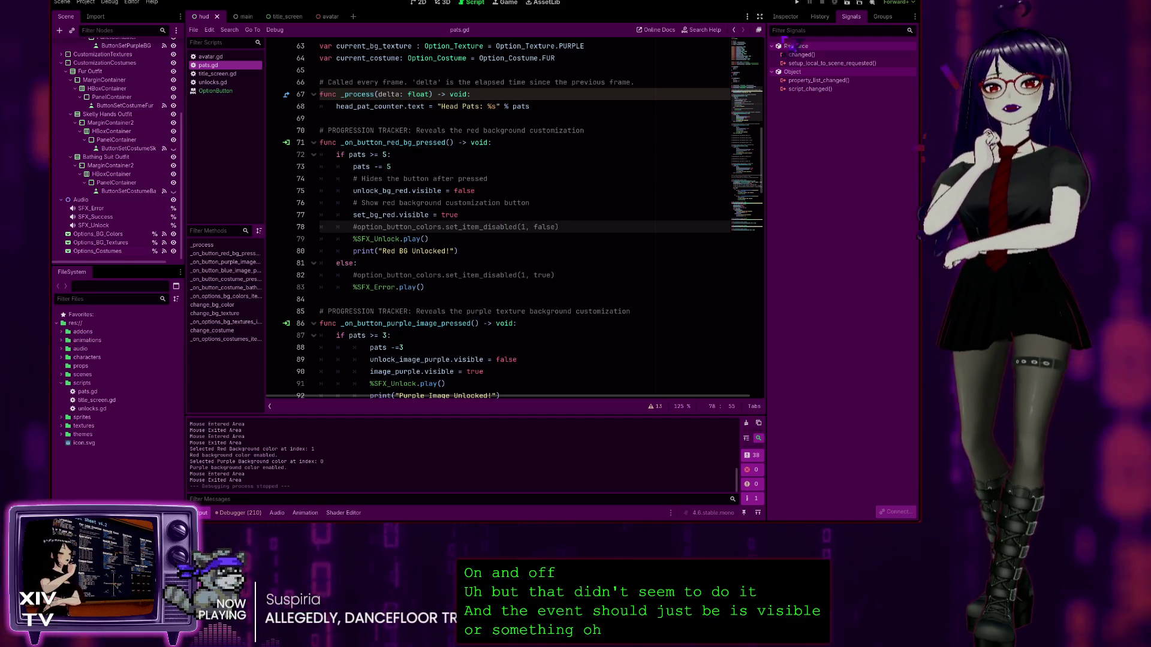
Step: In the hud scene, select the Purple Background dropdown and its Set button, then run the project
click(418, 4)
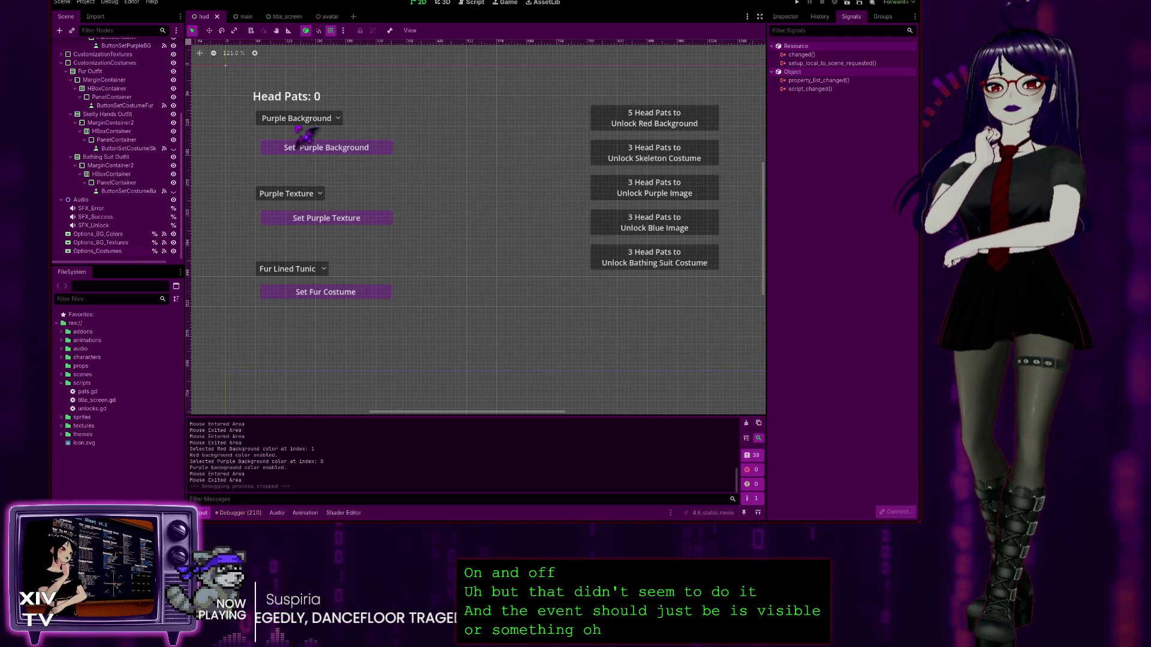
click(264, 120)
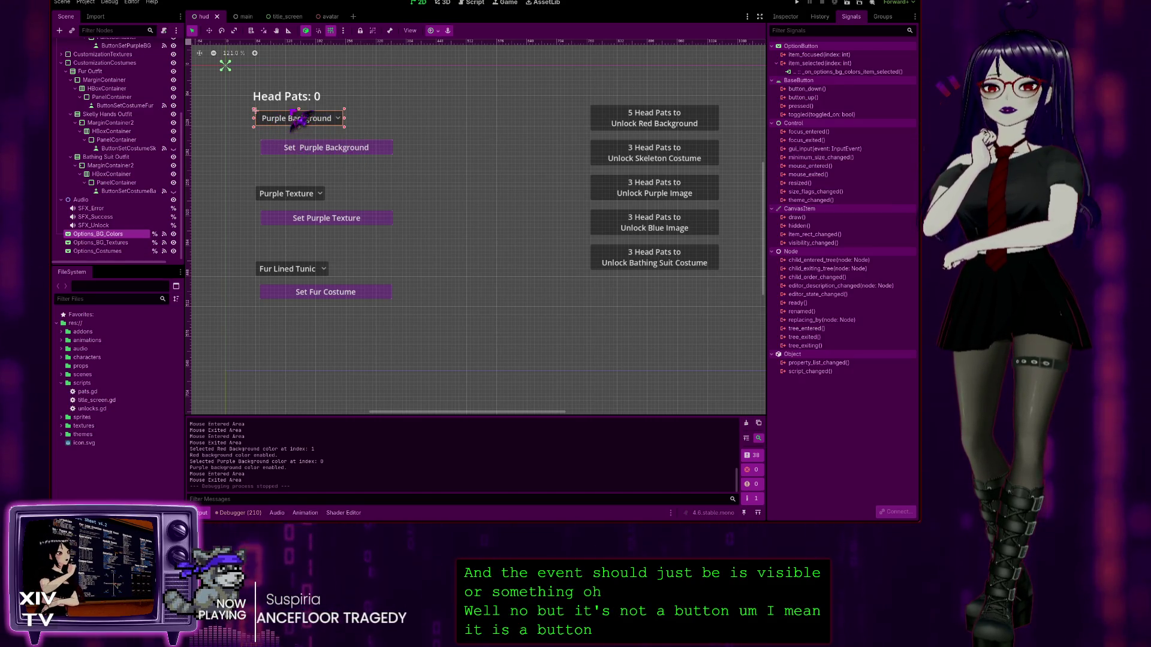
click(355, 150)
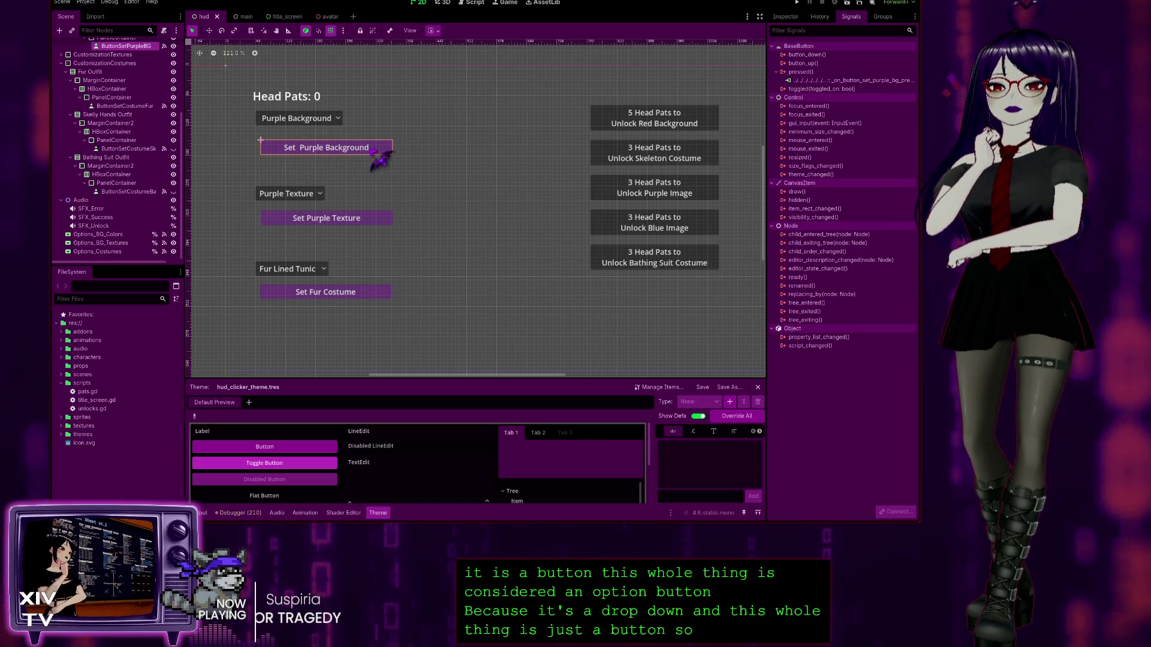
click(312, 123)
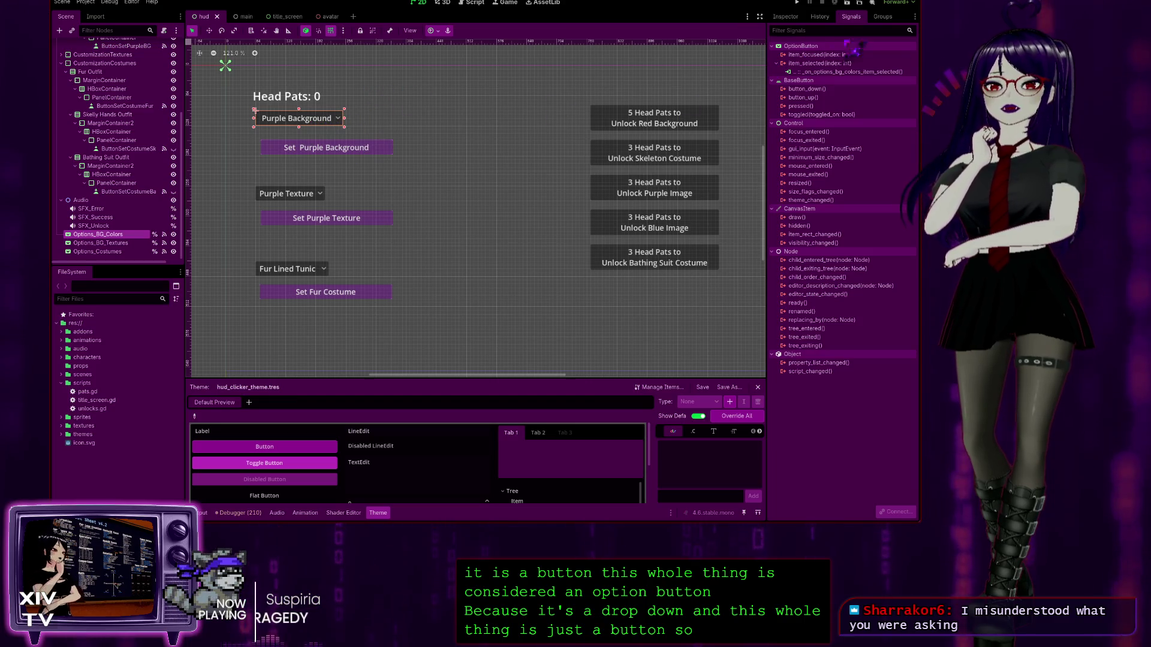
click(799, 3)
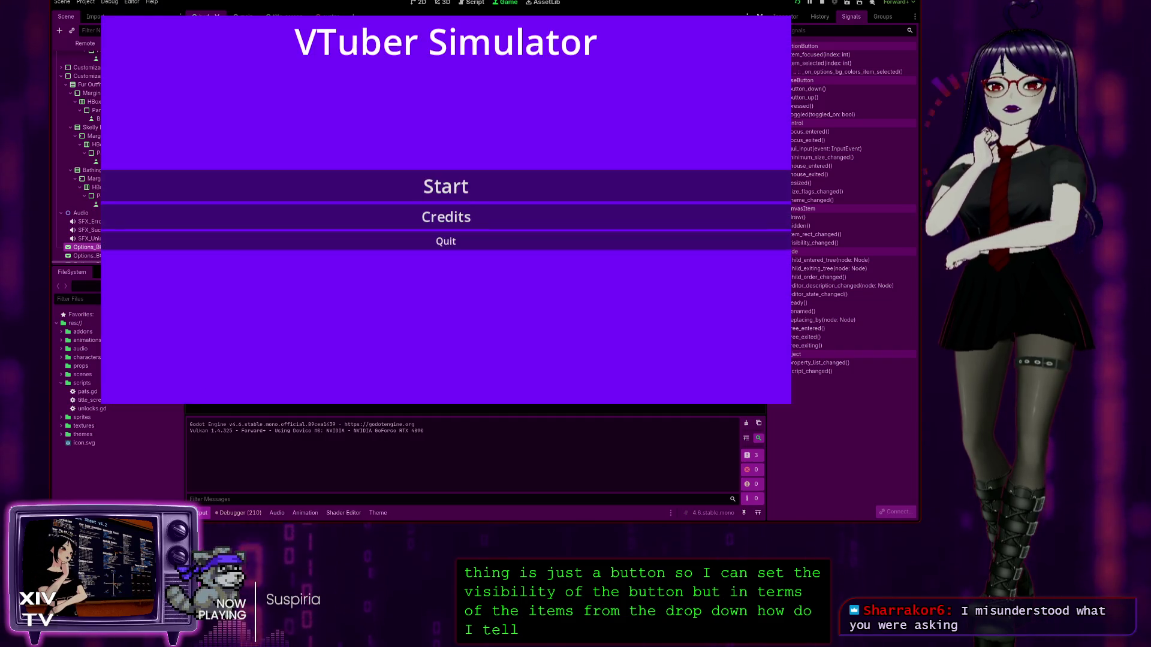
Step: Start the game, check the Fur Lined Tunic, Skeleton T-Shirt and Bathing Suit costume options, then stop it
click(499, 190)
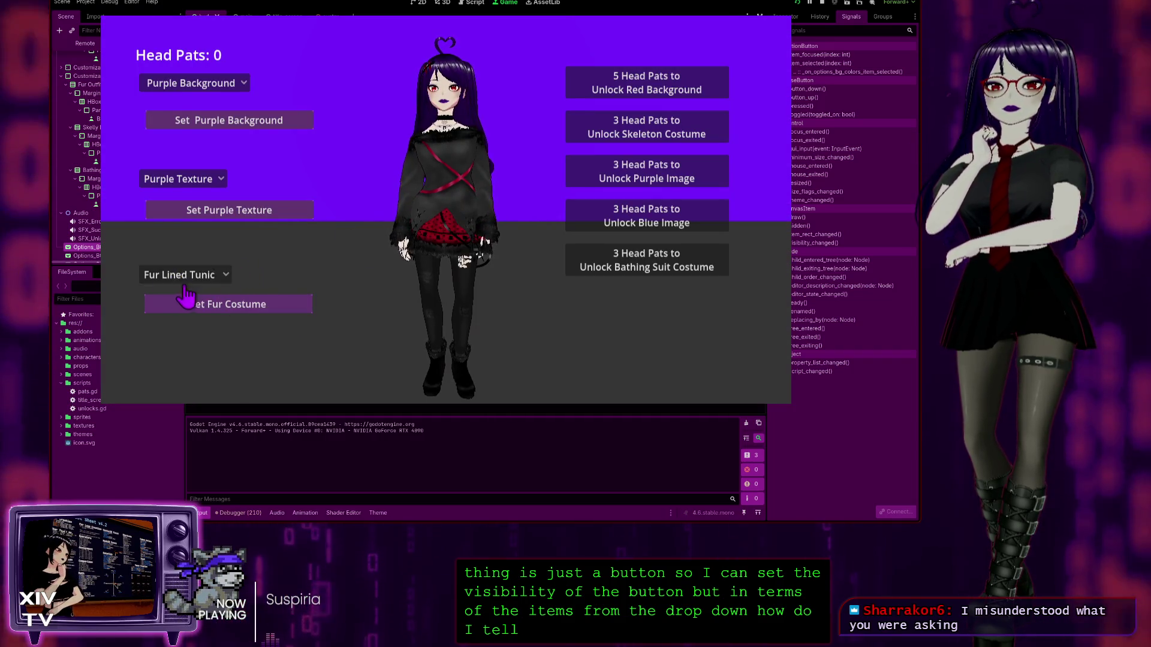
click(189, 274)
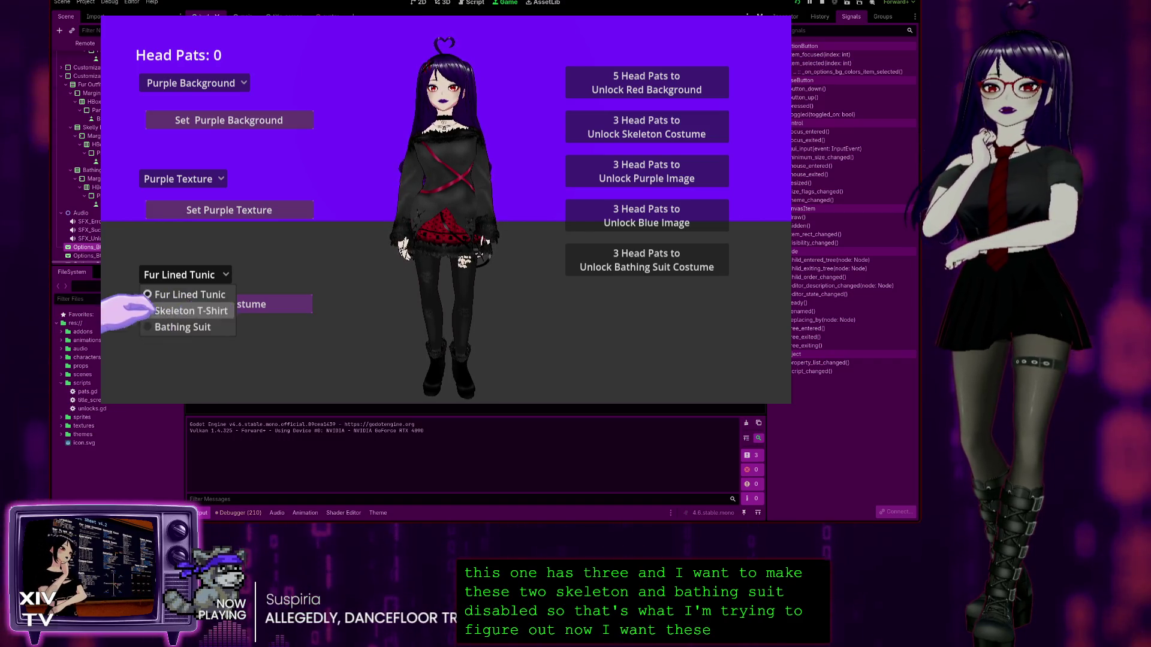
click(223, 277)
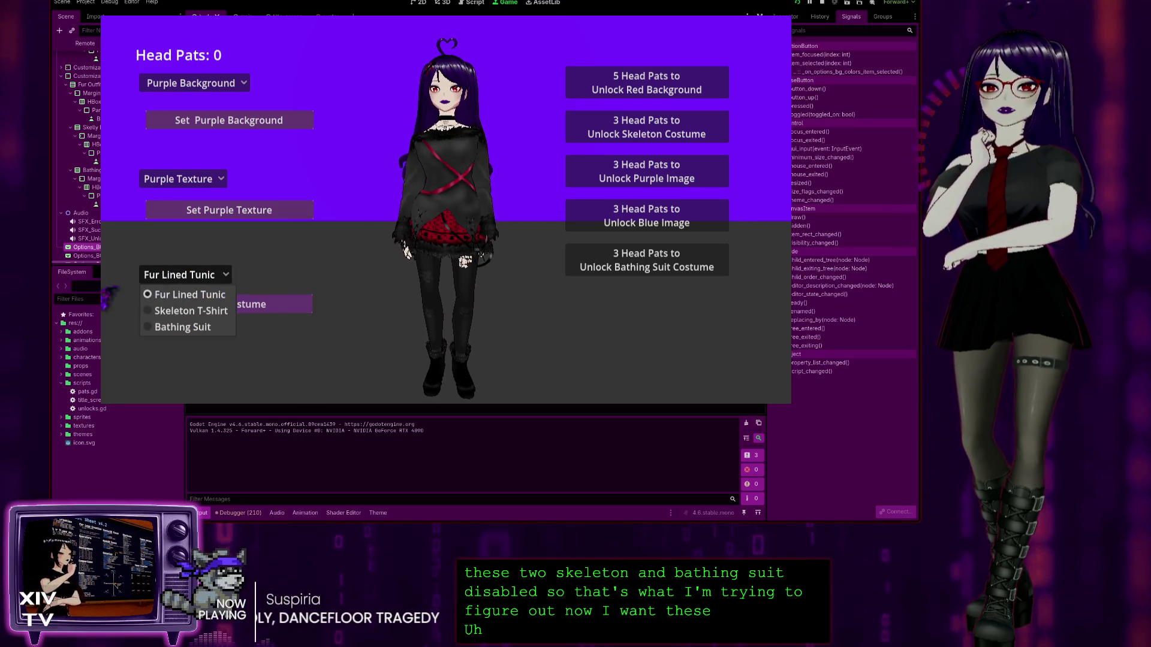
click(156, 277)
click(180, 275)
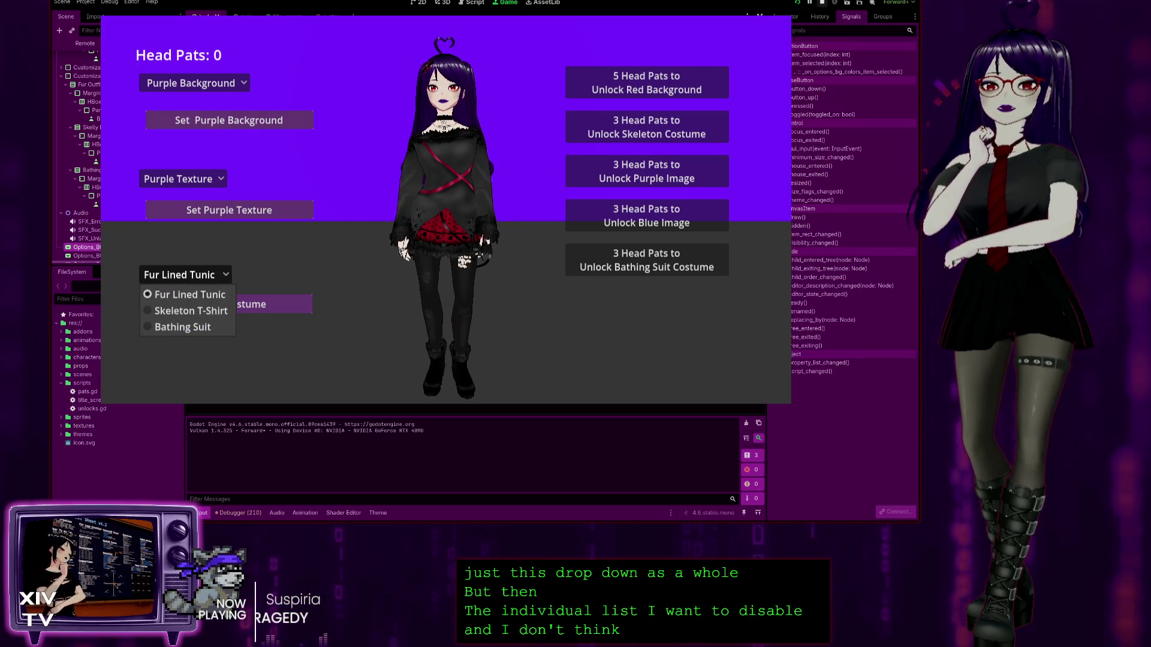
click(822, 3)
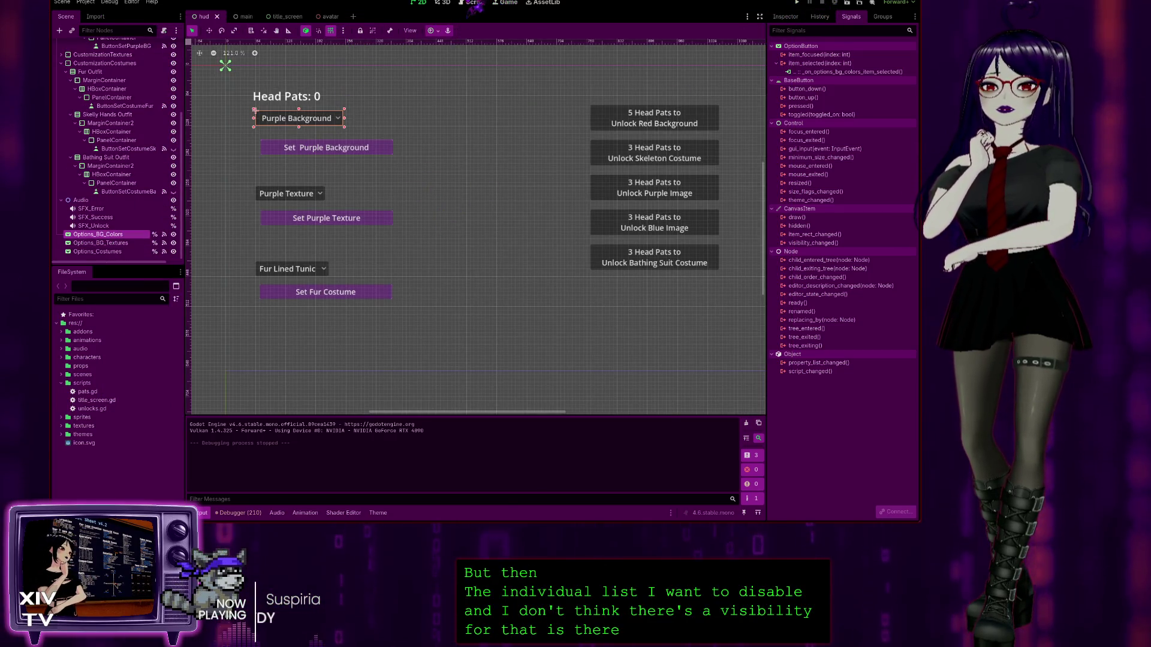
Step: Glance at pats.gd, then select the background texture, costume and Purple Background dropdowns in the hud scene
click(475, 3)
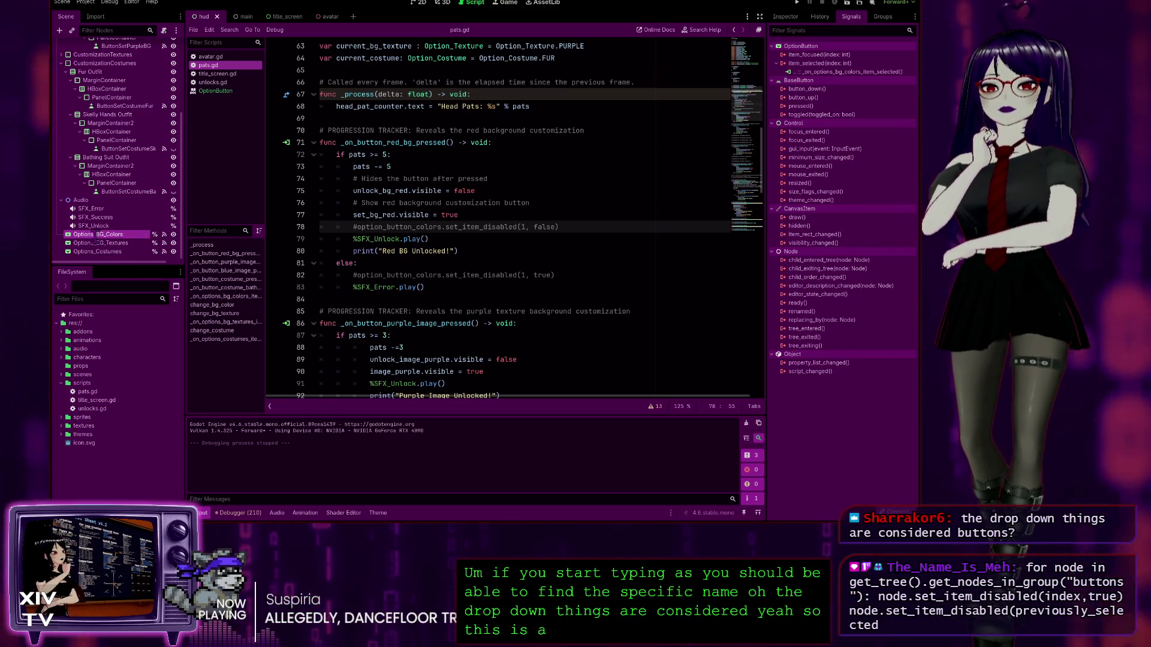
click(421, 3)
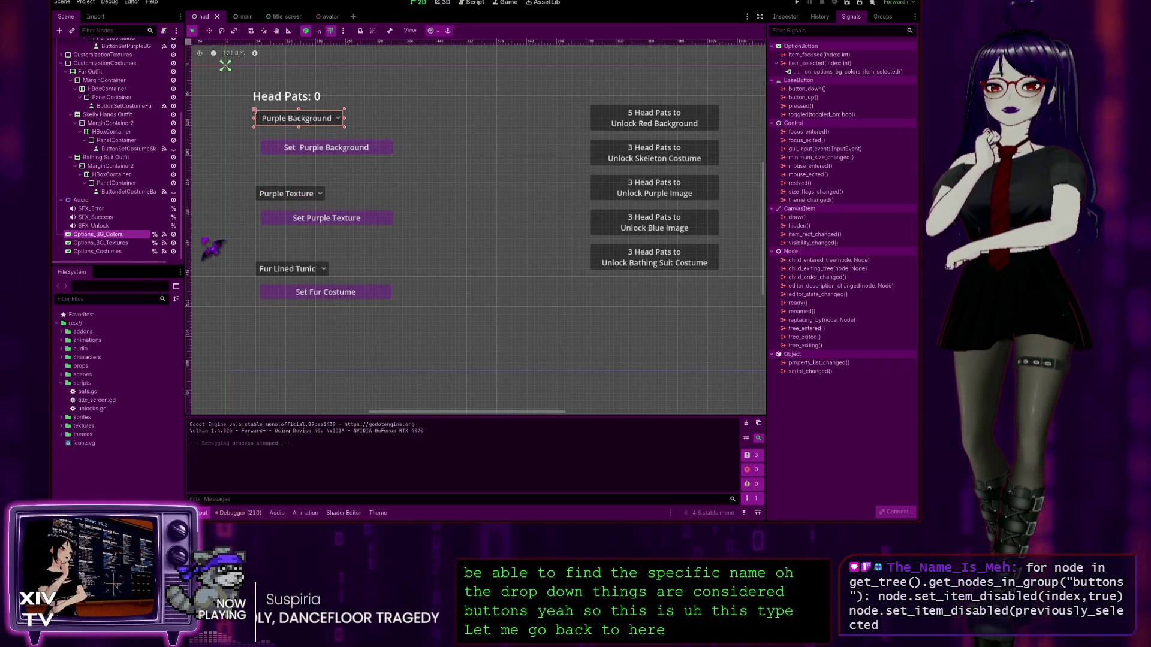
click(114, 243)
click(114, 251)
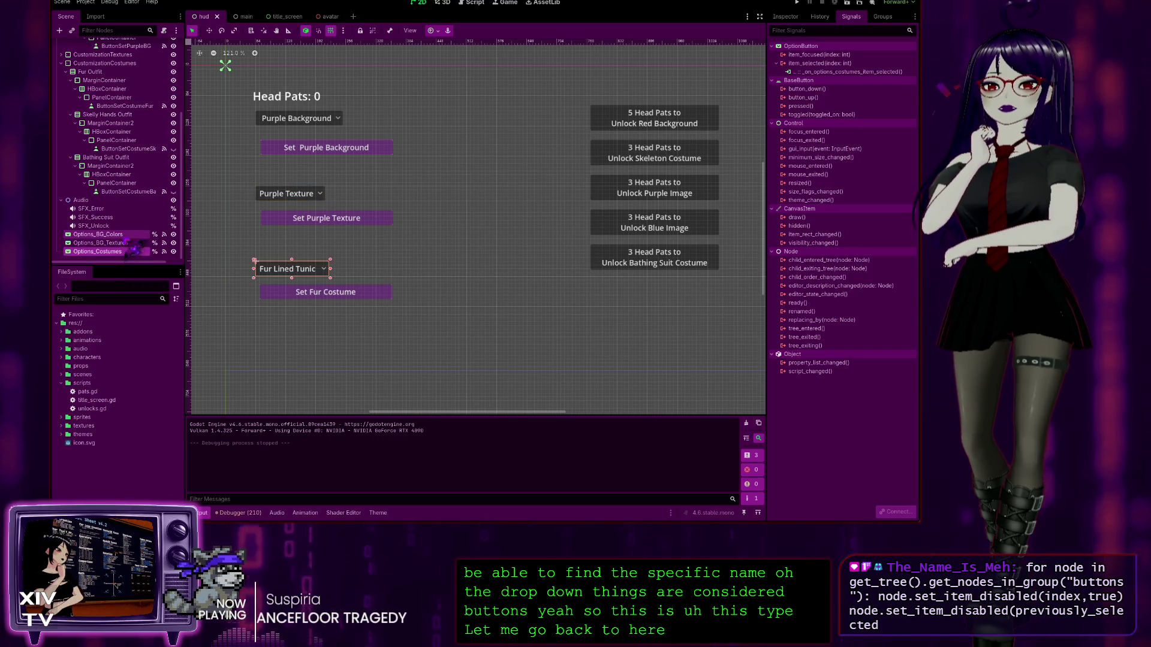
click(111, 235)
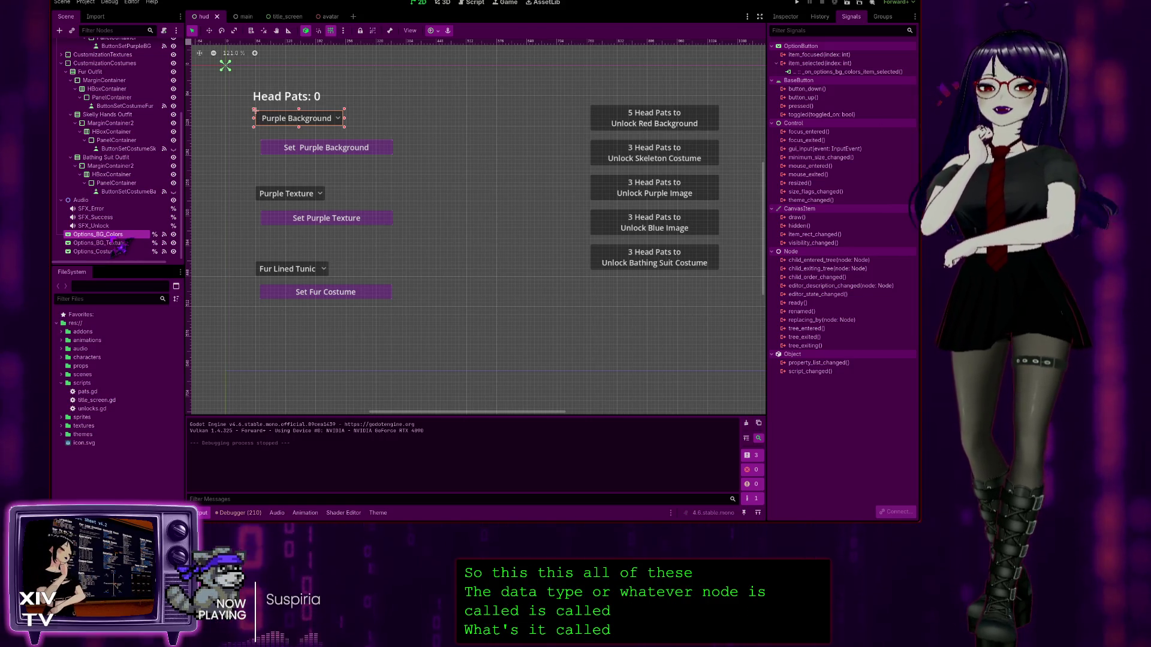
Step: Select the Set Purple Background button and the Purple Background dropdown again, then run the project
click(329, 151)
scroll(105, 111, up, 2)
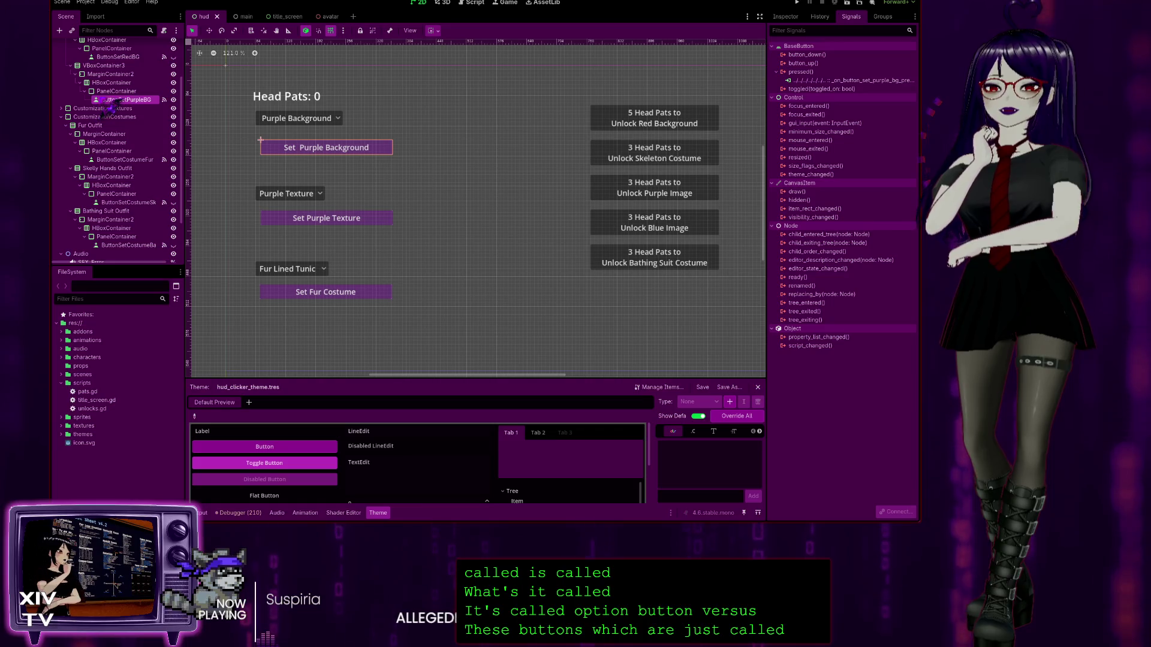
scroll(132, 119, down, 2)
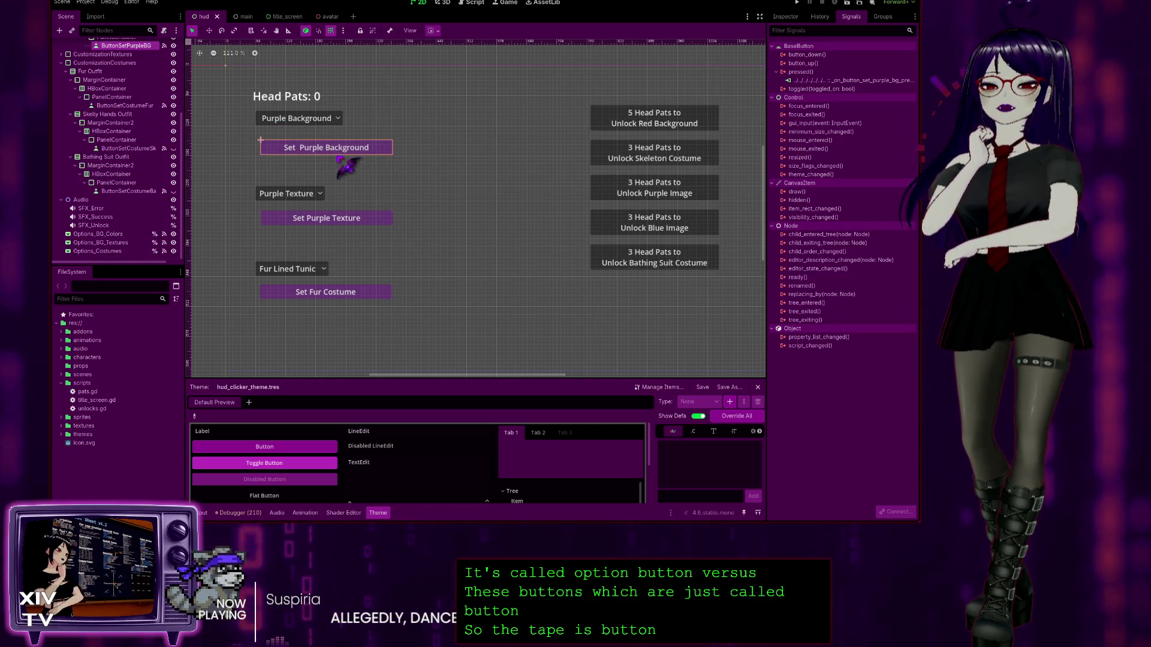
click(120, 233)
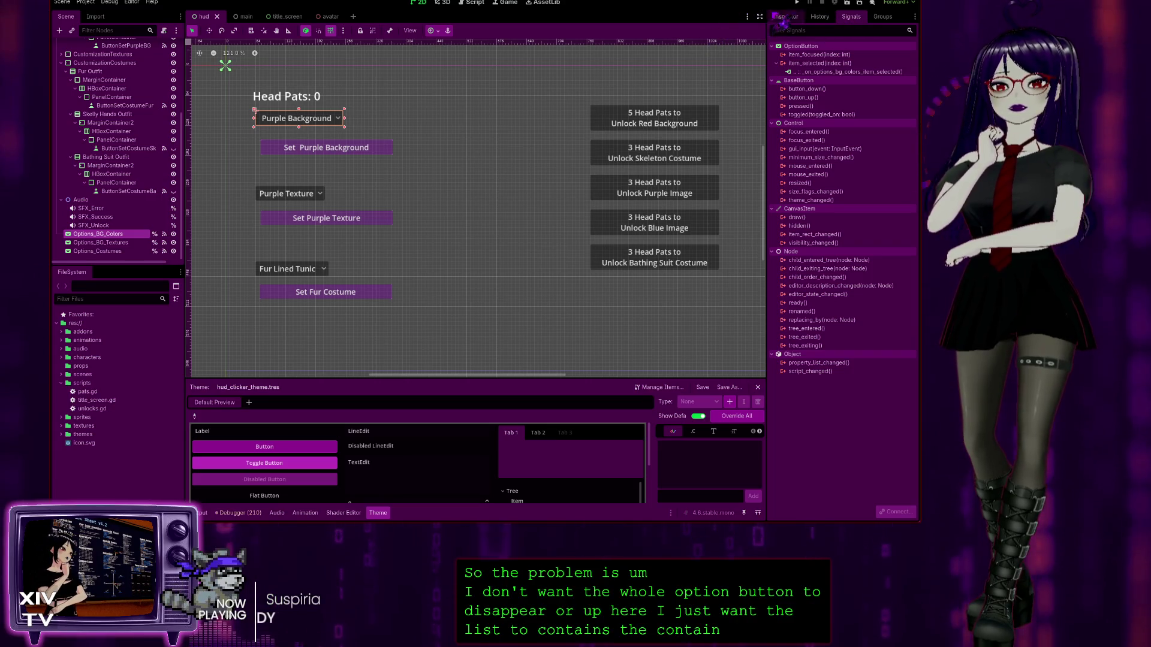
click(797, 2)
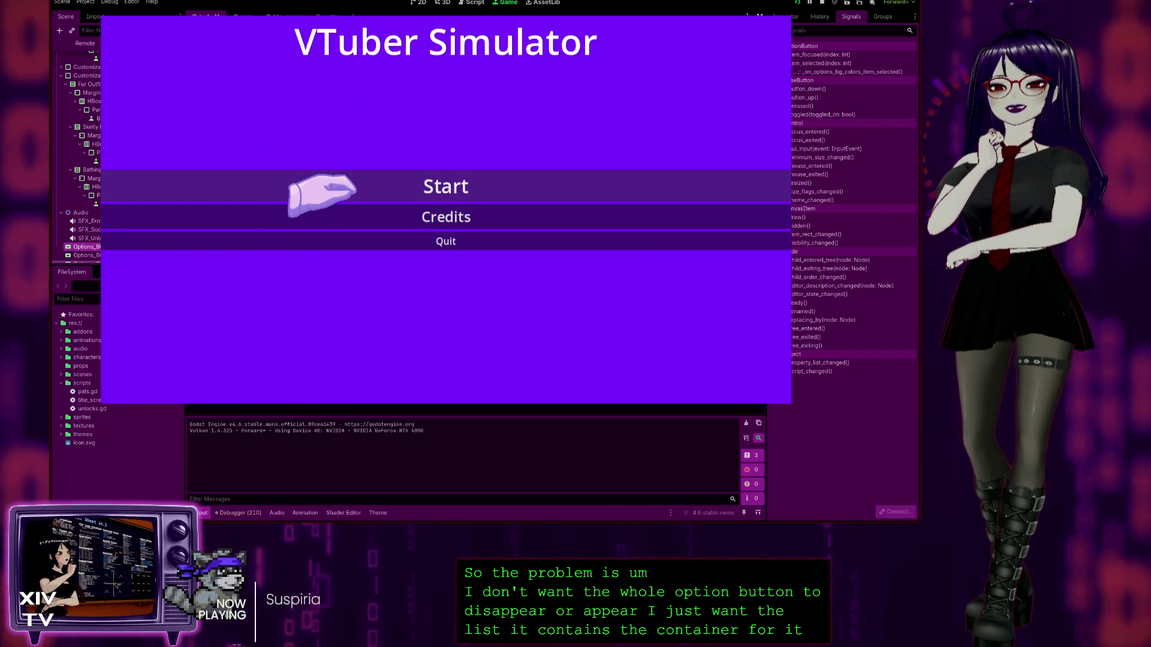
Step: Start the game, view the three costume choices, and stop it with F8
click(324, 188)
click(171, 275)
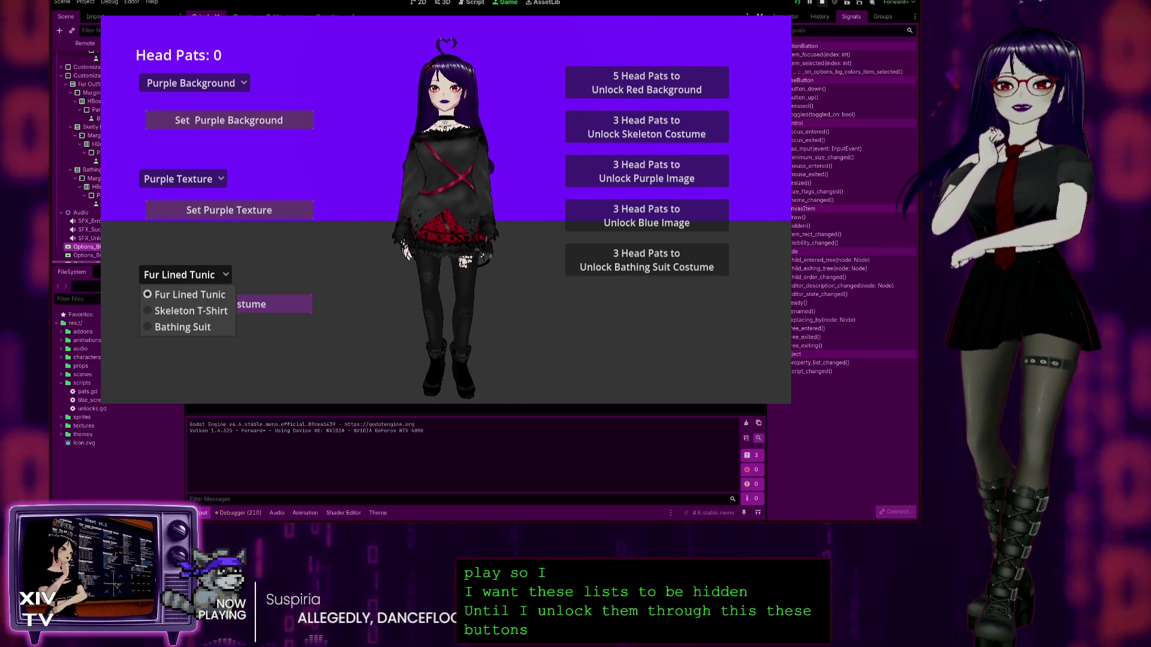
key(F8)
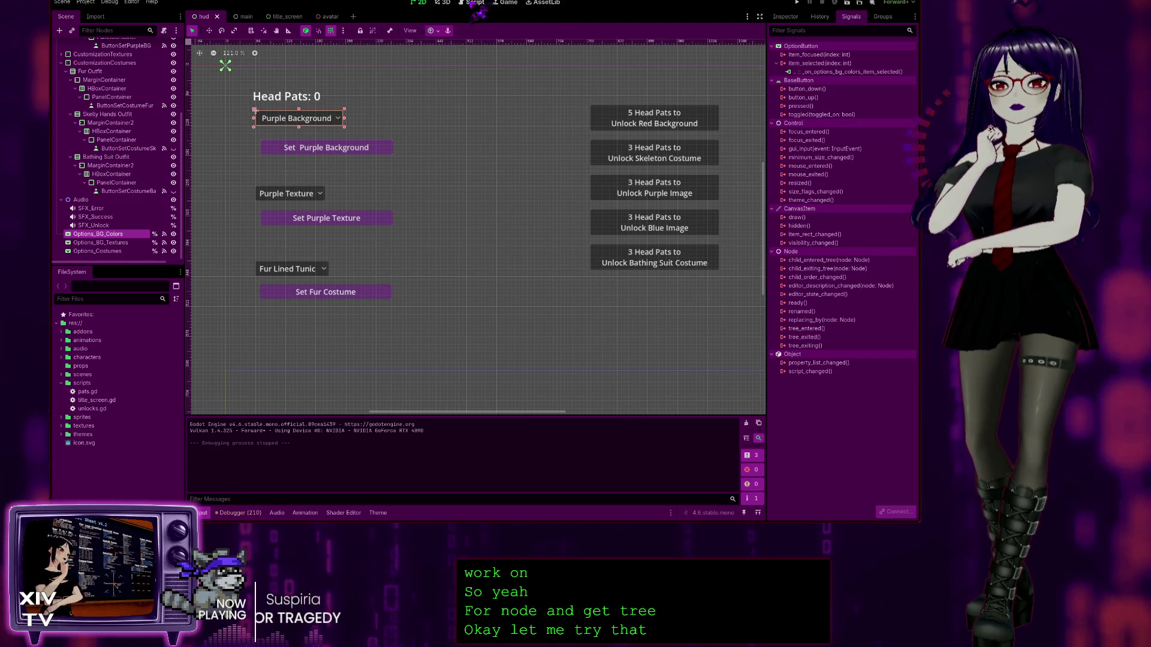
Step: Scroll pats.gd to _on_options_bg_colors_item_selected, check the line 175 set_item_disabled call, and end on line 182
click(474, 4)
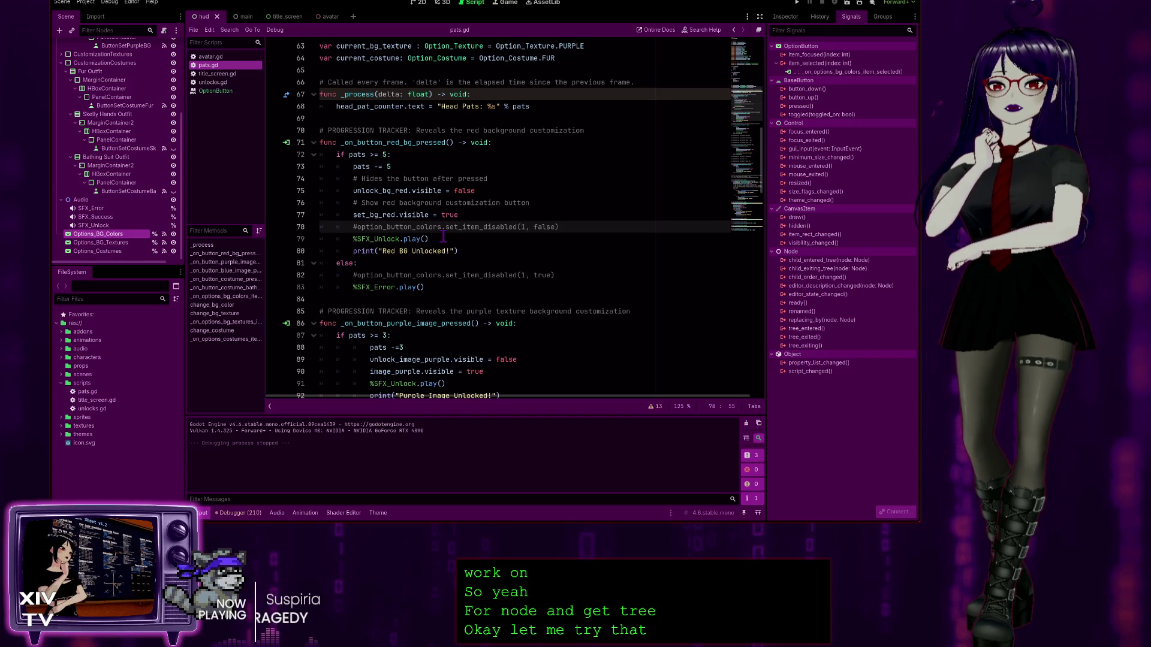
scroll(498, 311, down, 1)
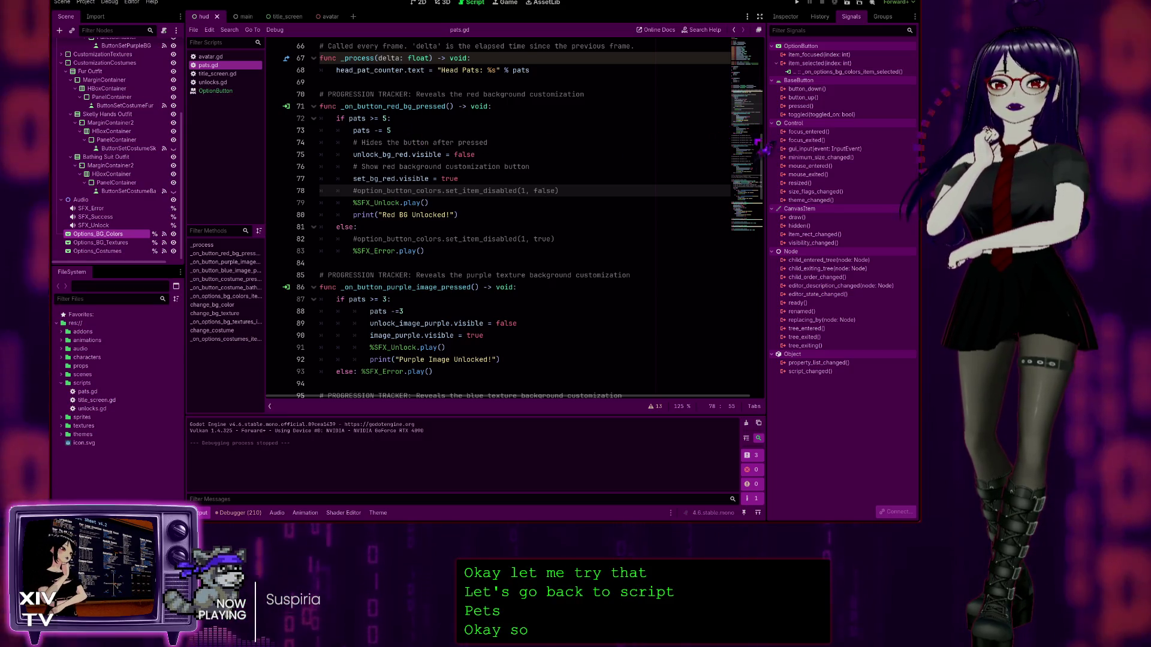
drag(768, 155, 753, 376)
scroll(398, 235, up, 5)
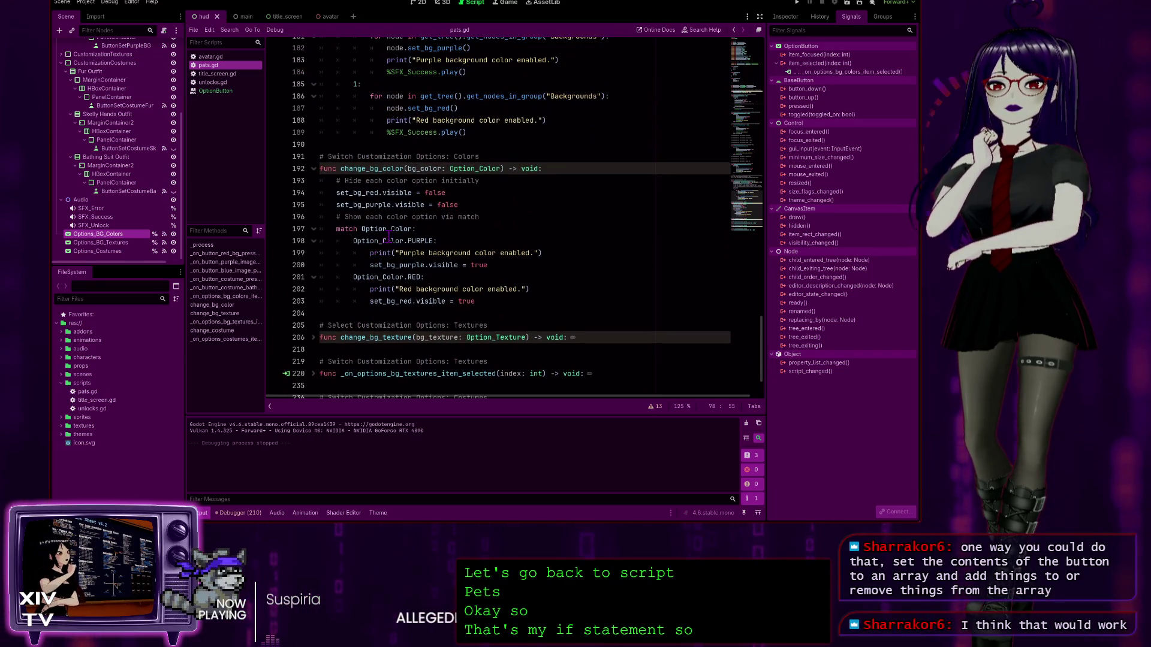
click(400, 157)
key(End)
scroll(402, 120, up, 1)
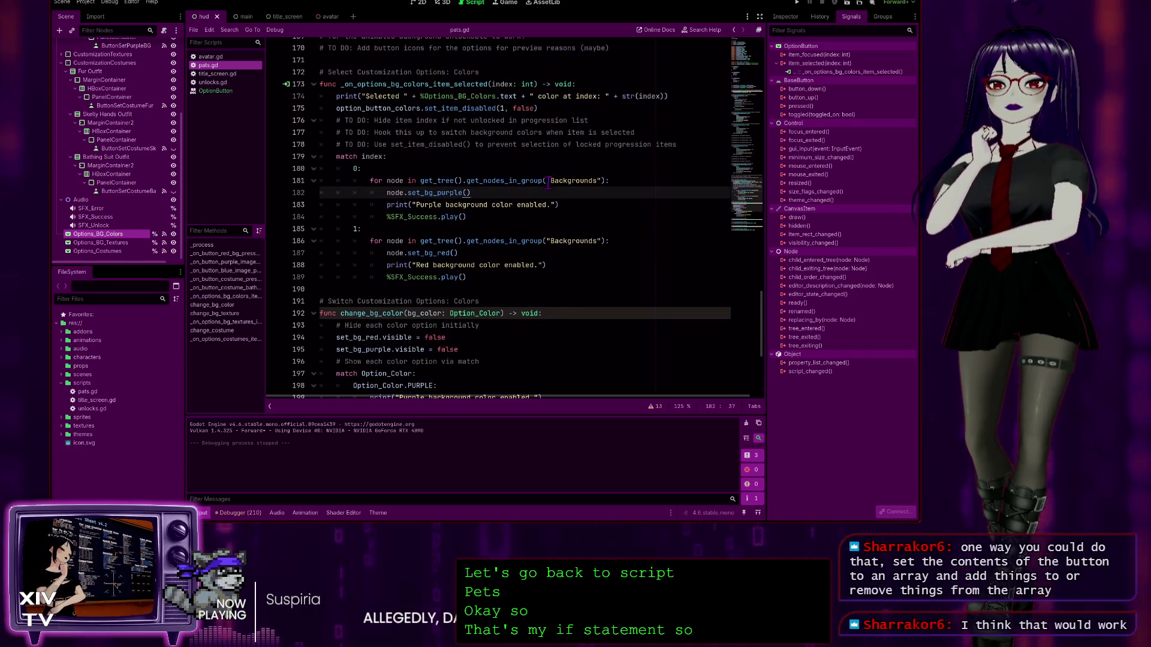
drag(553, 108, 334, 108)
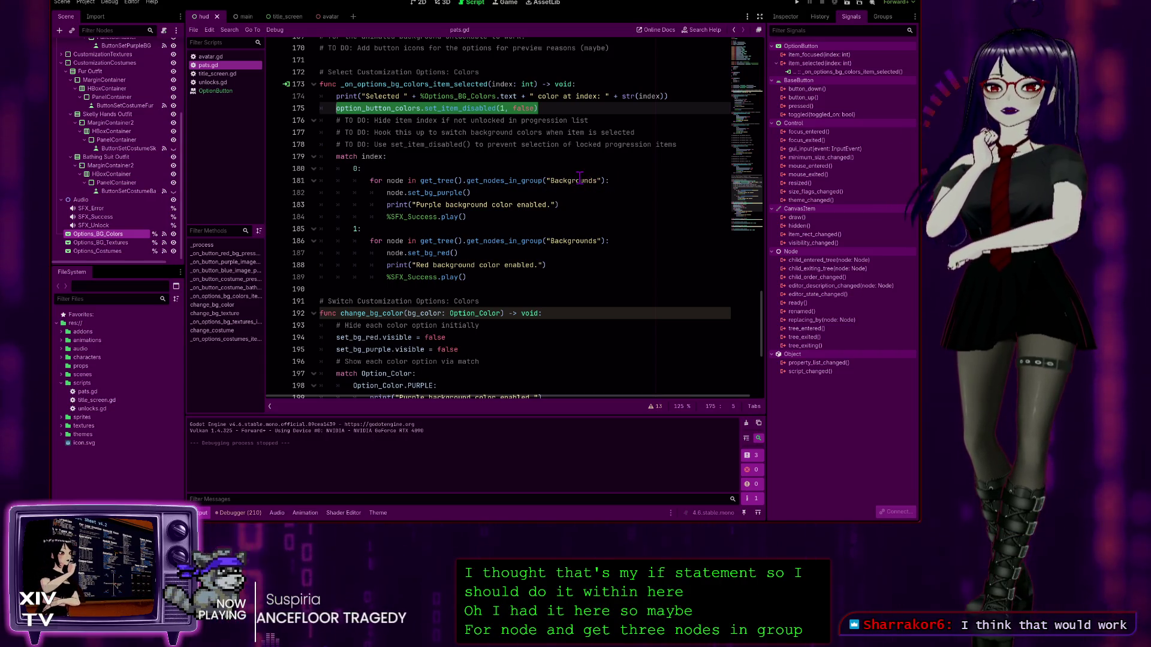
click(526, 196)
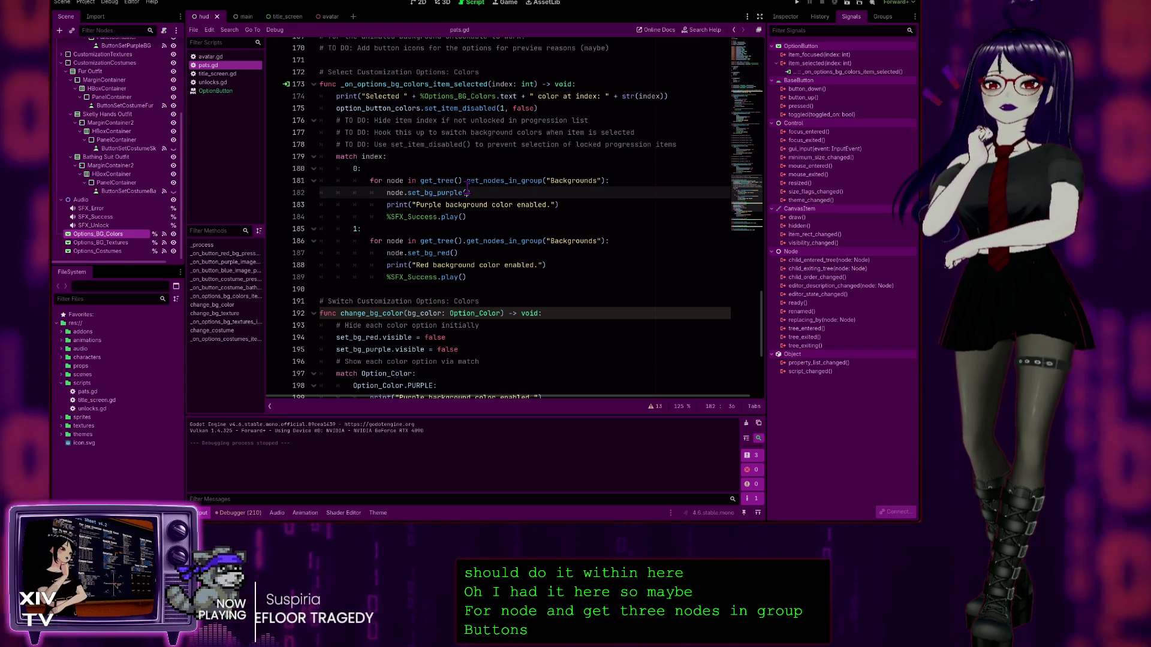
click(470, 193)
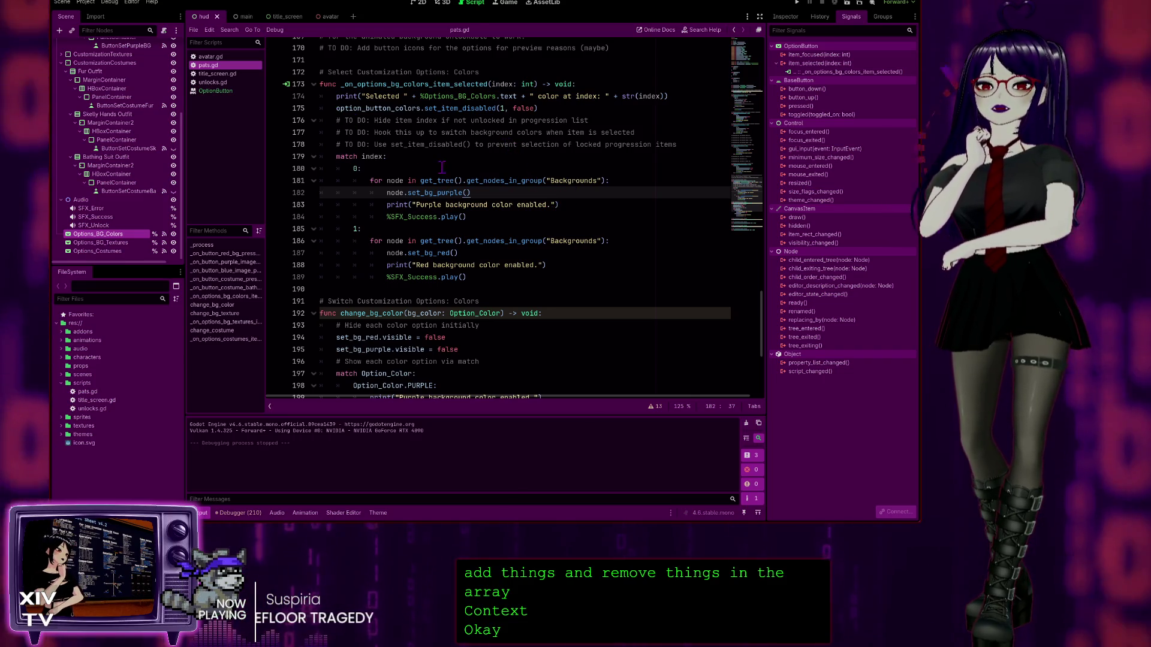
scroll(608, 322, down, 3)
scroll(608, 322, down, 1)
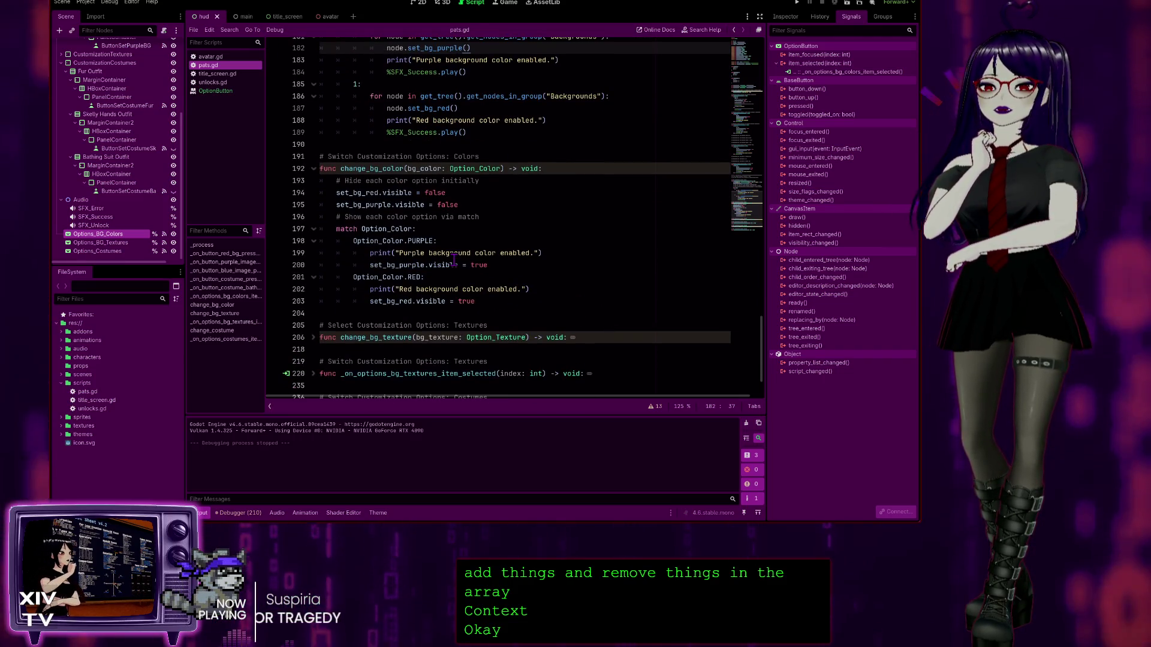
mouse_move(501, 295)
mouse_down()
mouse_move(360, 300)
mouse_move(301, 252)
mouse_up()
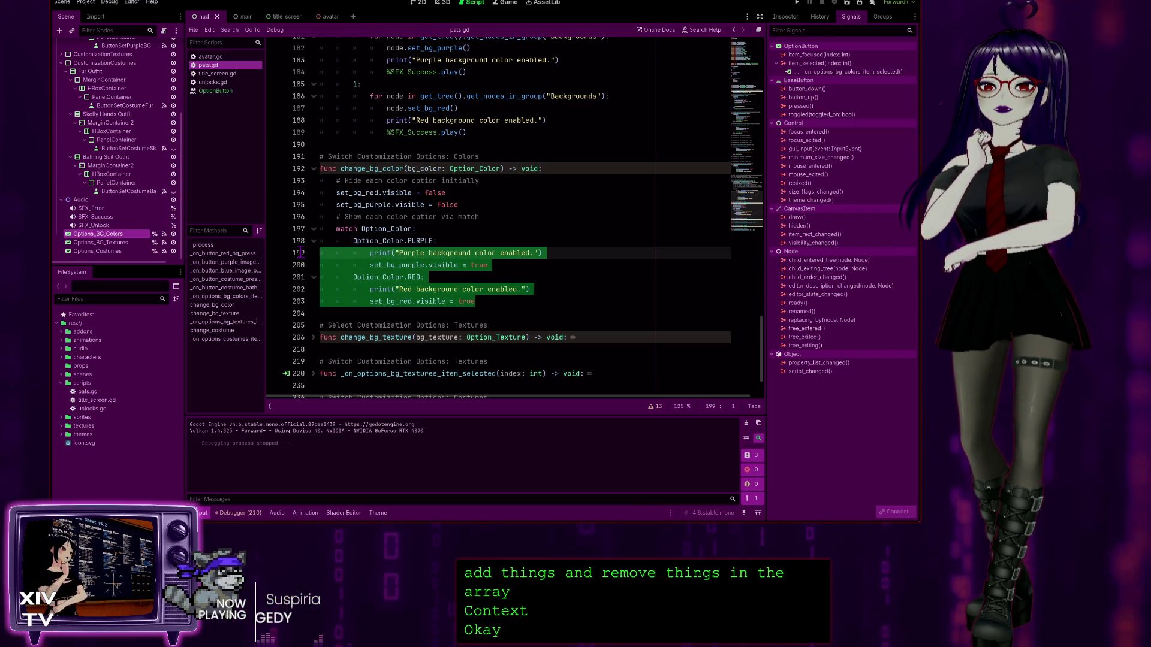
click(648, 256)
click(501, 264)
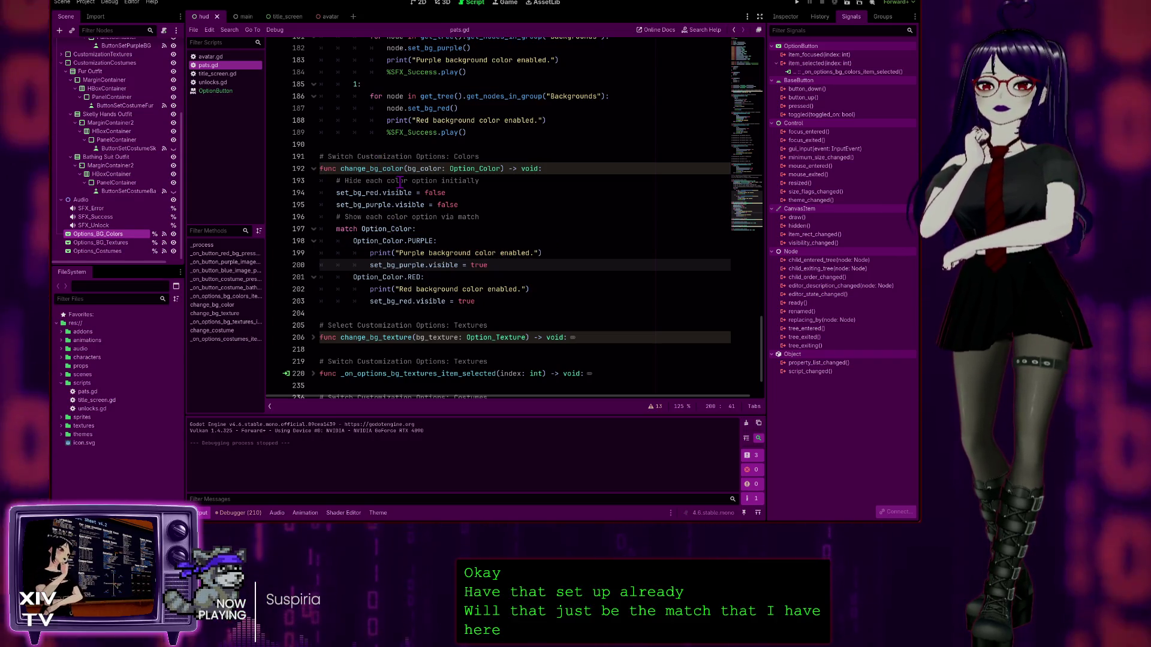
scroll(430, 192, up, 2)
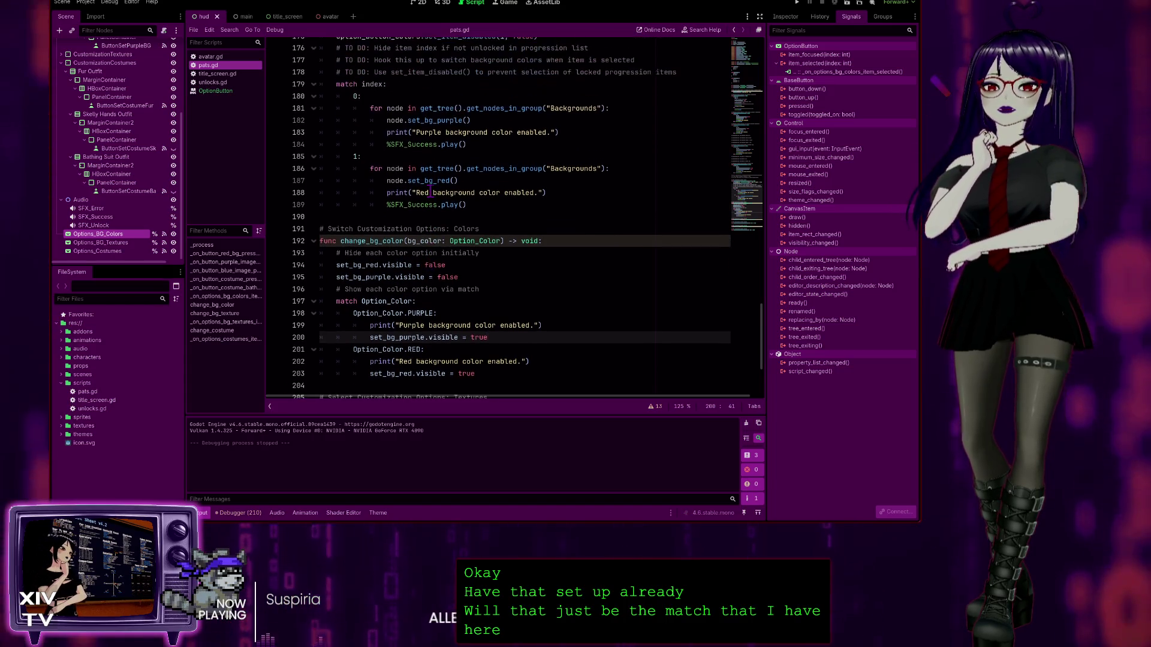
scroll(430, 192, up, 2)
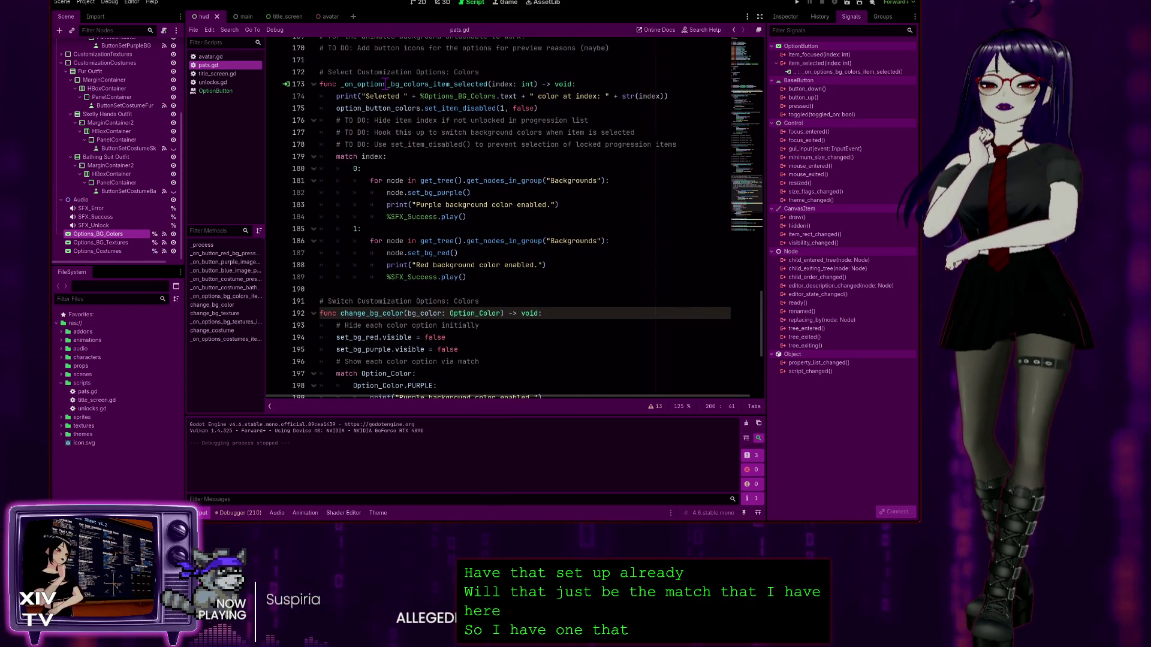
scroll(387, 85, down, 1)
scroll(419, 125, down, 1)
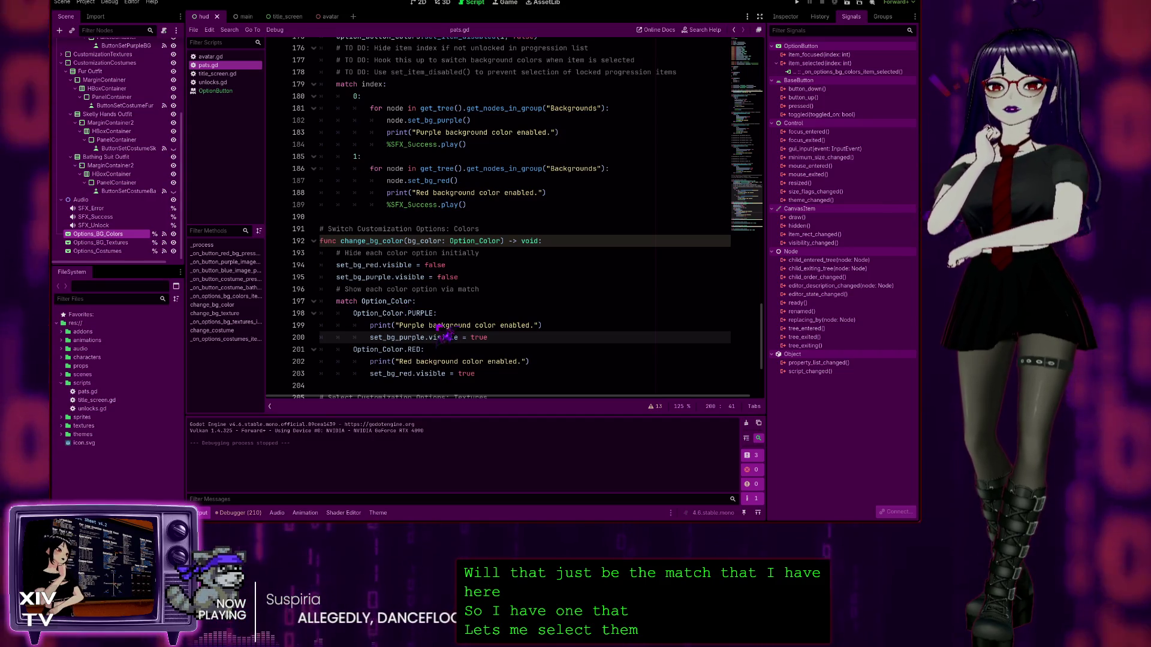
click(675, 301)
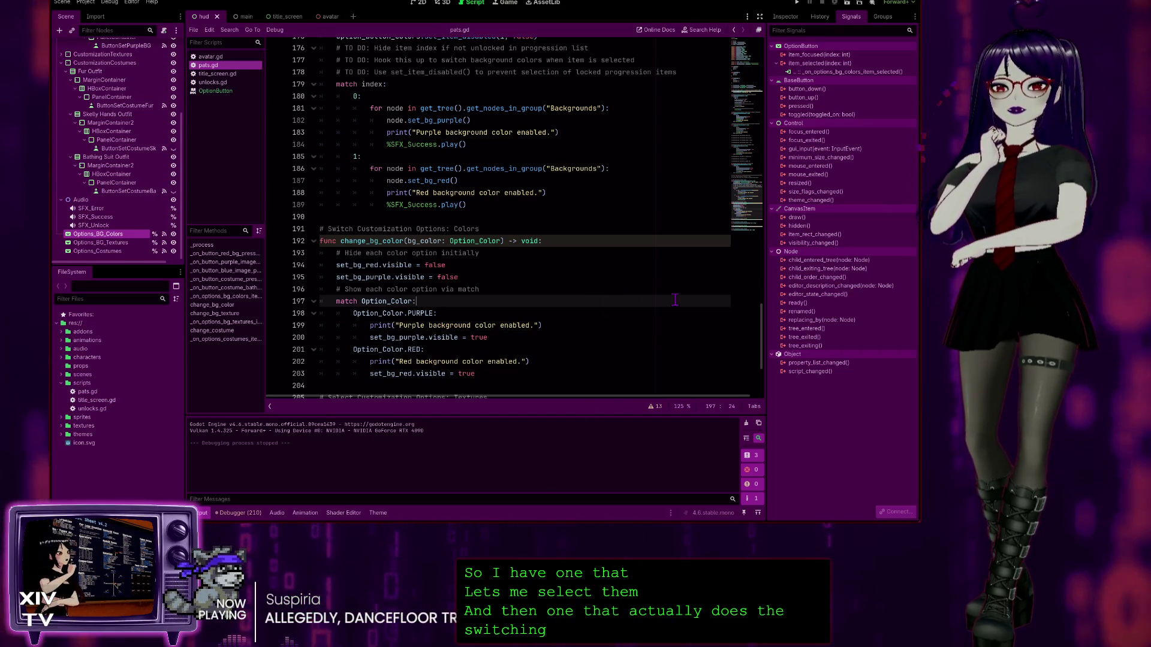
click(520, 374)
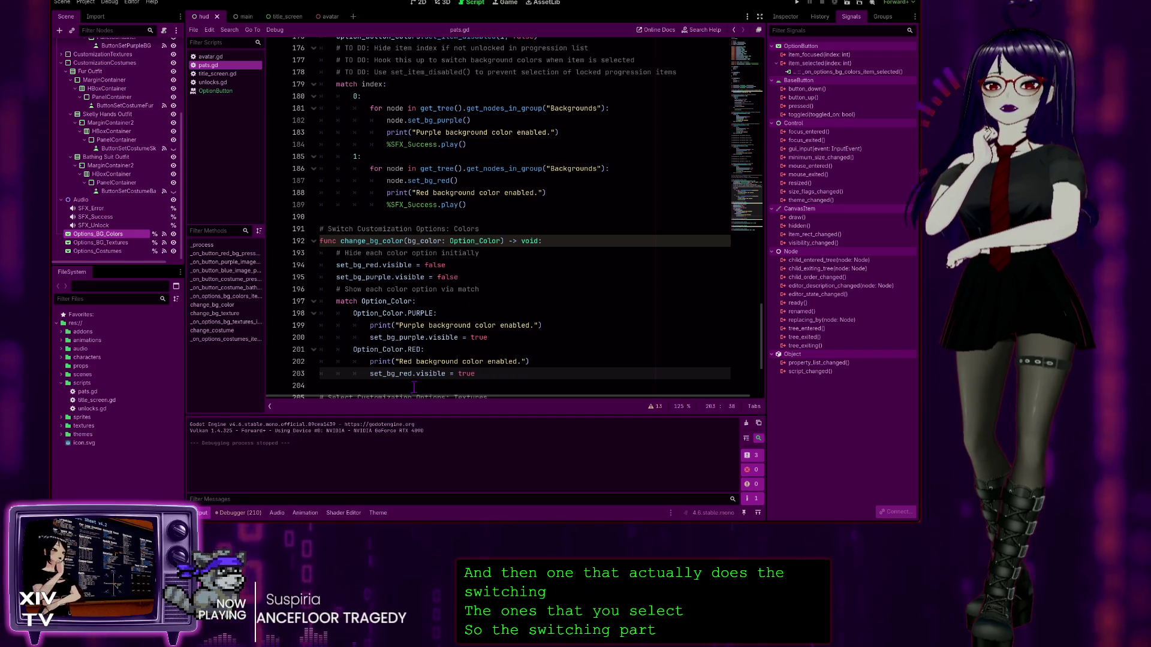
click(590, 129)
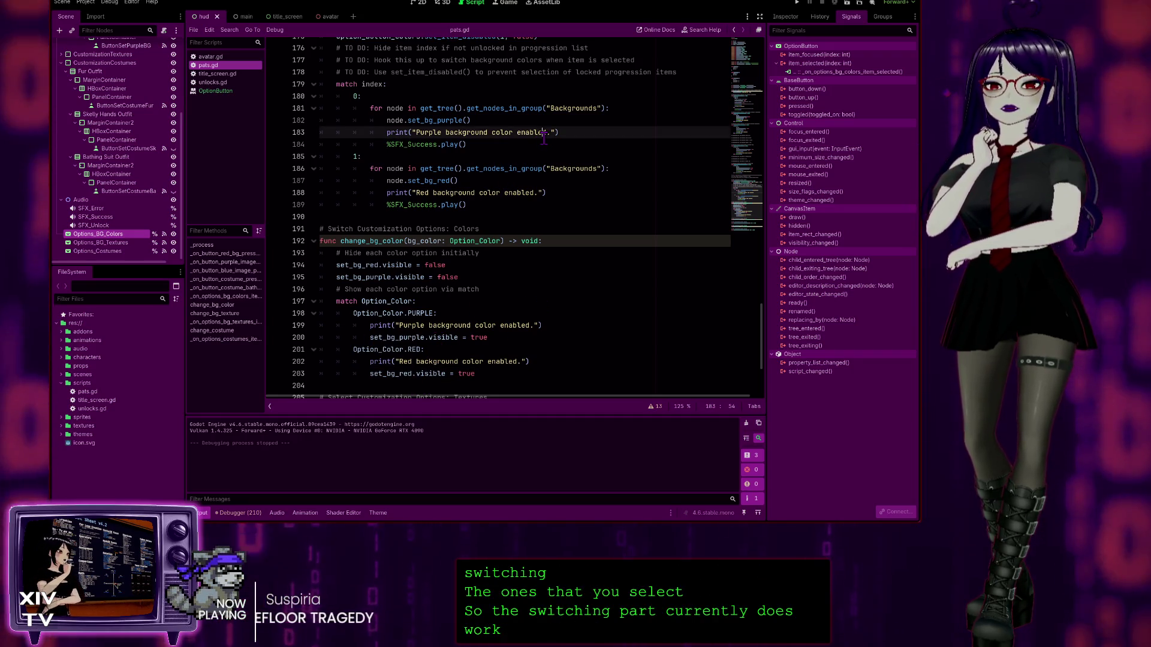
click(590, 133)
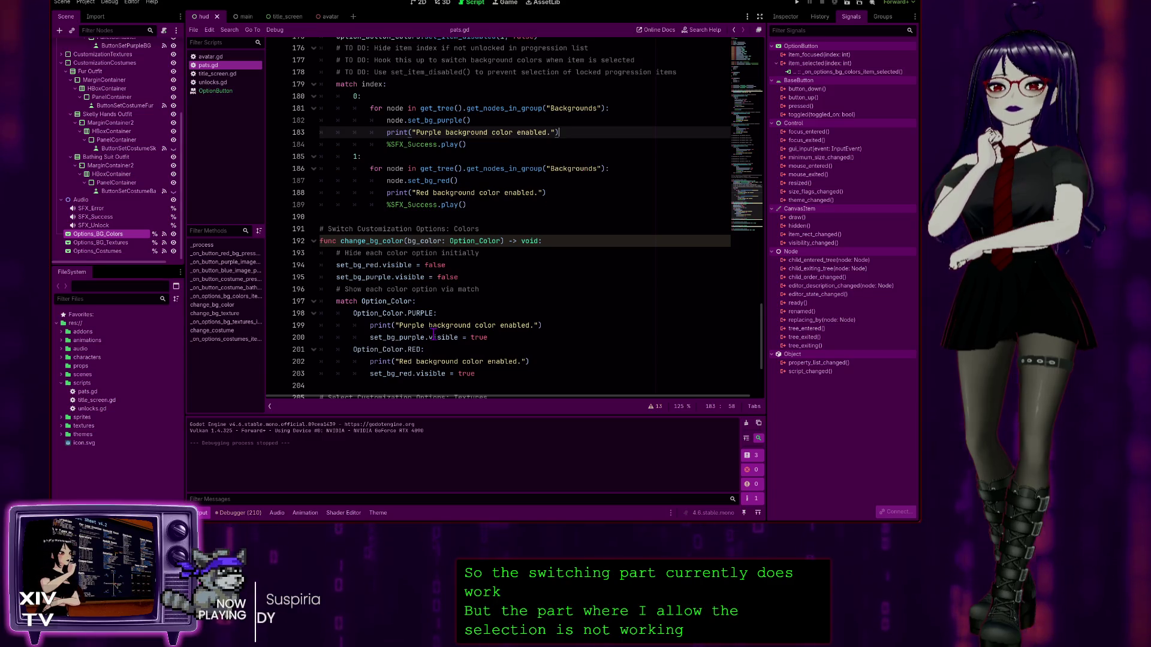
mouse_move(482, 374)
mouse_down()
mouse_move(384, 373)
mouse_move(320, 313)
mouse_up()
click(486, 337)
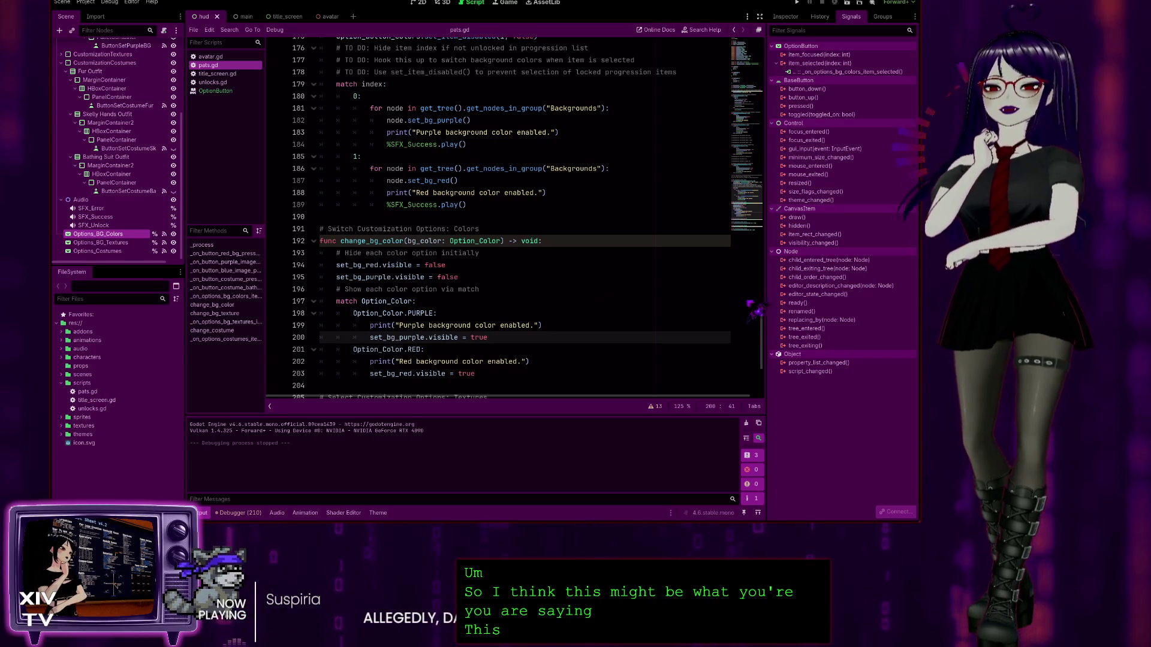
Step: Review the Option_Color, Option_Texture and costume enums near the top of pats.gd
scroll(333, 181, up, 20)
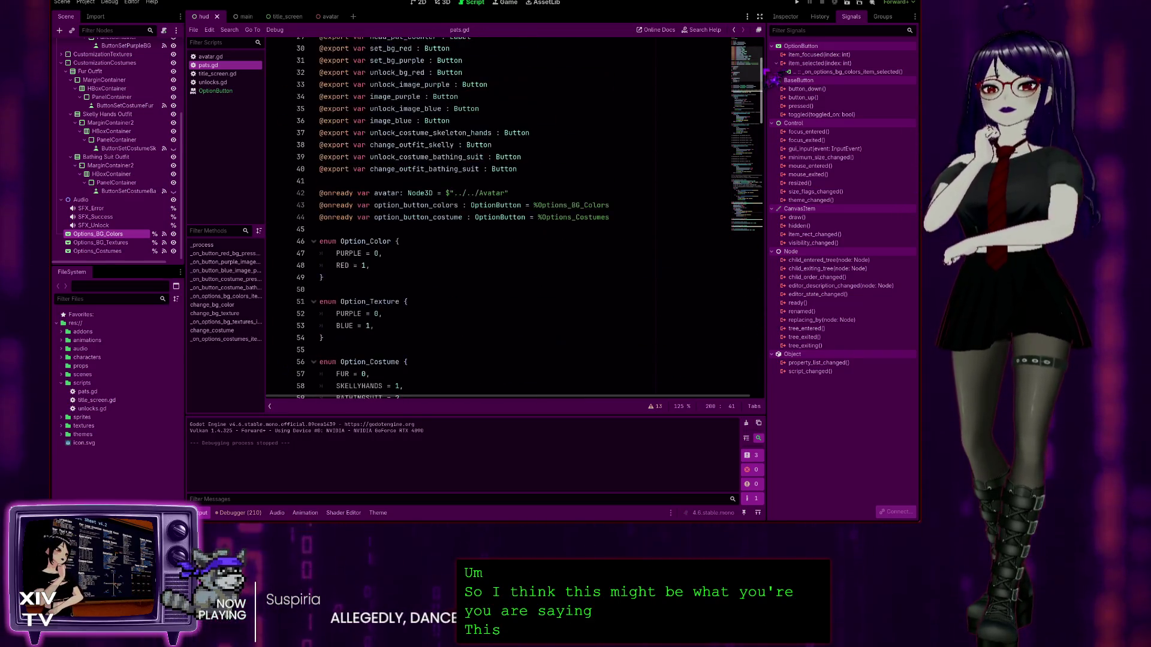
scroll(333, 180, down, 8)
click(380, 135)
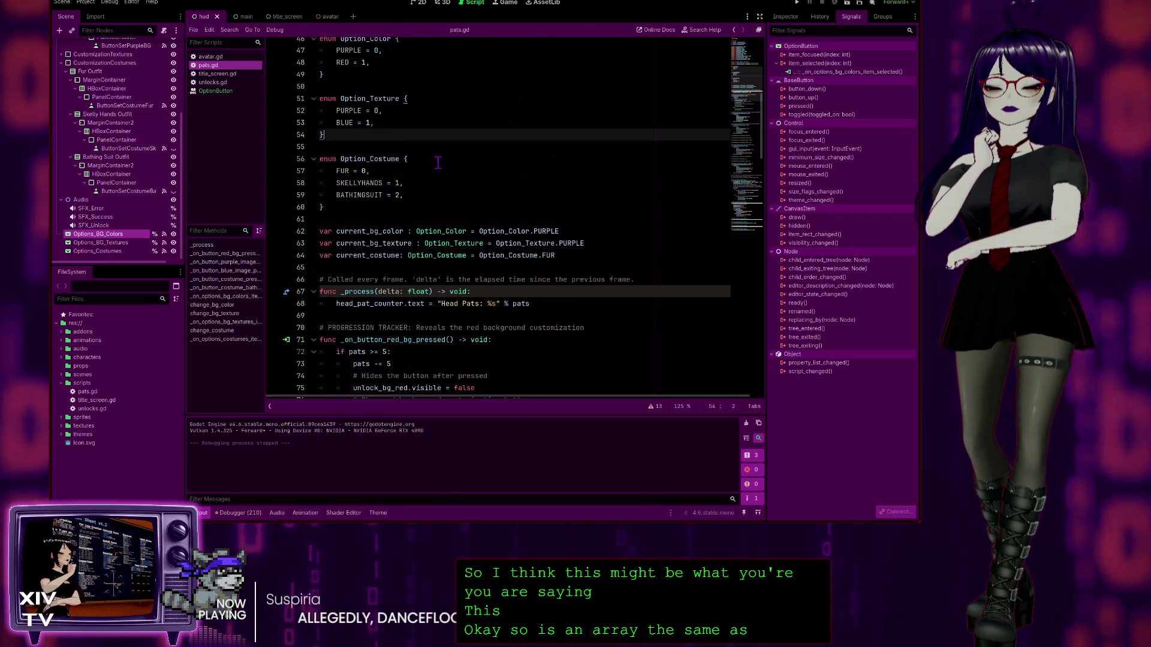
scroll(380, 141, up, 2)
click(433, 134)
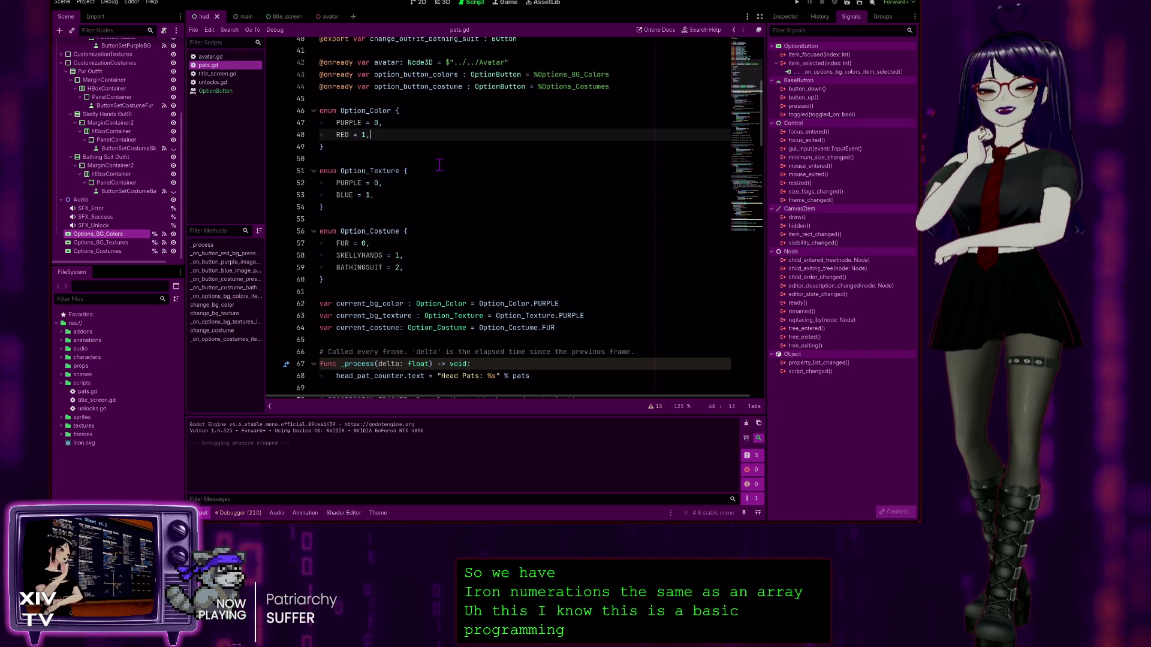
key(Down)
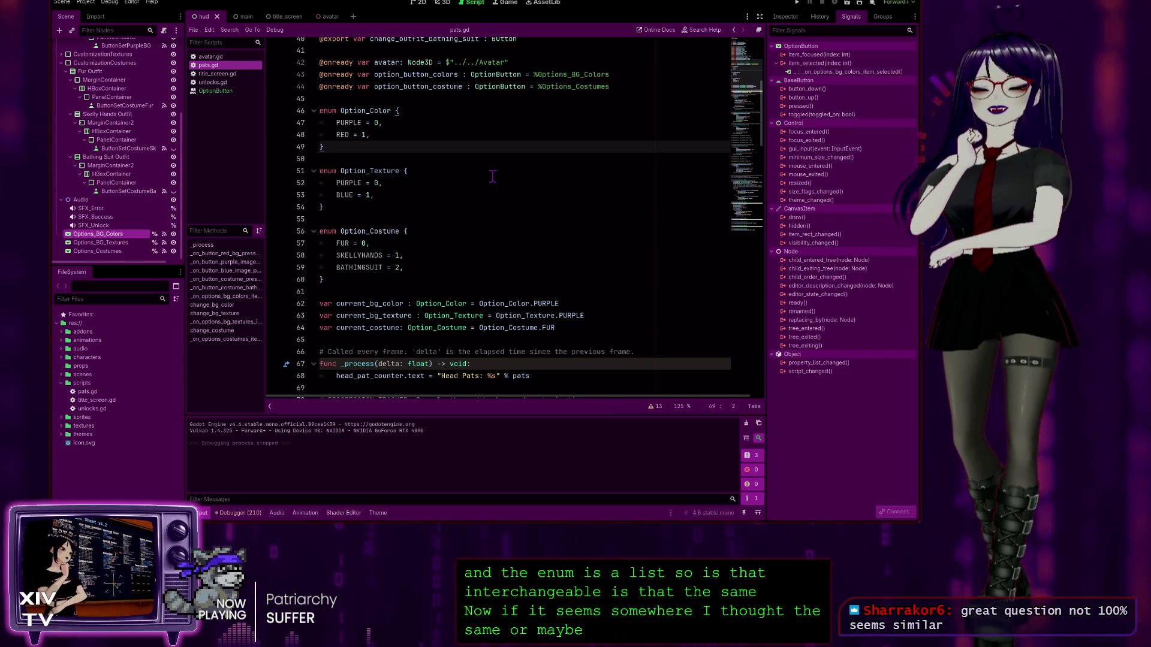
scroll(492, 175, up, 10)
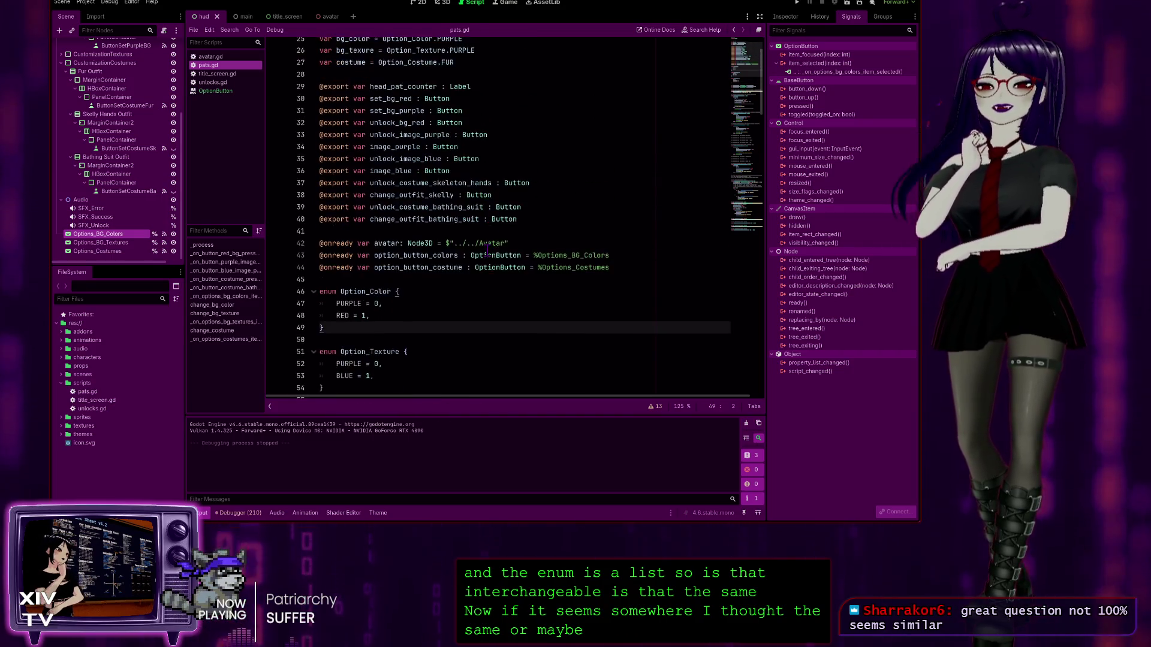
scroll(437, 262, down, 10)
scroll(437, 262, down, 4)
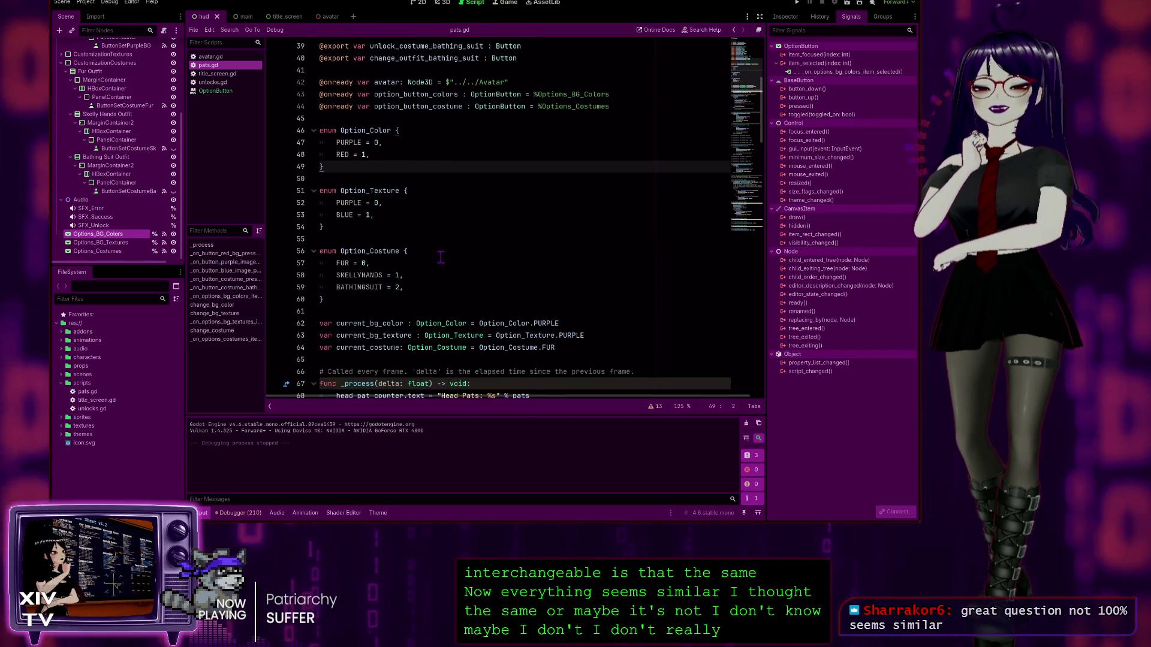
scroll(458, 238, up, 5)
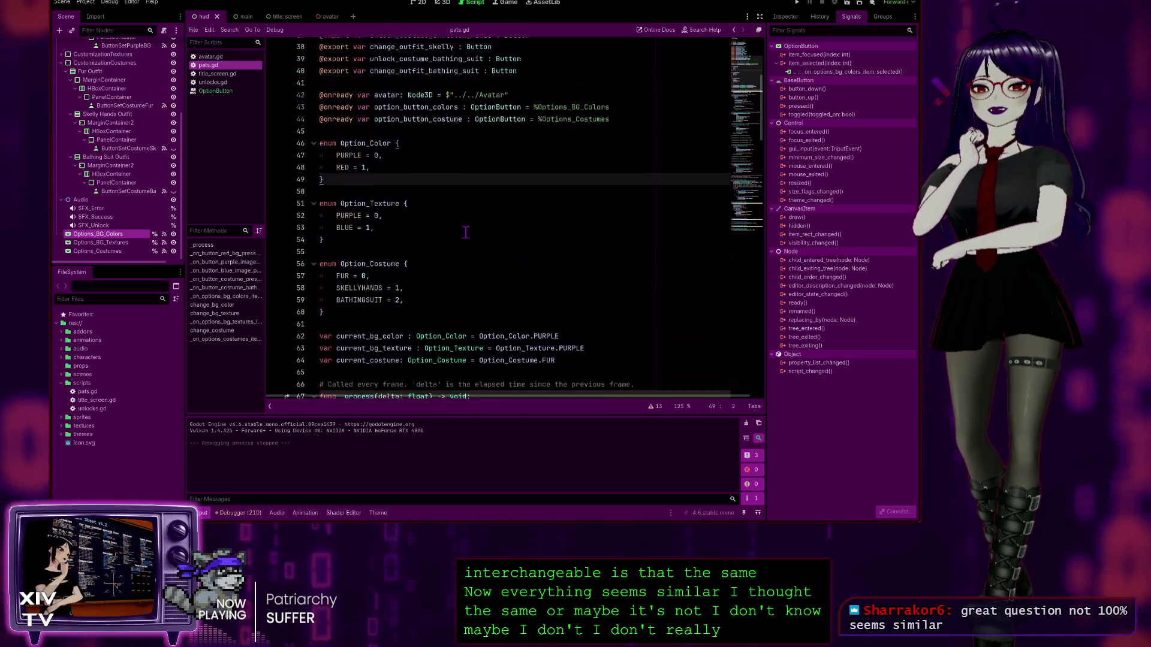
double_click(324, 167)
Step: Return to the match statement in change_bg_color on line 197 and run the project
scroll(569, 222, up, 2)
scroll(569, 222, down, 2)
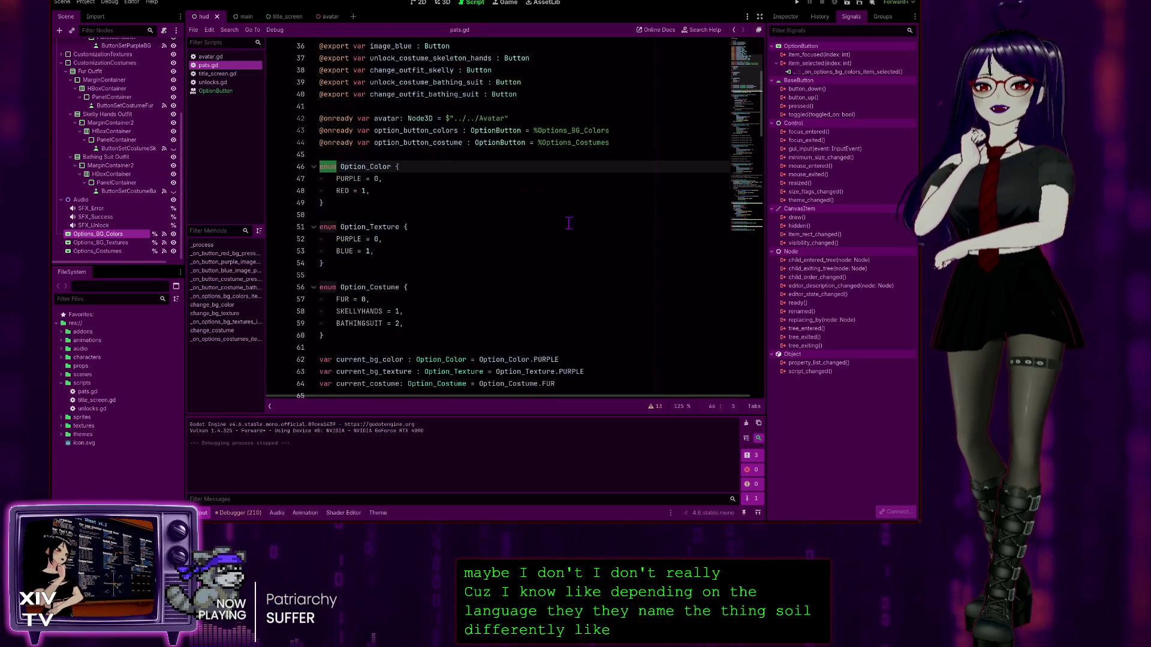
scroll(569, 222, down, 20)
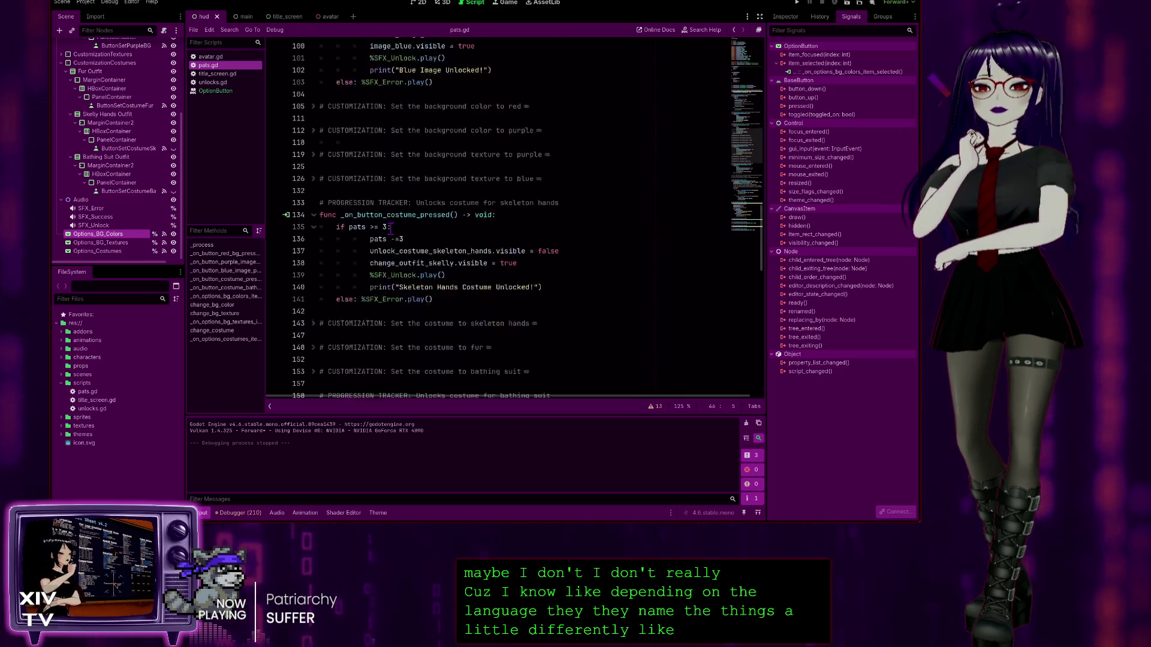
scroll(391, 229, down, 12)
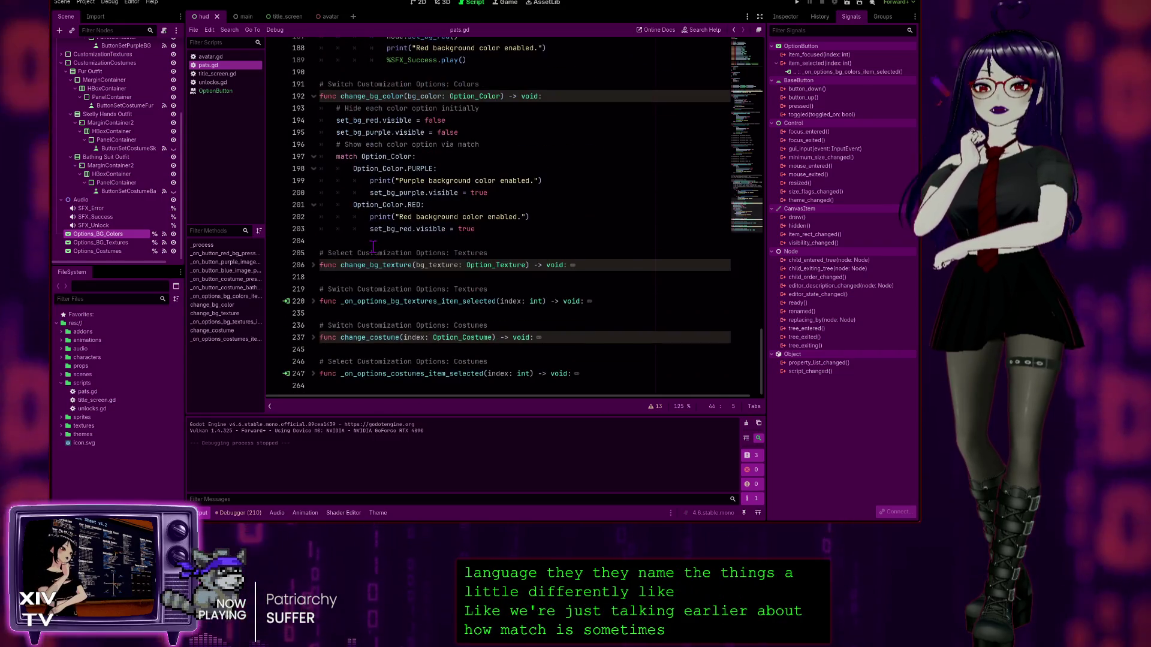
click(345, 156)
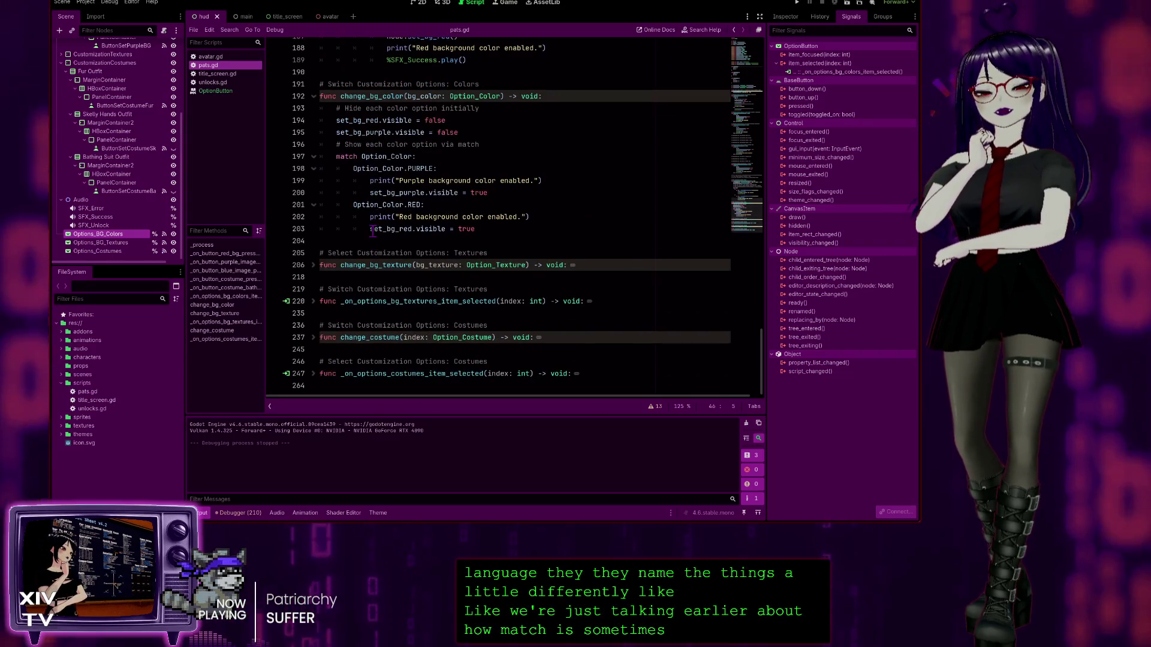
double_click(345, 156)
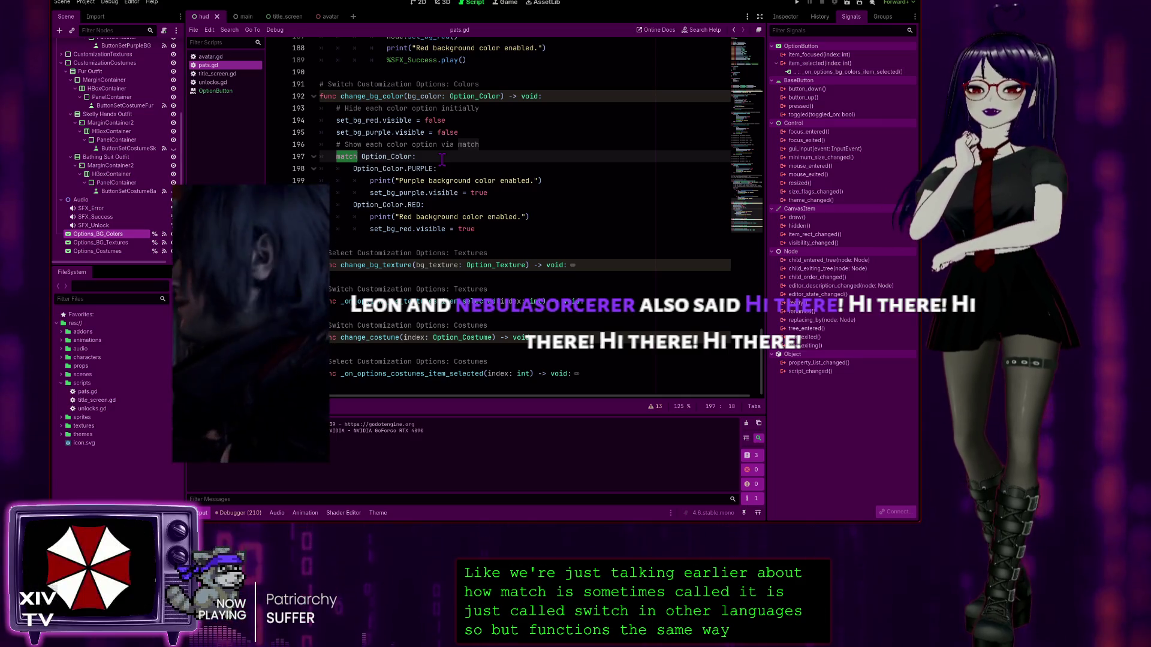
click(501, 183)
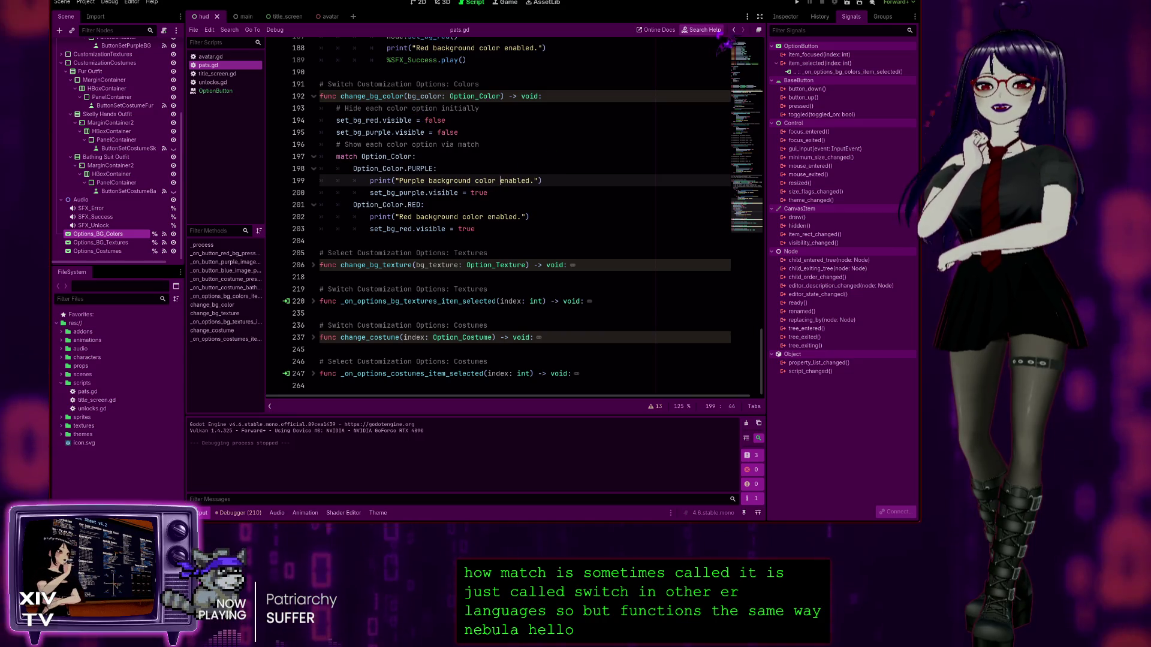
click(797, 3)
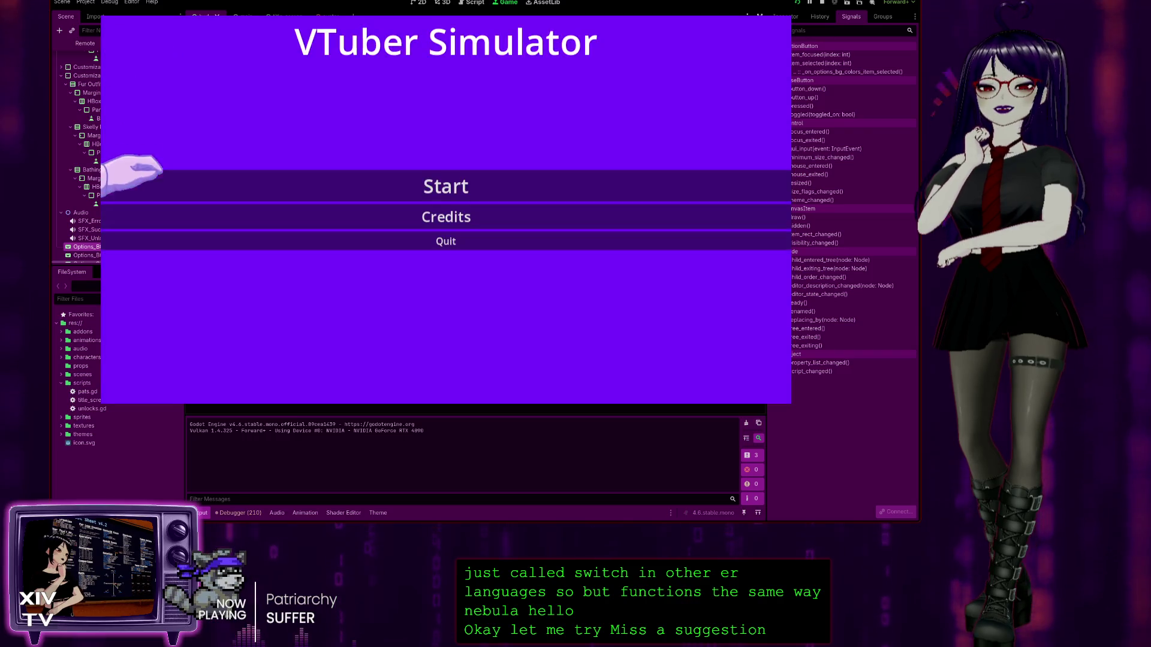
Step: Start the game, inspect the background and costume dropdown options, stop it with F8, and return to line 202
click(329, 174)
click(192, 84)
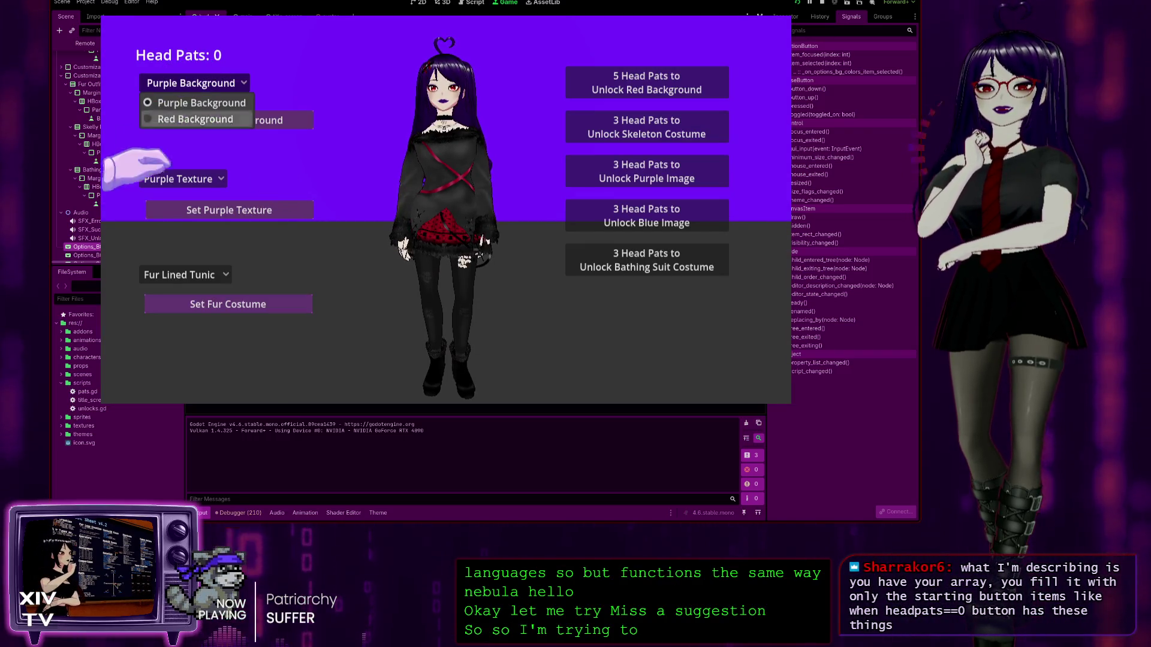
click(179, 275)
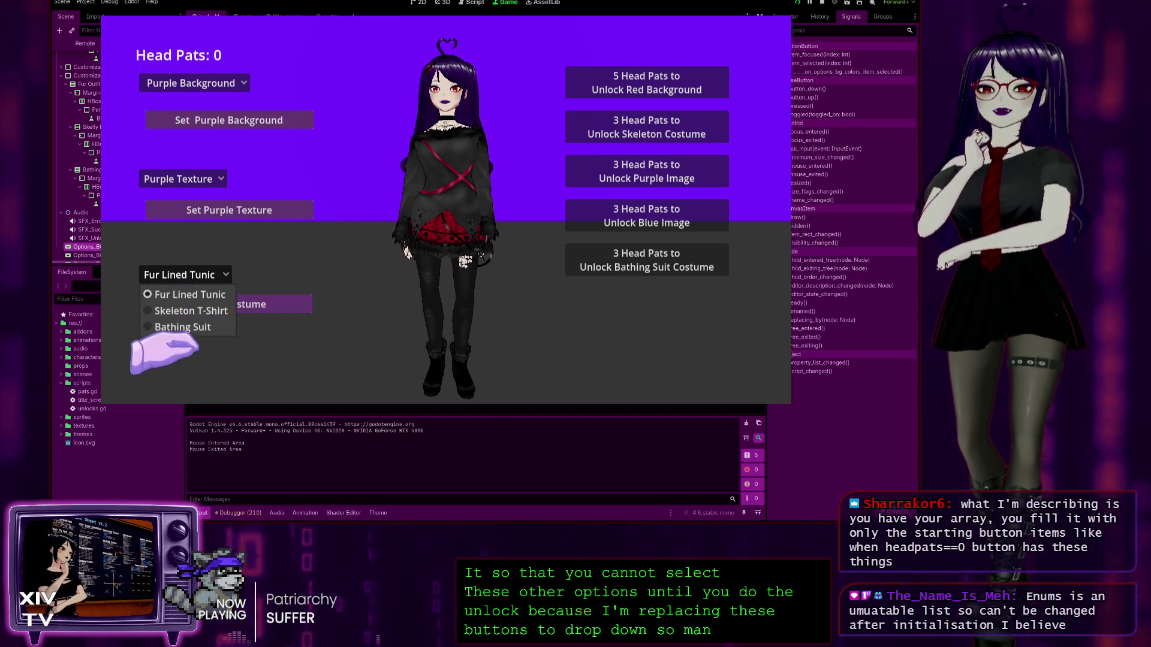
click(192, 82)
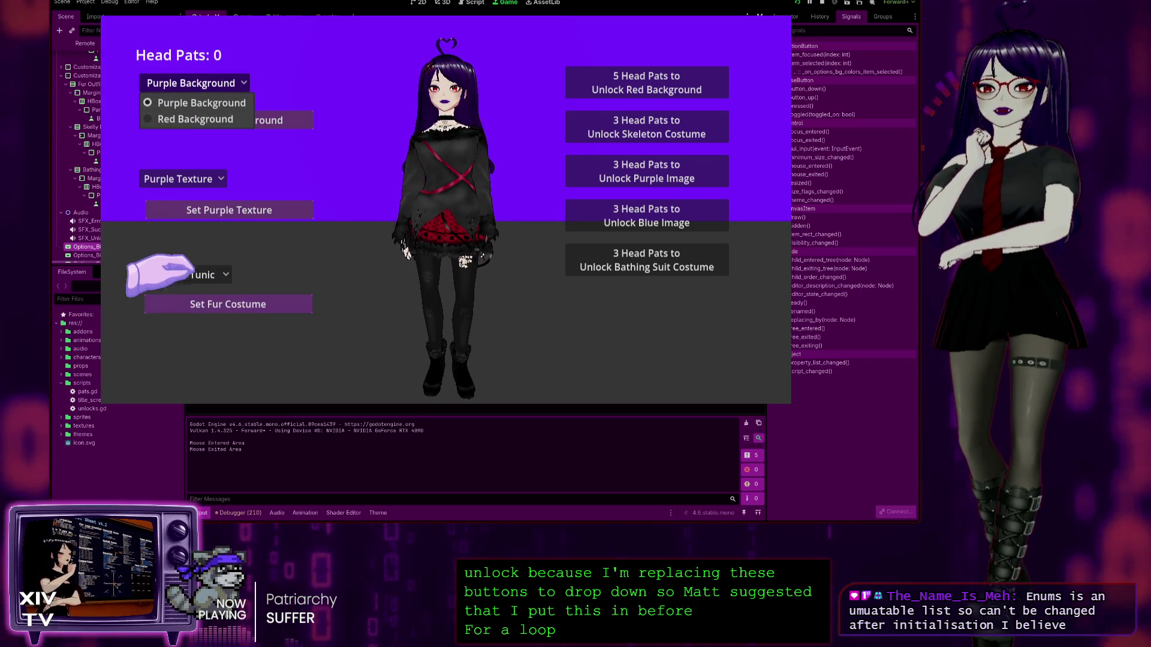
click(190, 274)
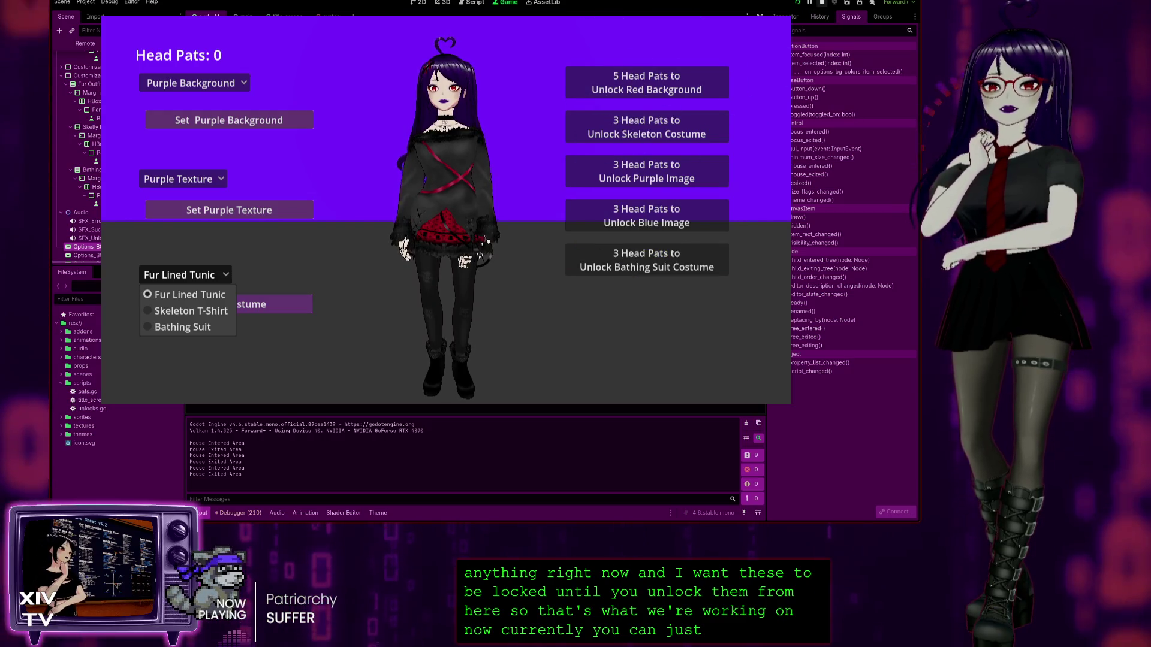
key(F8)
click(550, 226)
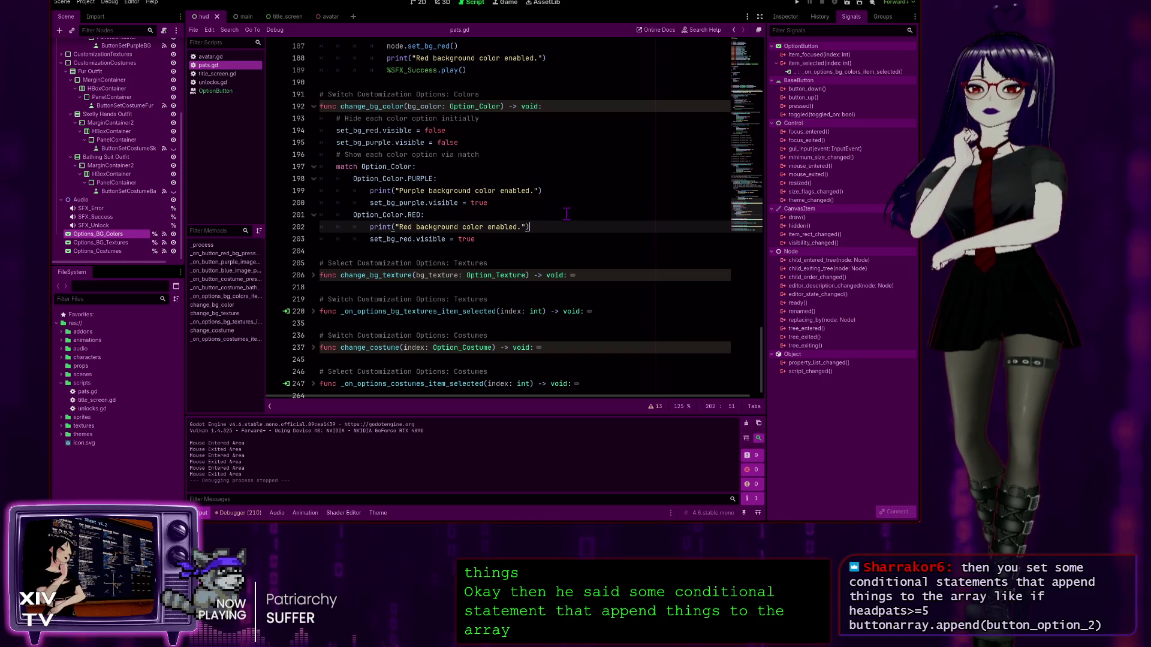
scroll(462, 275, down, 1)
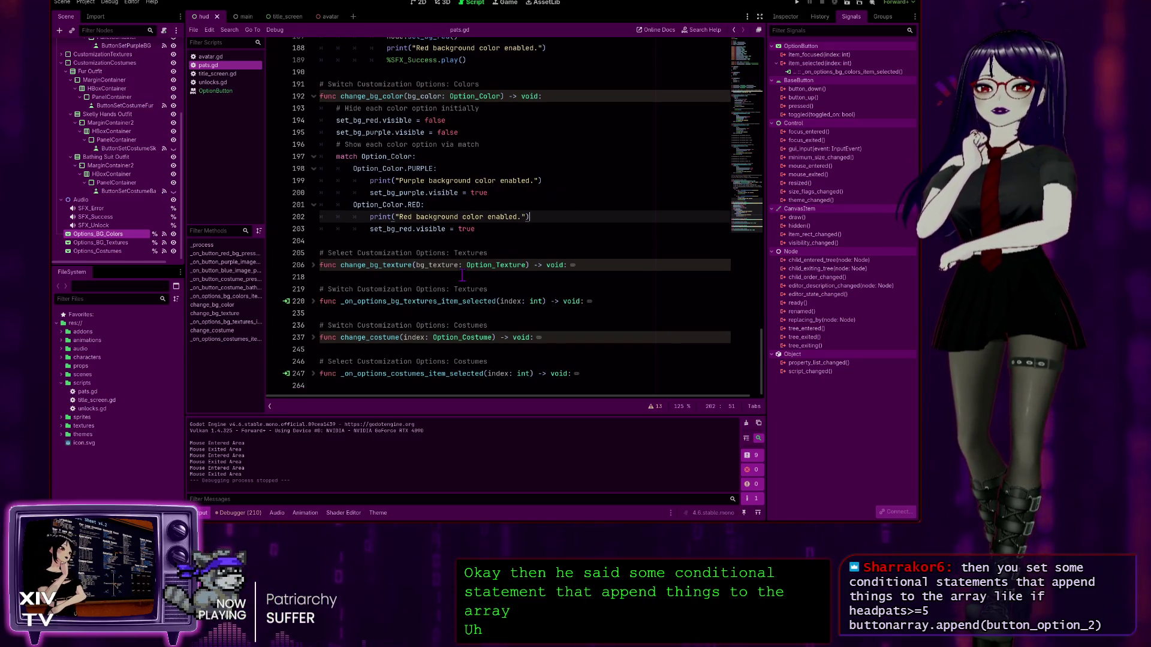
scroll(527, 160, up, 5)
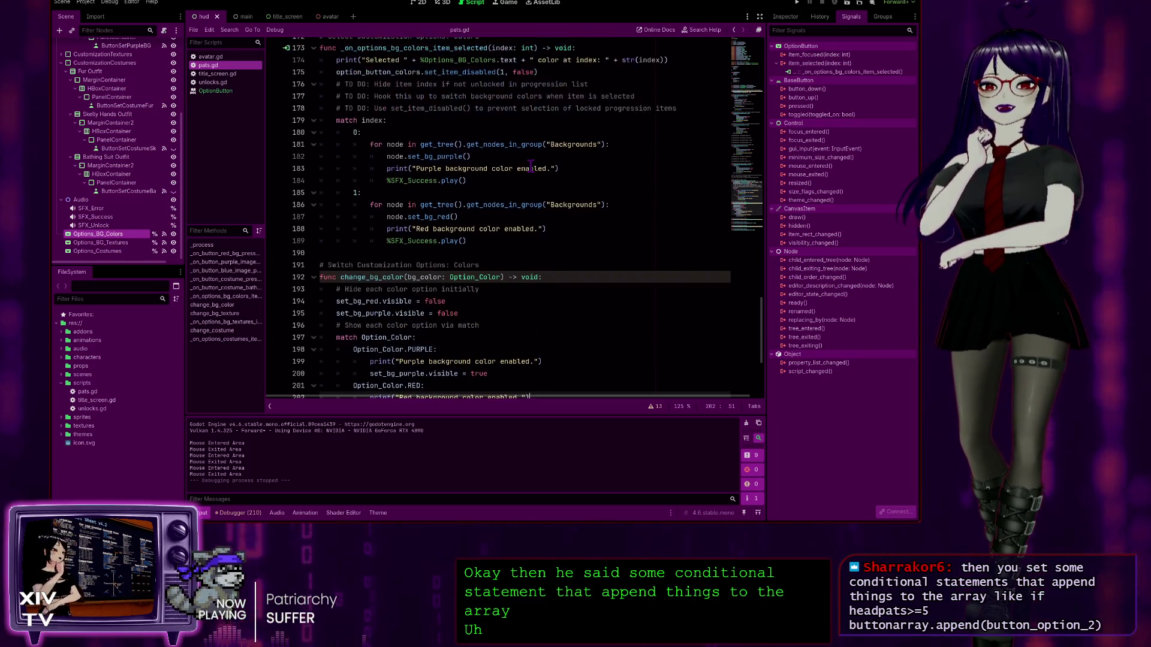
scroll(415, 159, up, 2)
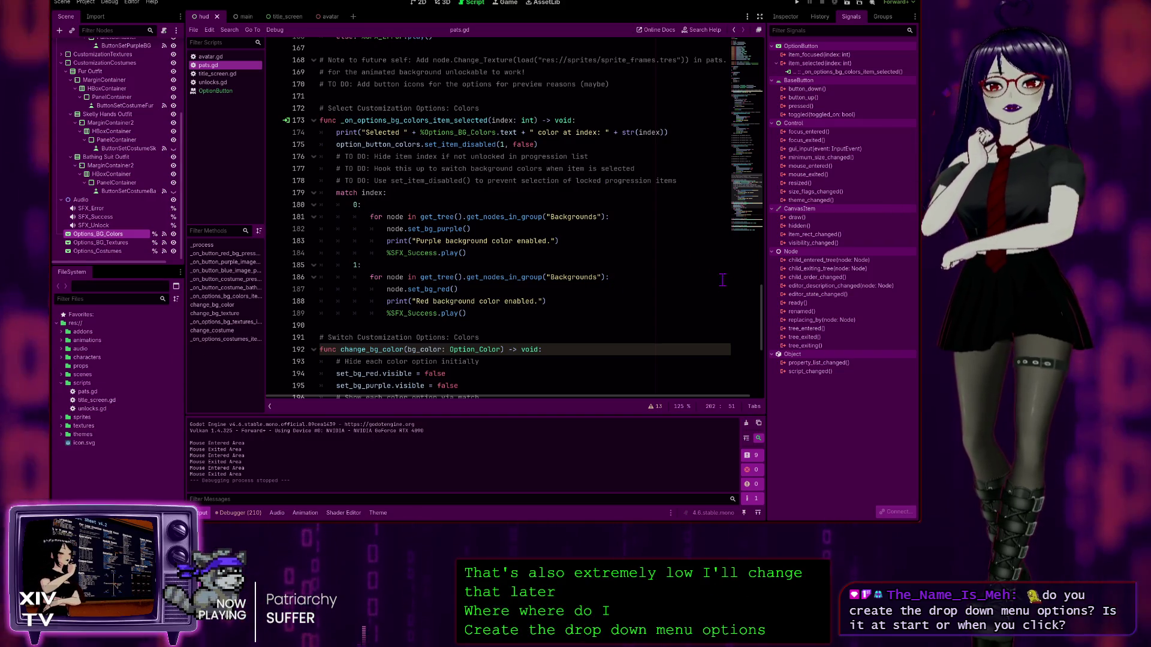
mouse_move(765, 308)
mouse_down()
mouse_move(768, 129)
mouse_move(787, 120)
mouse_move(780, 79)
mouse_up()
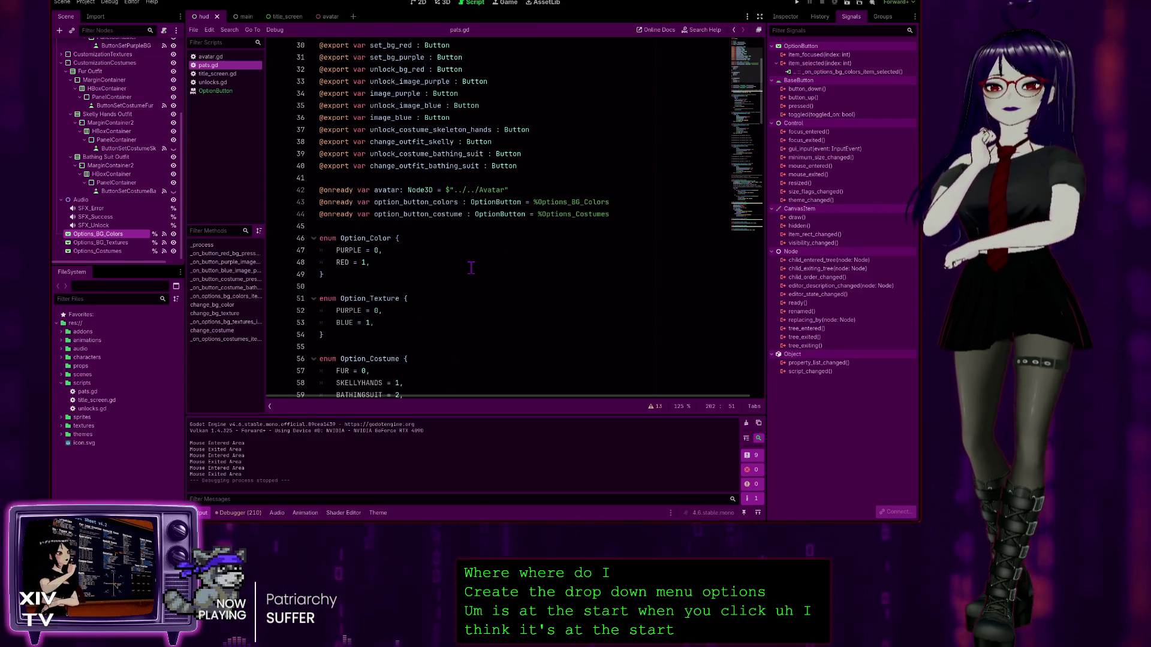
scroll(472, 268, down, 2)
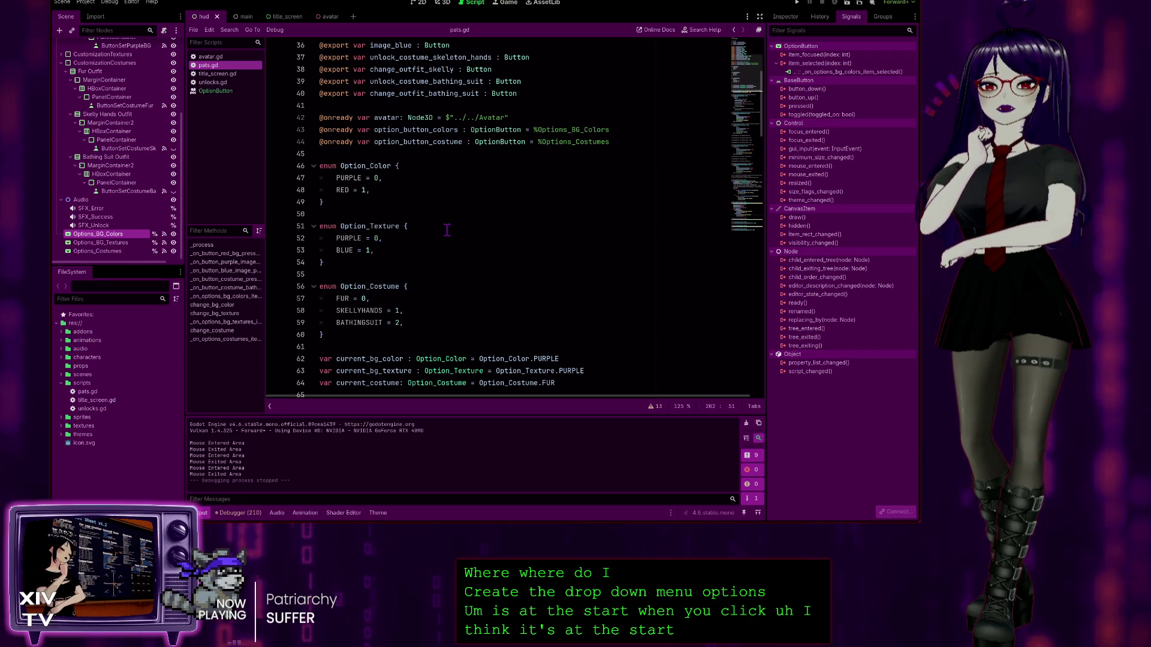
scroll(445, 231, down, 7)
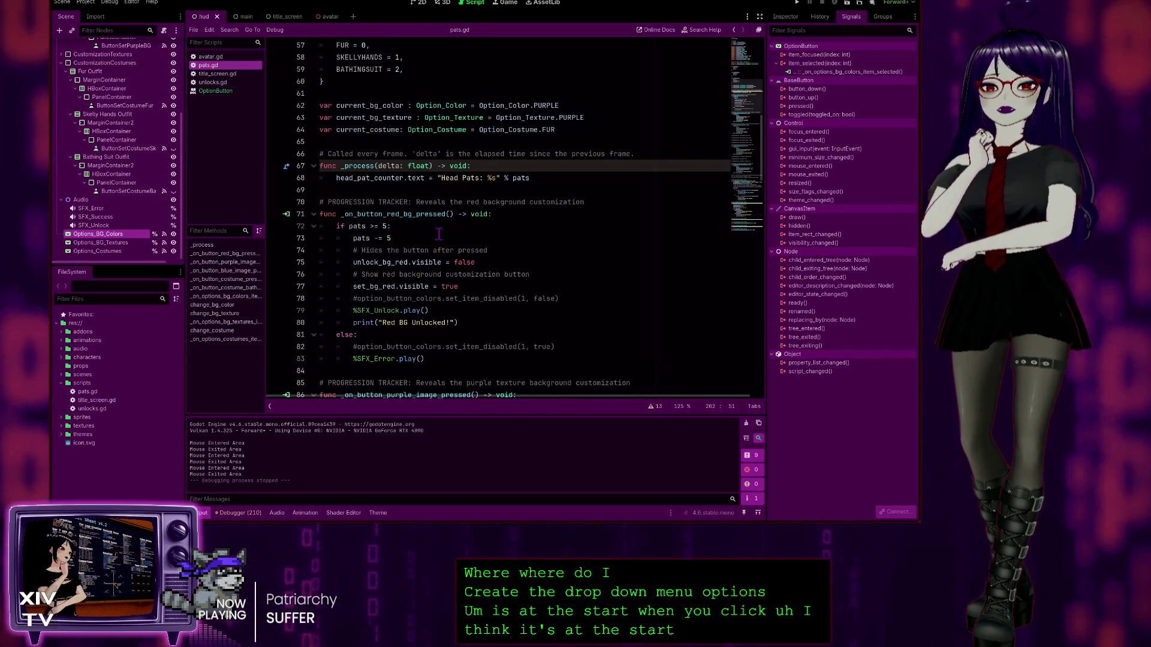
click(418, 3)
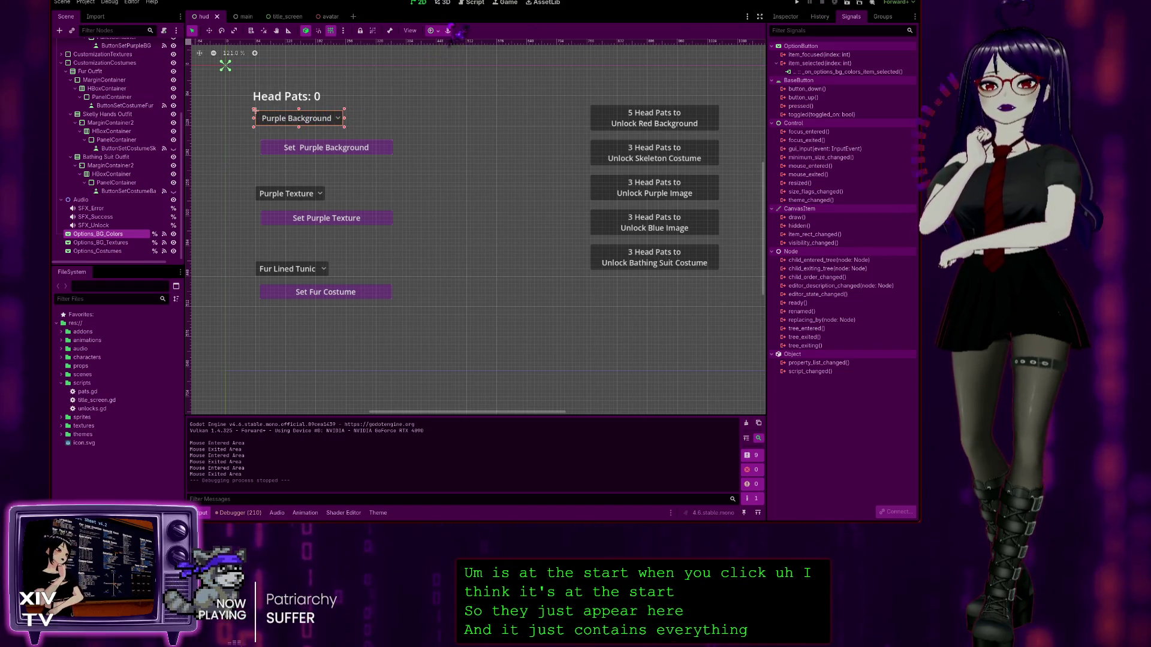
click(460, 3)
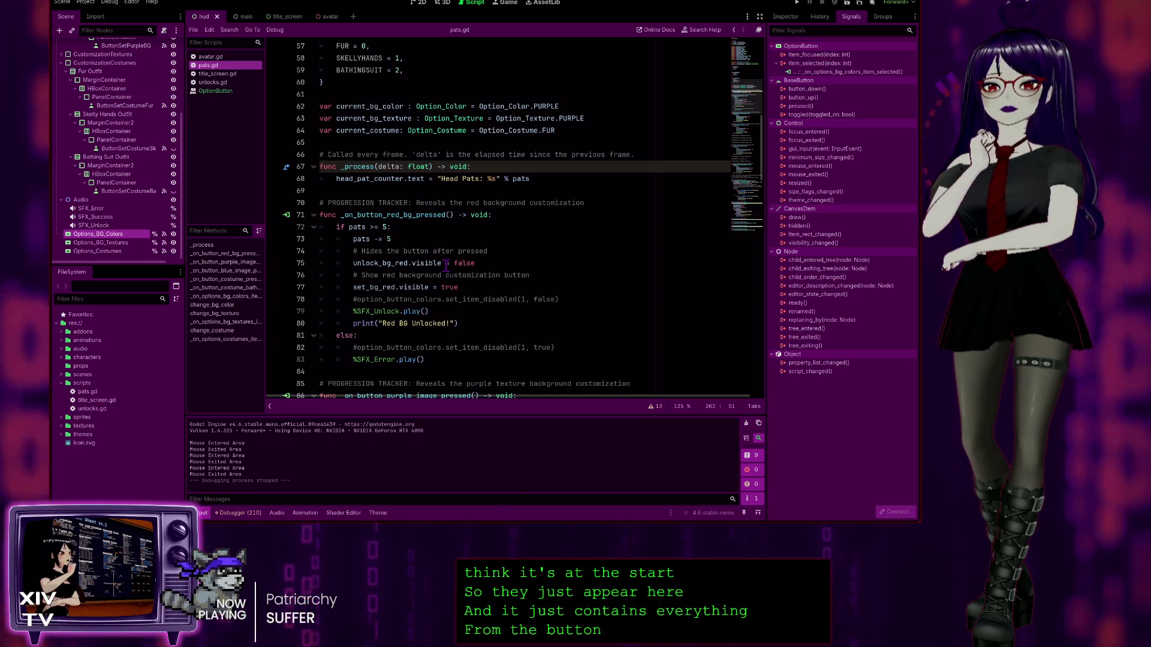
scroll(452, 234, up, 2)
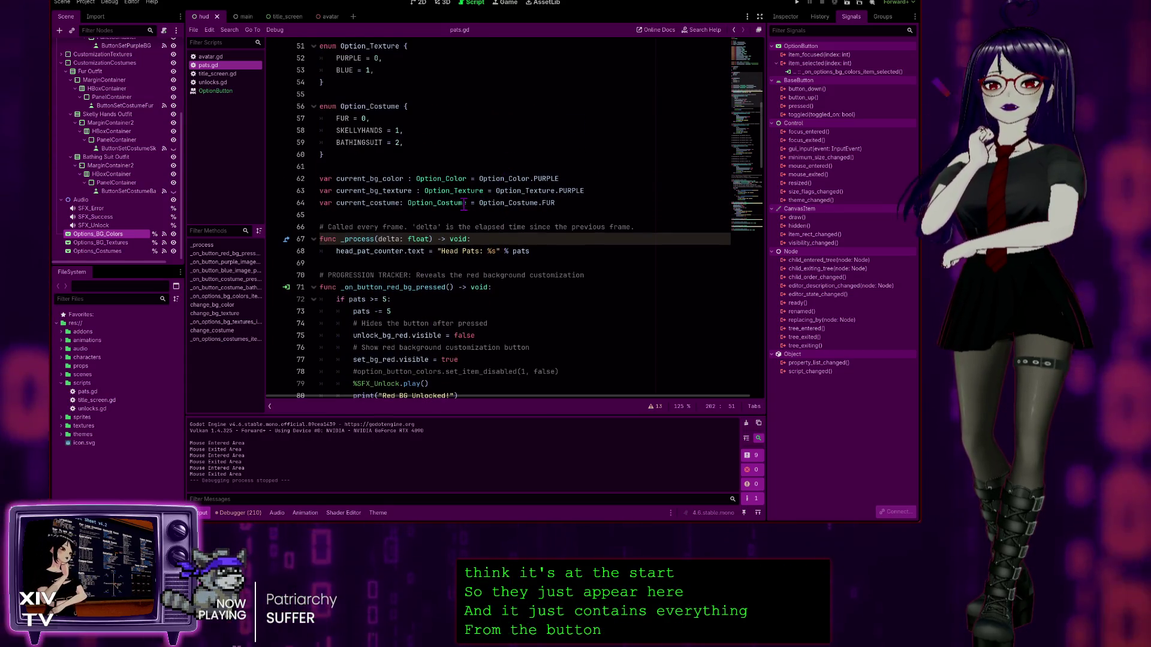
scroll(405, 204, up, 1)
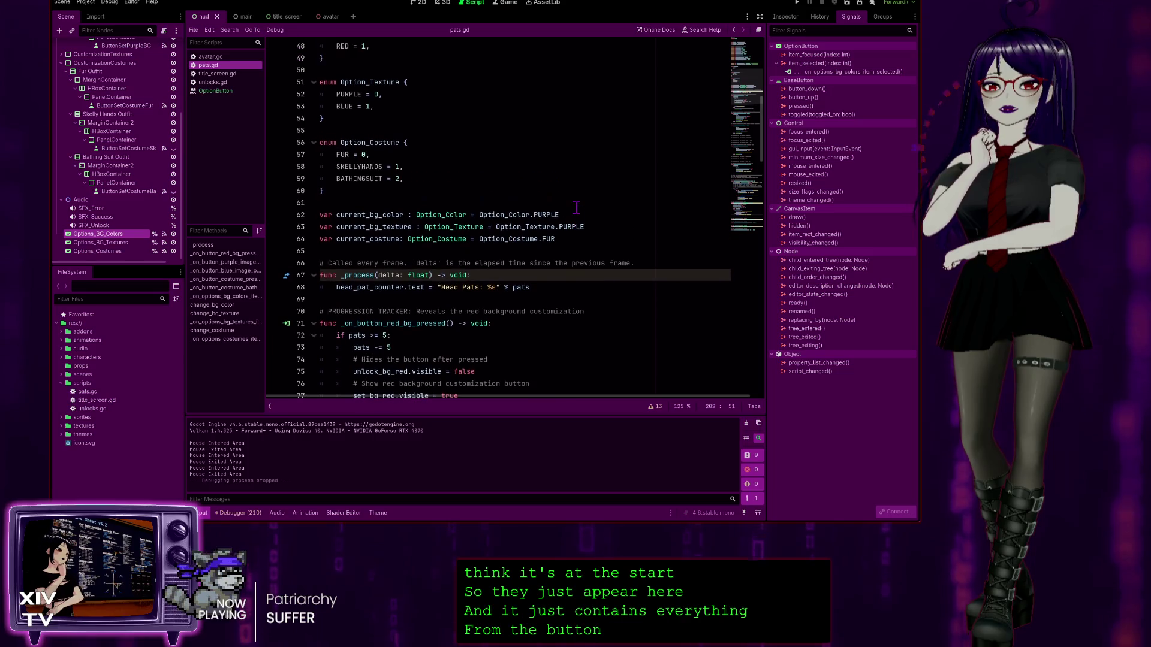
scroll(384, 217, up, 1)
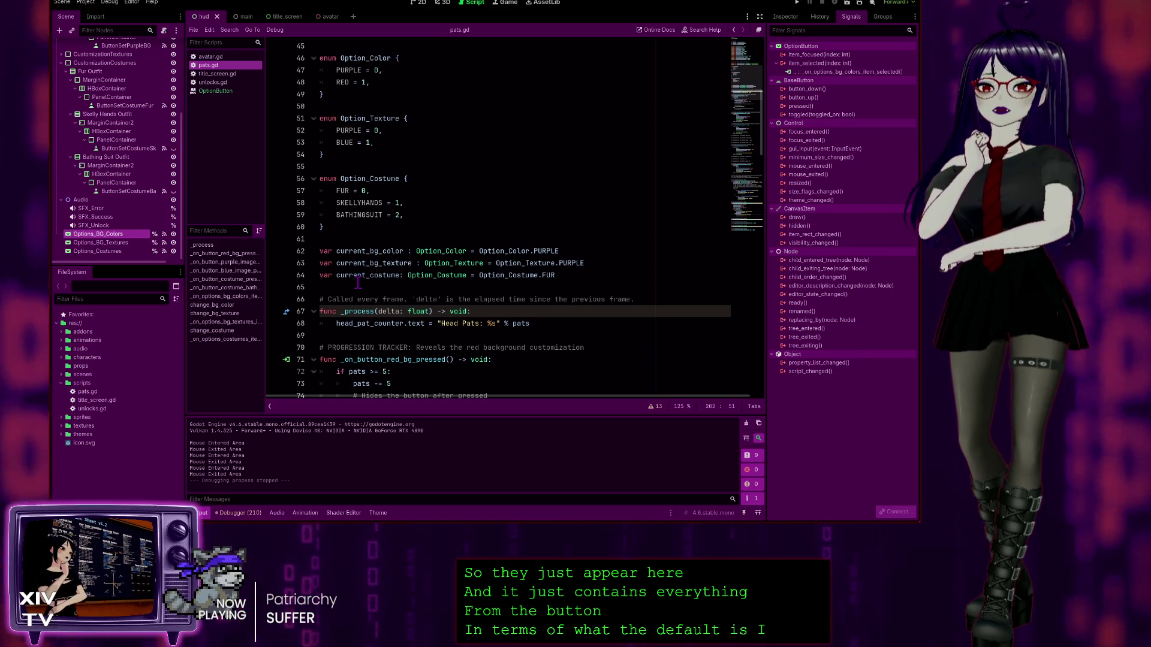
scroll(377, 243, up, 3)
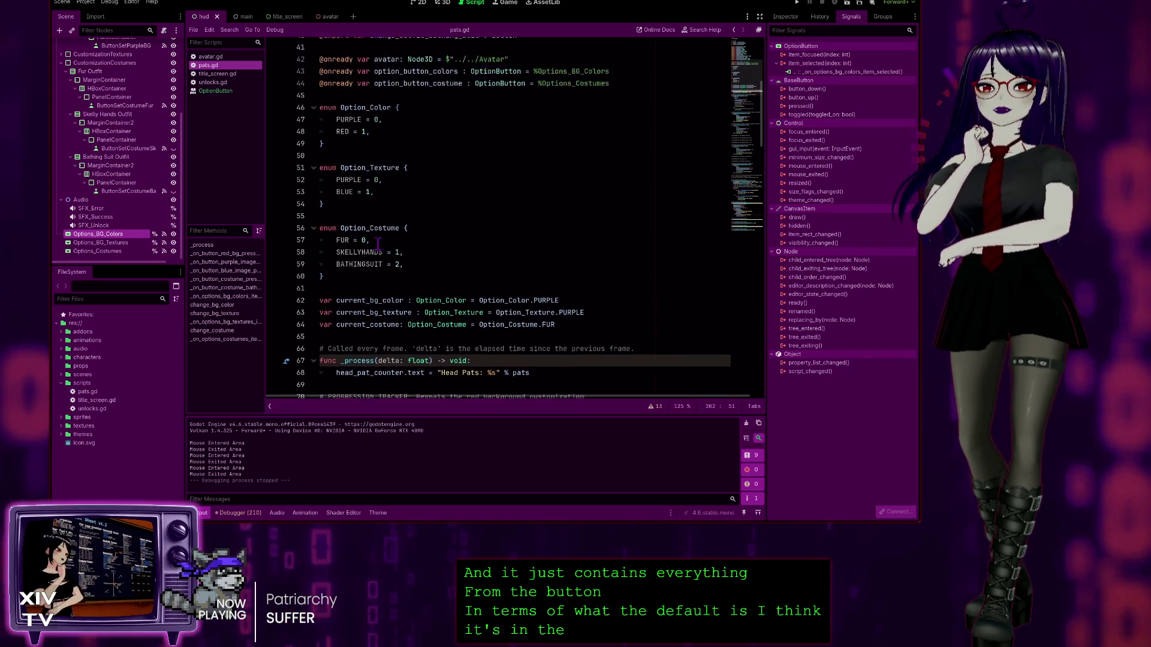
scroll(377, 243, up, 5)
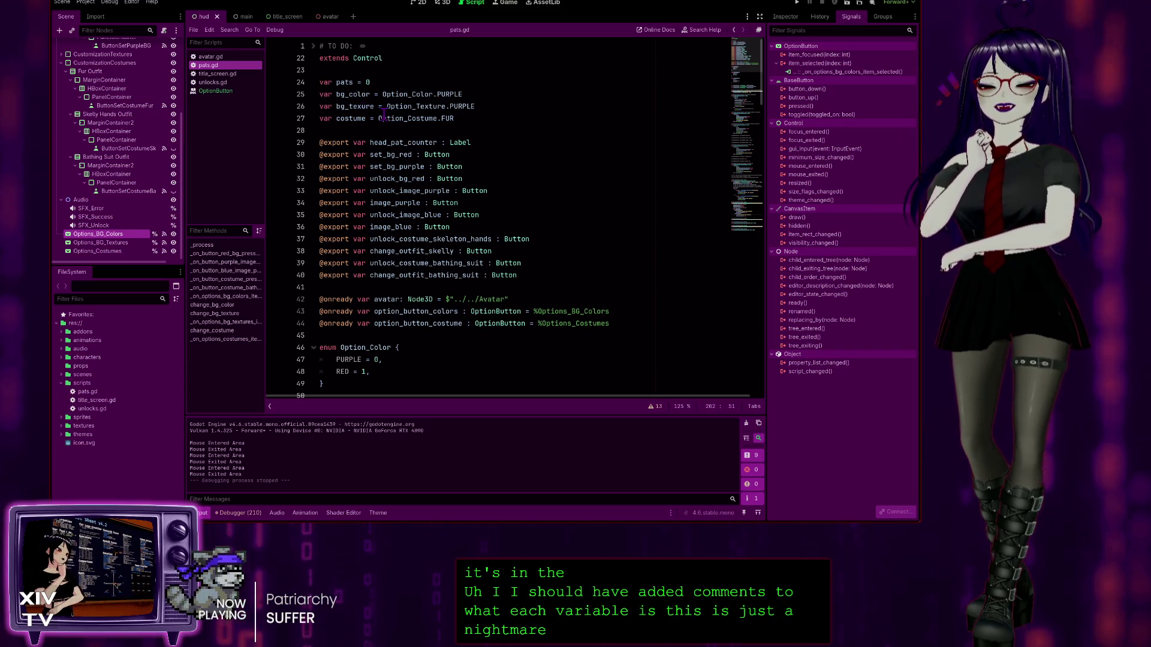
scroll(381, 247, down, 7)
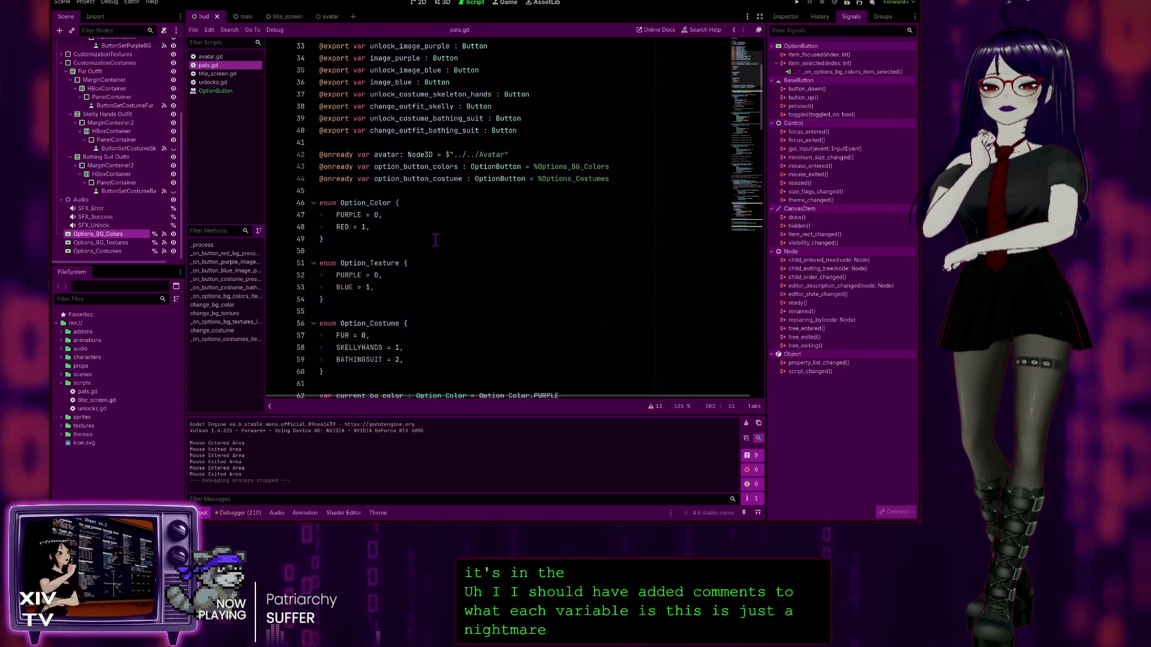
scroll(381, 247, down, 2)
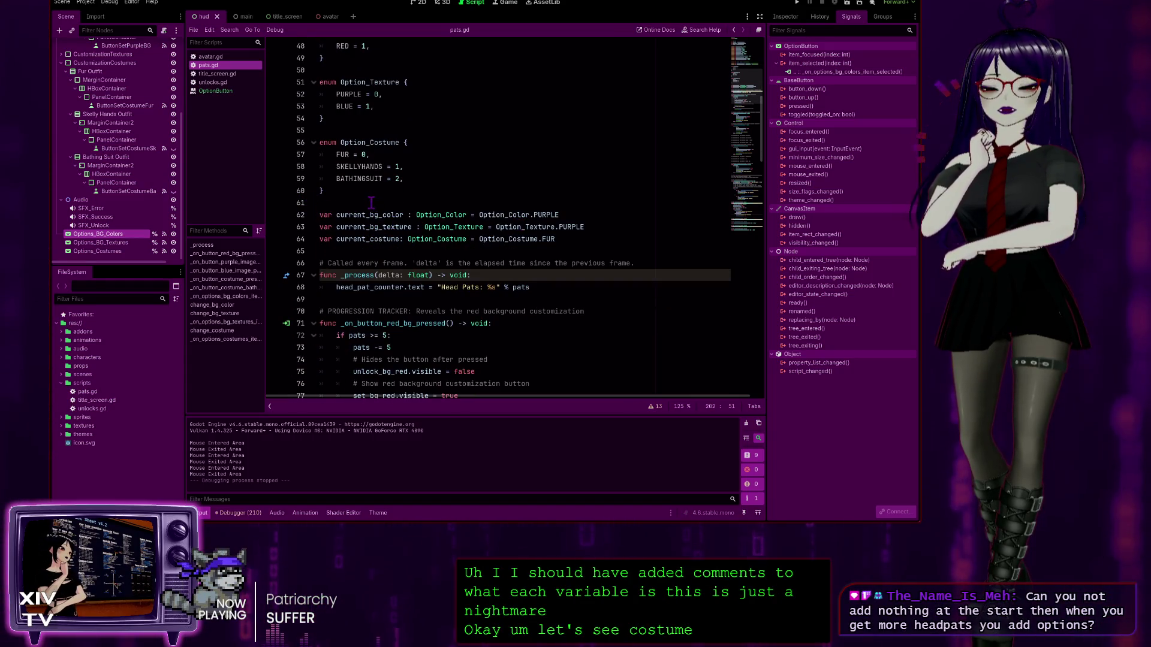
Step: Add the comment '#Variables for the selected customizations' above current_bg_color and run the game with F5
key(Return)
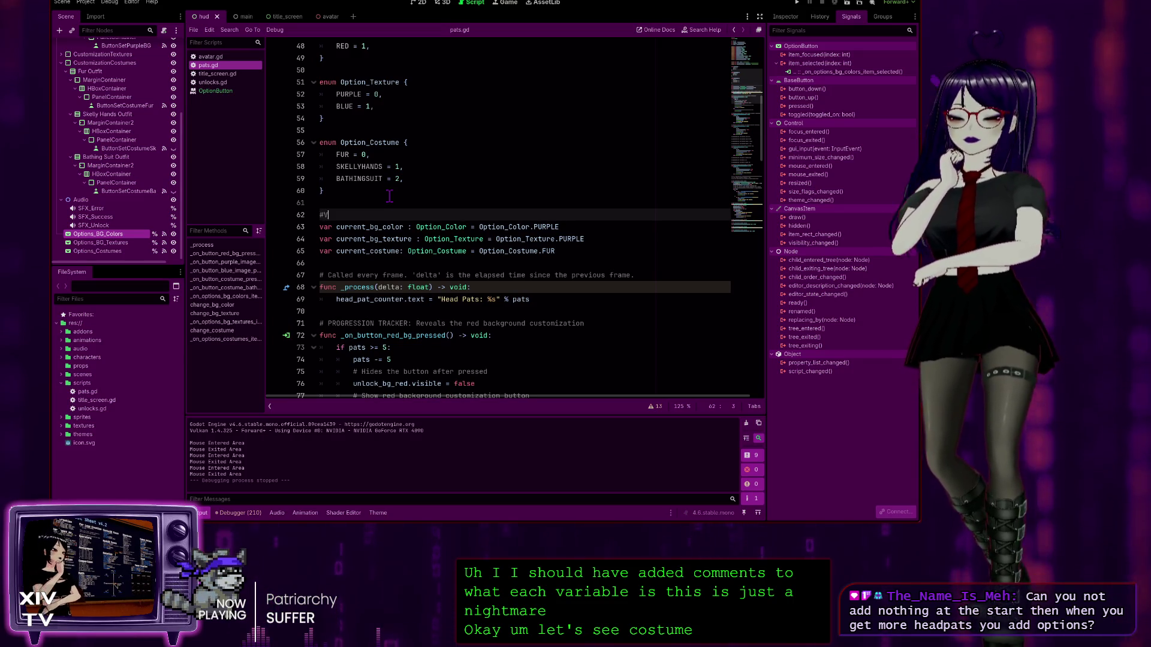
text(ariables for the)
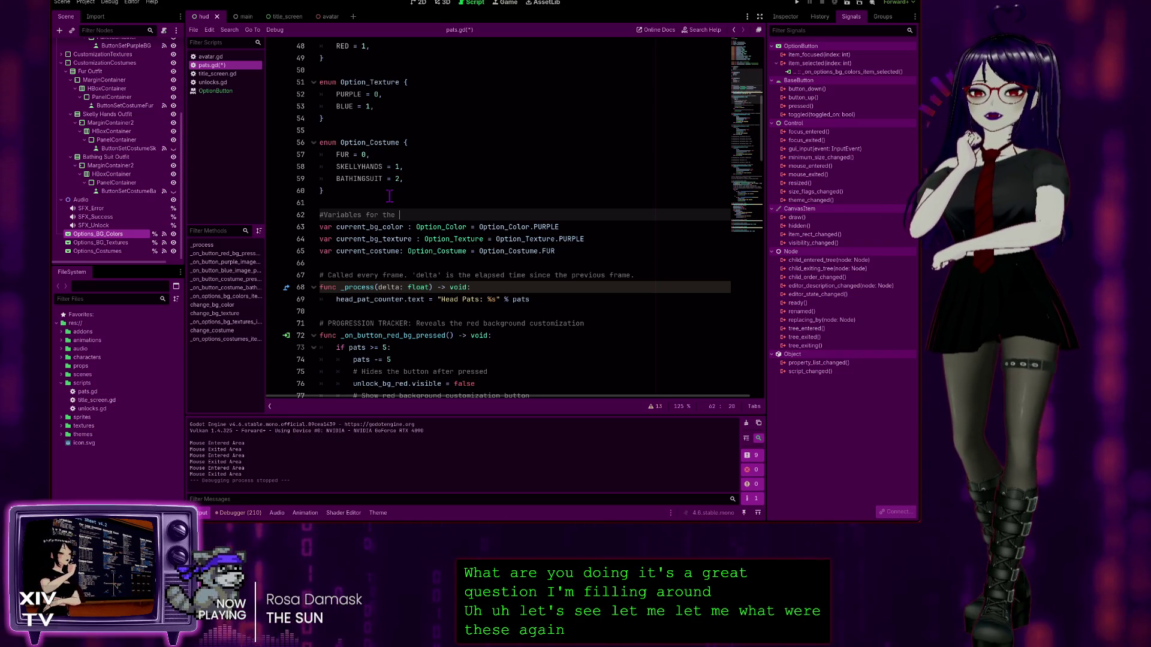
text(selec)
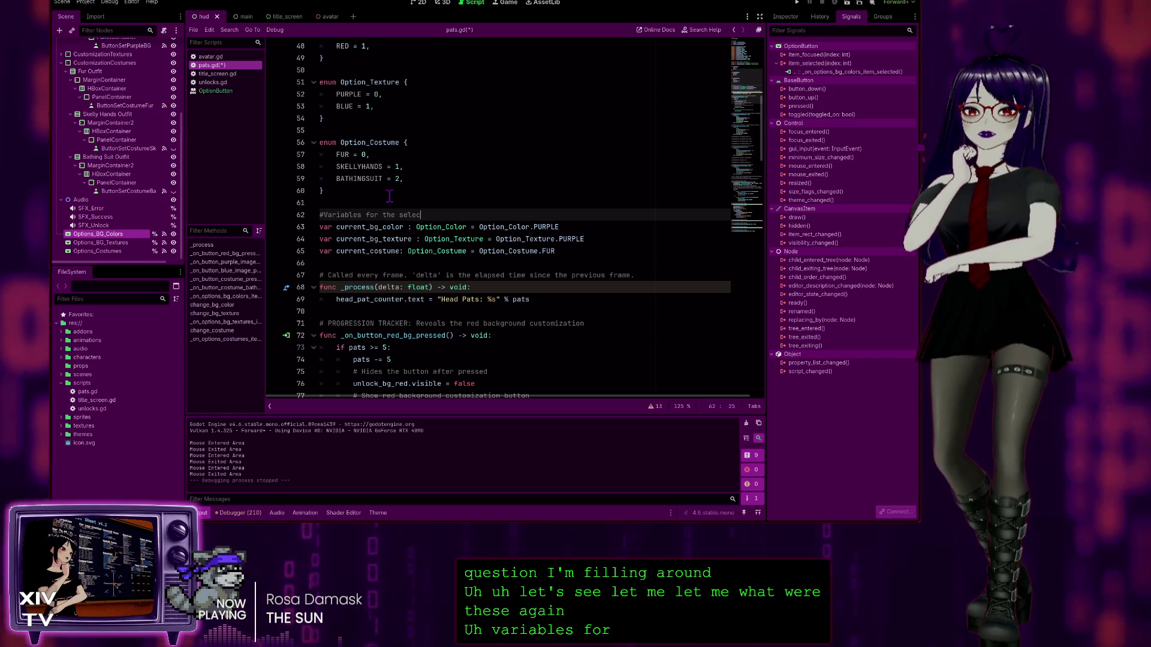
text(ted cus)
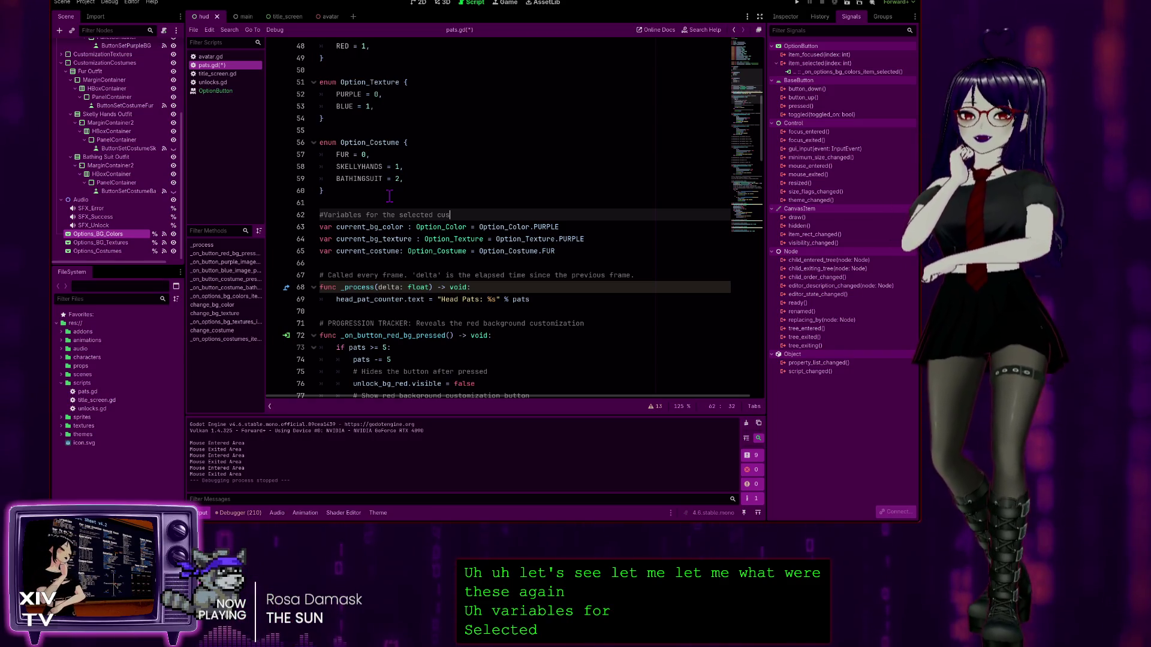
text(tomization)
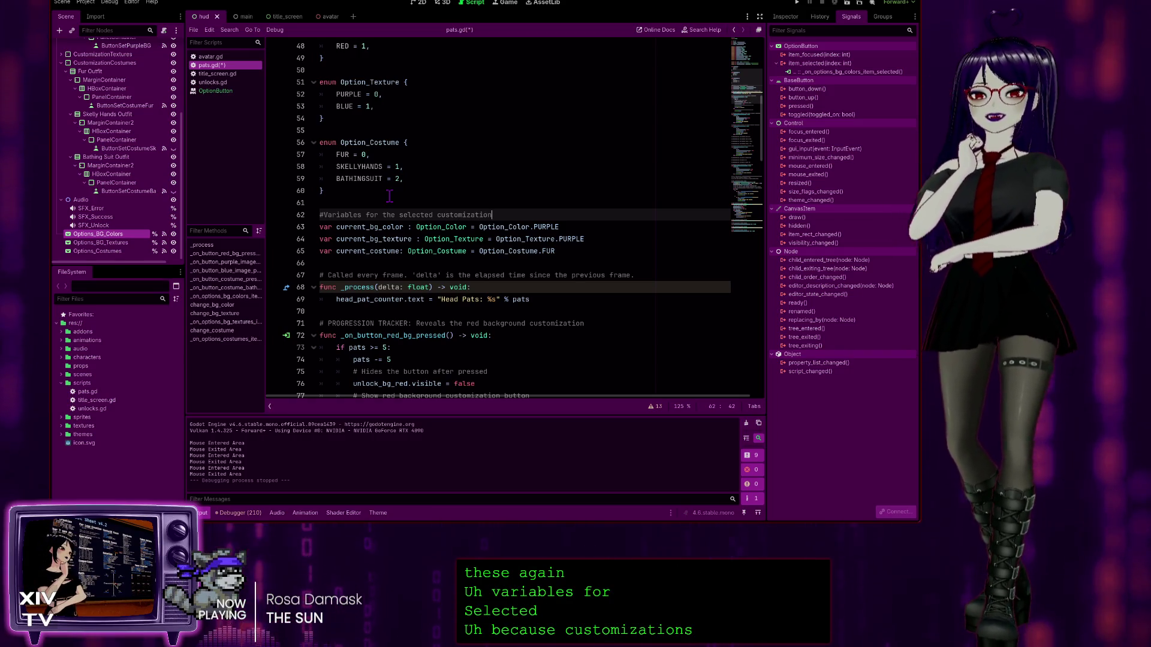
text(s)
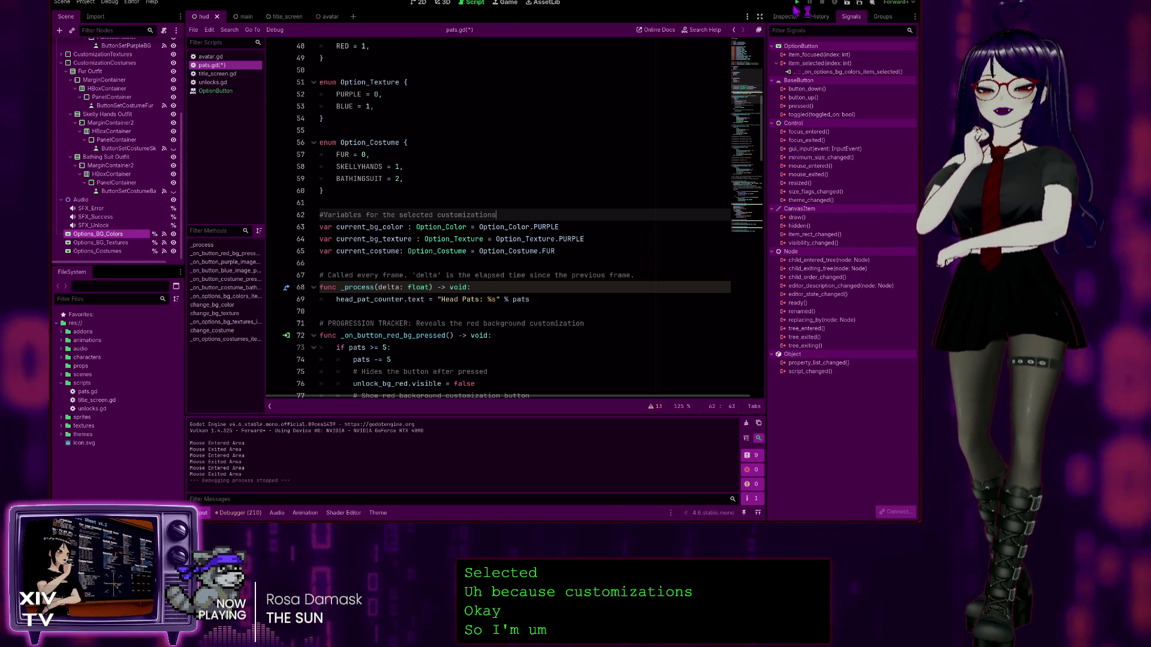
key(F5)
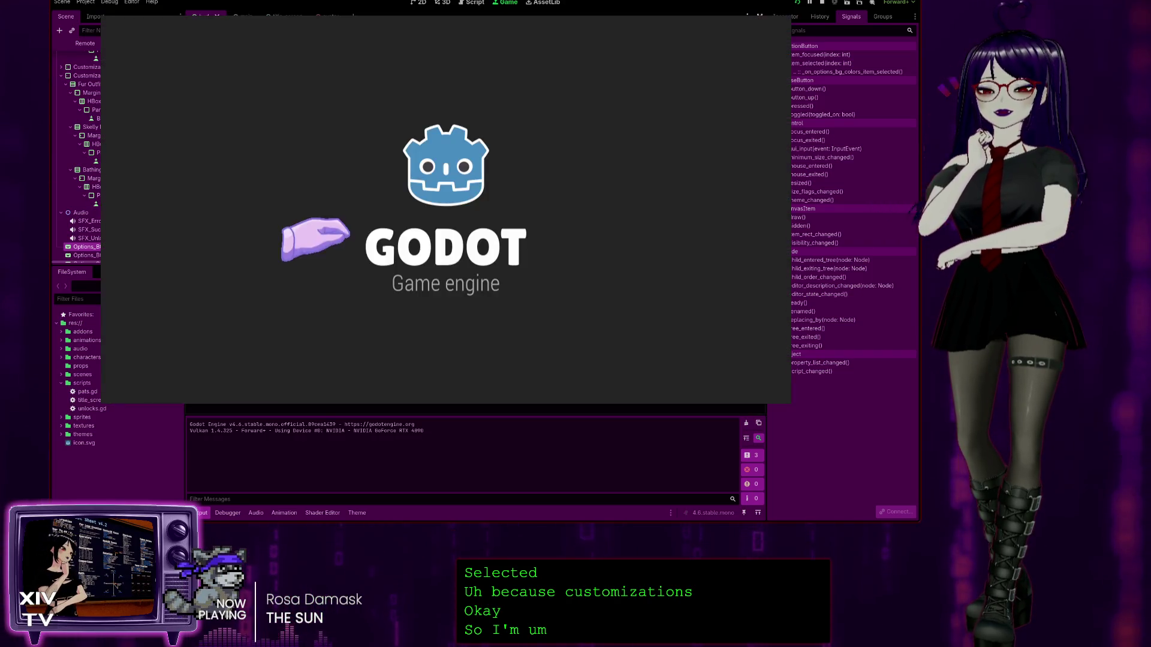
Step: Start the game, pat the head, and try switching the background between red and purple
click(455, 185)
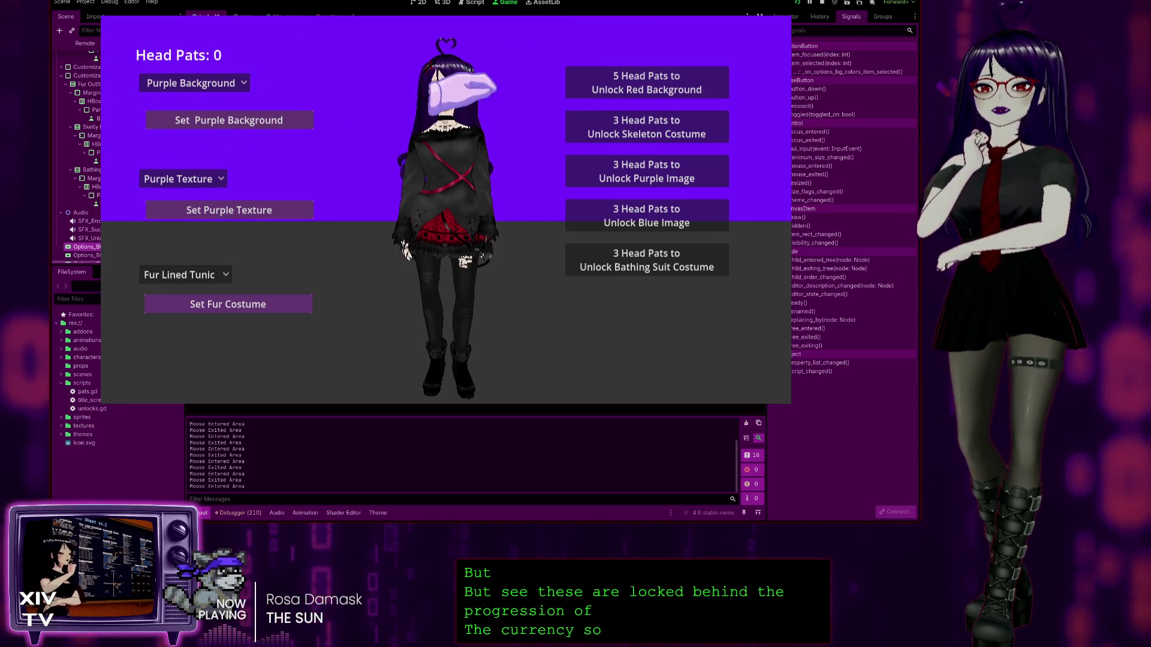
double_click(419, 78)
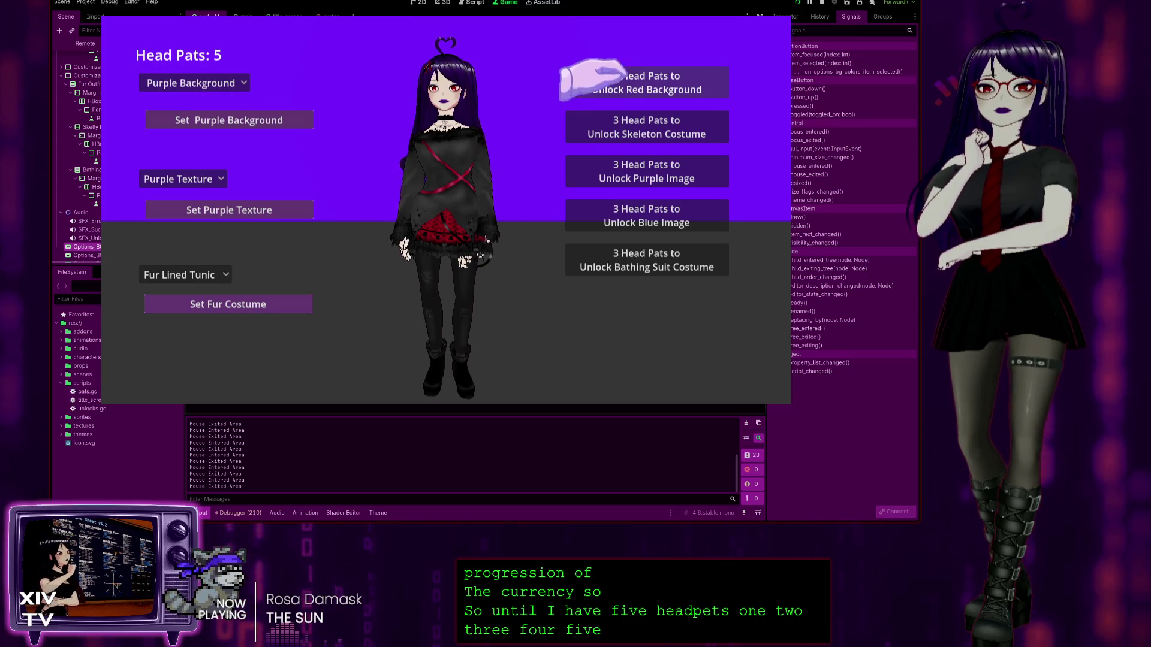
click(180, 84)
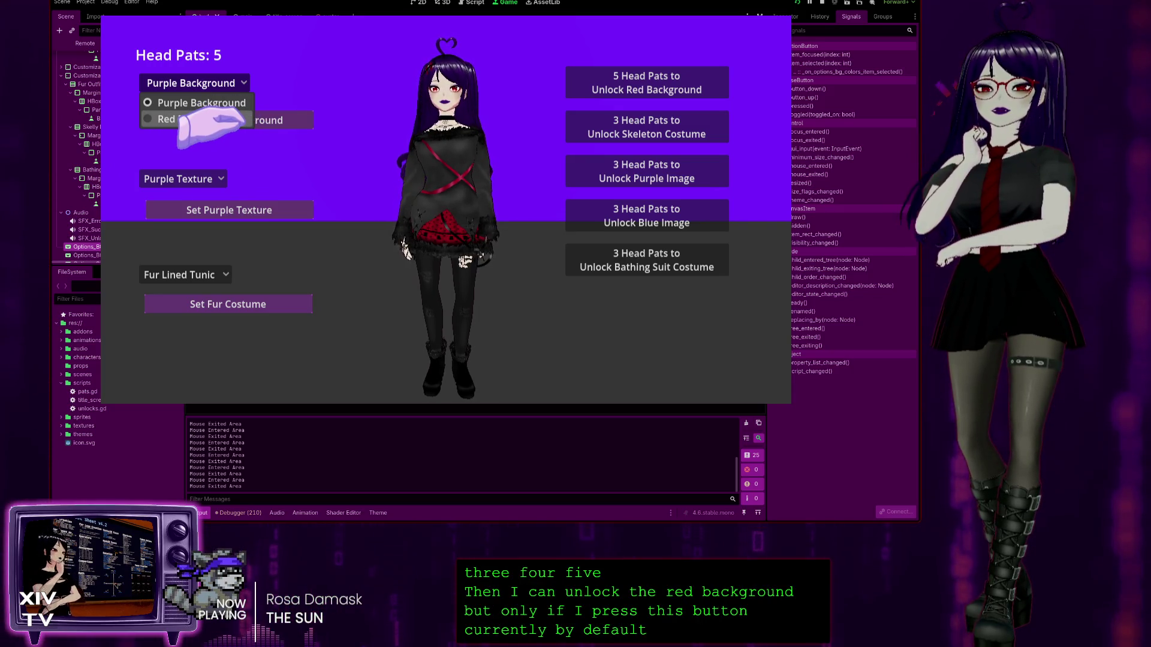
click(180, 120)
click(179, 84)
click(180, 101)
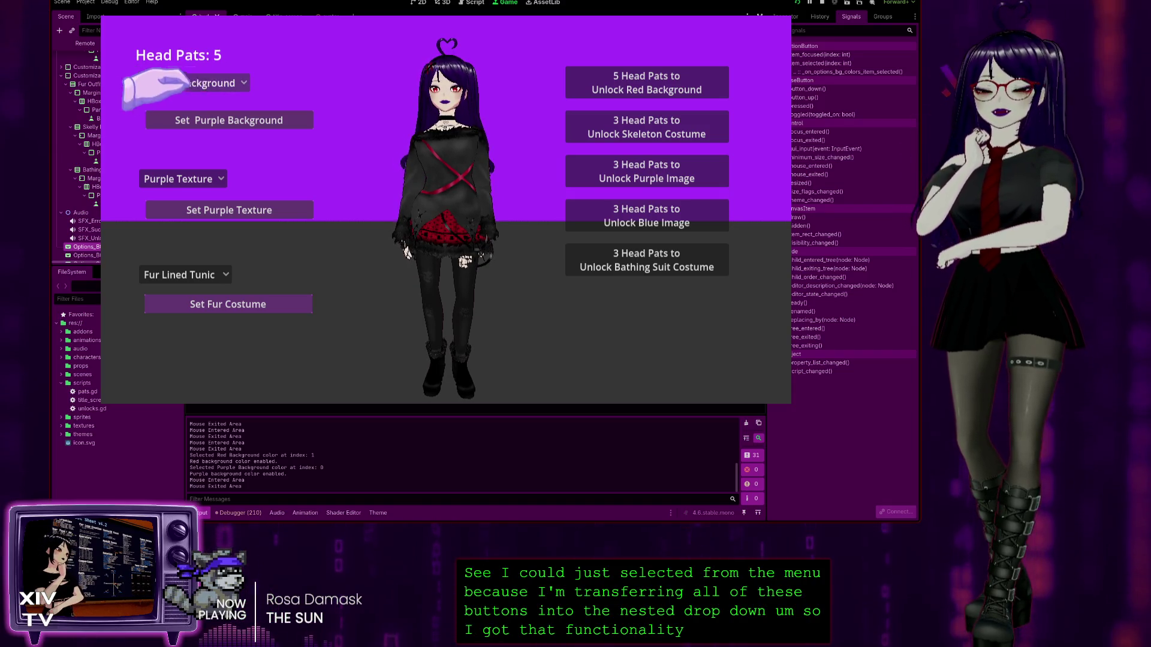
click(263, 63)
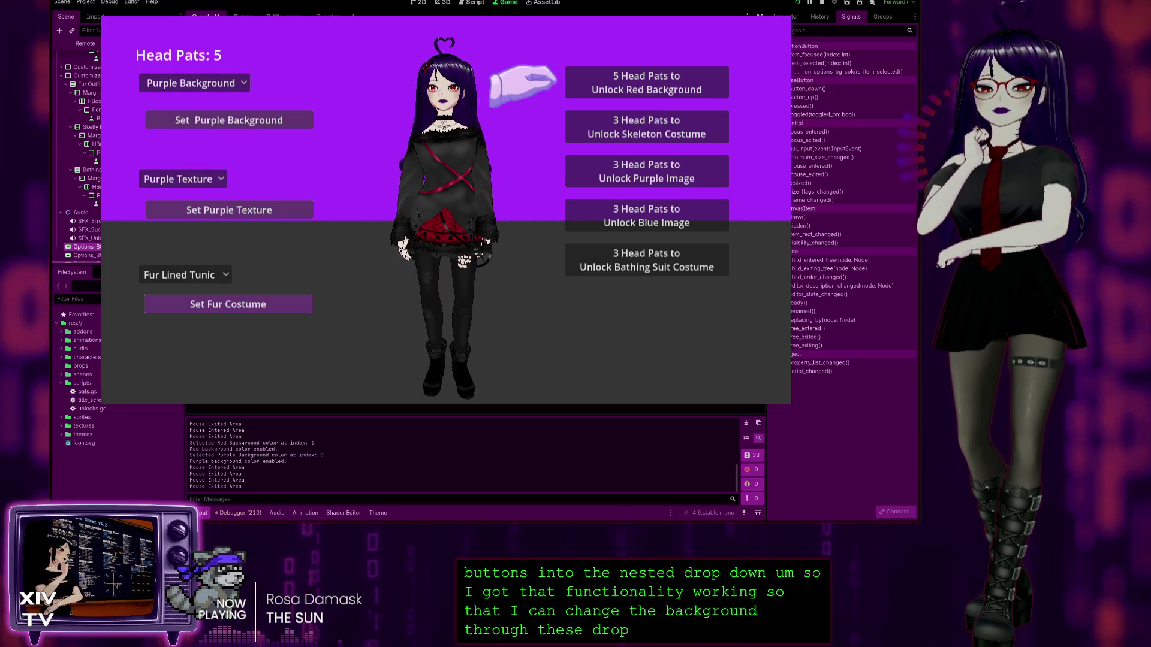
Step: Pat the head once more and try the '5 Head Pats to Unlock Red Background' button
click(200, 82)
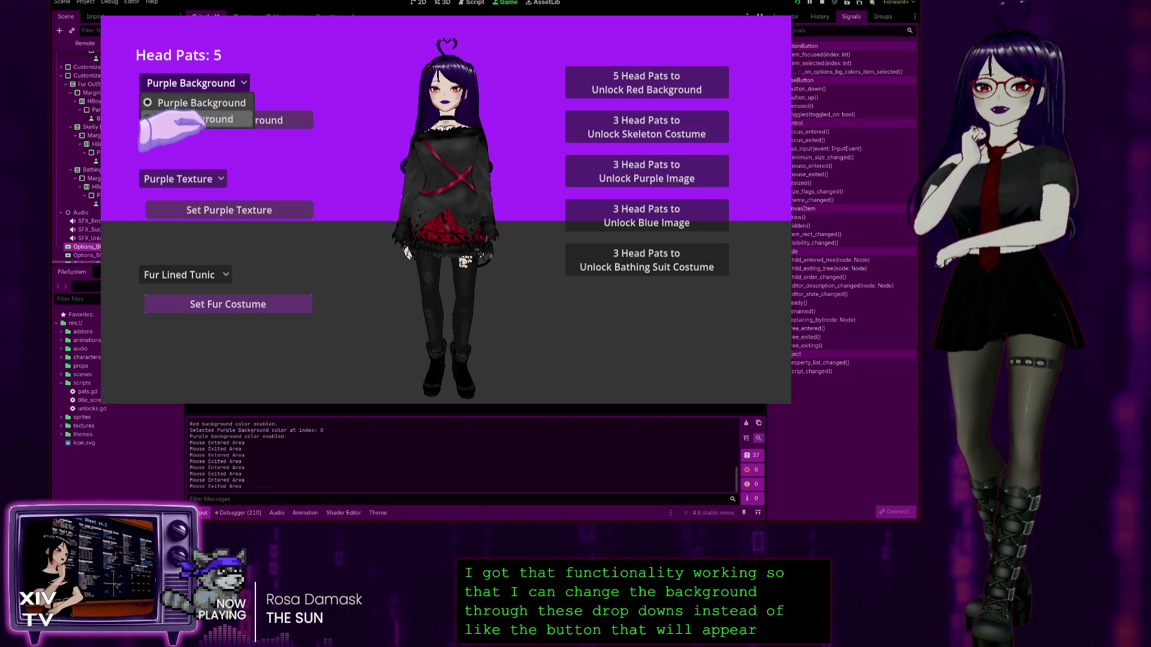
click(449, 67)
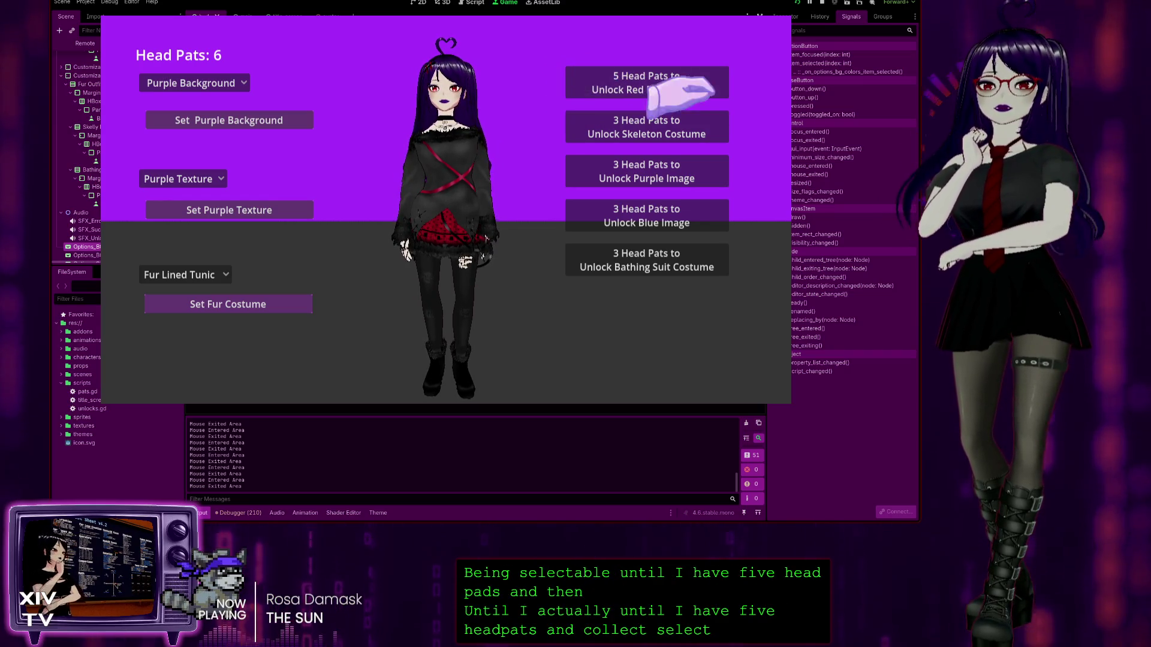
click(609, 81)
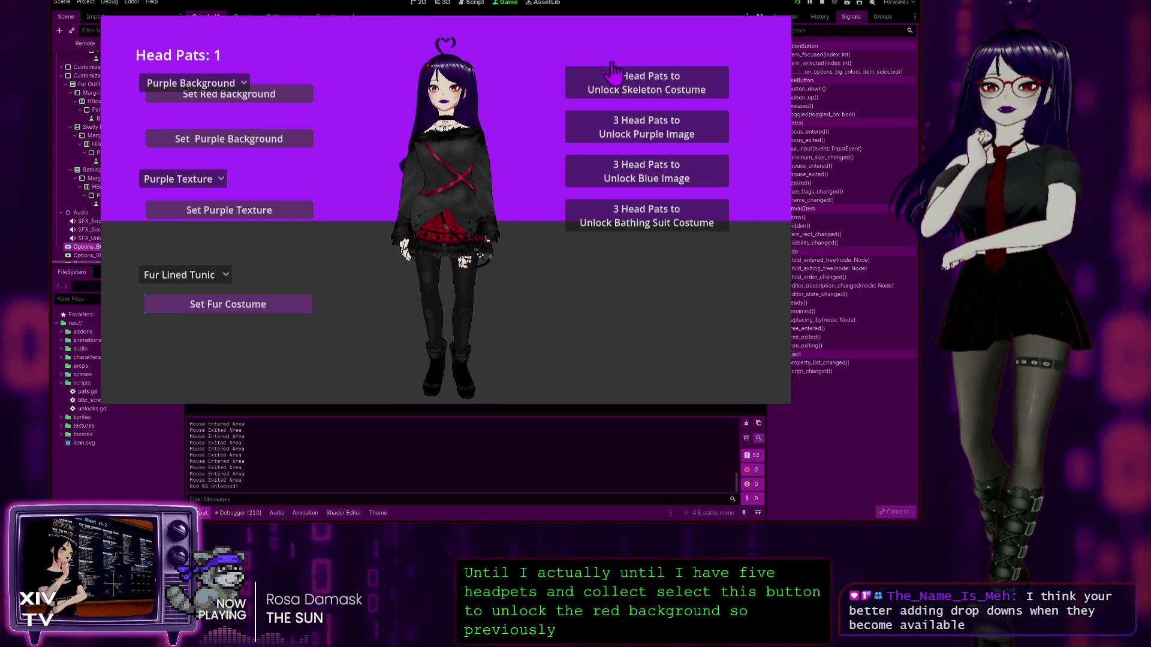
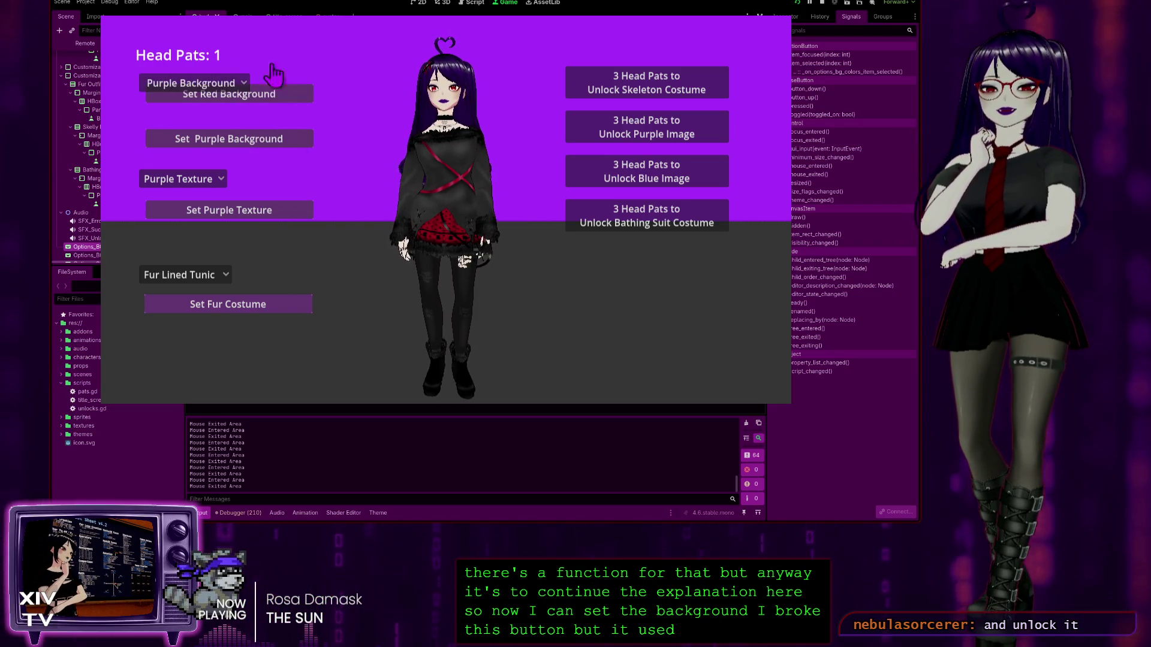
Step: Switch the running game's background to Red, then back to Purple, then stop the game
click(157, 84)
click(150, 118)
click(180, 84)
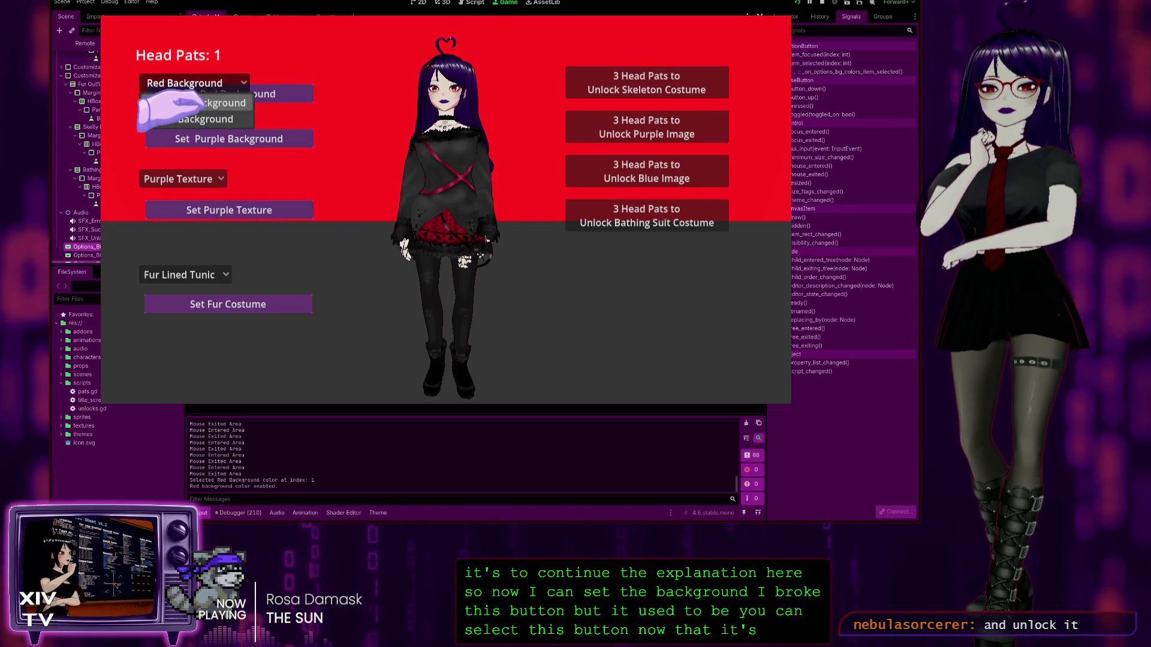
click(171, 100)
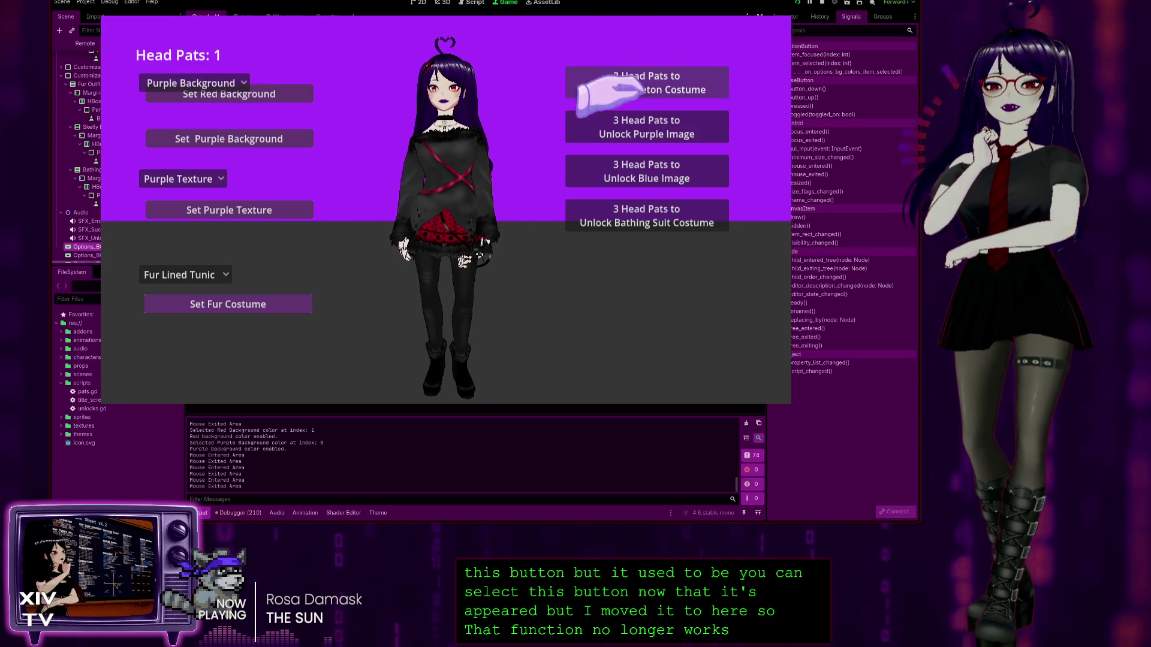
click(180, 84)
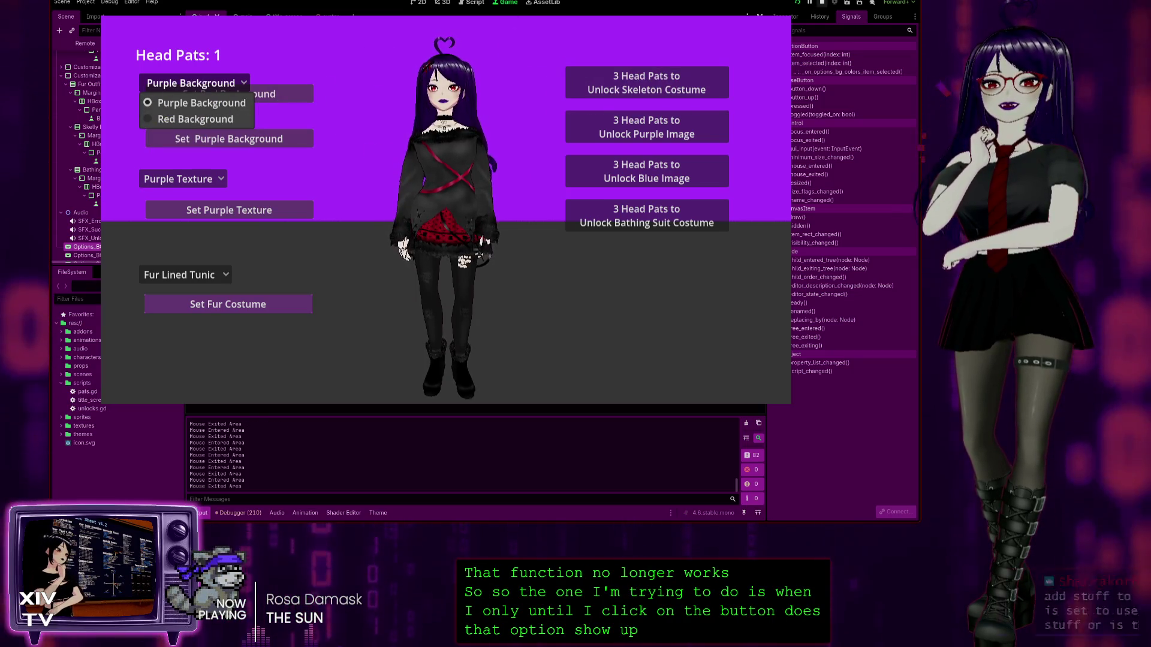
click(822, 2)
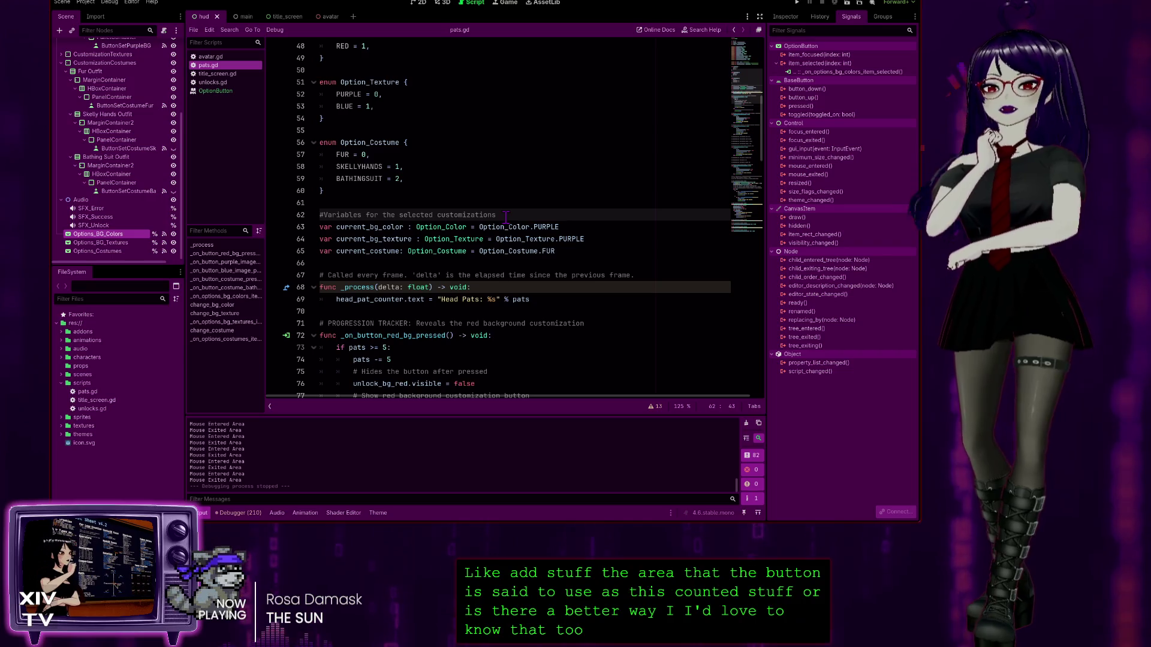
click(534, 178)
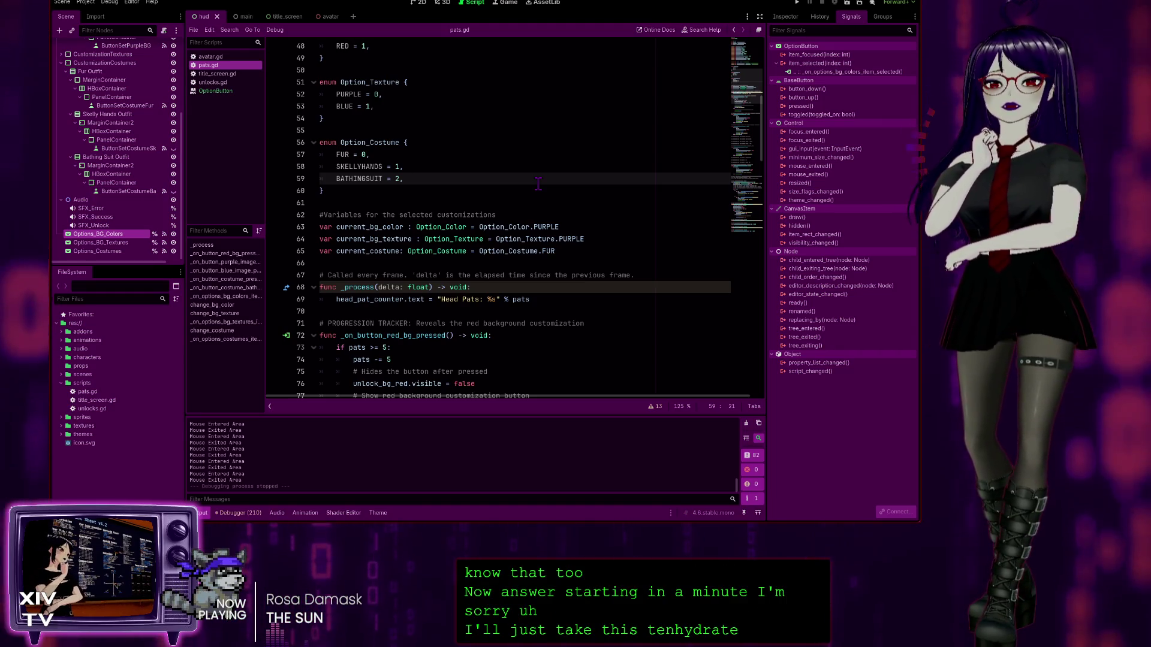
scroll(537, 184, down, 15)
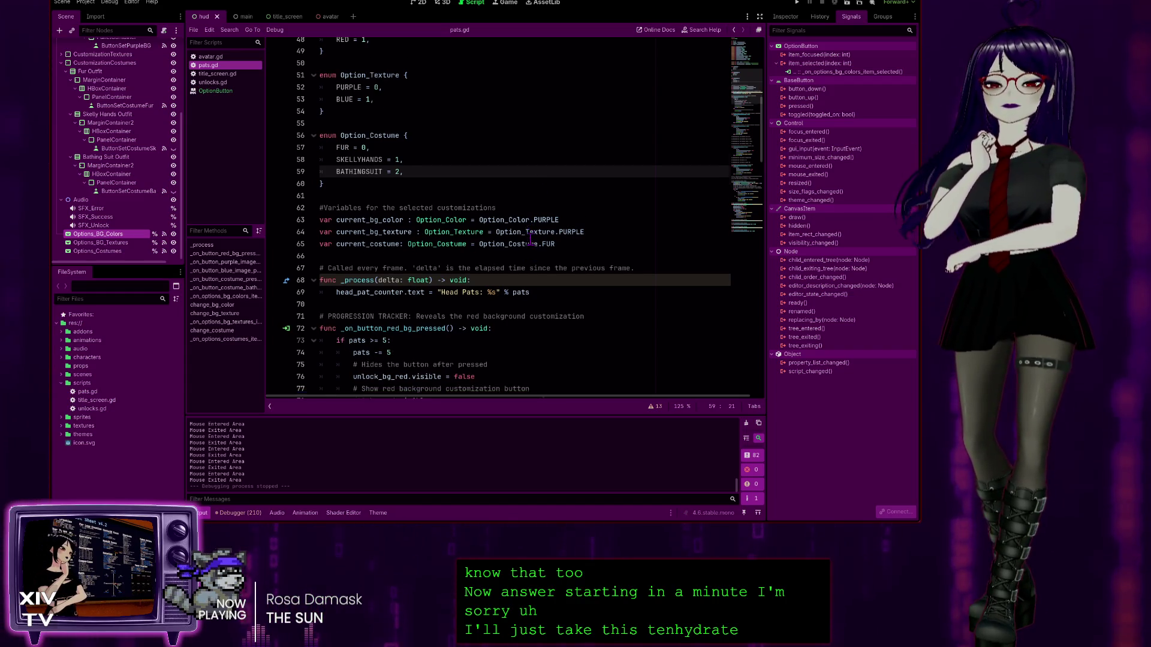
scroll(522, 238, down, 4)
scroll(522, 236, down, 14)
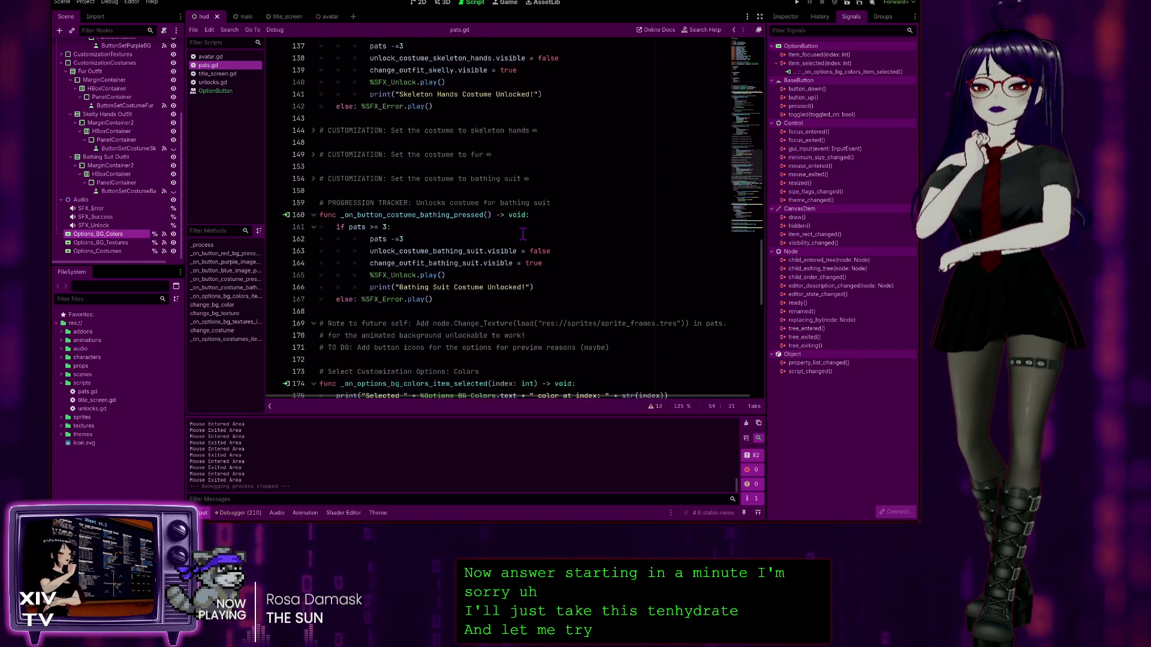
scroll(522, 241, up, 3)
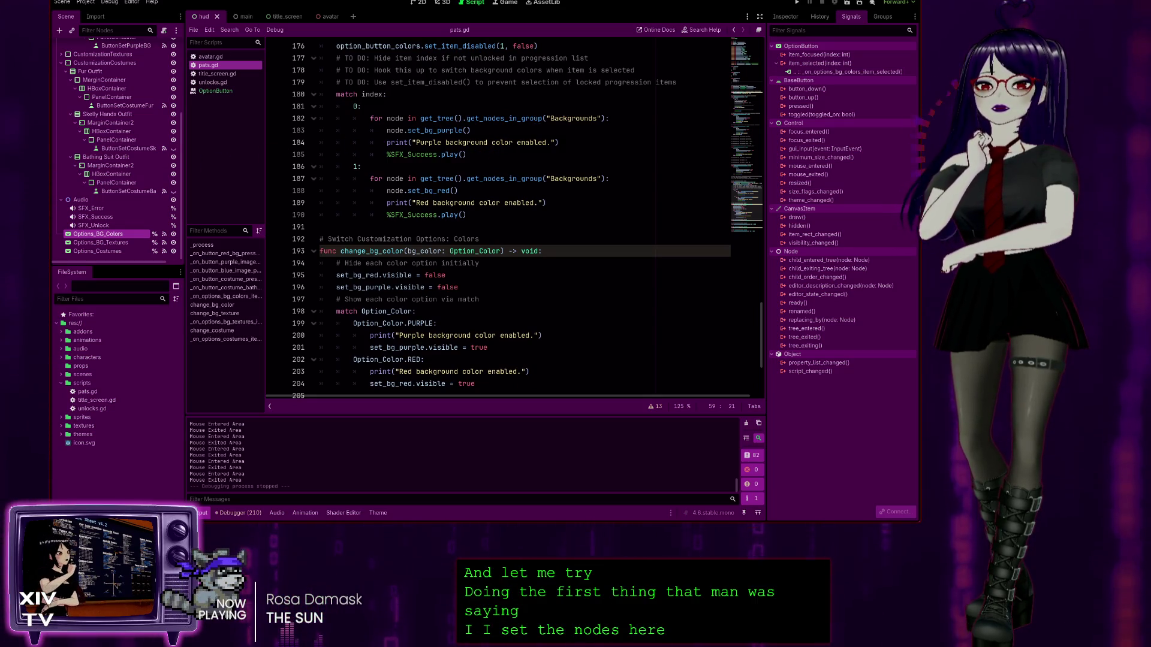
click(533, 179)
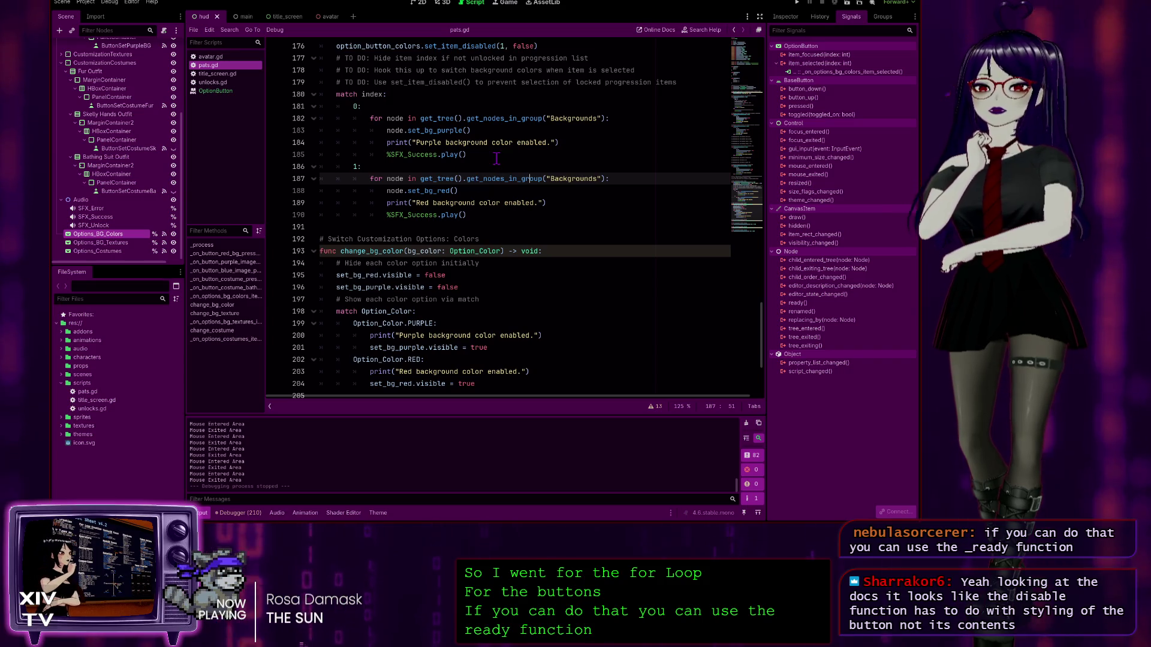
scroll(501, 156, up, 20)
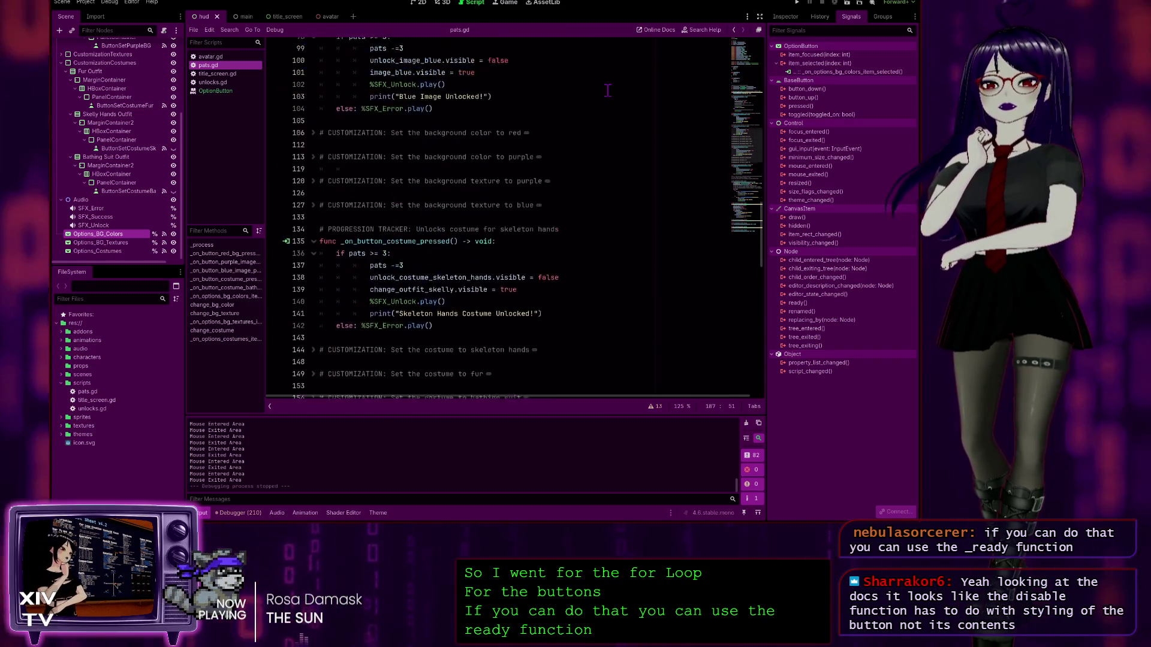
scroll(605, 87, up, 13)
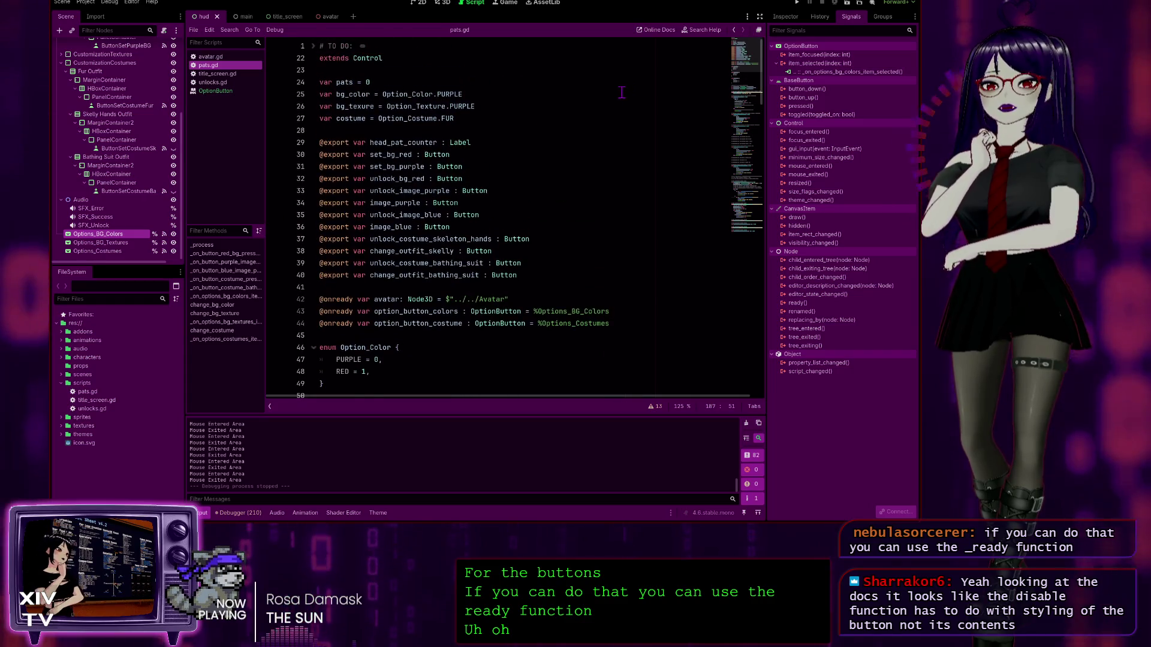
scroll(619, 94, down, 8)
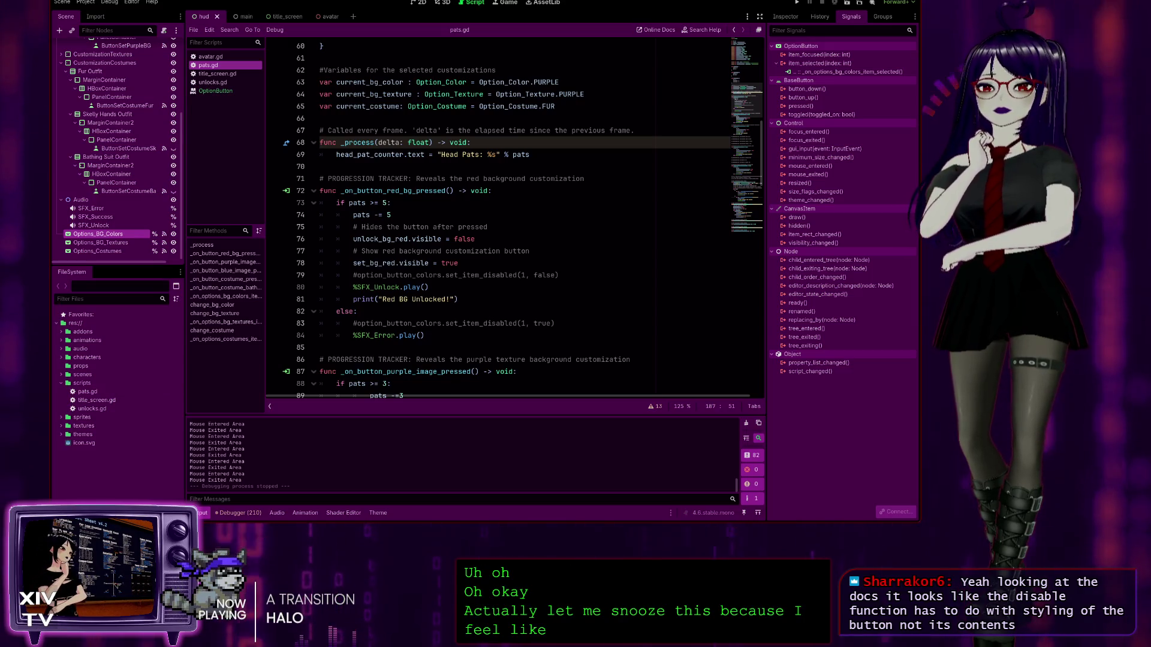
click(495, 155)
scroll(496, 135, up, 8)
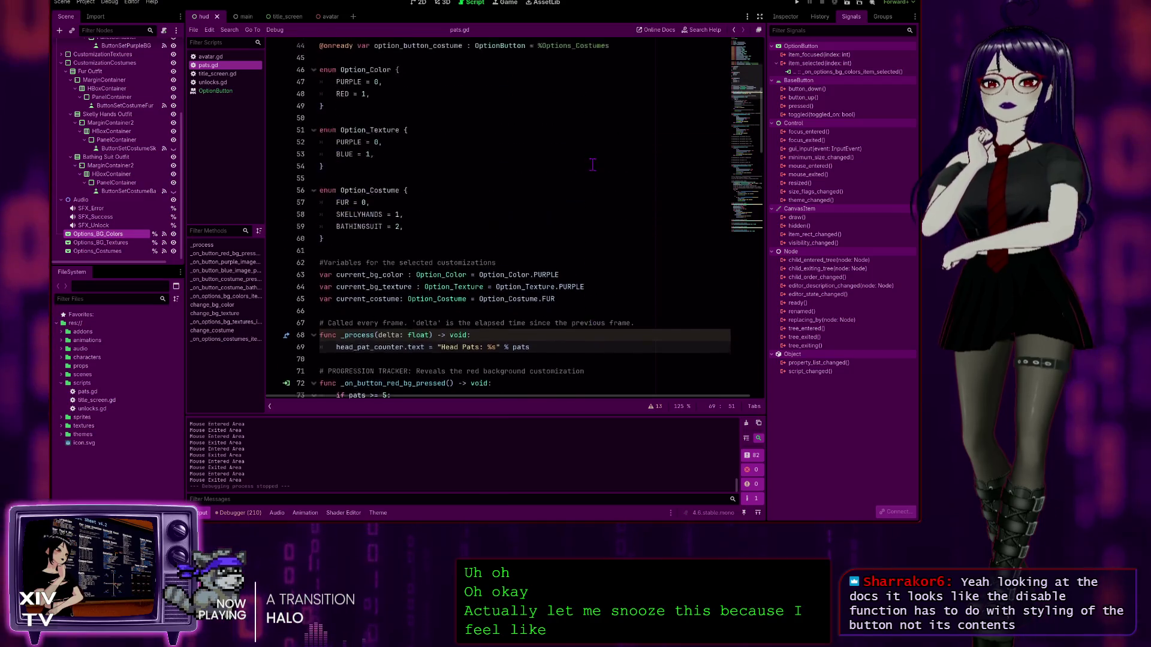
scroll(495, 135, down, 1)
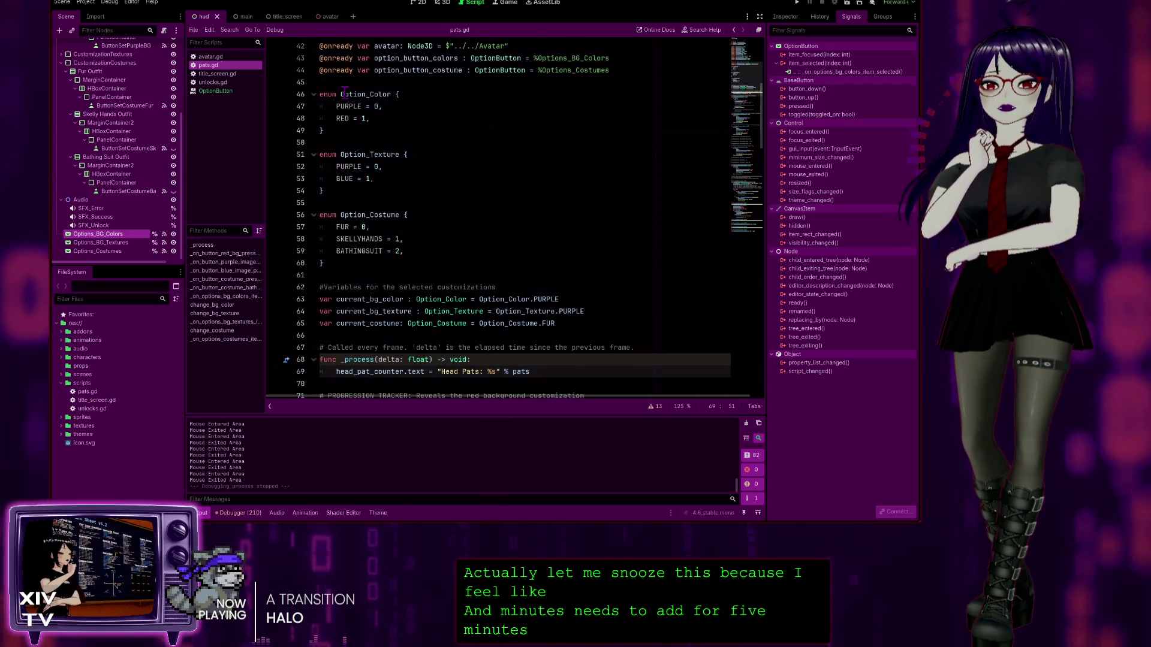
scroll(362, 89, up, 2)
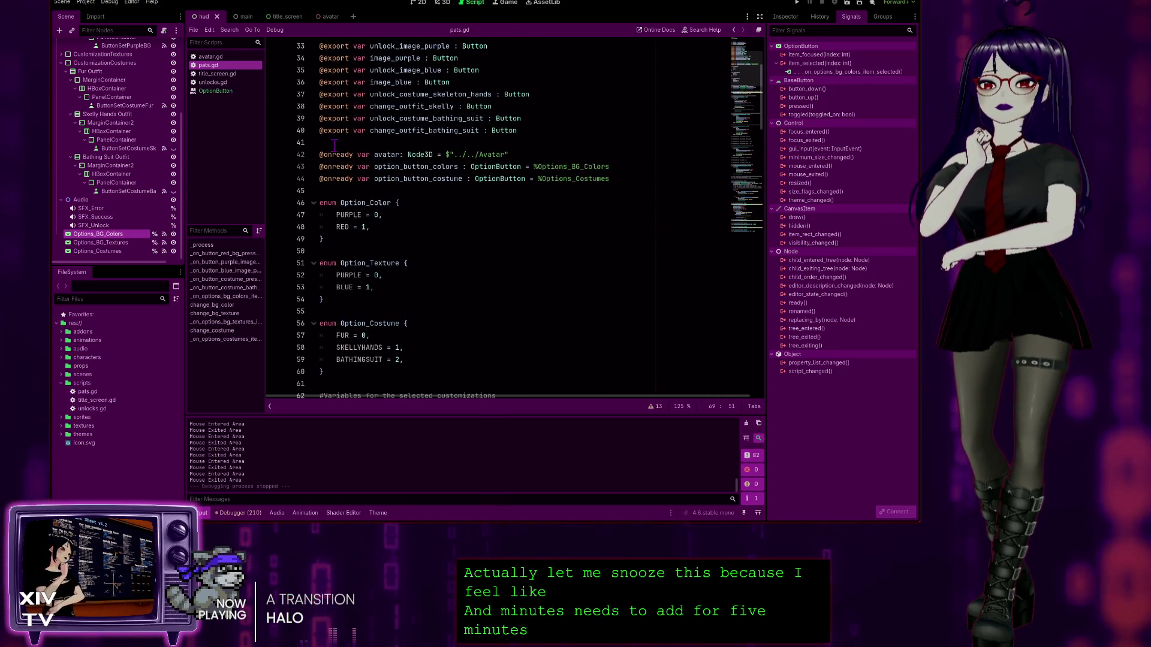
click(637, 179)
scroll(643, 178, down, 8)
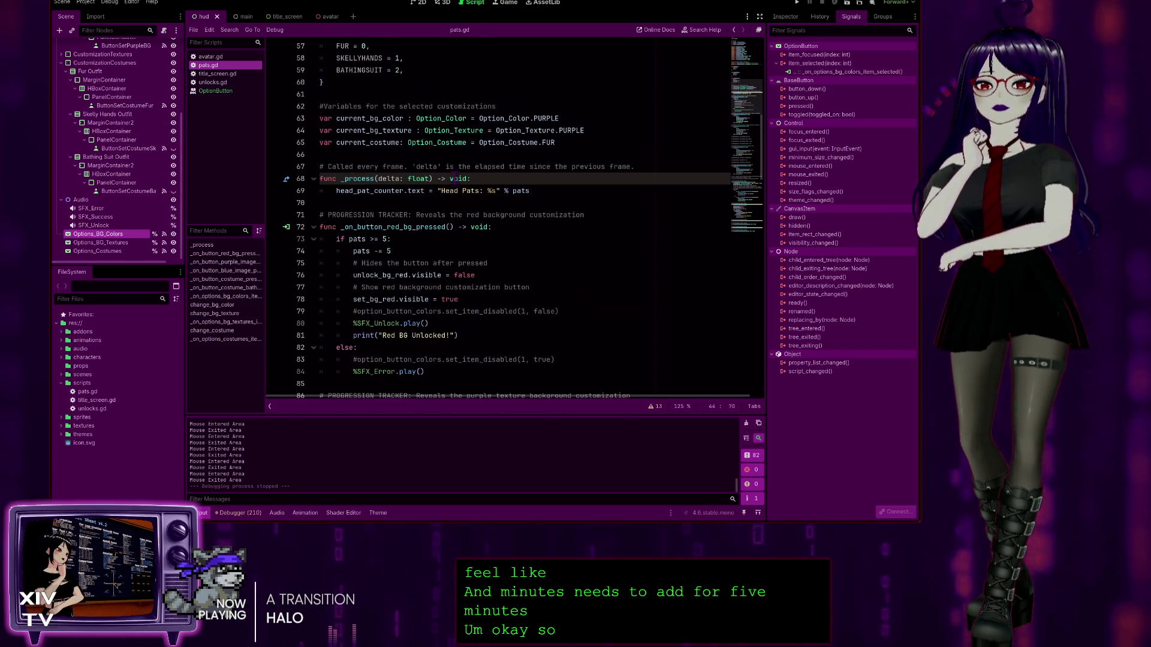
scroll(365, 172, down, 2)
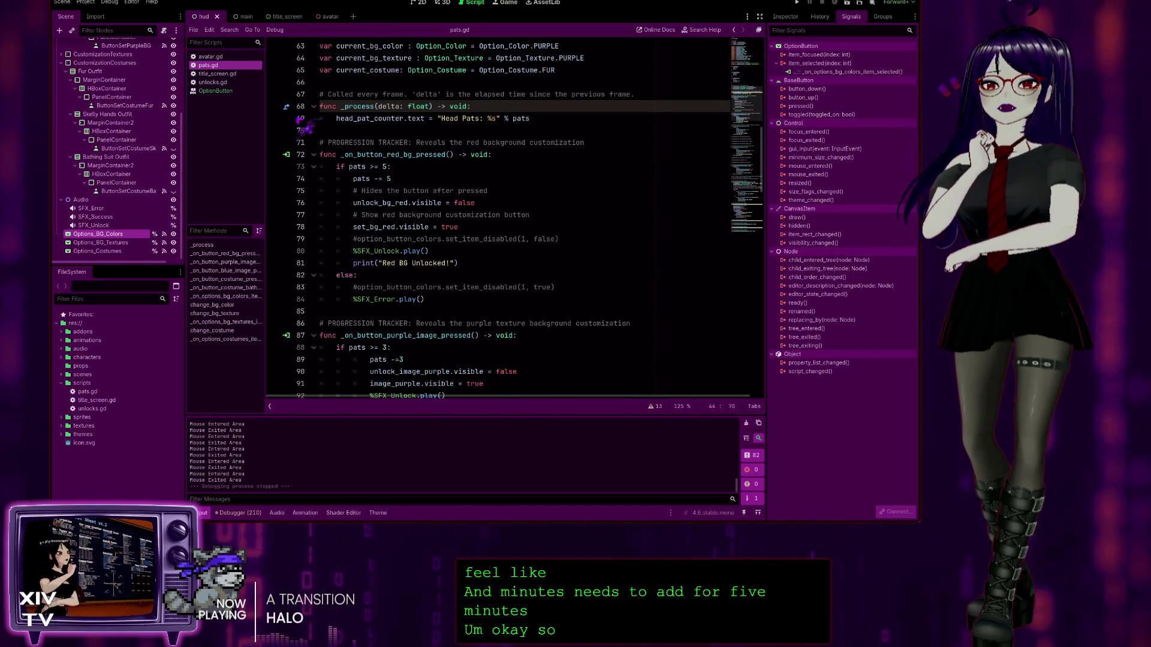
click(555, 131)
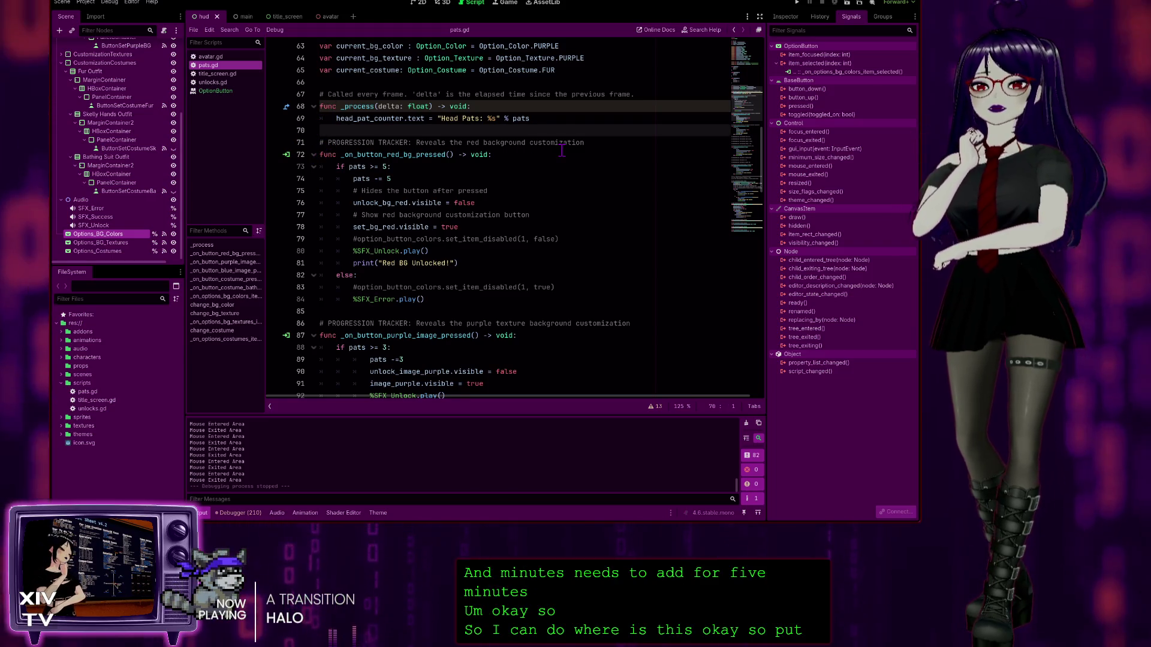
Step: Below _process, add a func _ready() -> void: whose body is just pass
key(Return)
key(Return)
key(Up)
text(fun)
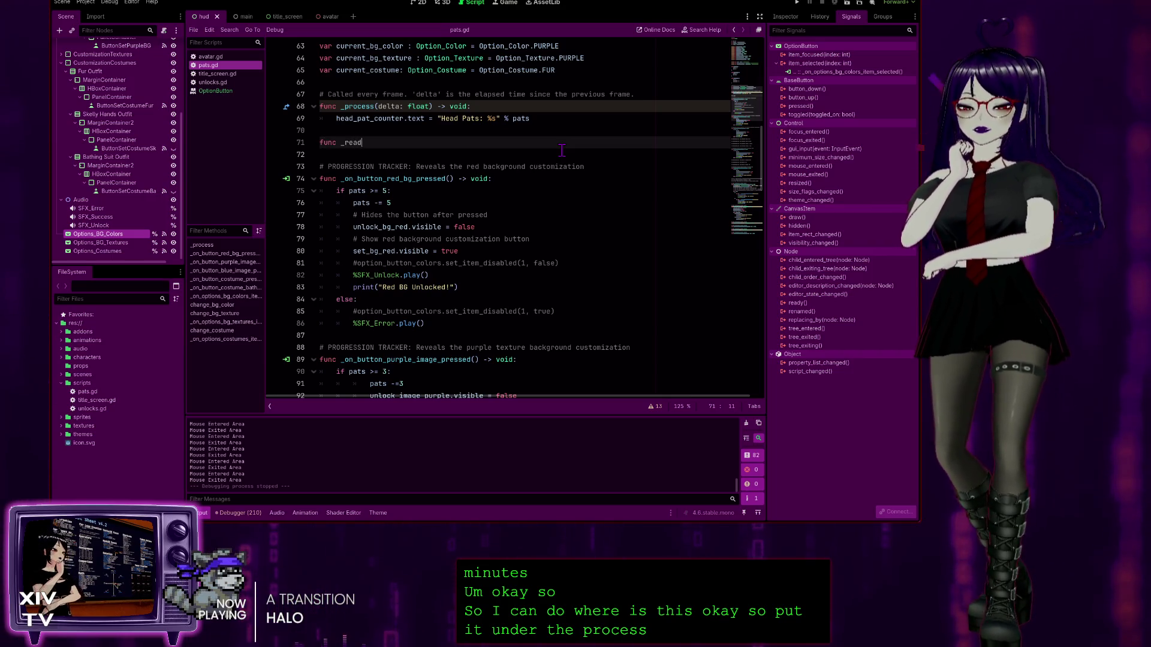
key(Return)
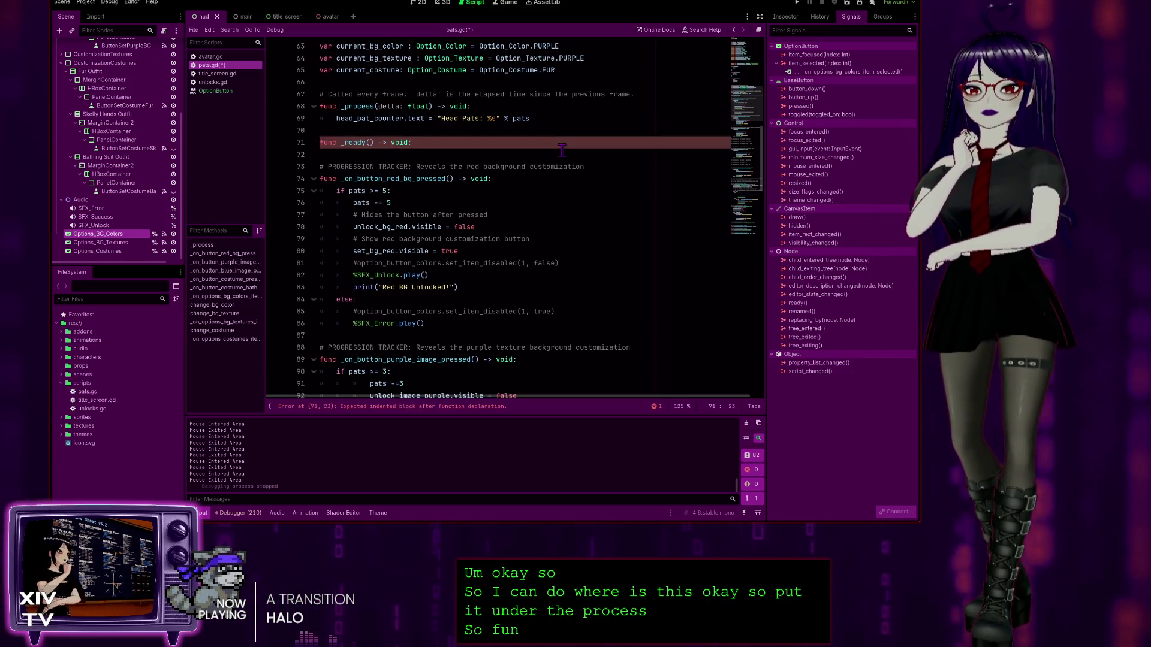
key(Return)
text(pass)
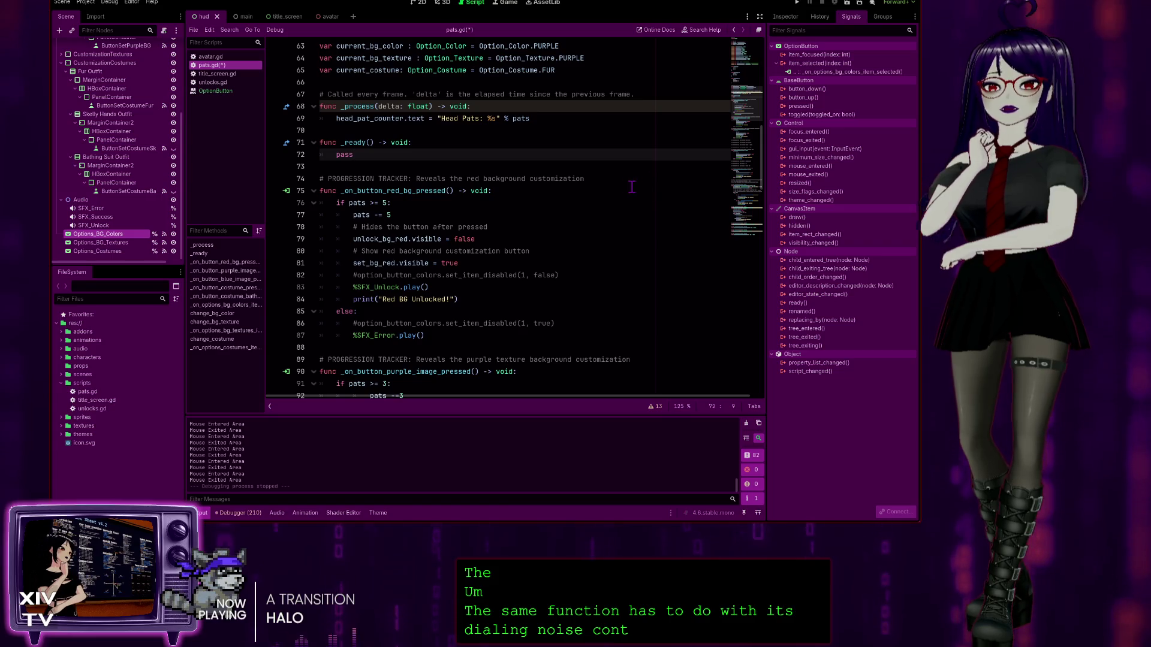
Step: Select the set_item_disabled line and open the Node help at the _ready() method
scroll(633, 187, down, 20)
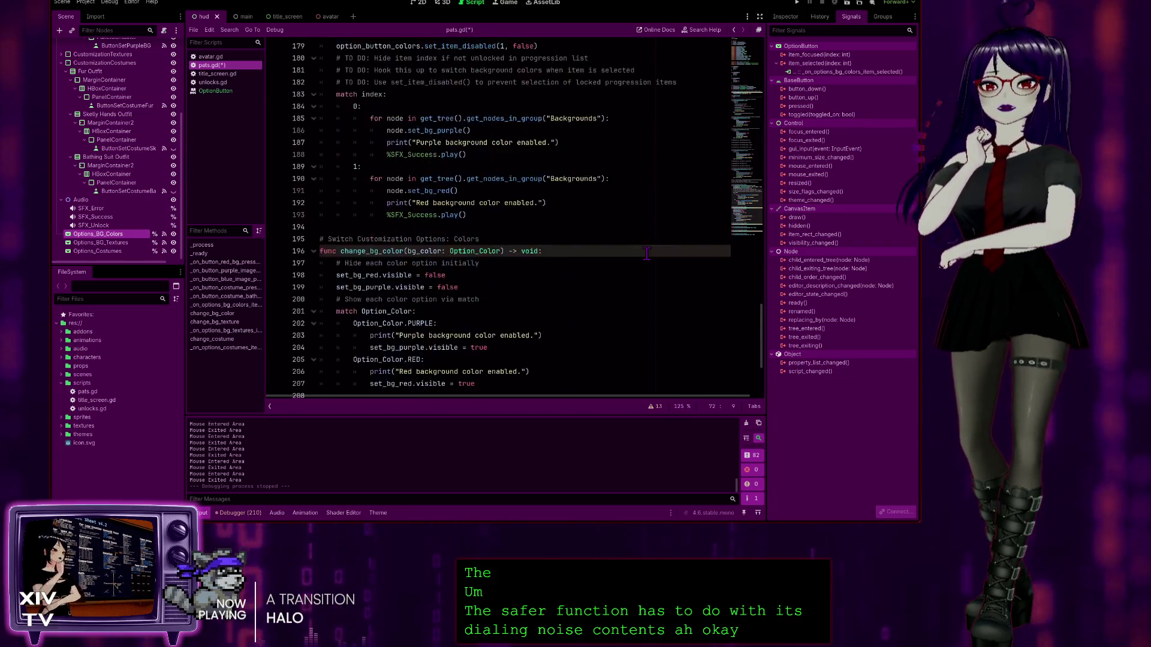
scroll(647, 253, down, 3)
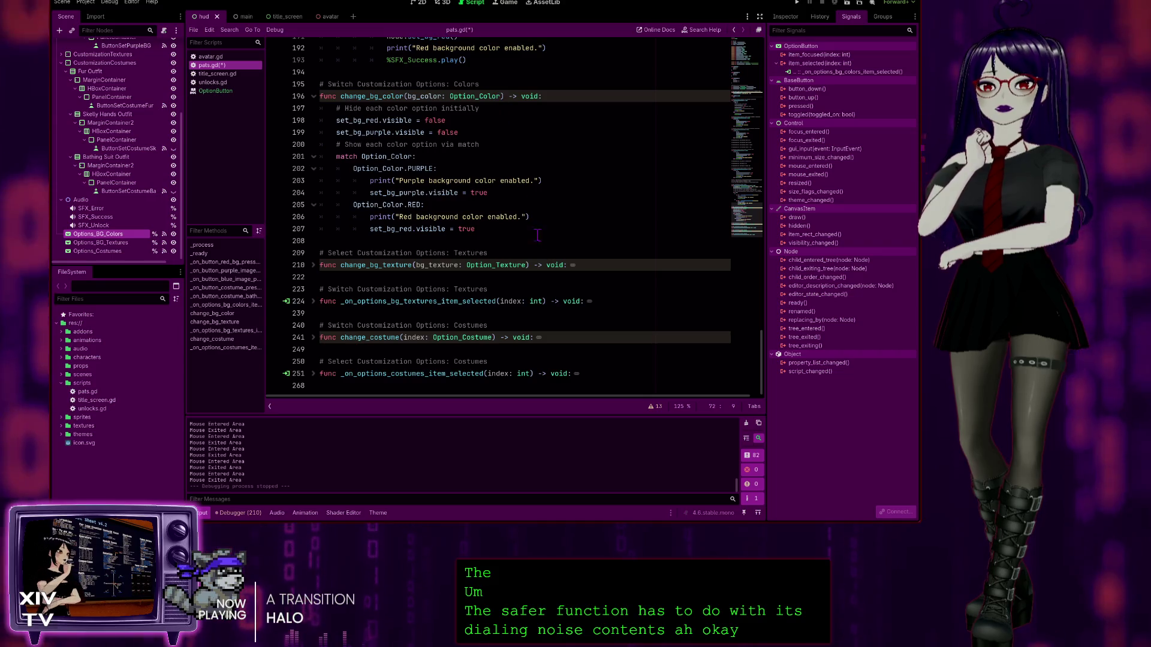
scroll(528, 238, up, 3)
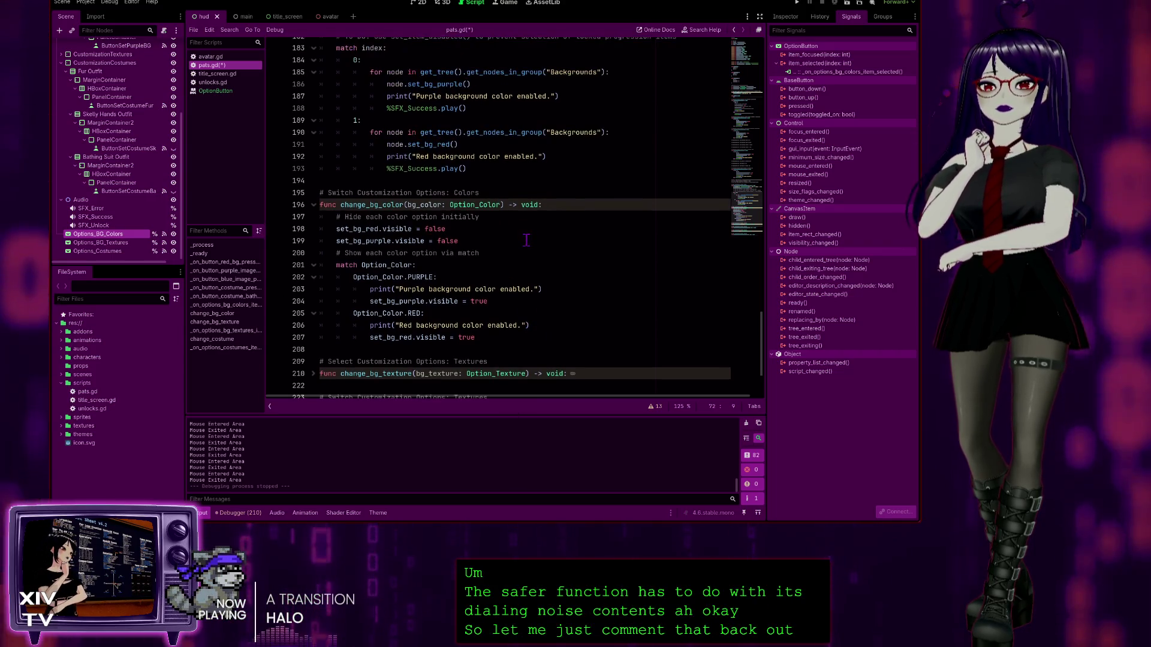
scroll(537, 252, up, 3)
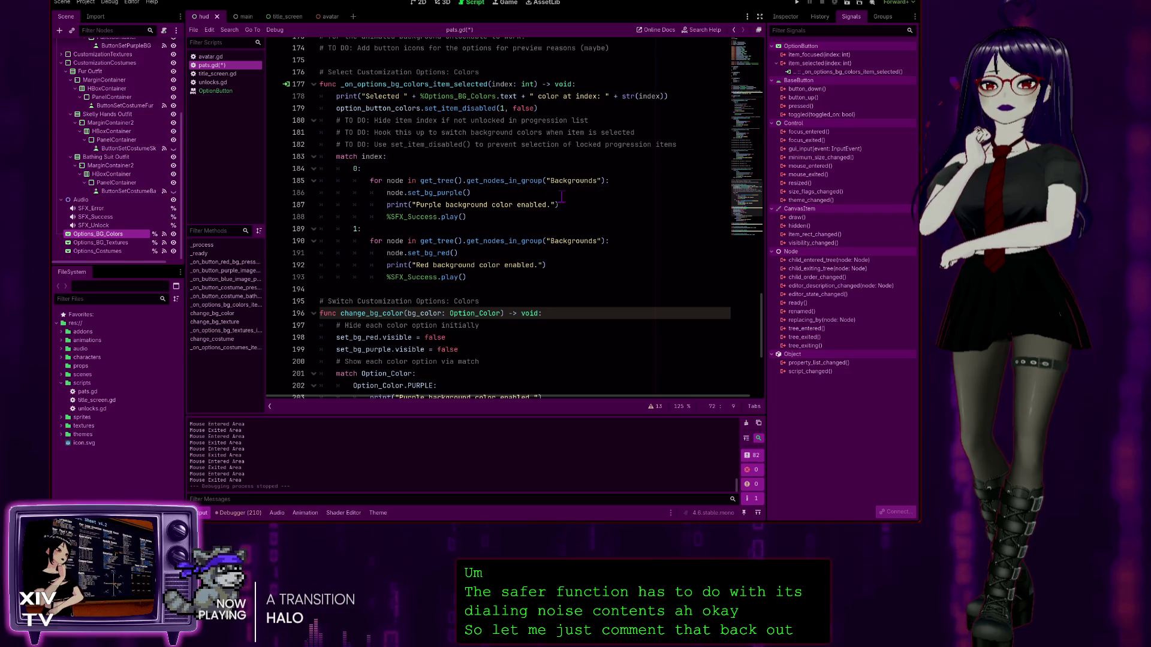
scroll(561, 184, up, 3)
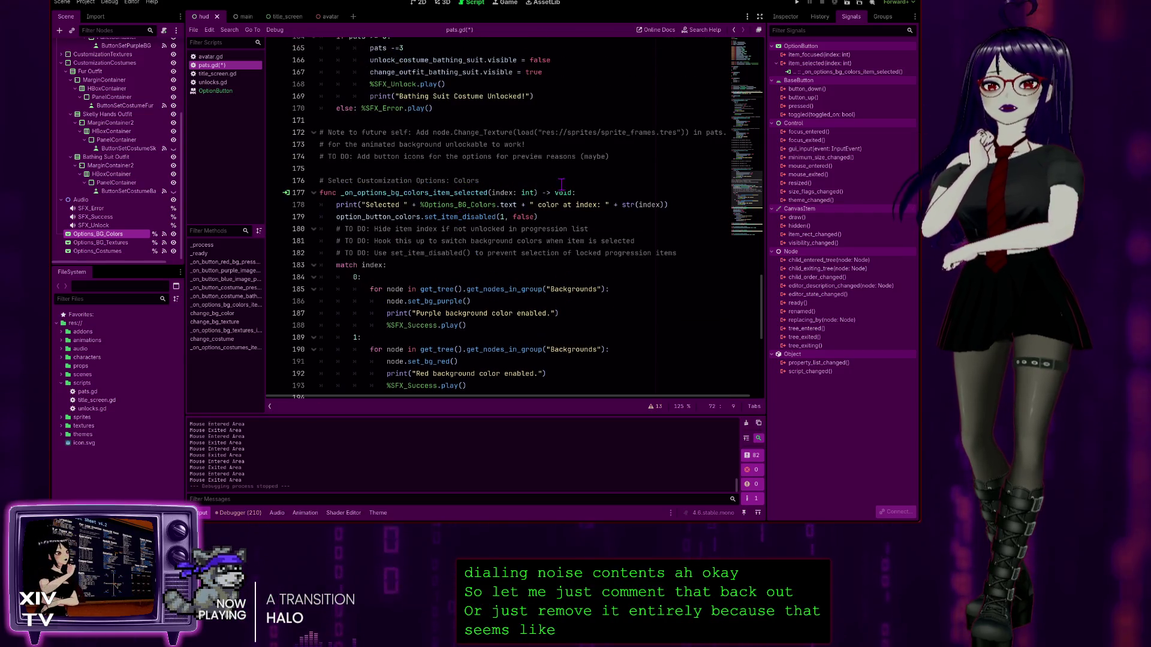
triple_click(549, 216)
ctrl+click(488, 102)
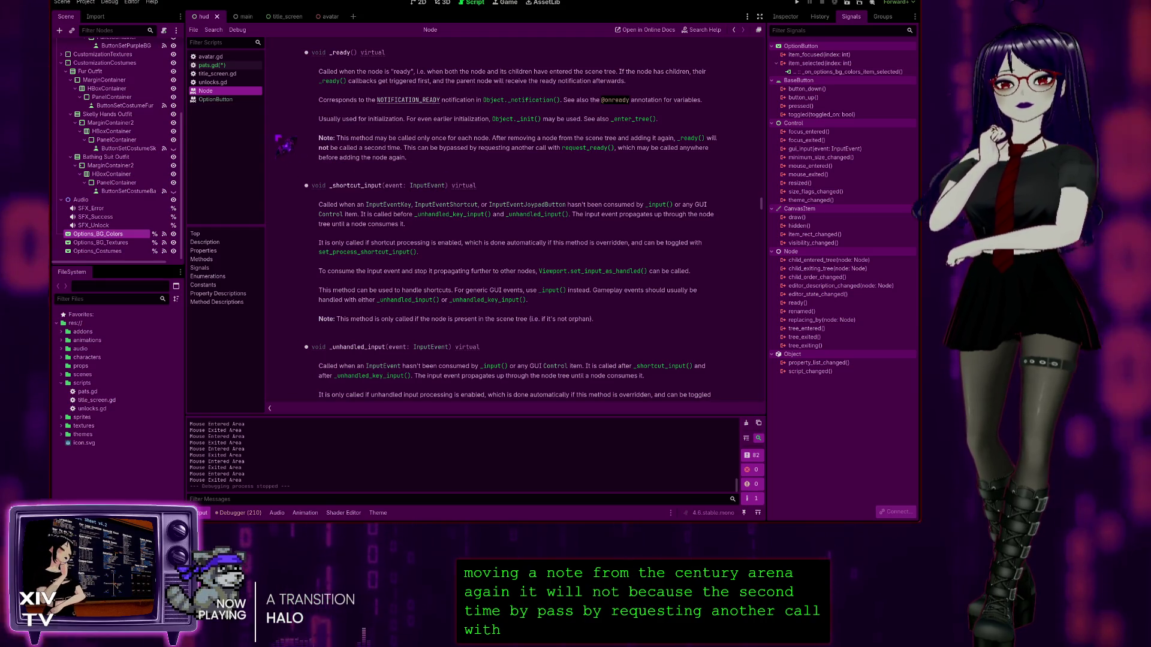
Step: Leave the _ready() docs and select pats.gd in the script list
click(226, 66)
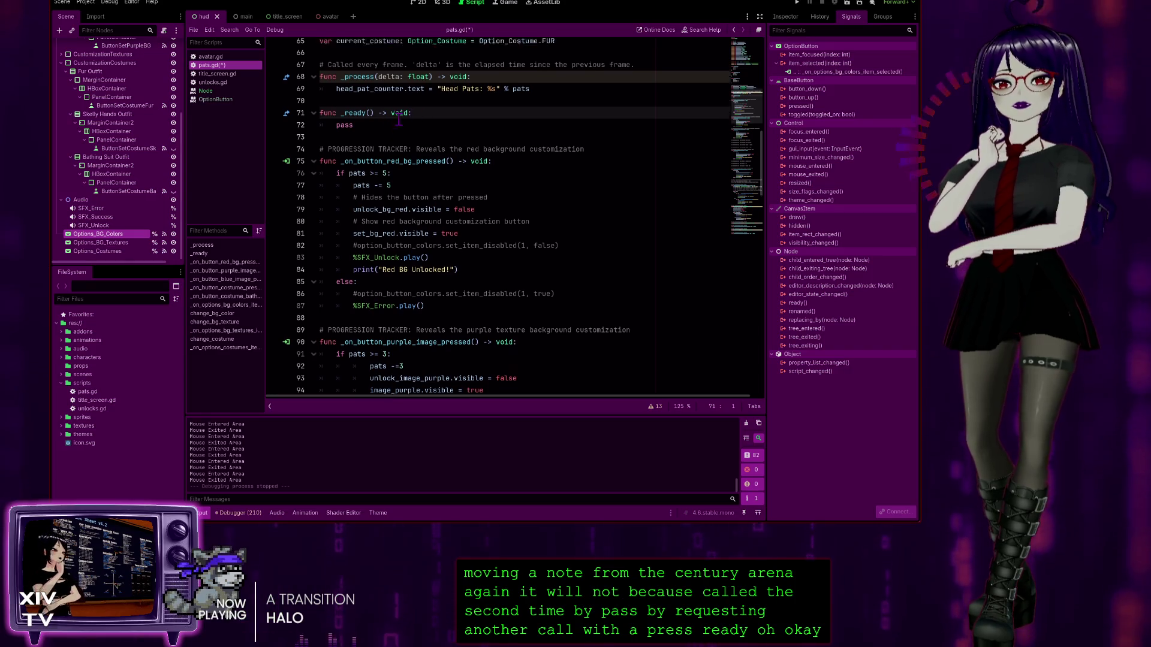
scroll(399, 120, up, 5)
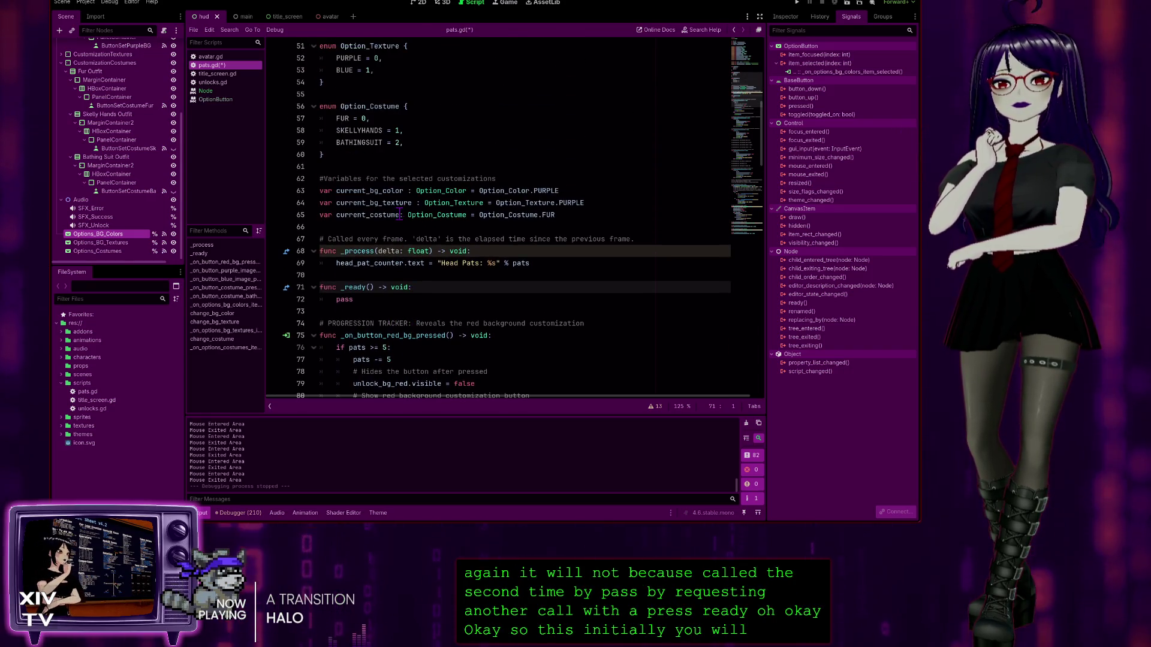
scroll(408, 134, up, 3)
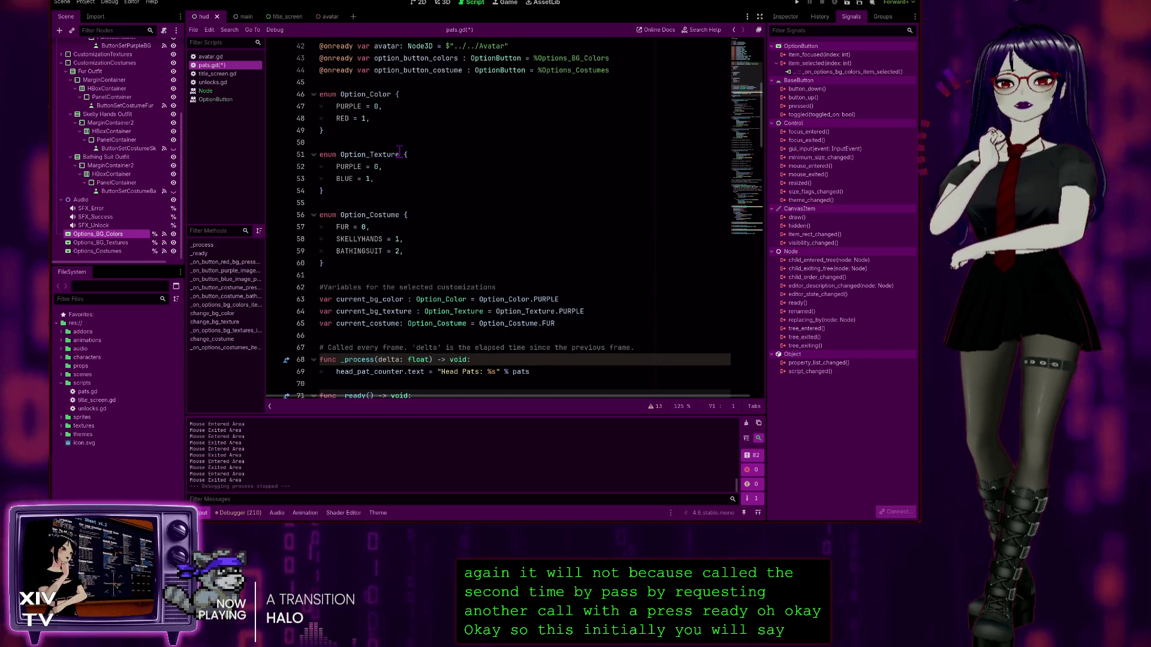
scroll(384, 126, down, 1)
scroll(384, 121, up, 2)
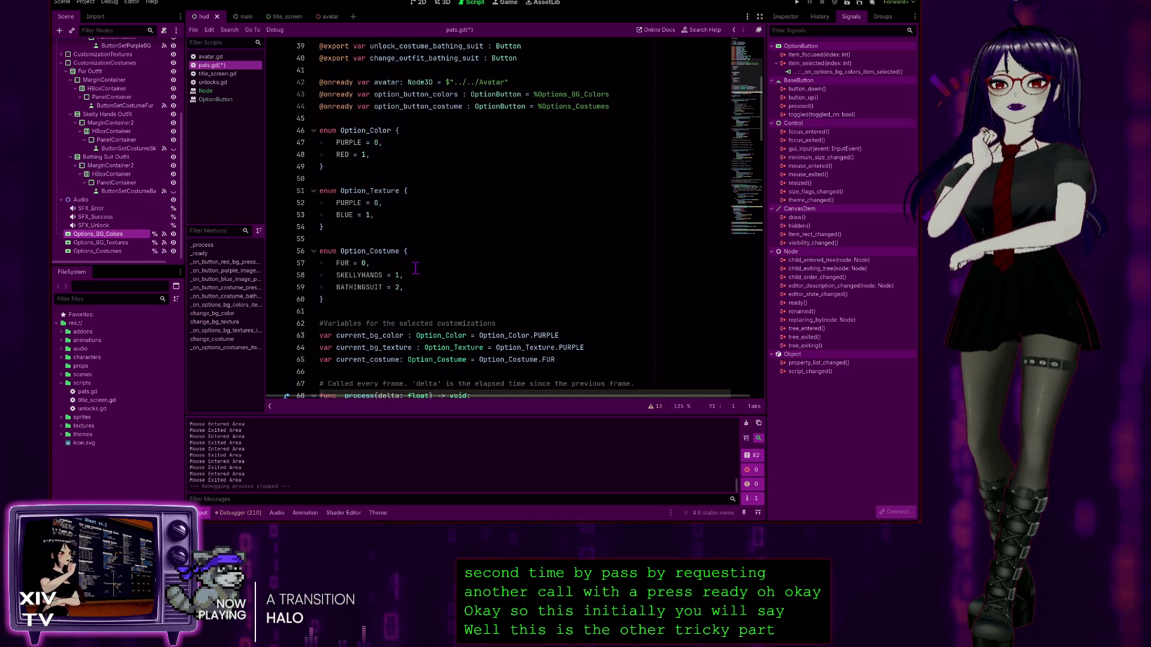
scroll(414, 263, down, 2)
scroll(429, 250, down, 3)
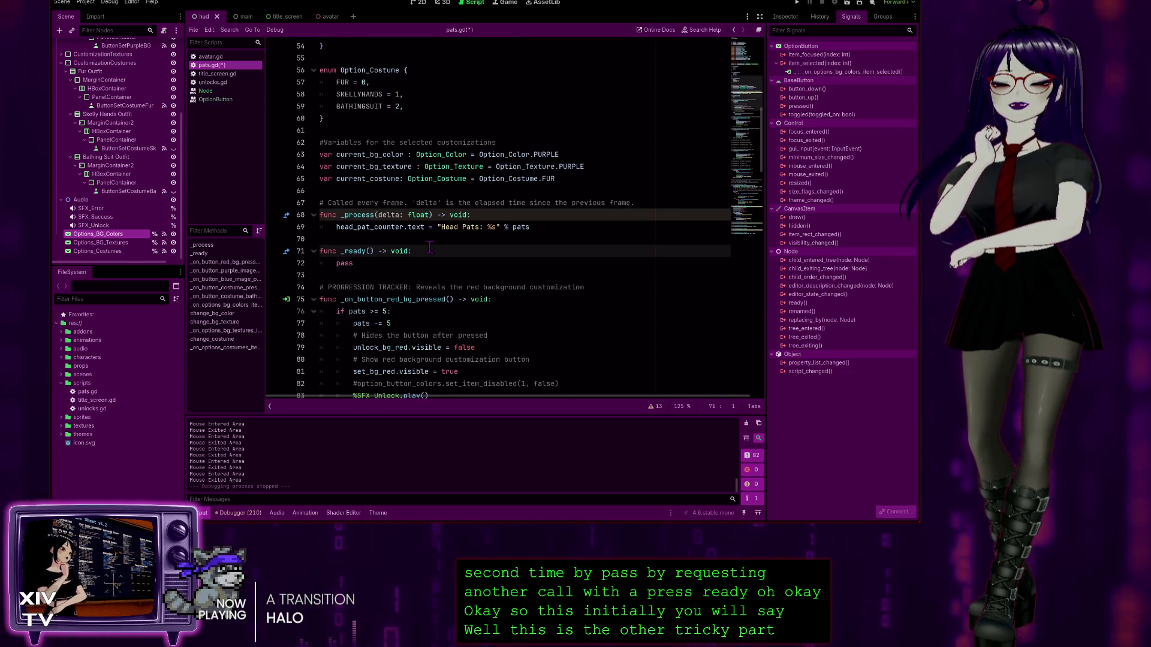
scroll(431, 239, down, 2)
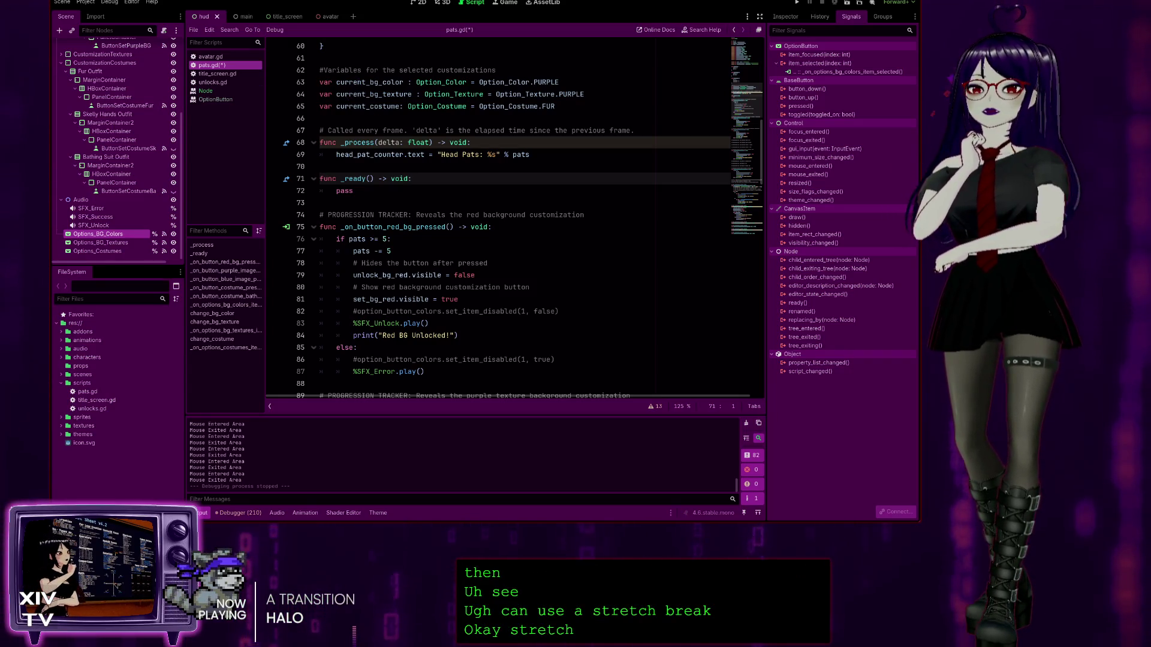
Step: Review pats.gd's unlock and colour functions, placing the caret after the red background branch
click(521, 130)
scroll(382, 202, down, 3)
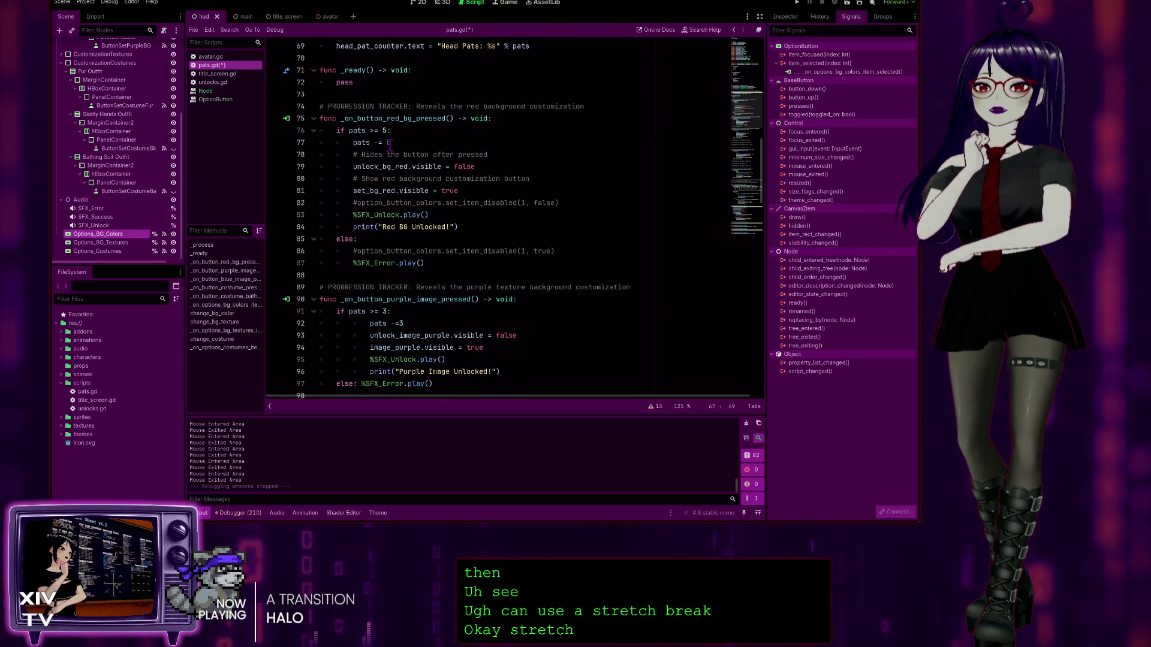
scroll(428, 292, down, 15)
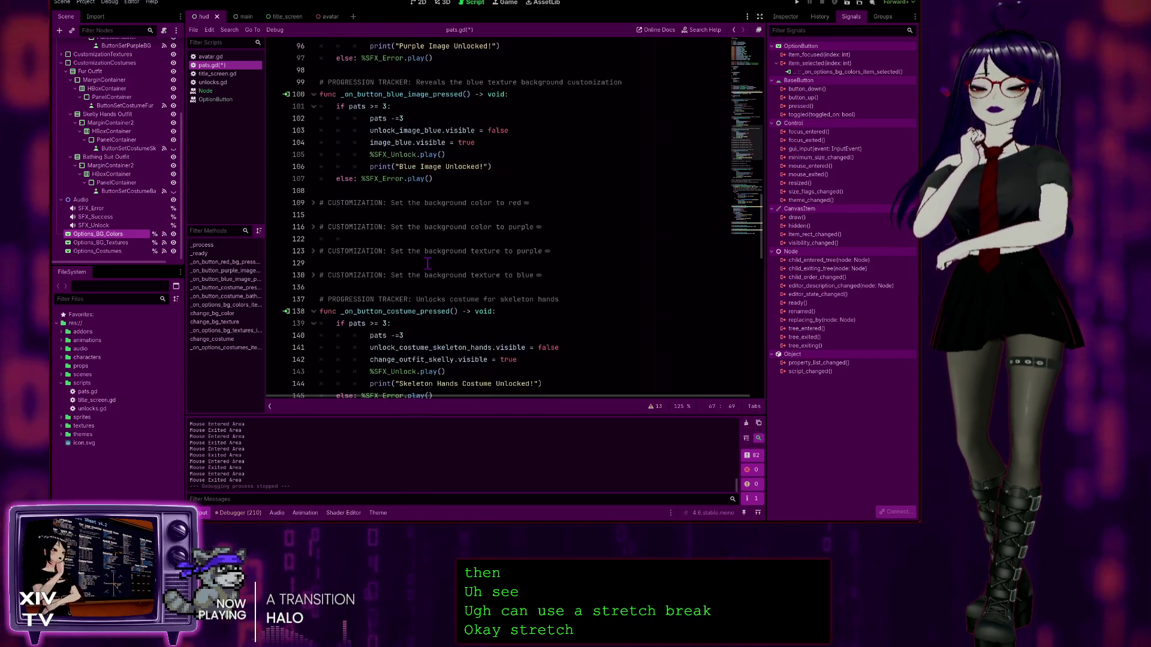
scroll(428, 292, up, 10)
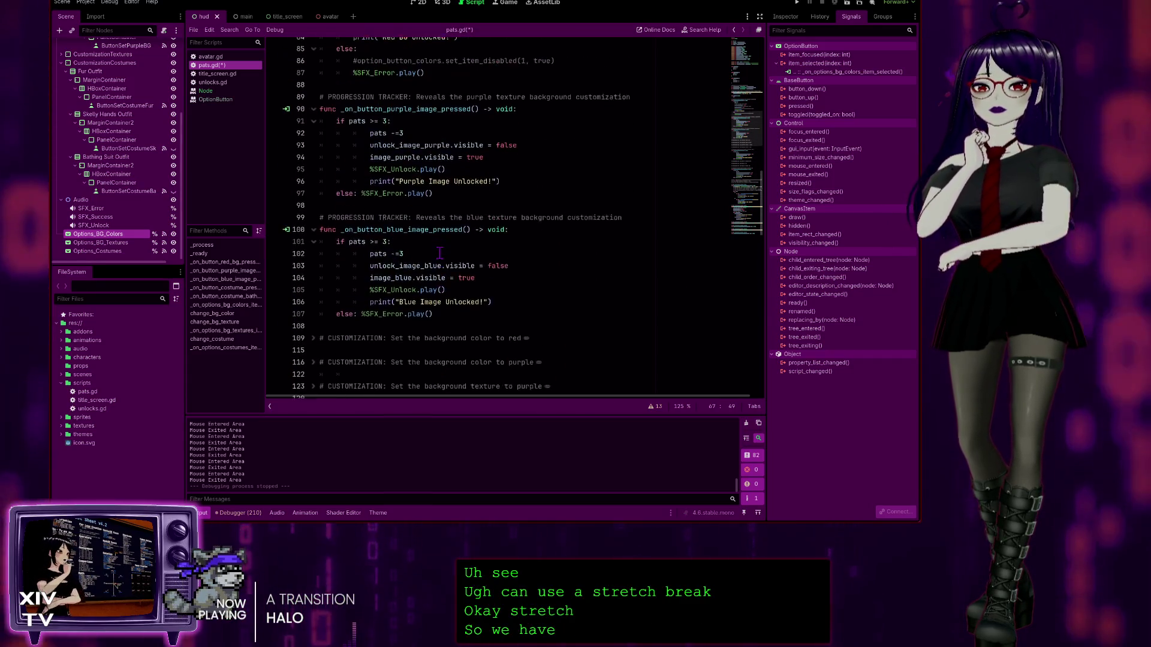
scroll(439, 253, down, 8)
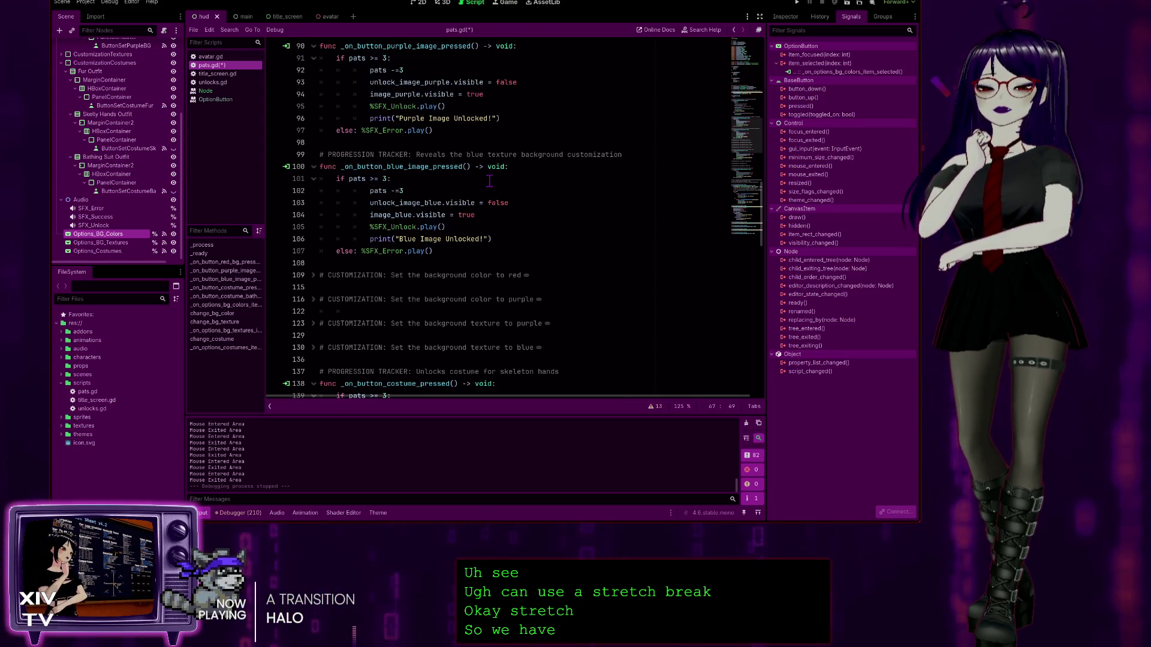
scroll(486, 247, down, 15)
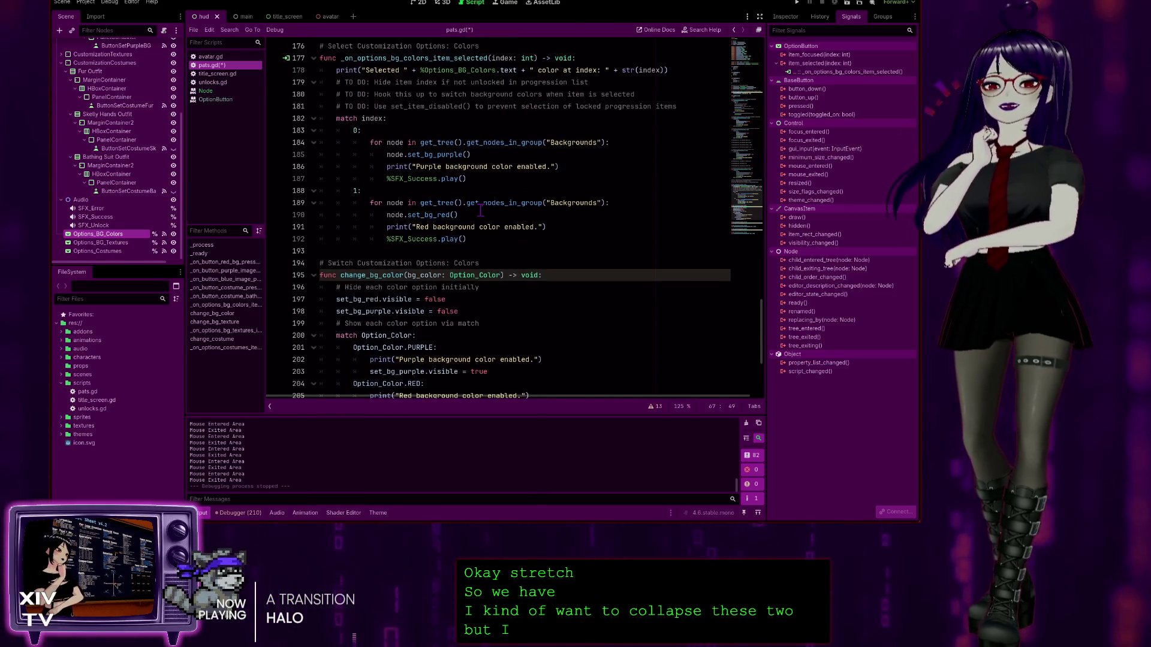
scroll(469, 321, down, 1)
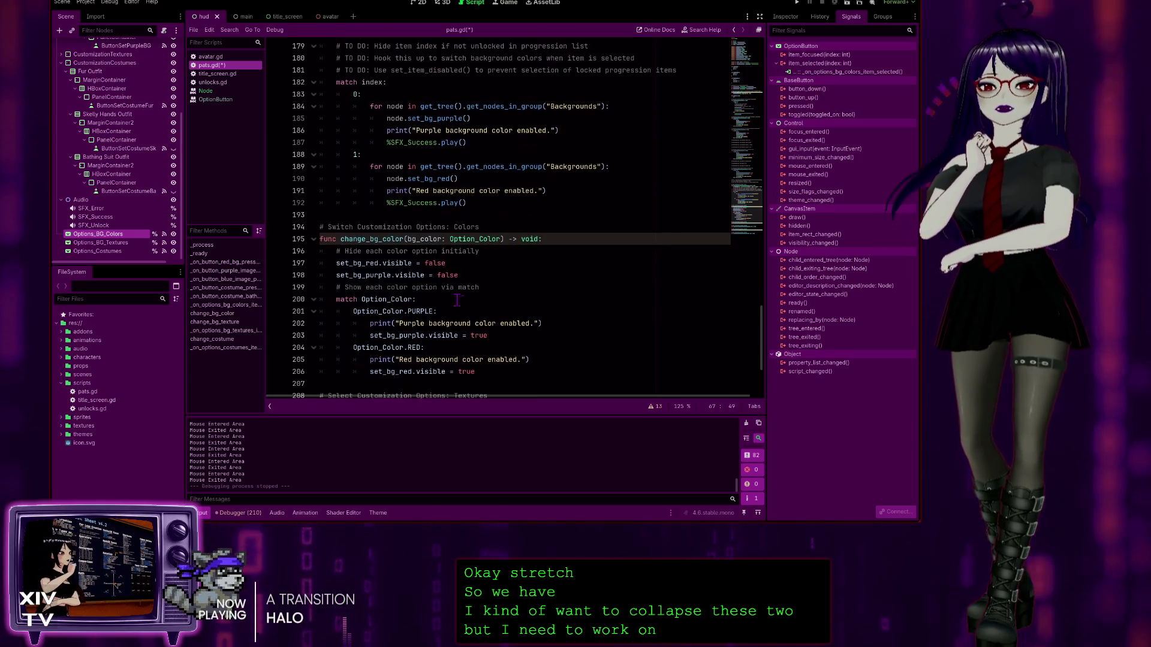
scroll(447, 172, up, 2)
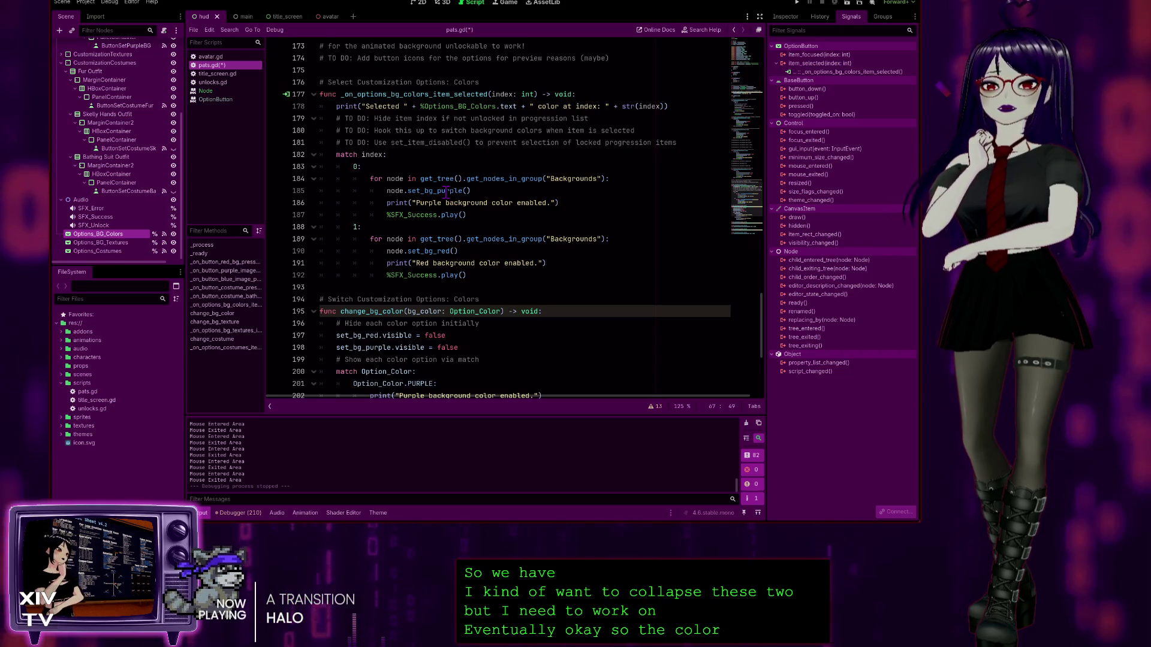
scroll(457, 211, up, 6)
scroll(455, 176, up, 2)
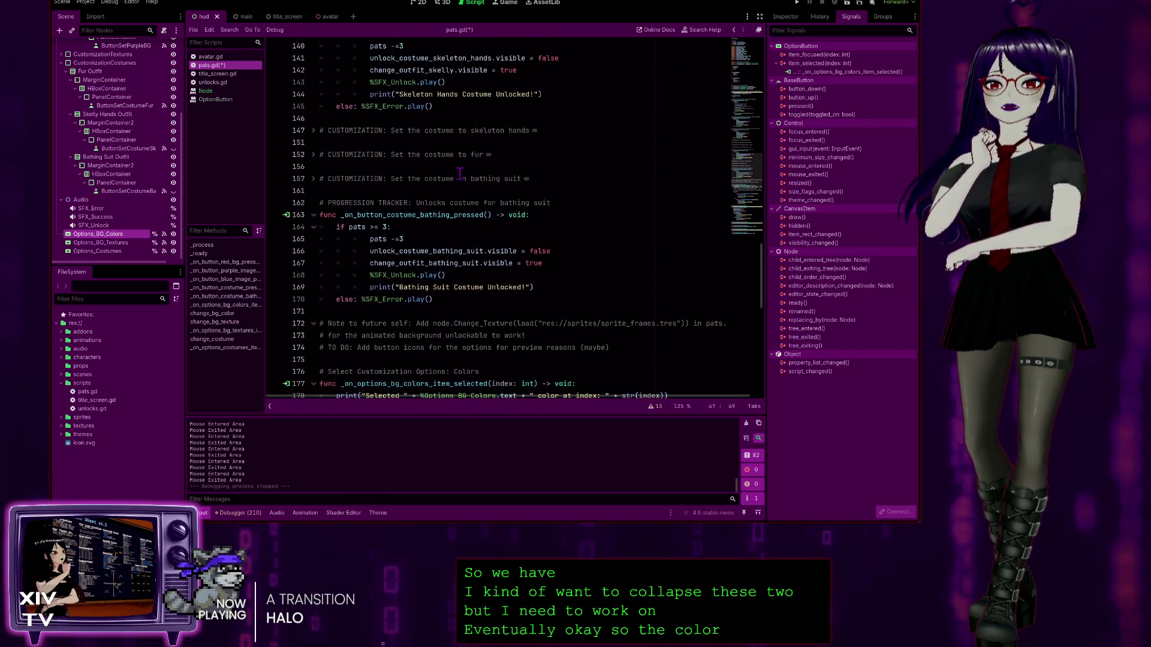
scroll(471, 189, down, 11)
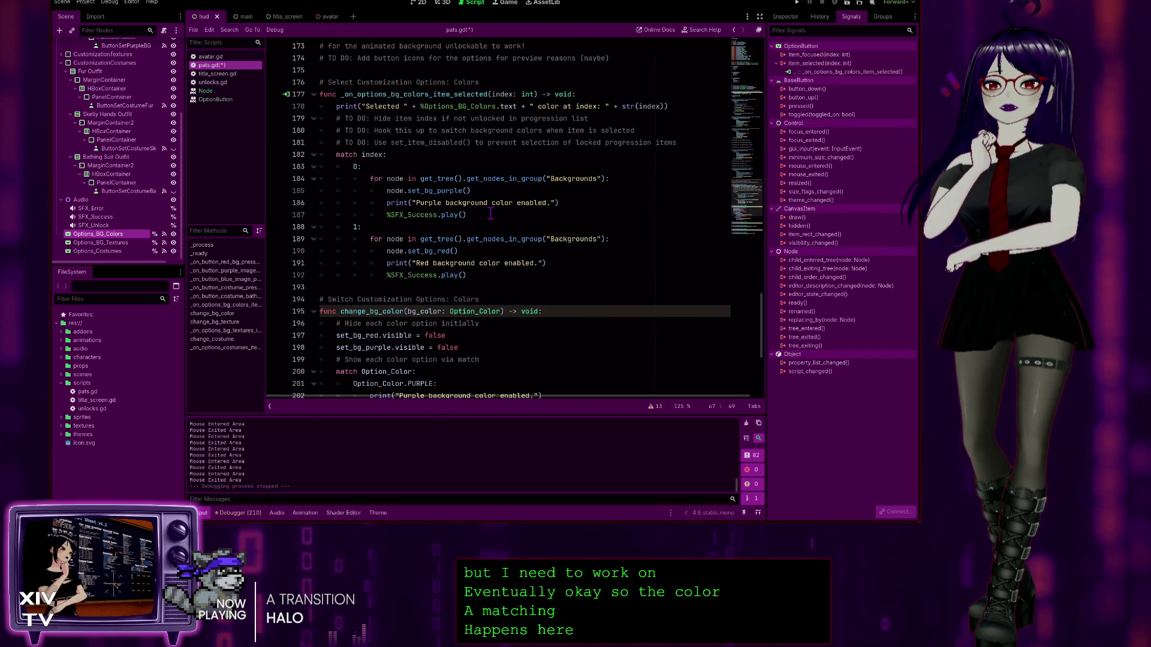
click(483, 276)
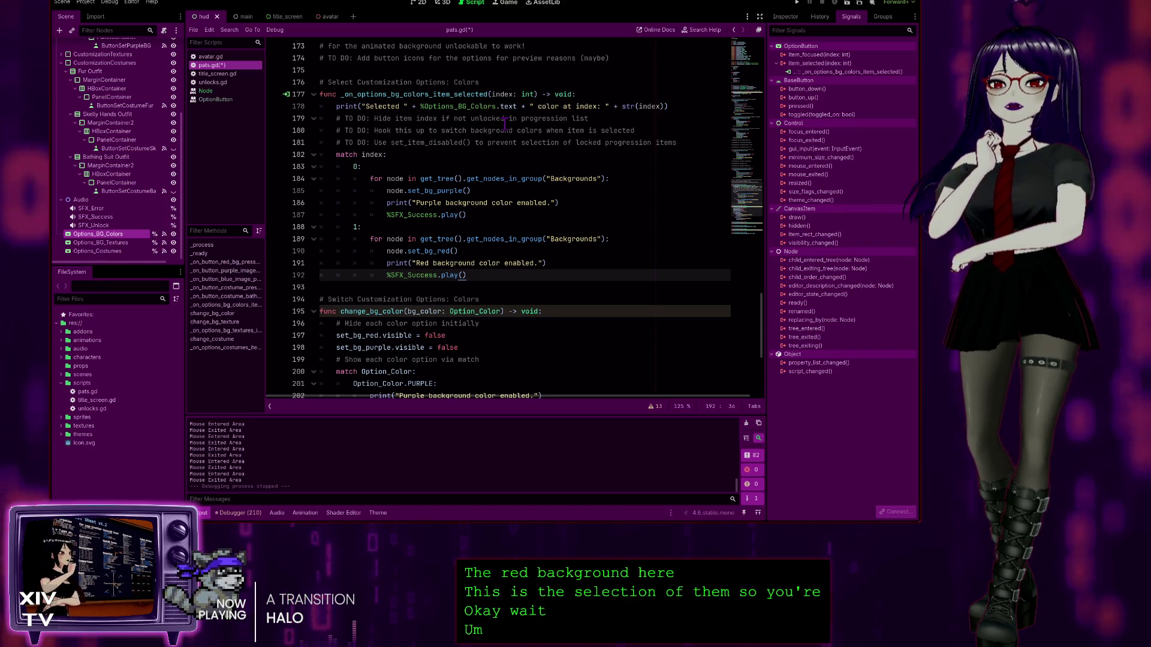
Step: Open the OptionButton class reference at the set_item_disabled method
scroll(501, 120, up, 8)
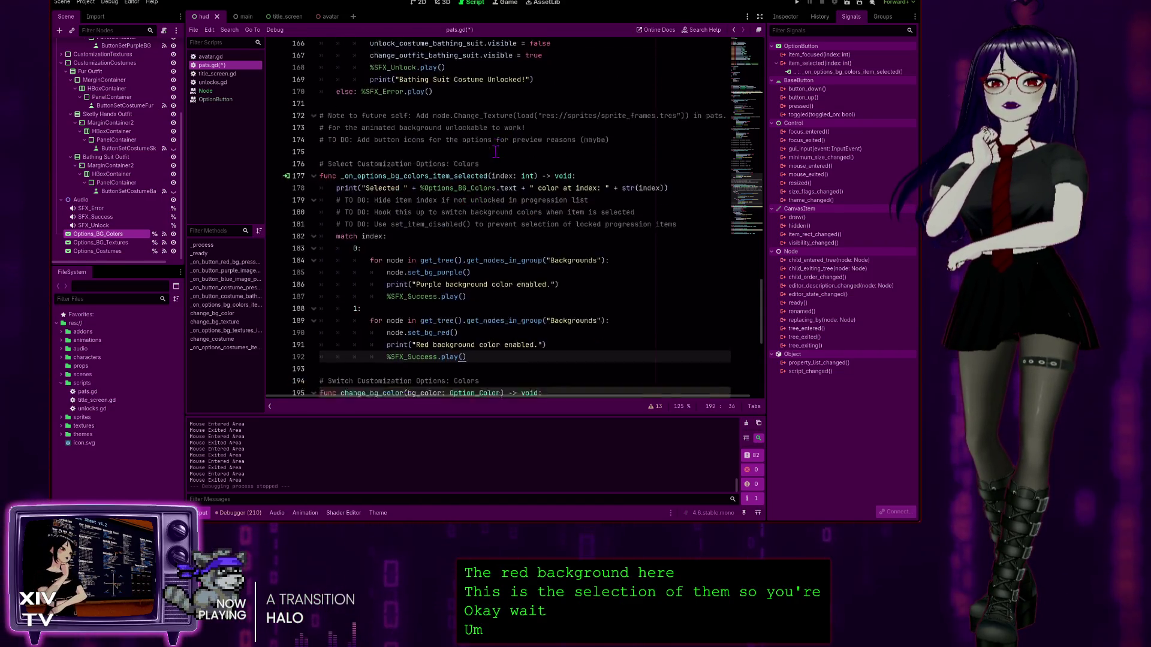
scroll(510, 122, up, 15)
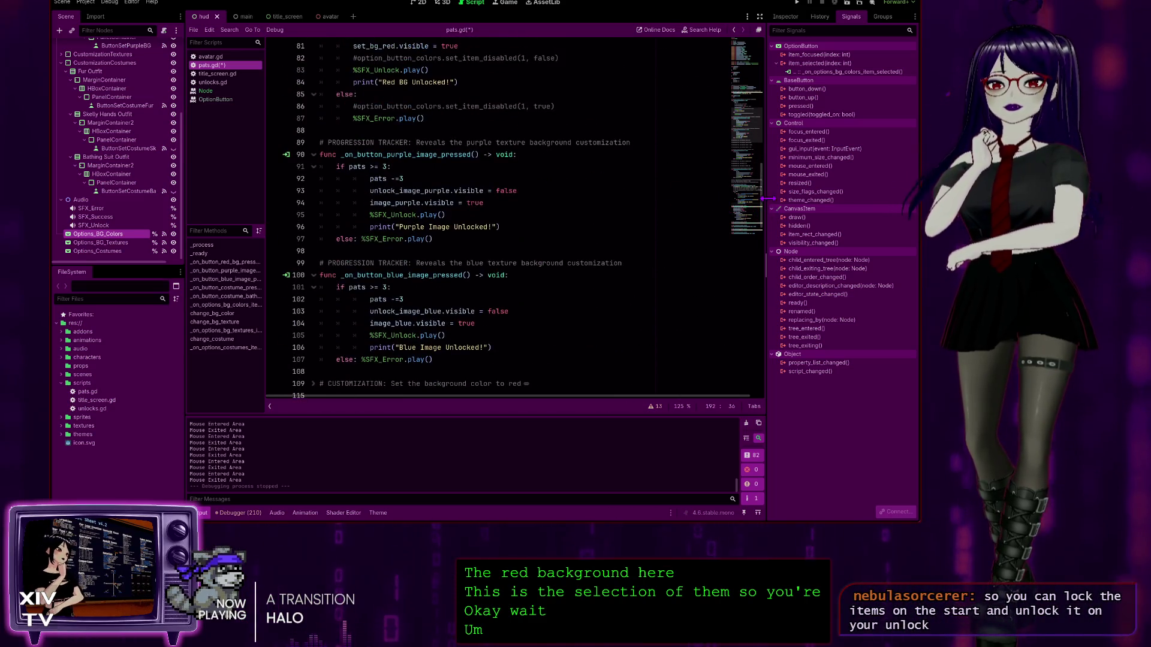
scroll(335, 206, up, 15)
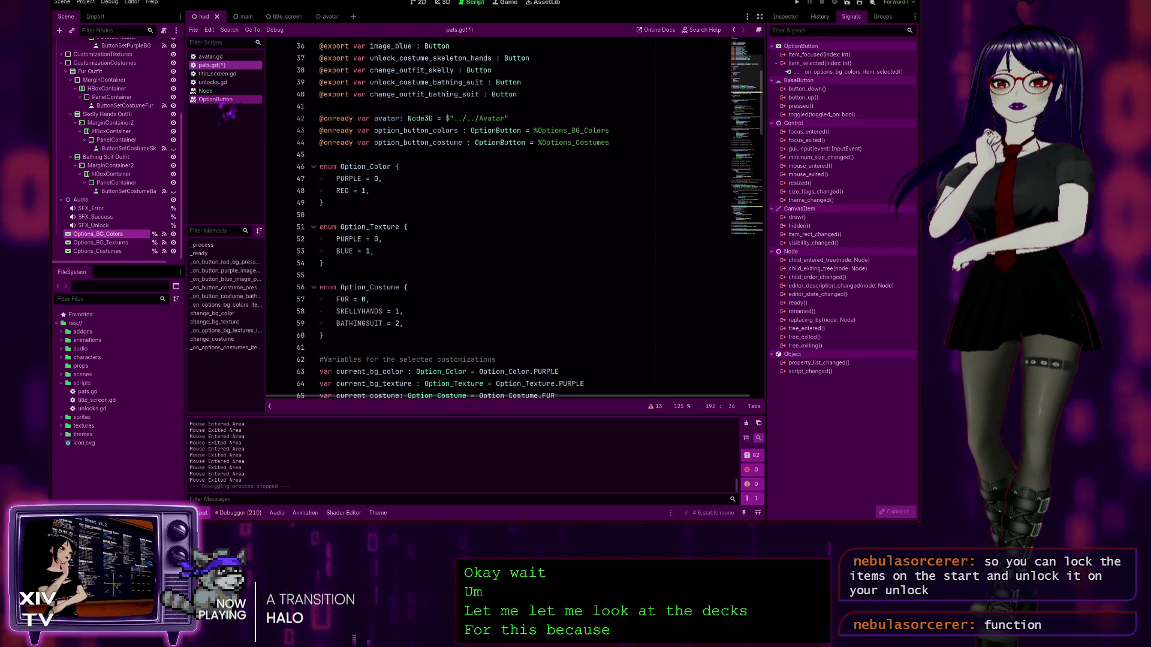
click(215, 99)
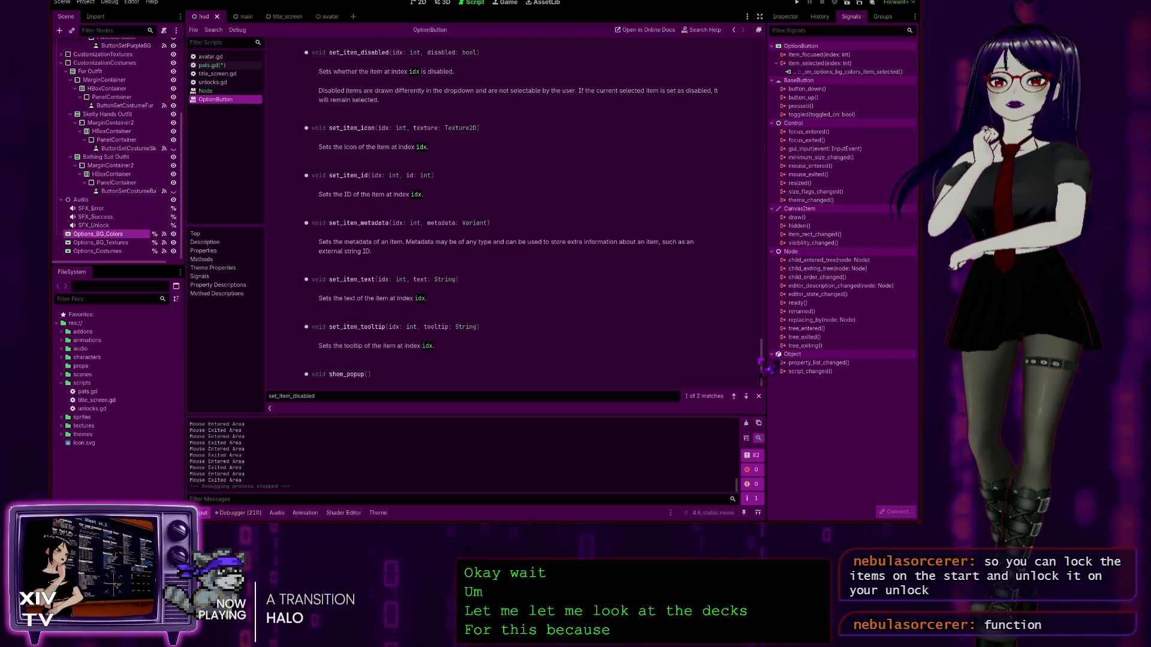
Step: Jump to add_item's description in the OptionButton reference, then go back to pats.gd
drag(766, 358, 798, 77)
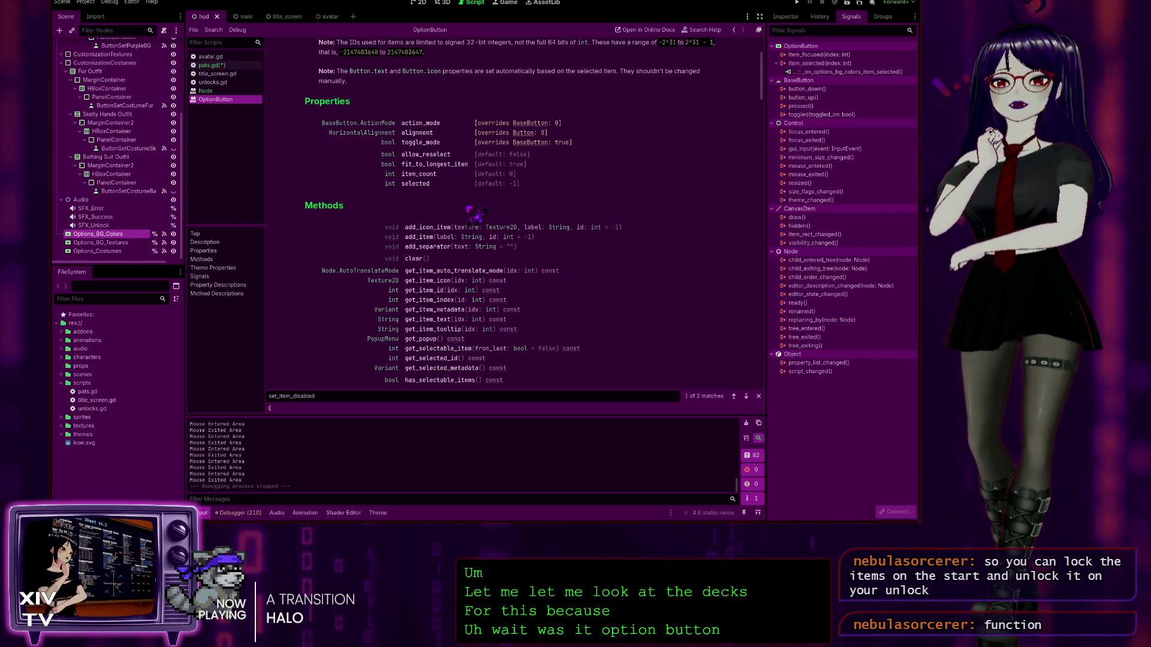
scroll(474, 213, down, 5)
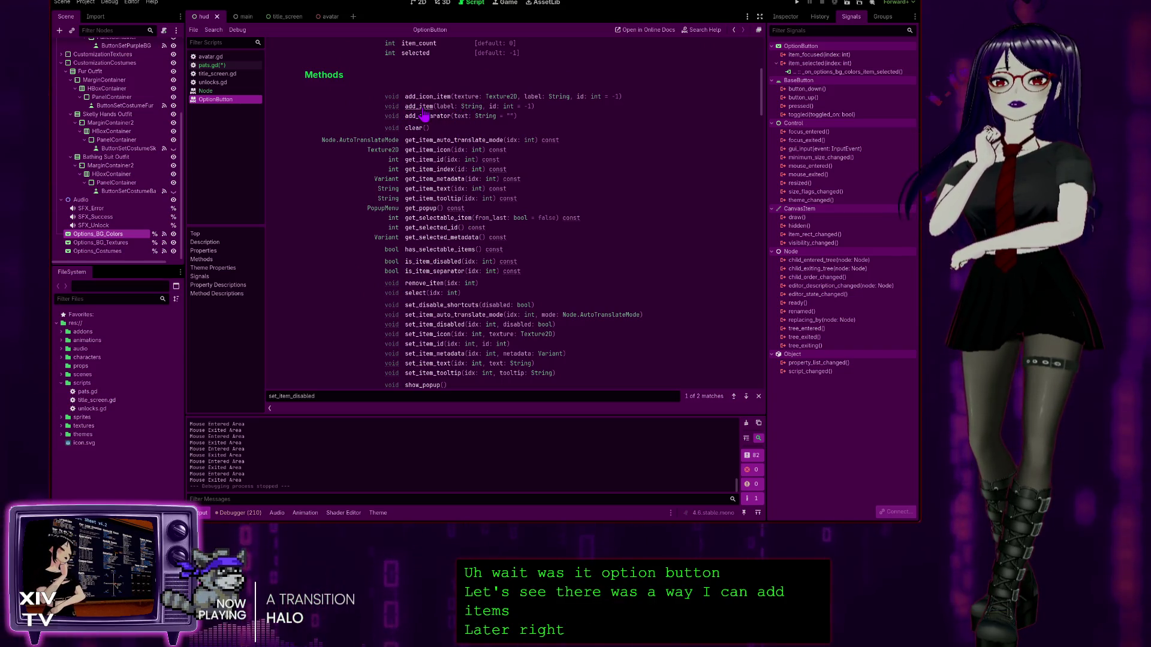
click(422, 109)
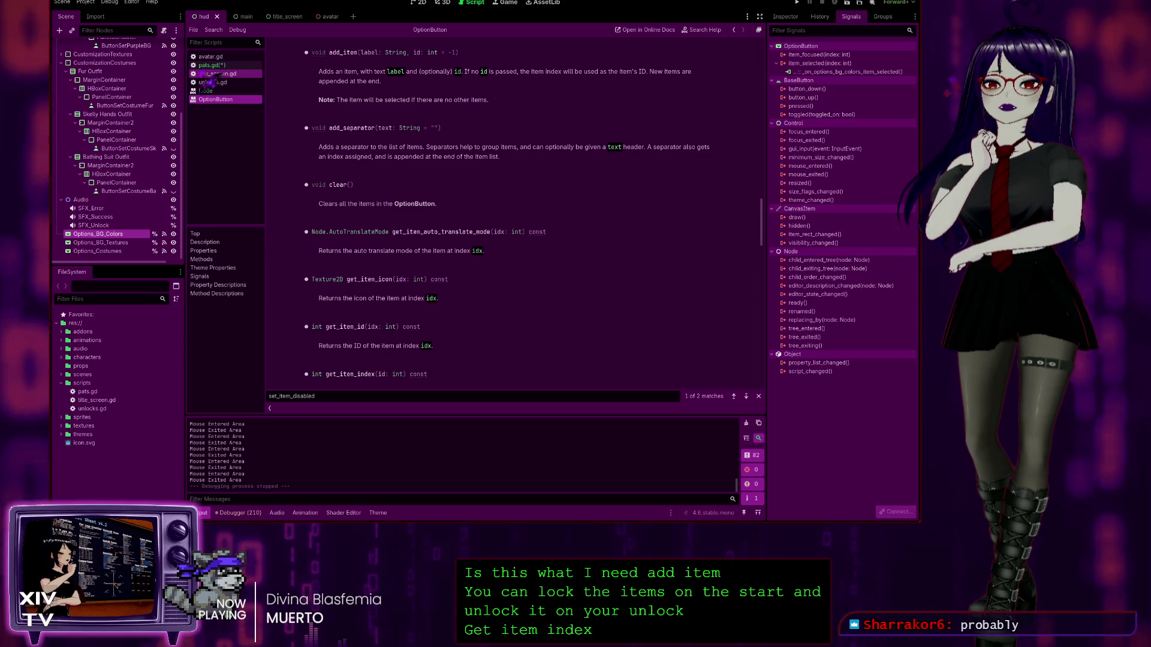
key(alt+Left)
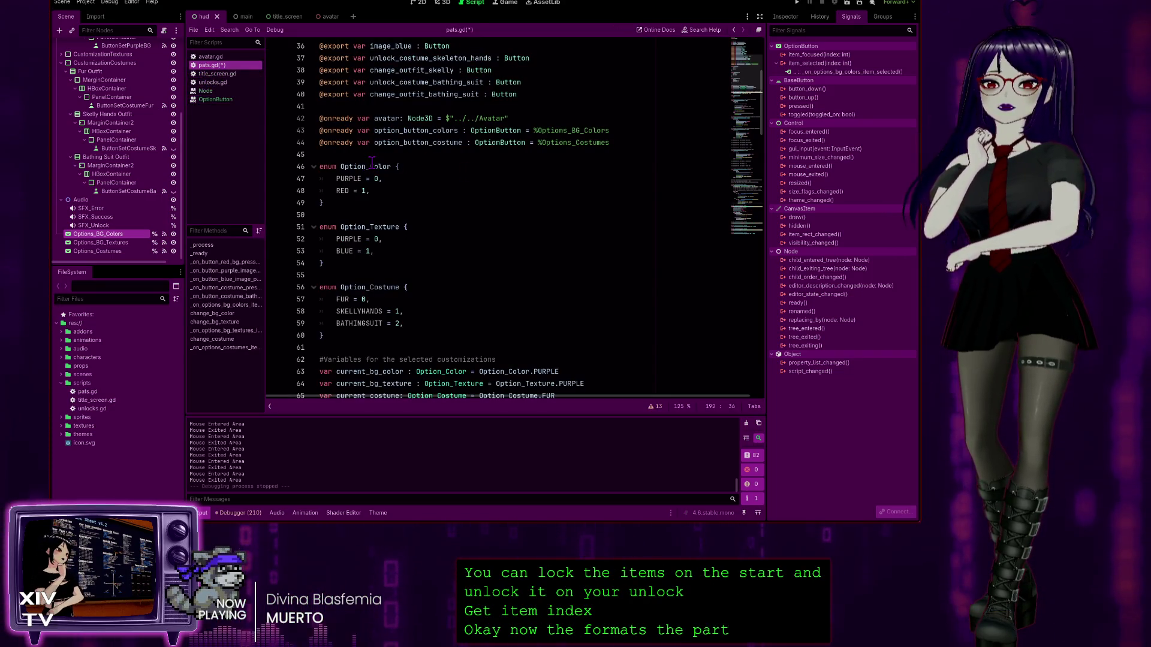
Step: Check the Option_Color enum and the pass line in _ready, then open the OptionButton reference
drag(356, 197, 310, 169)
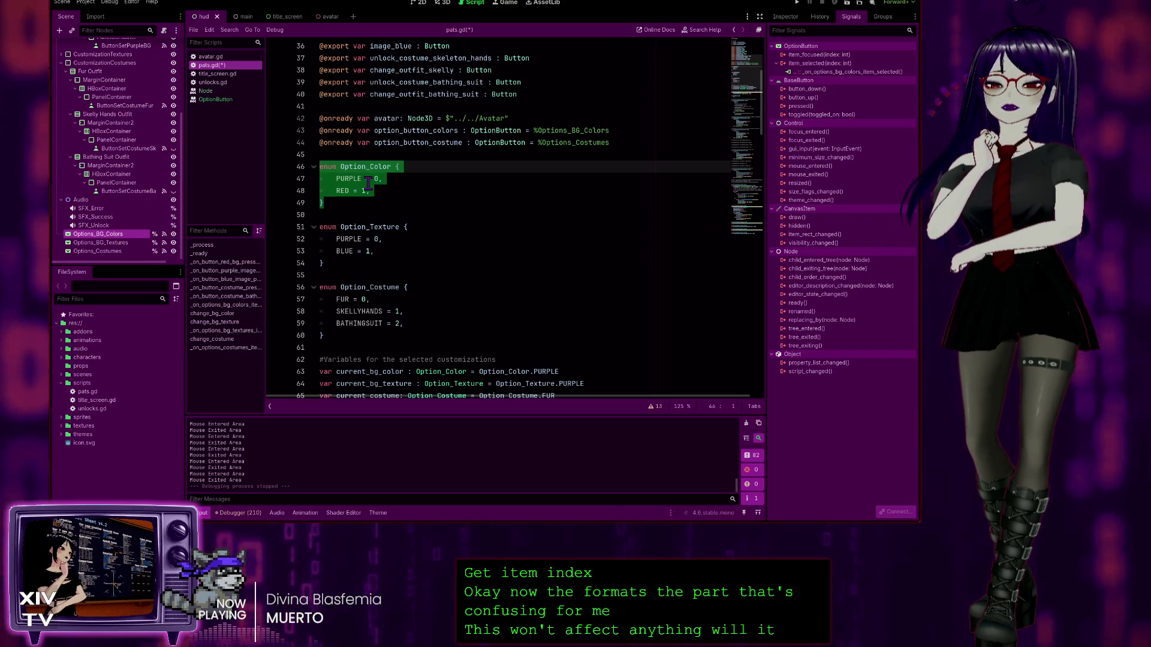
scroll(359, 187, down, 1)
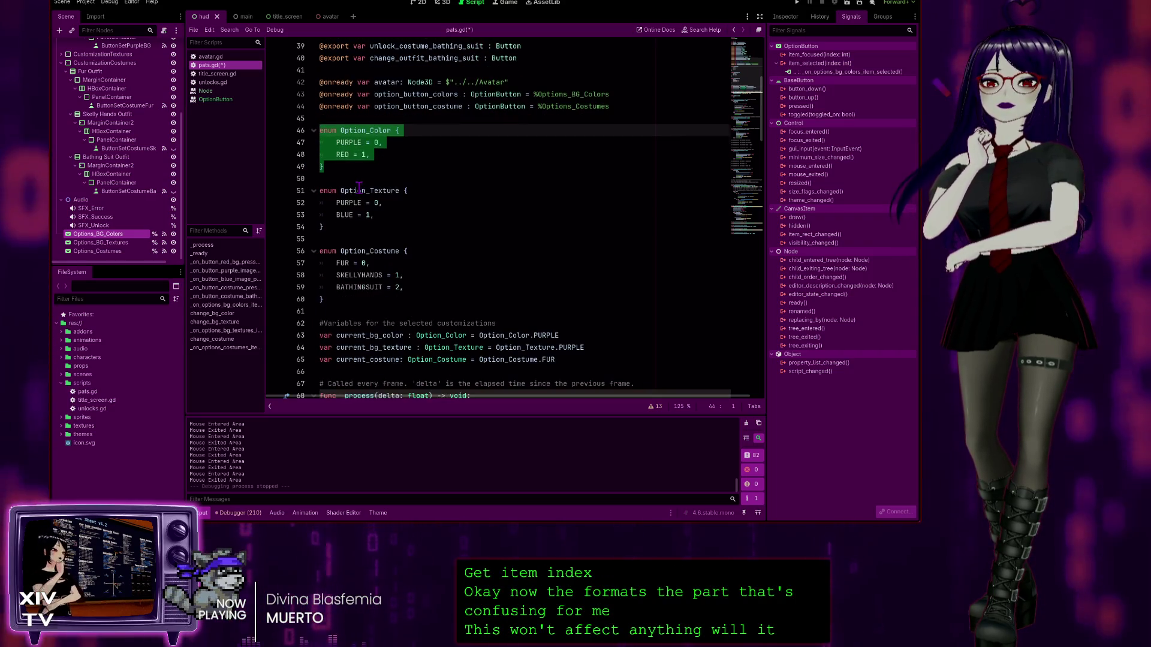
scroll(472, 233, down, 4)
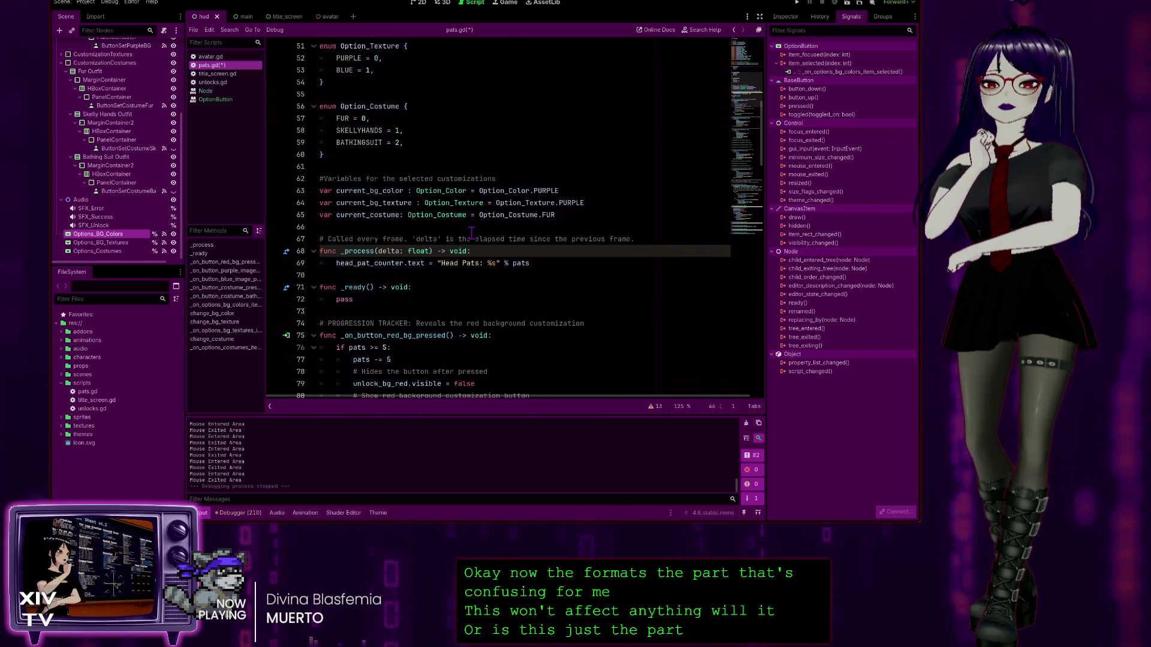
scroll(465, 236, down, 2)
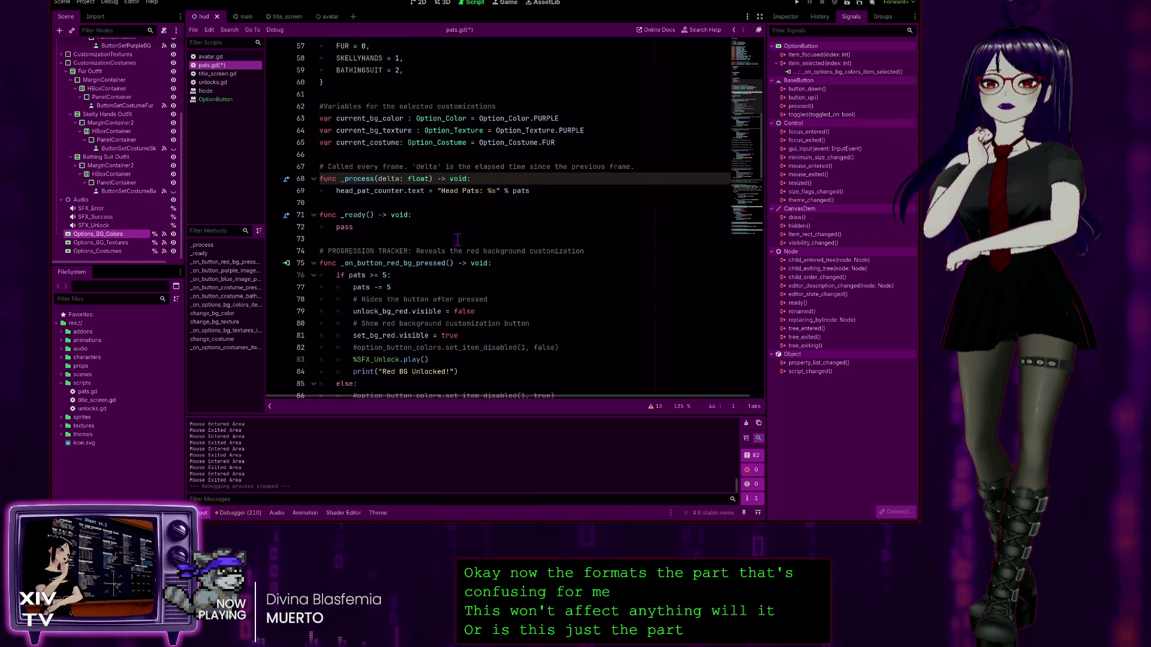
click(346, 227)
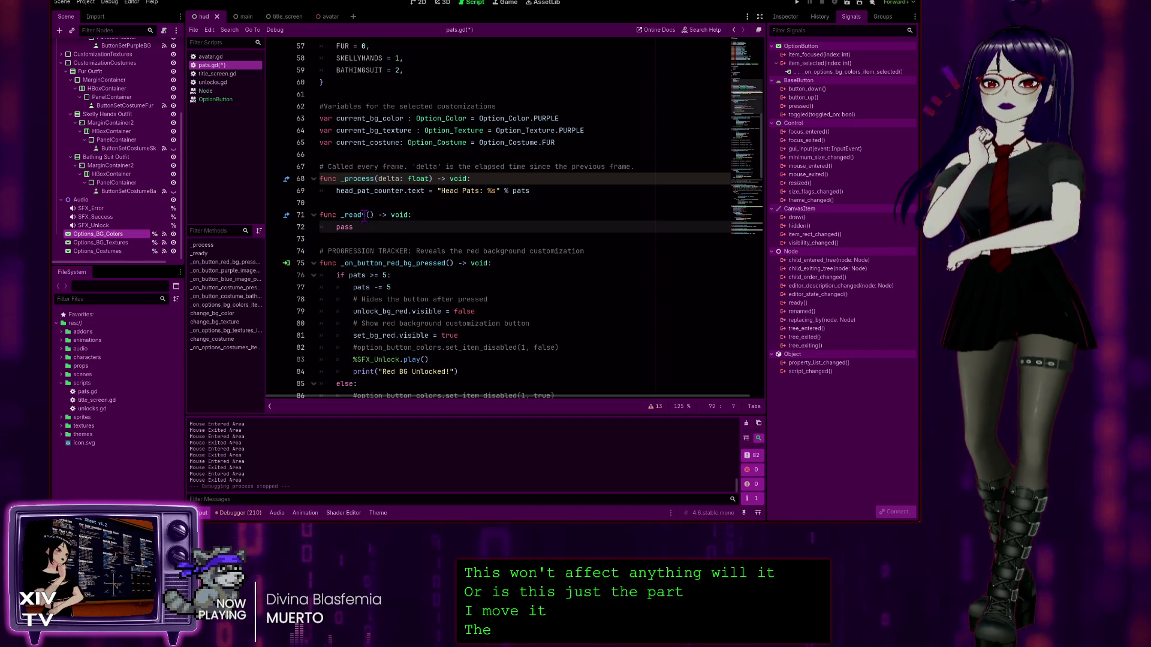
scroll(350, 228, up, 2)
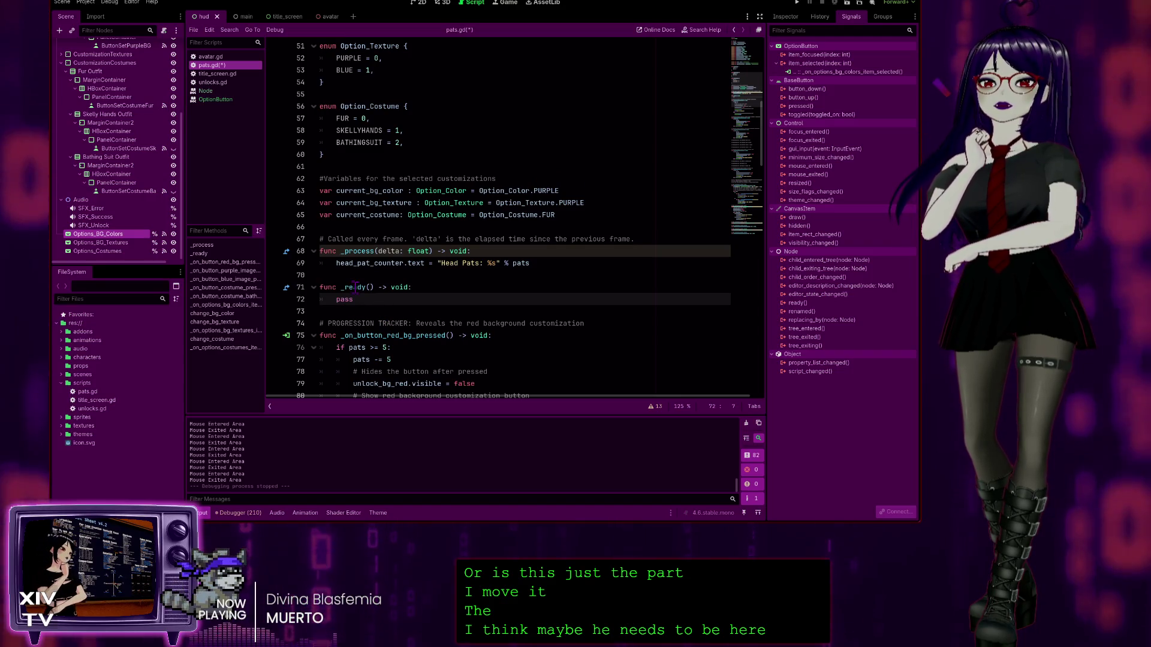
scroll(375, 222, up, 3)
scroll(375, 222, down, 4)
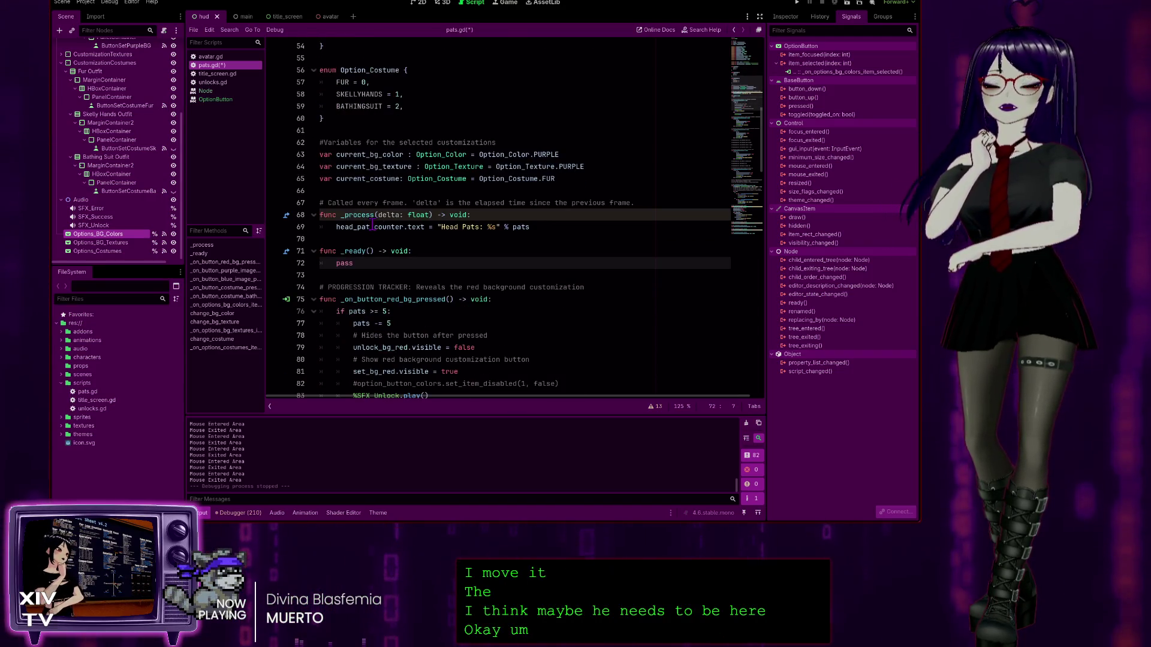
scroll(348, 240, down, 1)
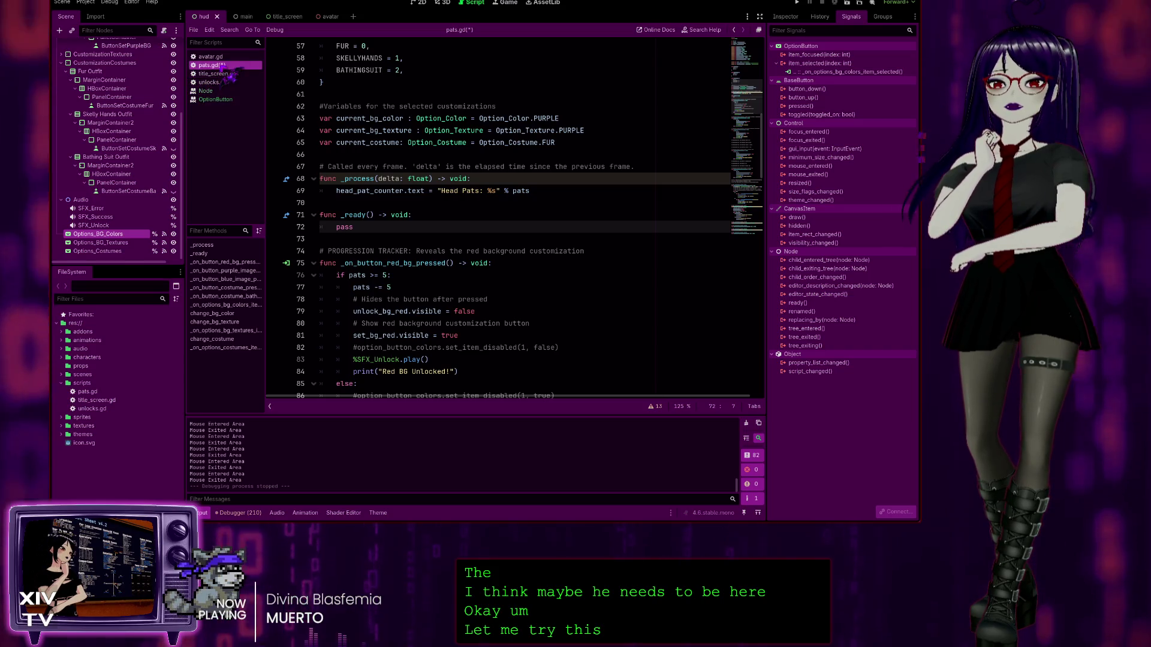
click(213, 101)
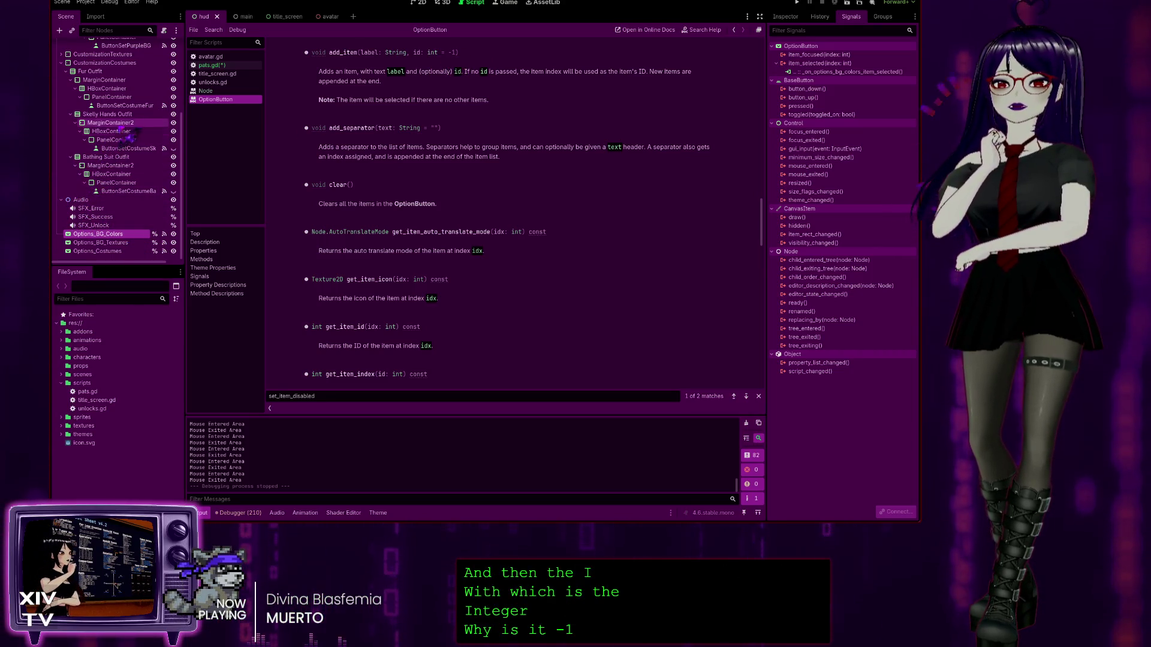
Step: In pats.gd, replace pass in _ready with an add_item() call
click(216, 66)
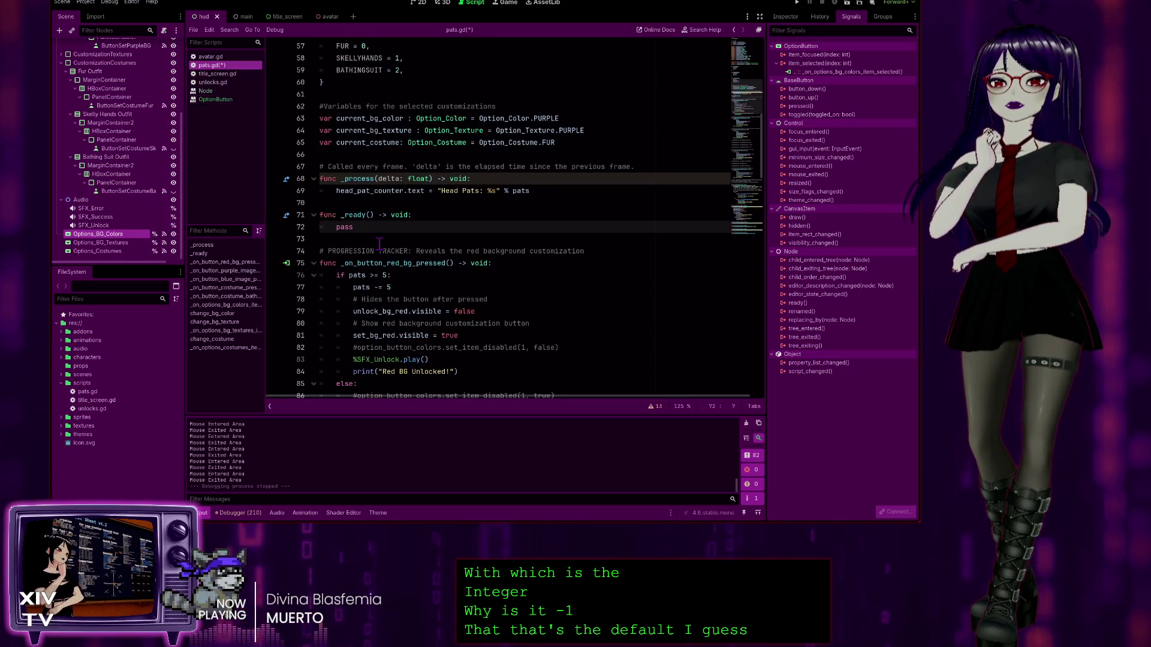
double_click(346, 227)
text(add it)
key(BackSpace)
key(BackSpace)
key(BackSpace)
text(_item())
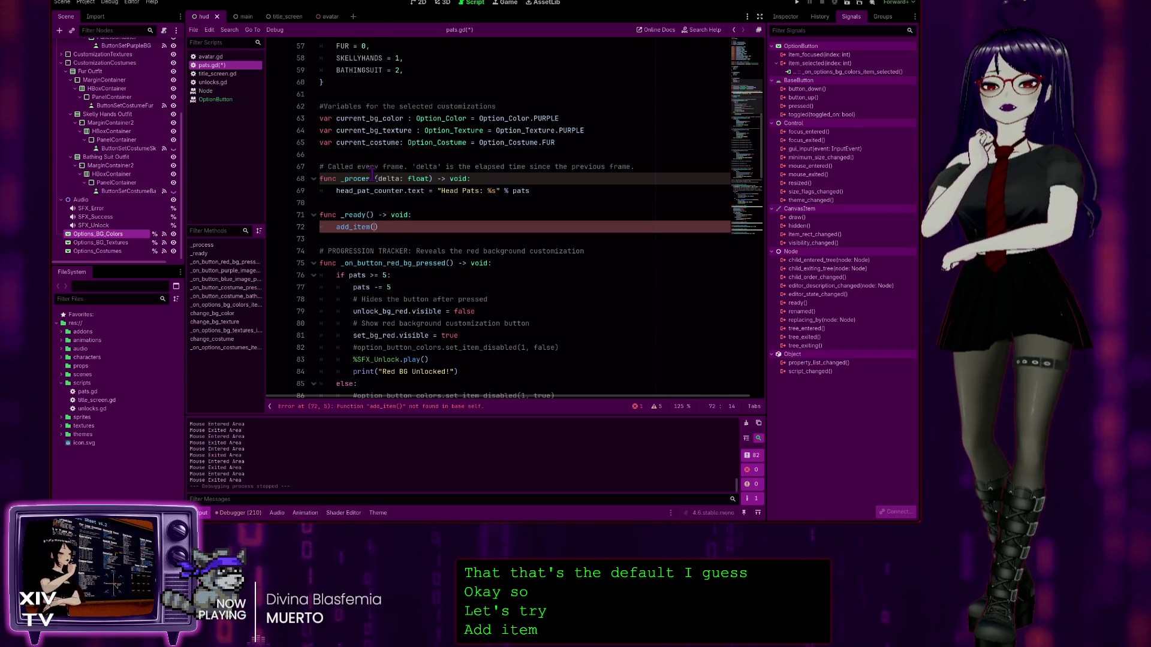
scroll(372, 174, up, 7)
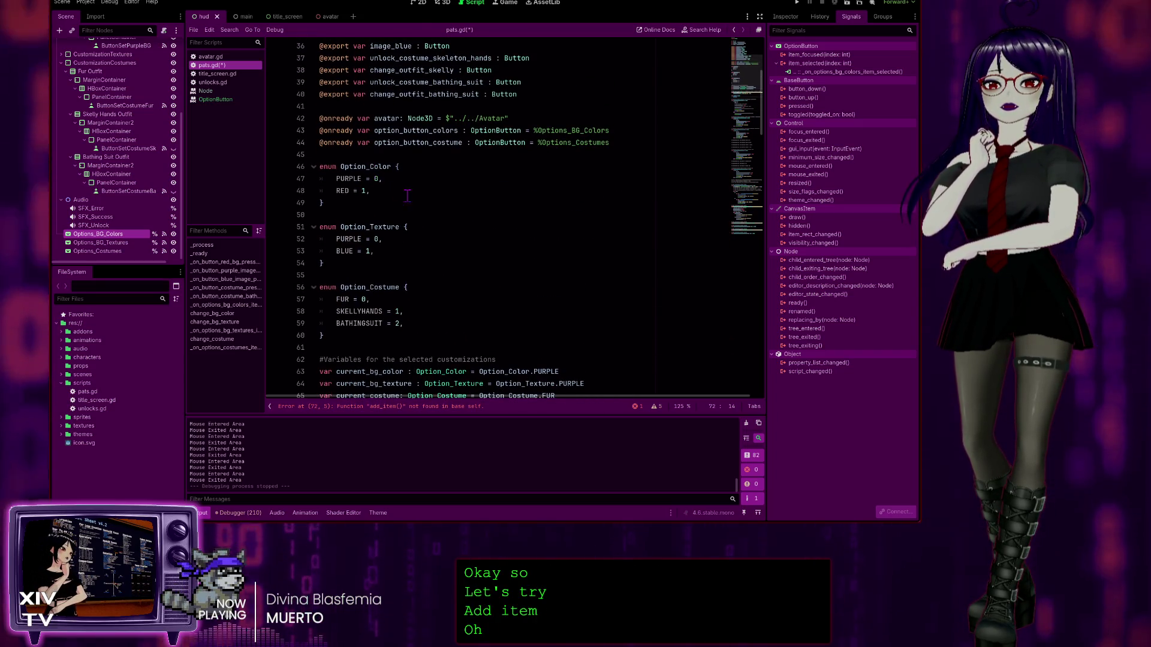
scroll(420, 186, down, 6)
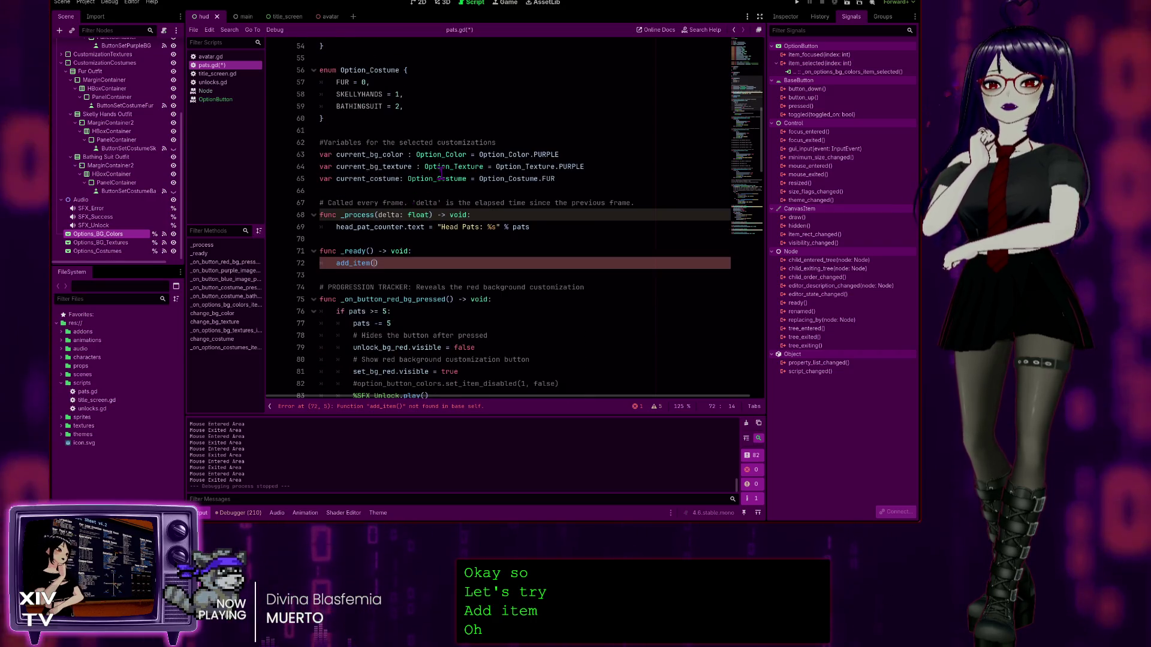
scroll(441, 174, up, 9)
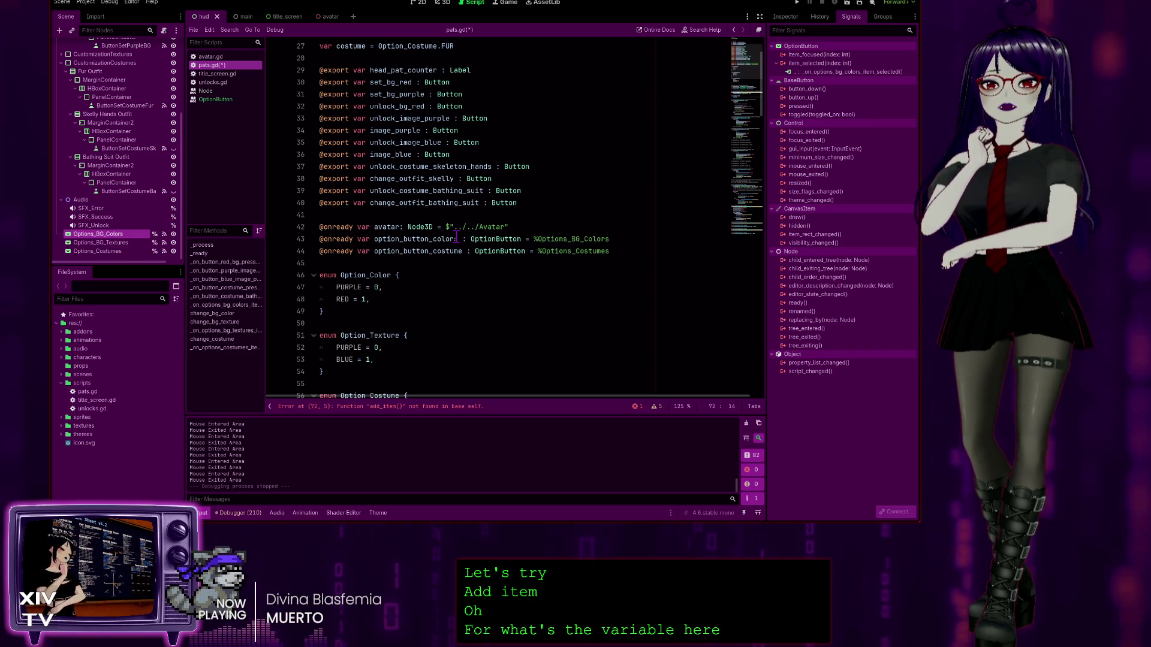
Step: Prefix add_item() with Option_Color, then select it for replacement by option_button_colors
double_click(343, 275)
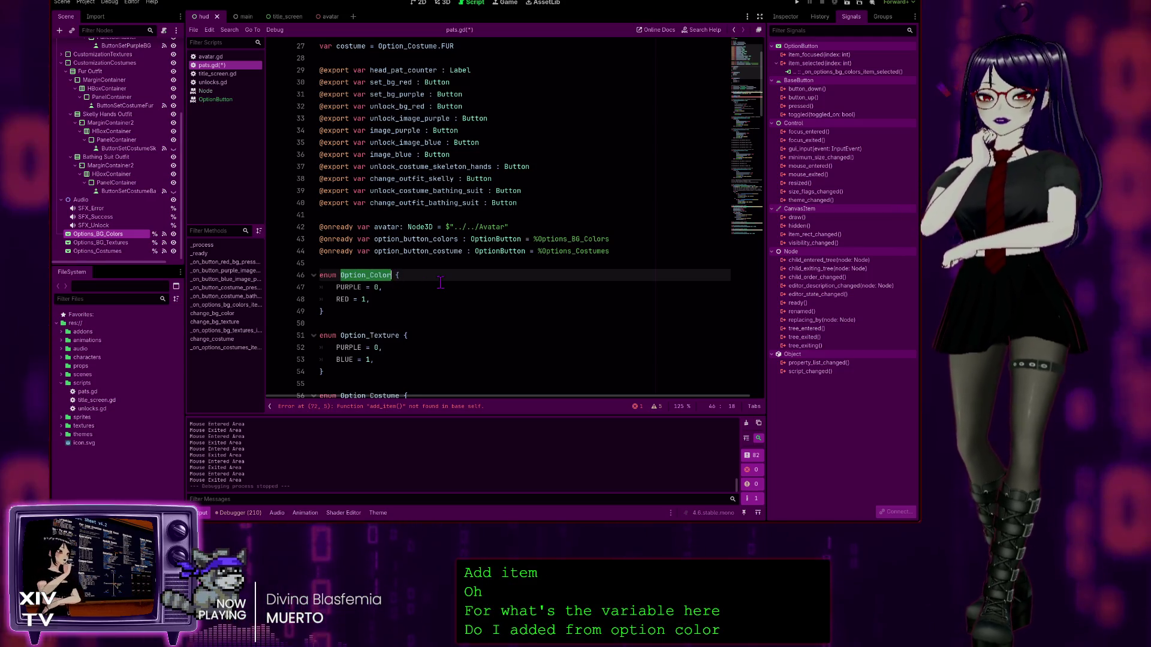
scroll(440, 274, down, 8)
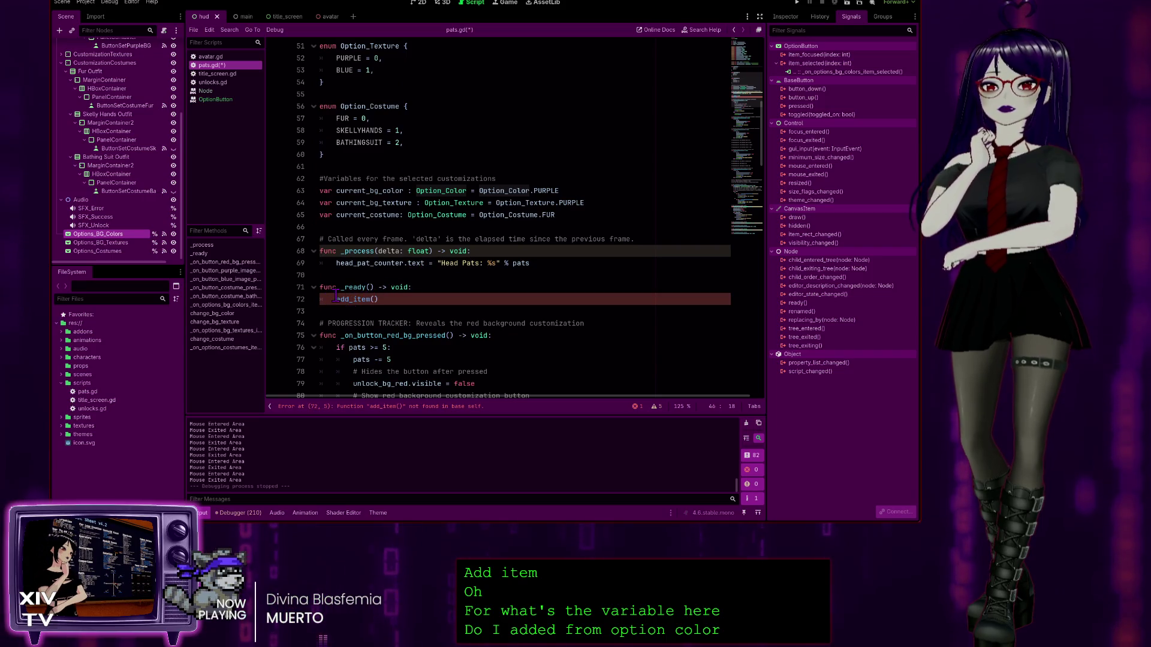
click(336, 299)
text(.)
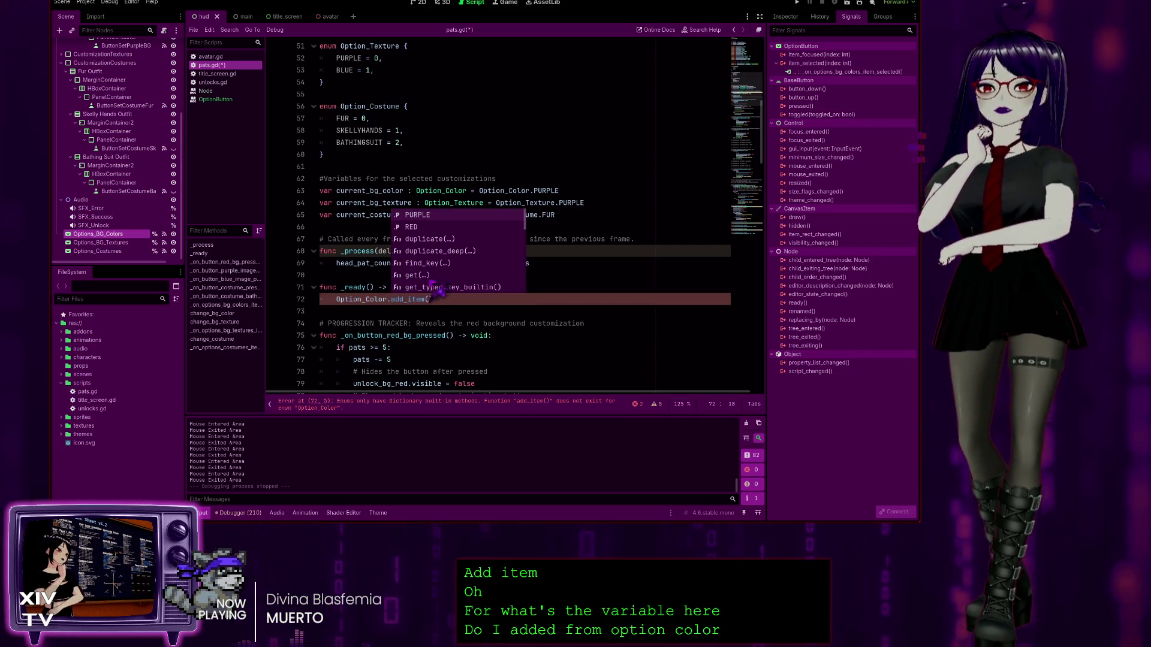
click(337, 287)
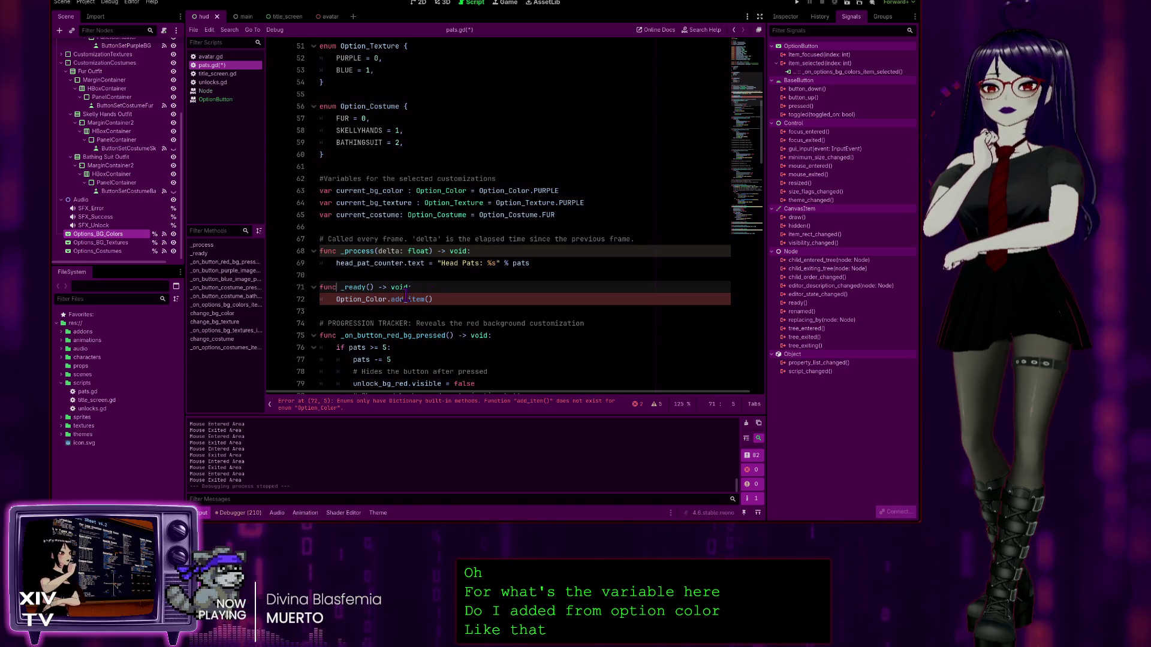
scroll(621, 210, up, 5)
scroll(380, 239, down, 5)
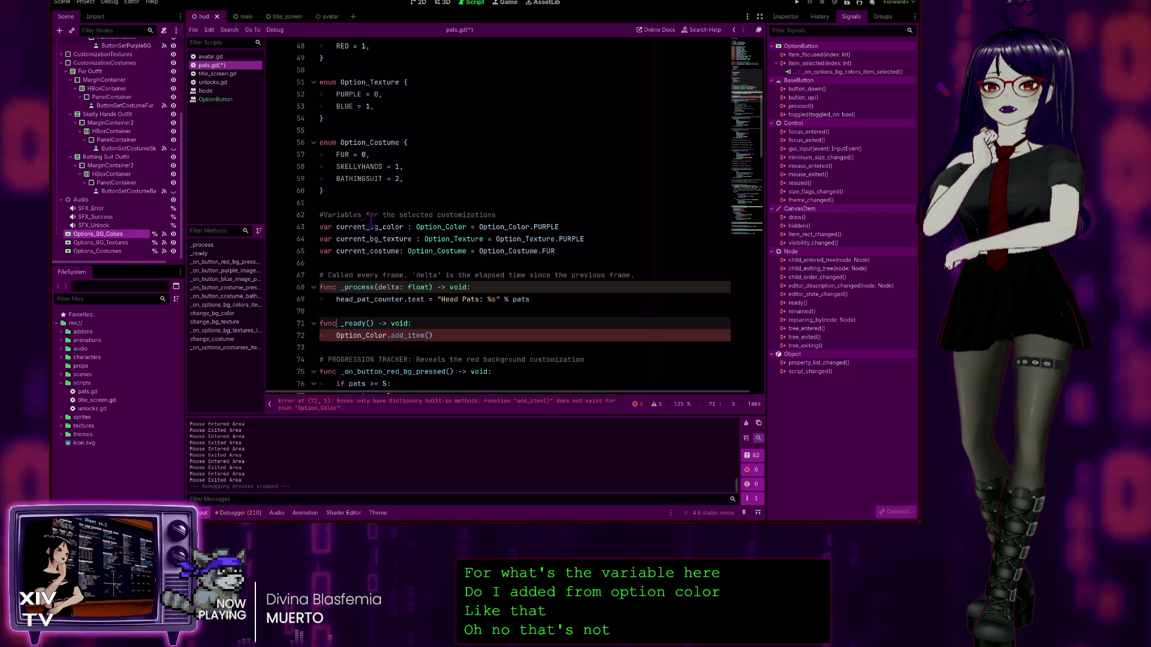
scroll(372, 195, up, 3)
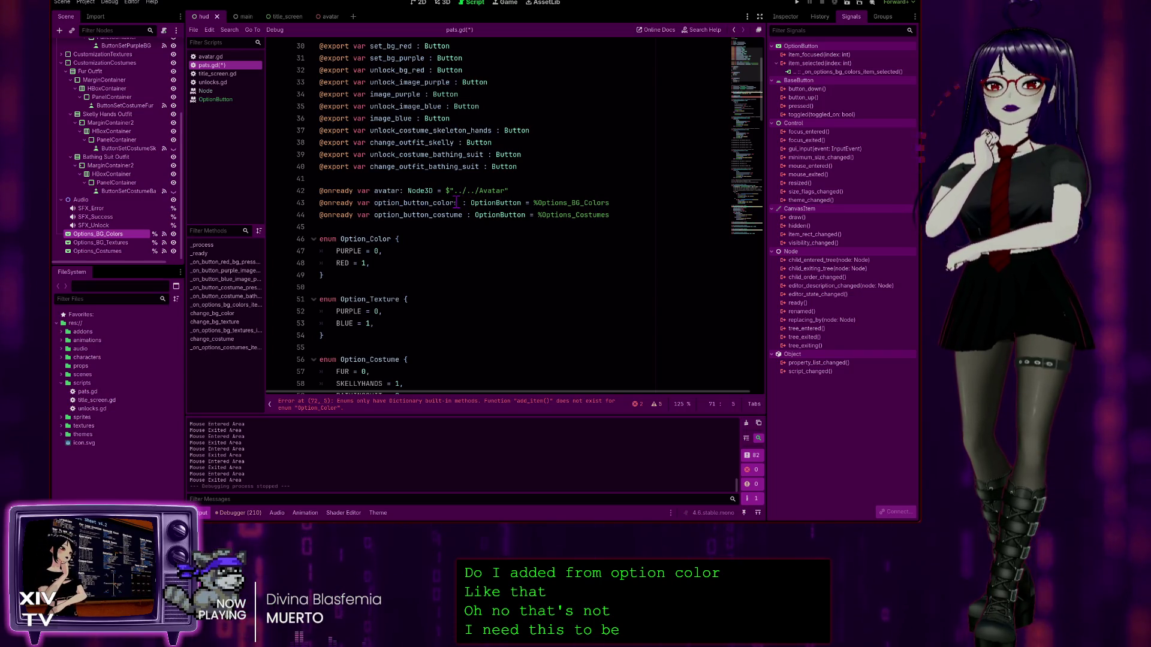
double_click(376, 204)
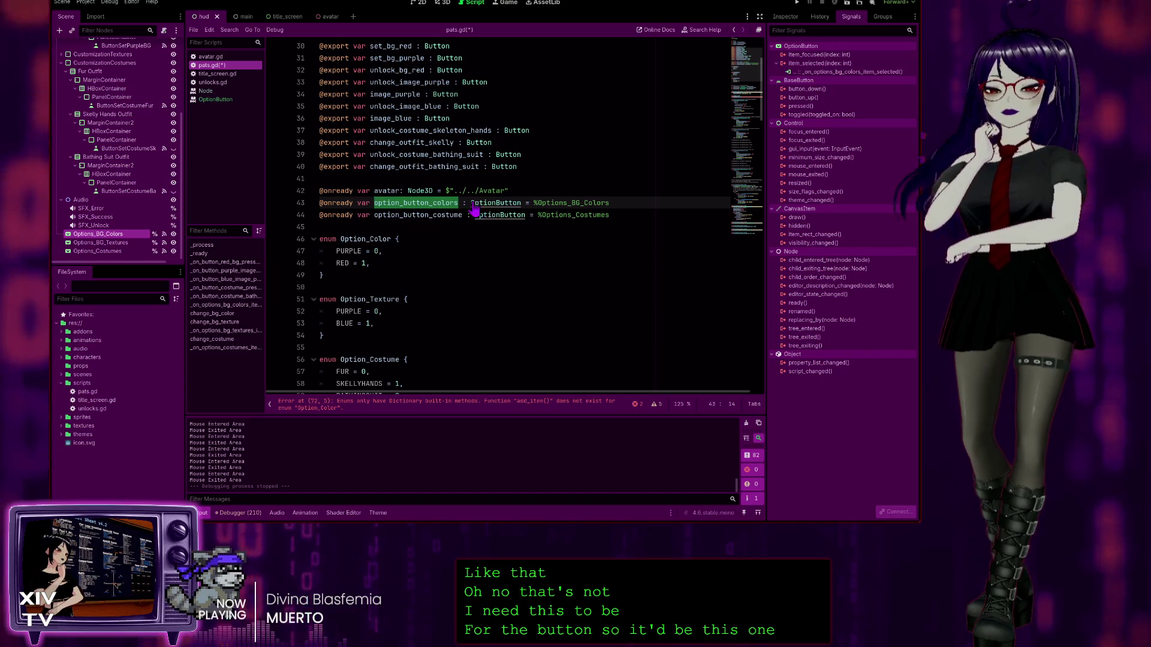
scroll(448, 262, down, 8)
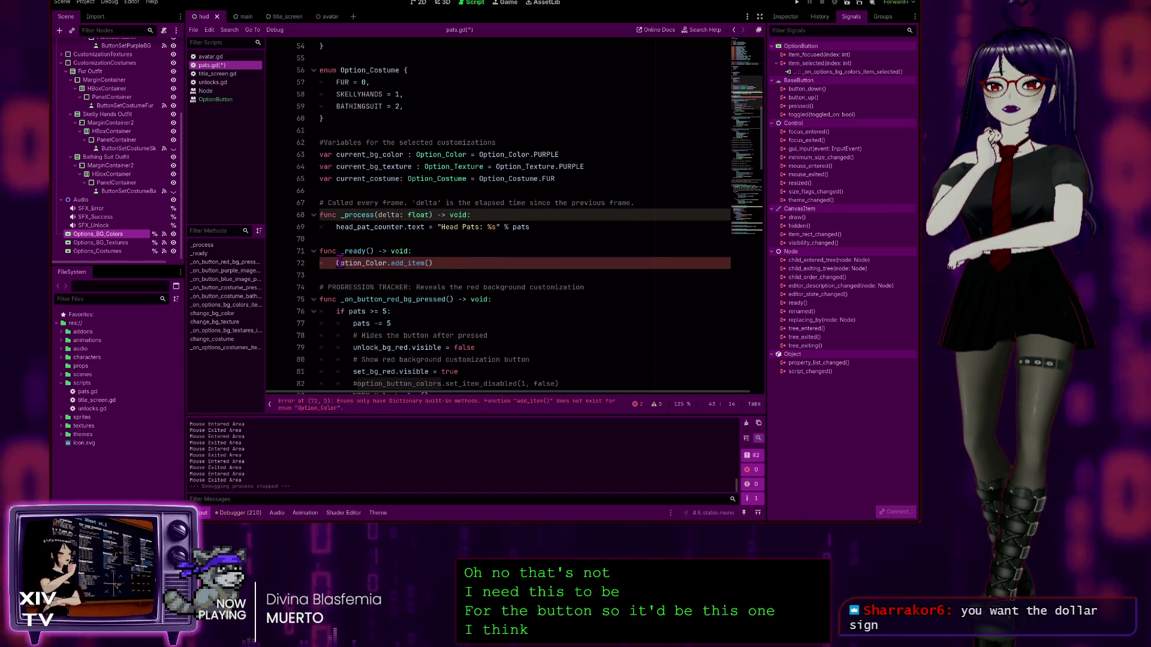
drag(336, 263, 362, 264)
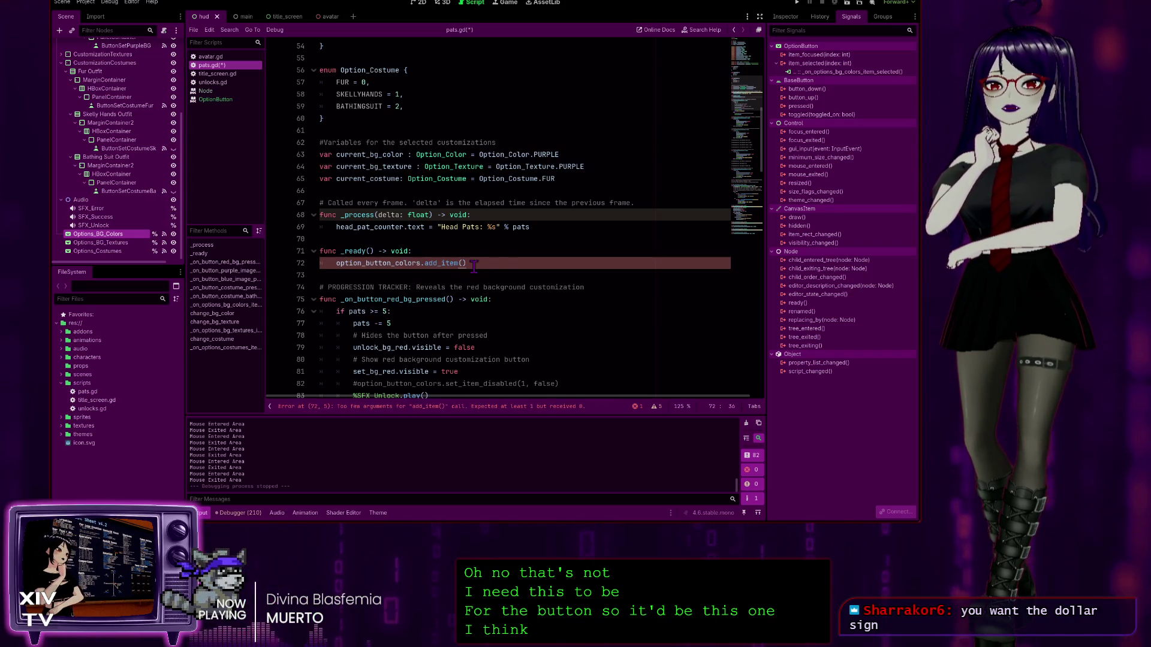
Step: Complete option_button_colors.add_item() and drop an Options_BG_Textures node reference onto line 45
click(462, 264)
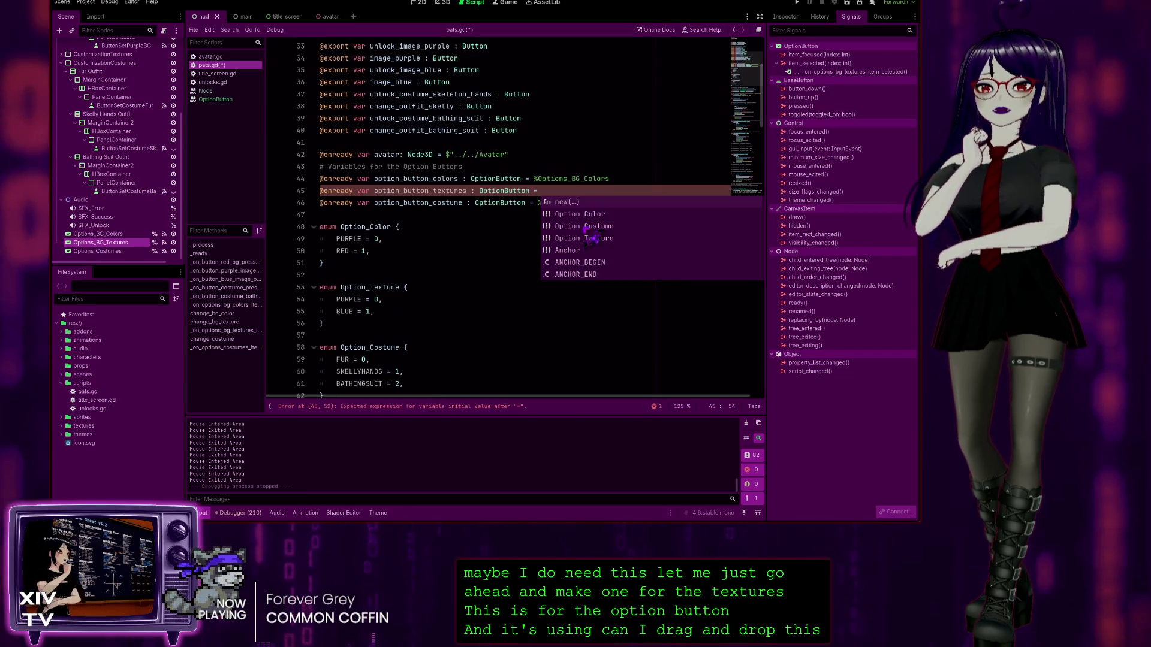
drag(105, 257, 576, 192)
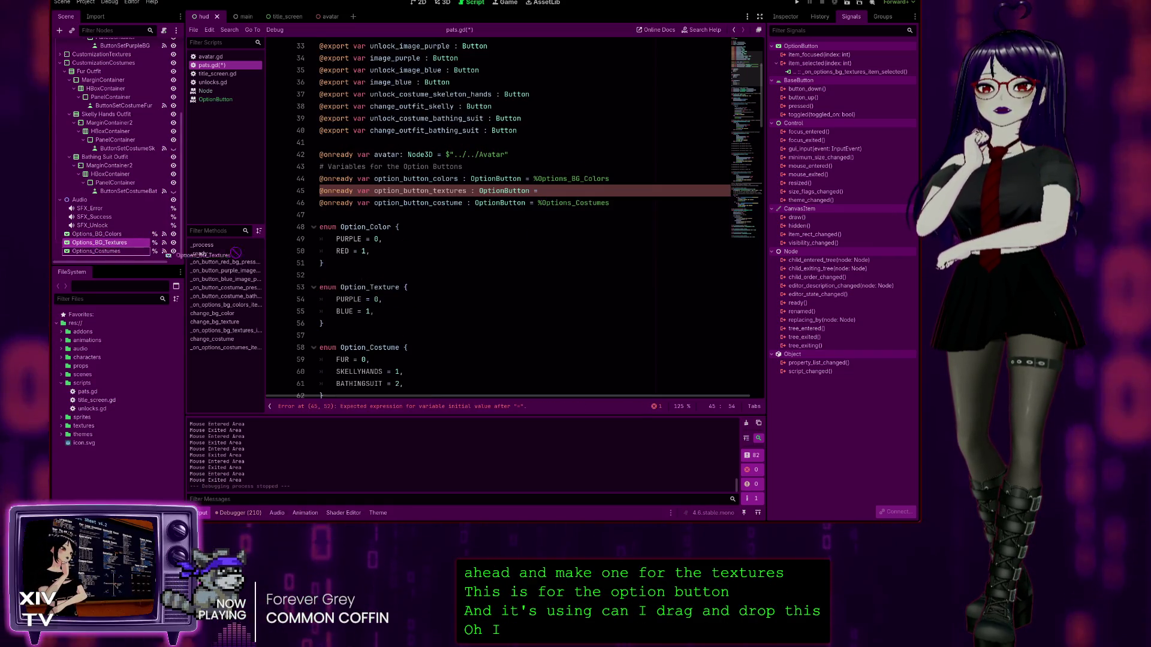
Step: Save, add an option_button_textures.add_item() call on a new line in _ready, and save again
key(Down)
key(Down)
key(Down)
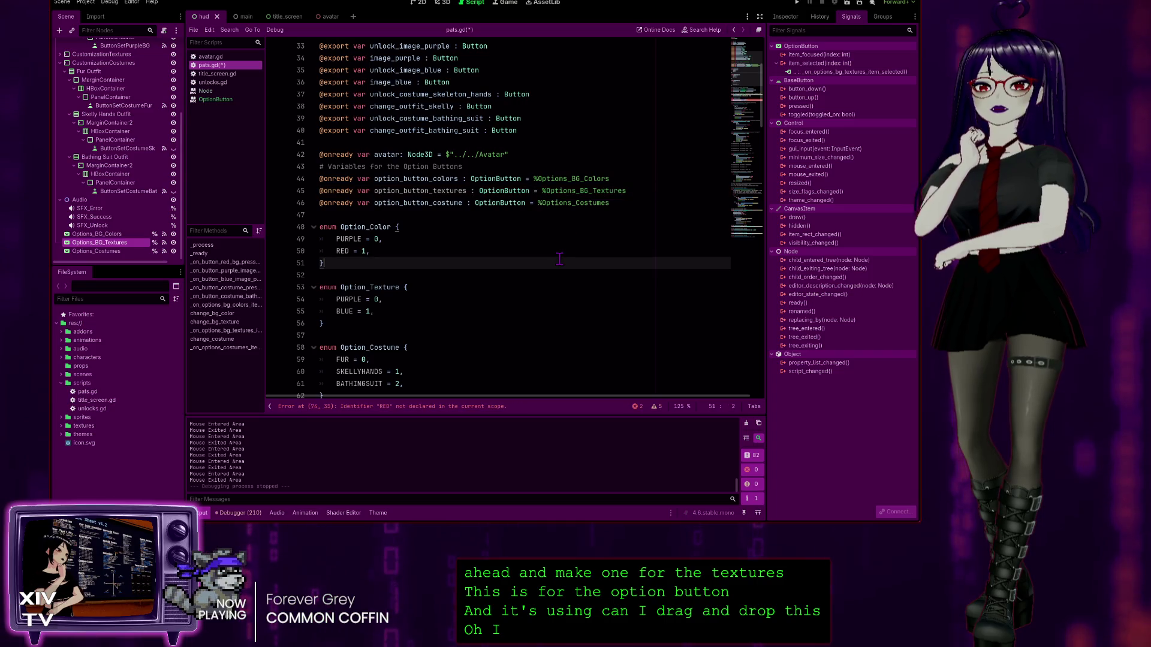
key(ctrl+s)
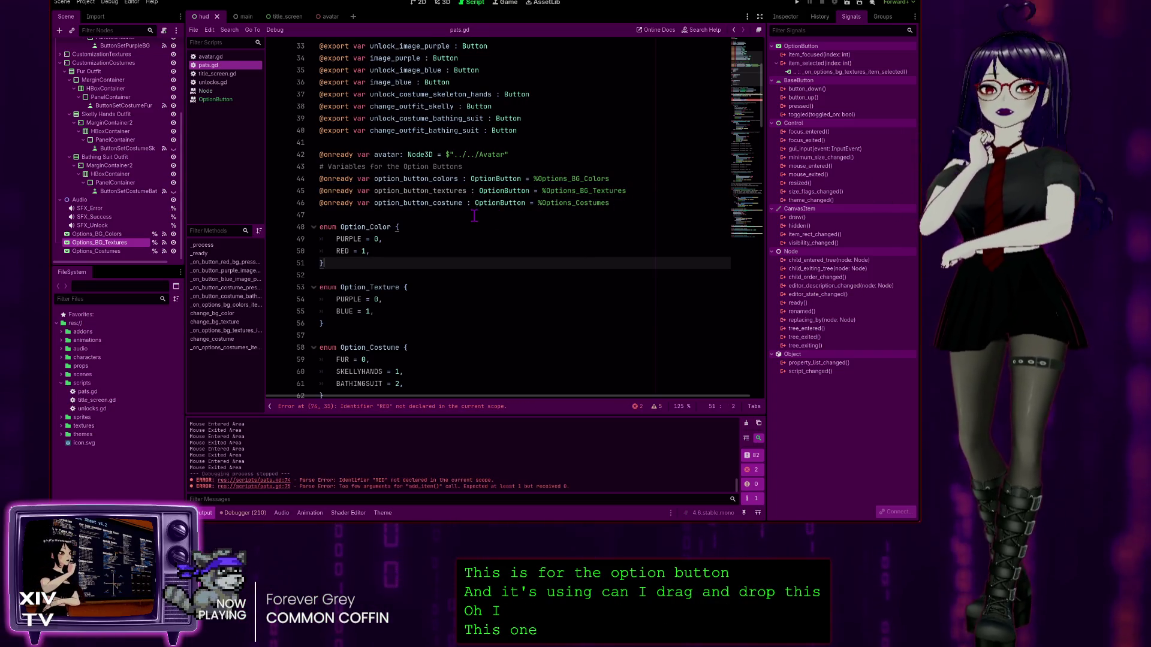
drag(467, 192, 373, 191)
key(ctrl+c)
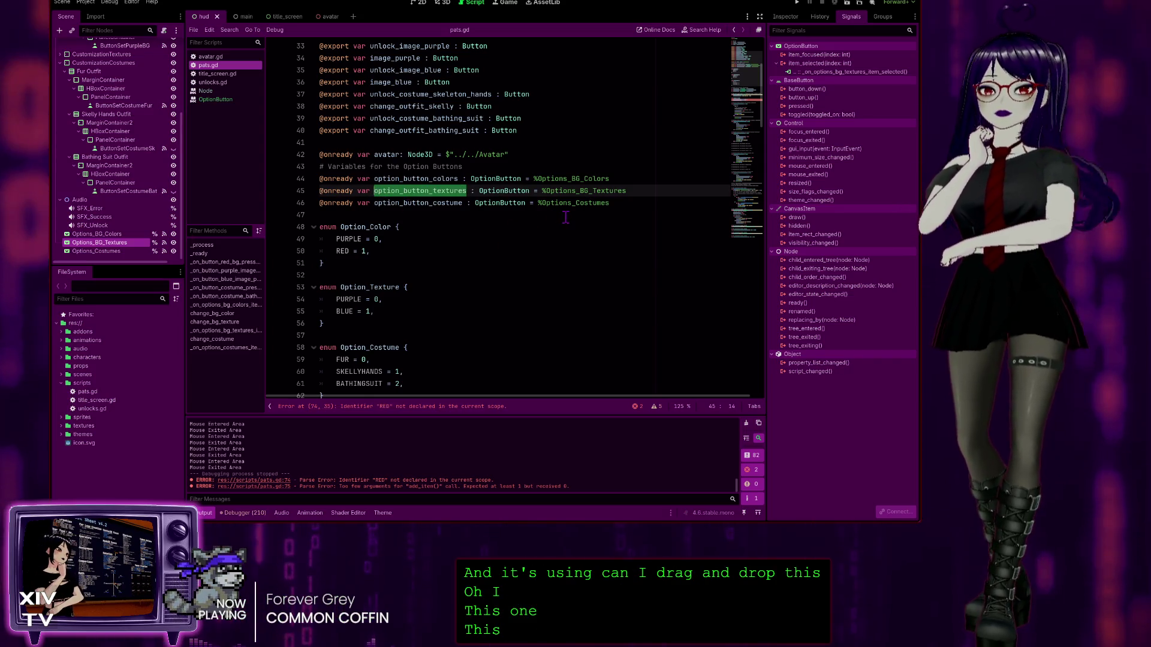
scroll(507, 264, down, 7)
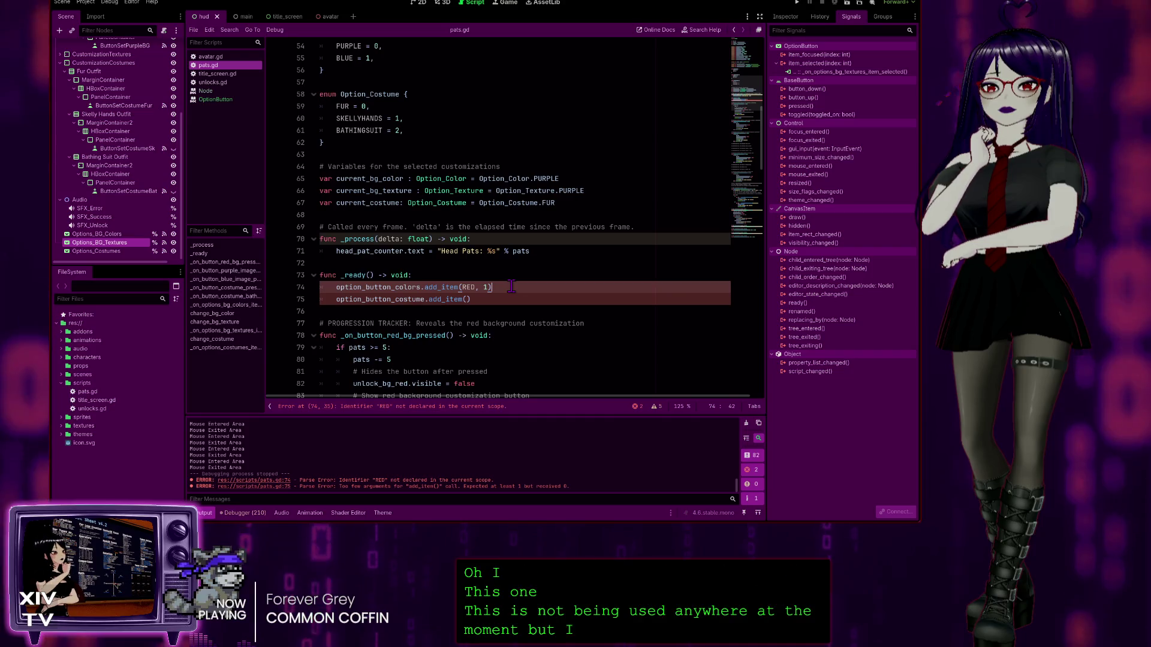
click(511, 287)
key(Return)
key(ctrl+v)
text(.)
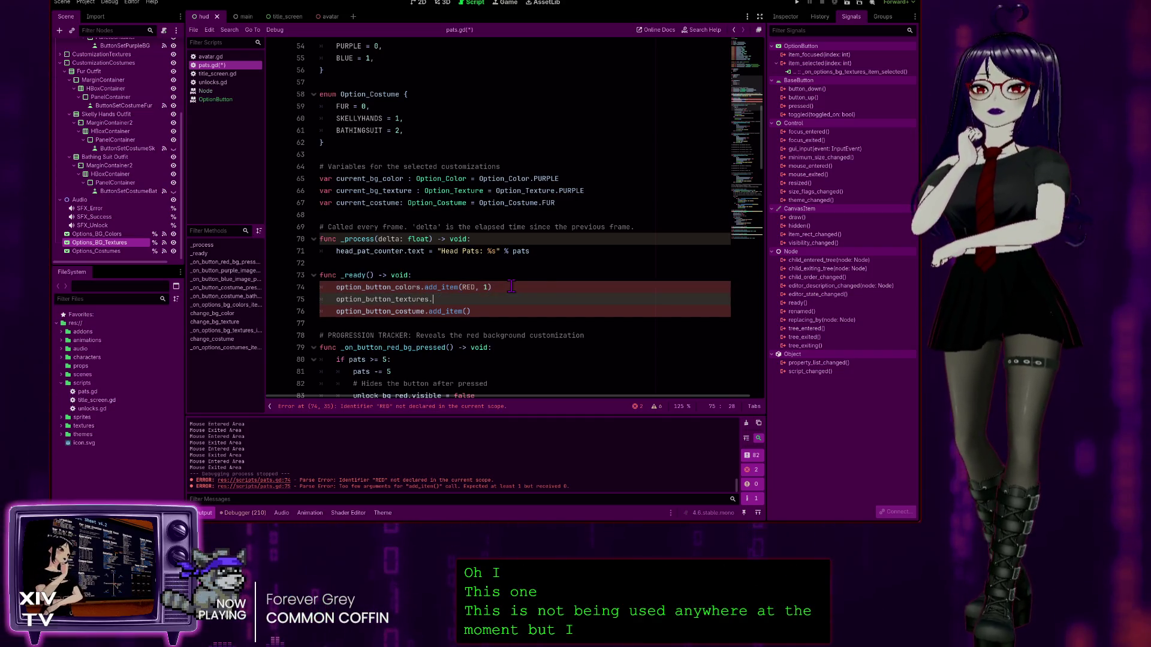
text(add)
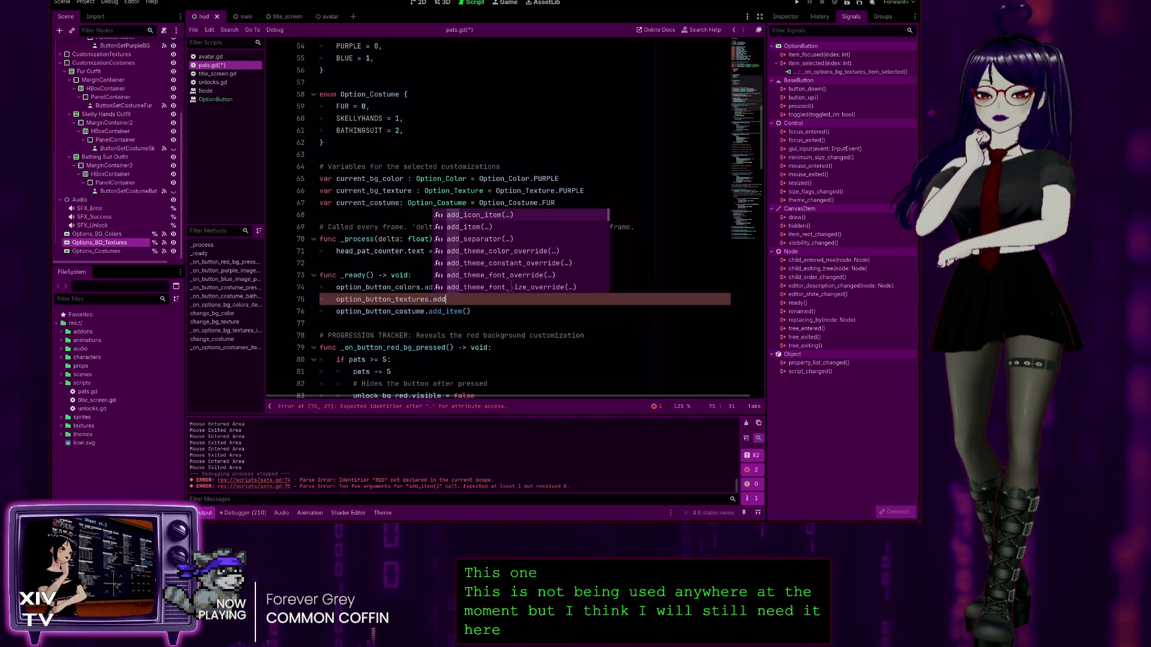
text(_item()
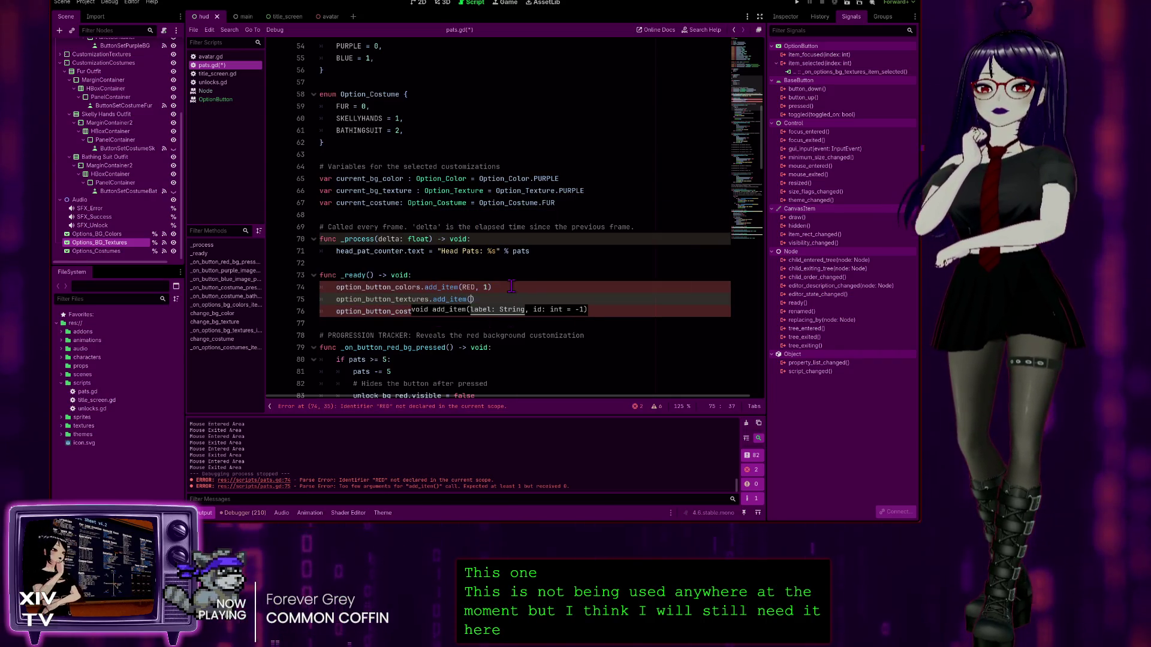
key(Return)
click(512, 287)
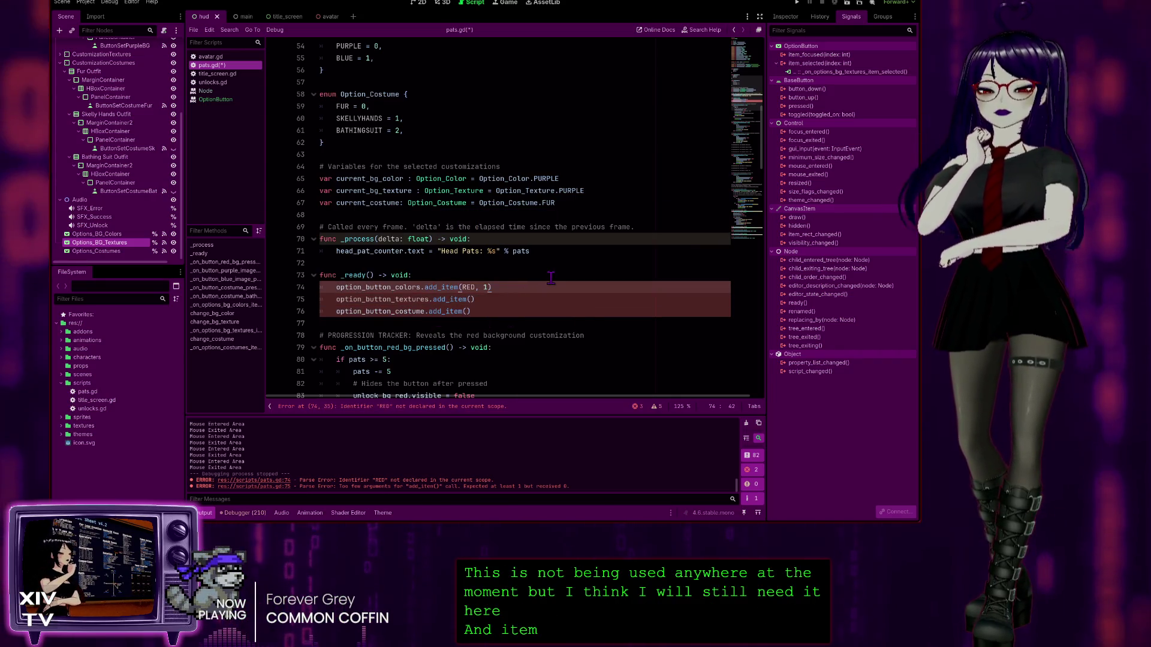
key(ctrl+s)
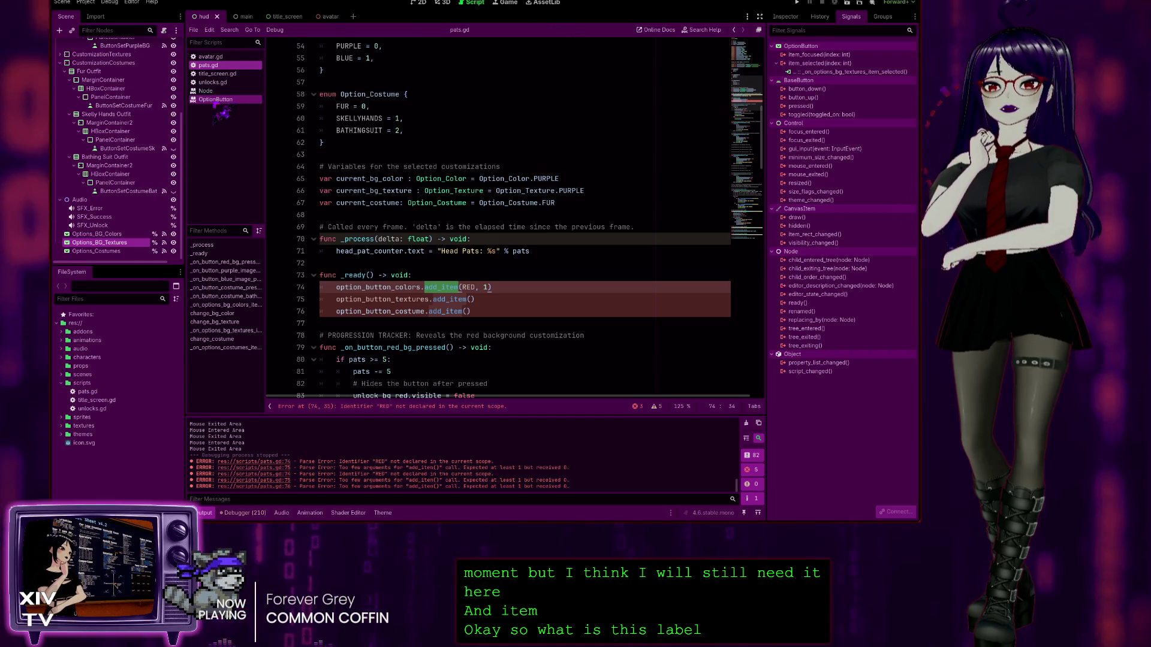
Step: Cycle through the 2D and 3D workspaces, then reopen pats.gd scrolled to _ready at line 74
click(206, 91)
scroll(640, 67, down, 10)
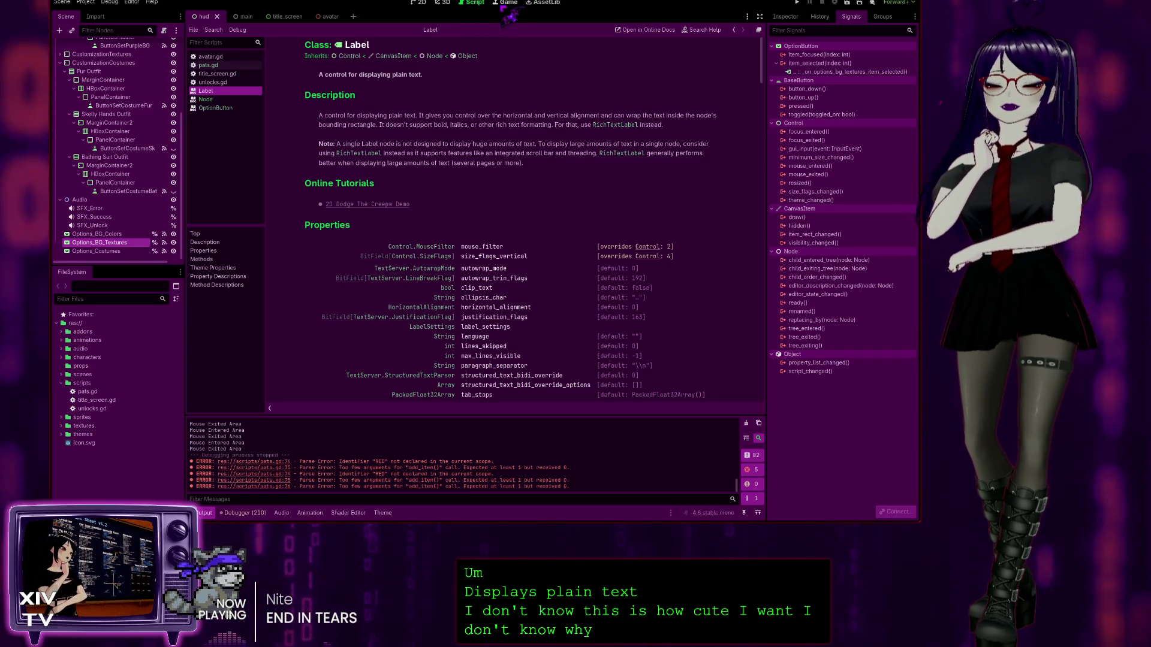
click(506, 3)
click(474, 3)
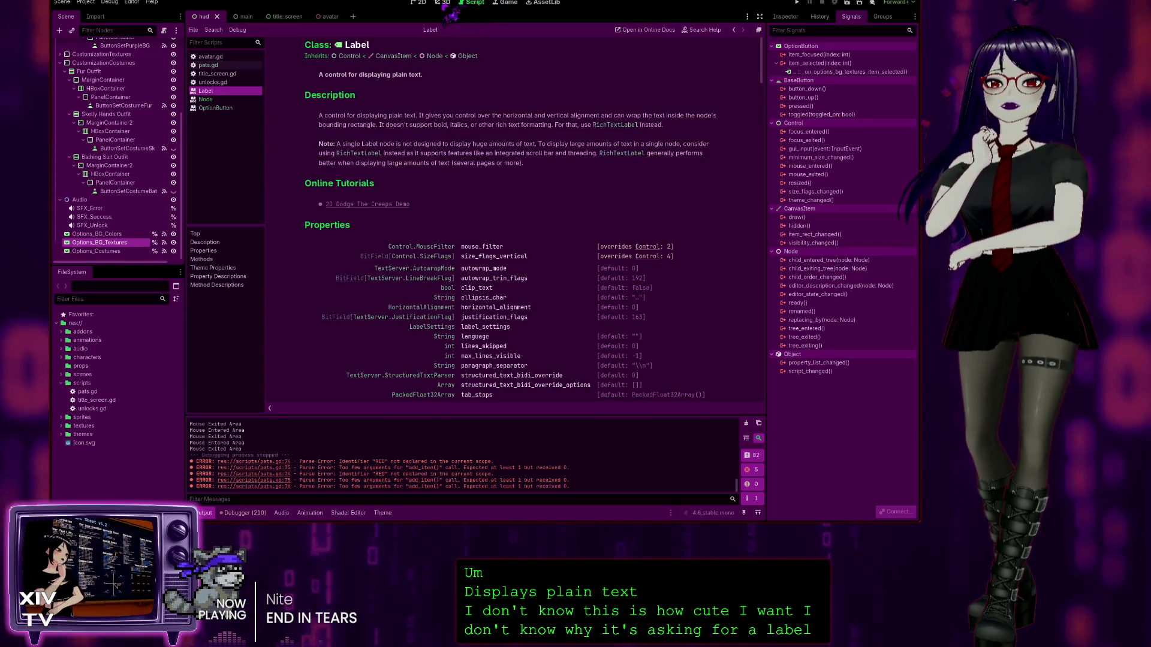
click(442, 3)
click(419, 3)
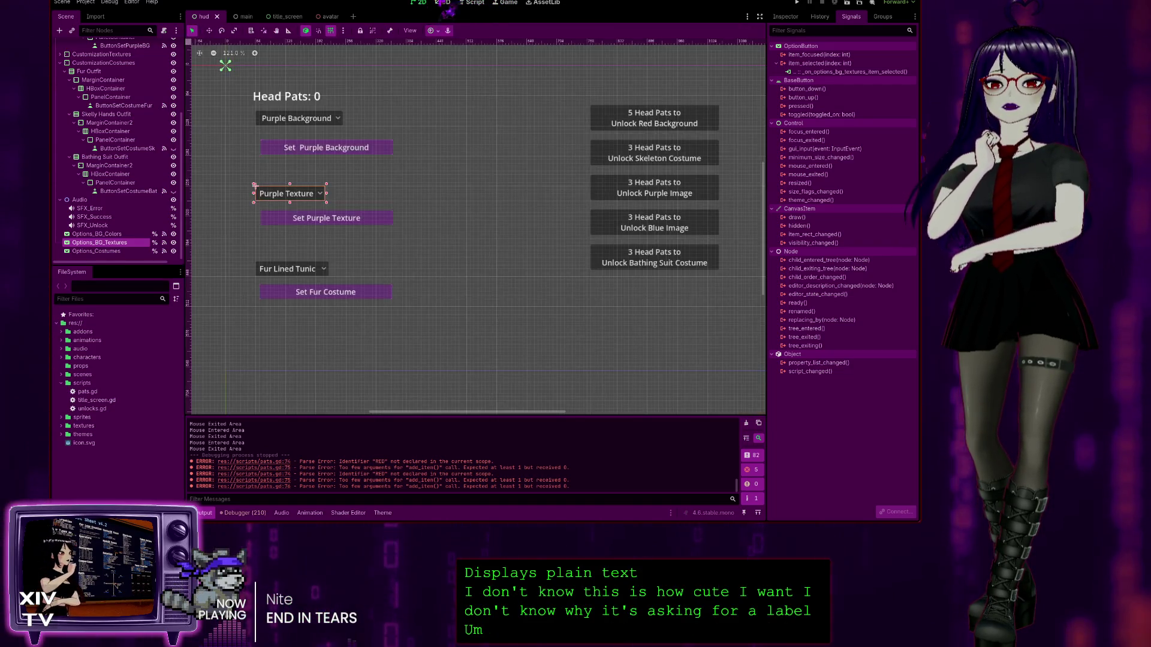
click(475, 3)
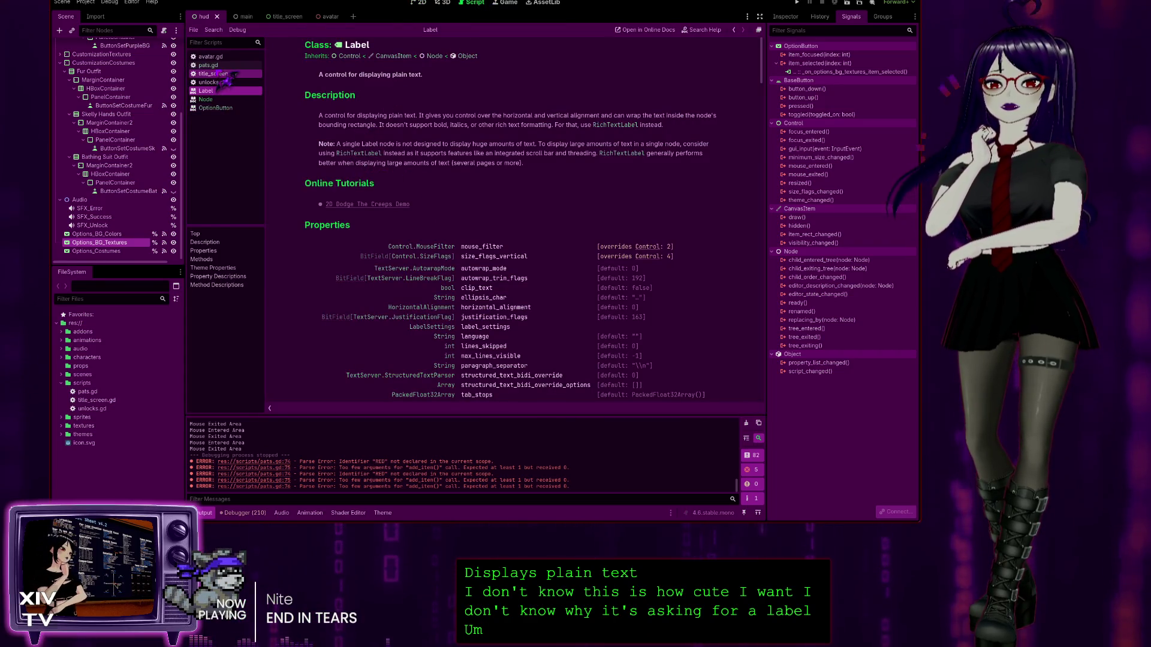
click(209, 65)
scroll(527, 300, up, 5)
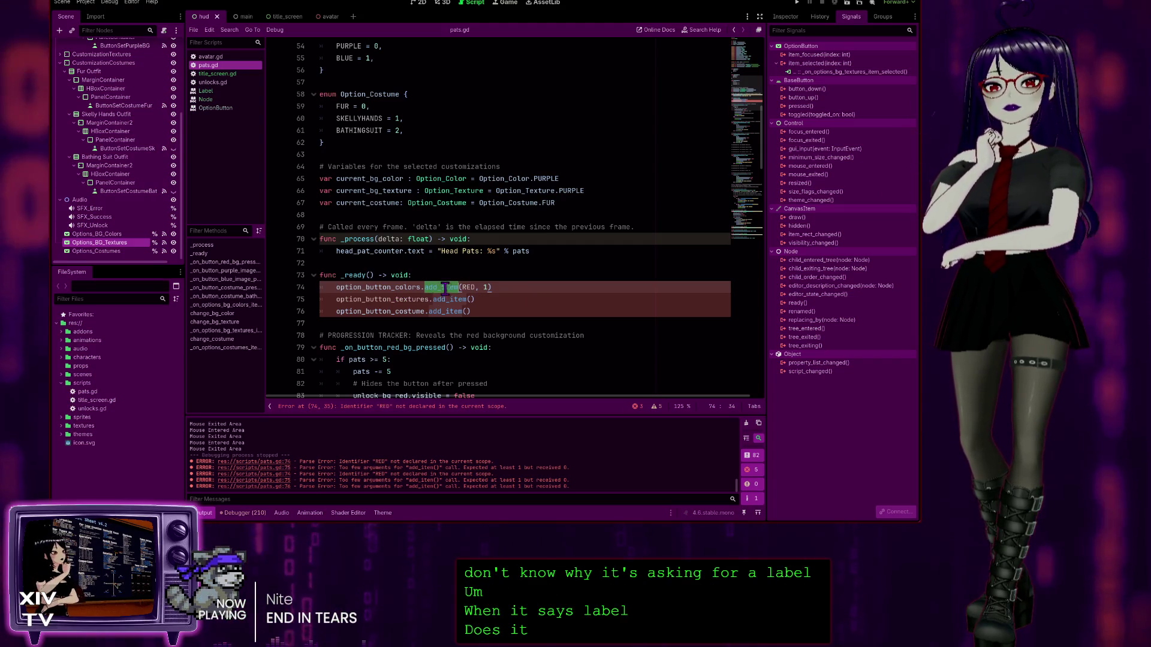
Step: On line 74, try pasting Options_BG_Colors over RED, then undo it, leaving add_item(RED)
click(465, 288)
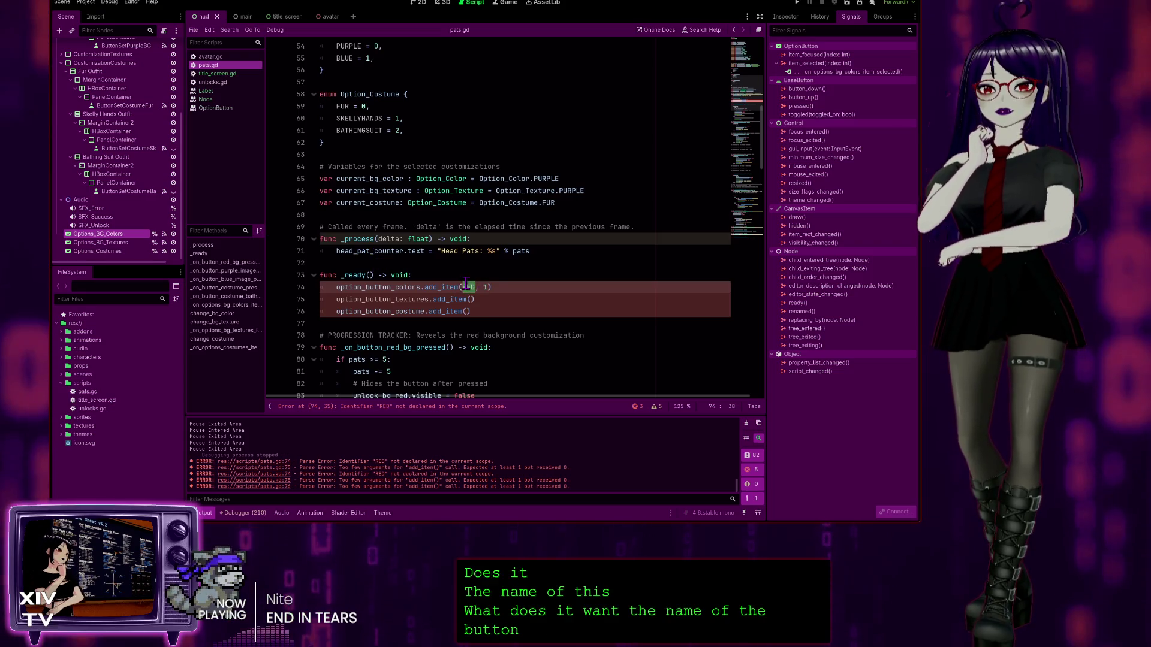
text(Options_BG_Colors)
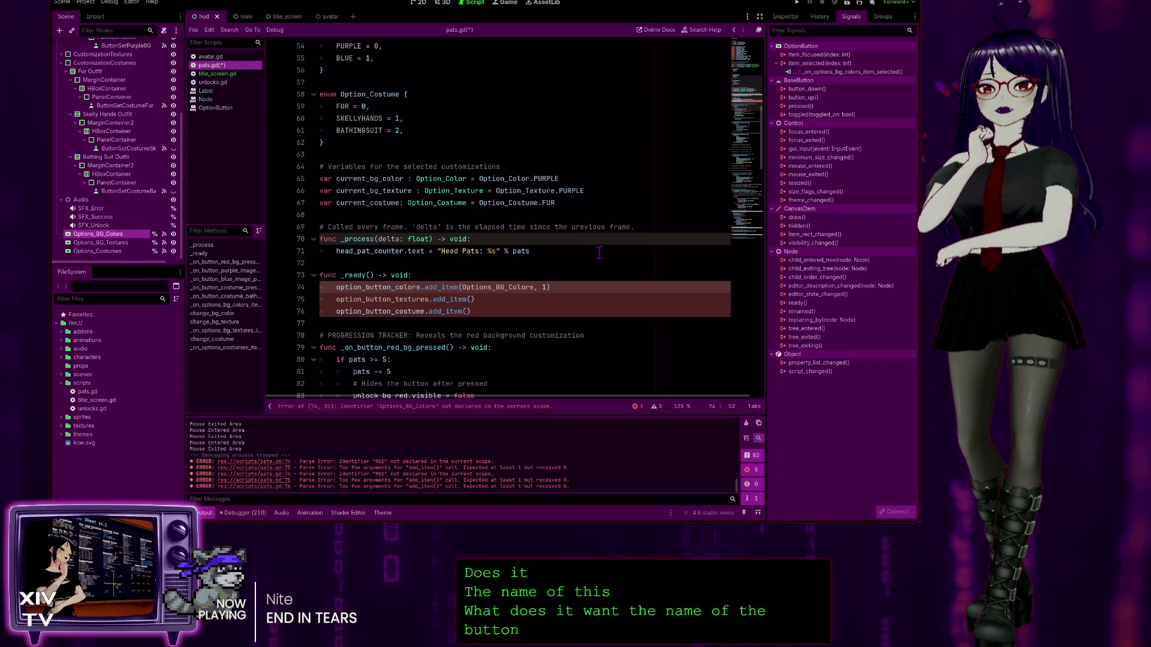
key(ctrl+z)
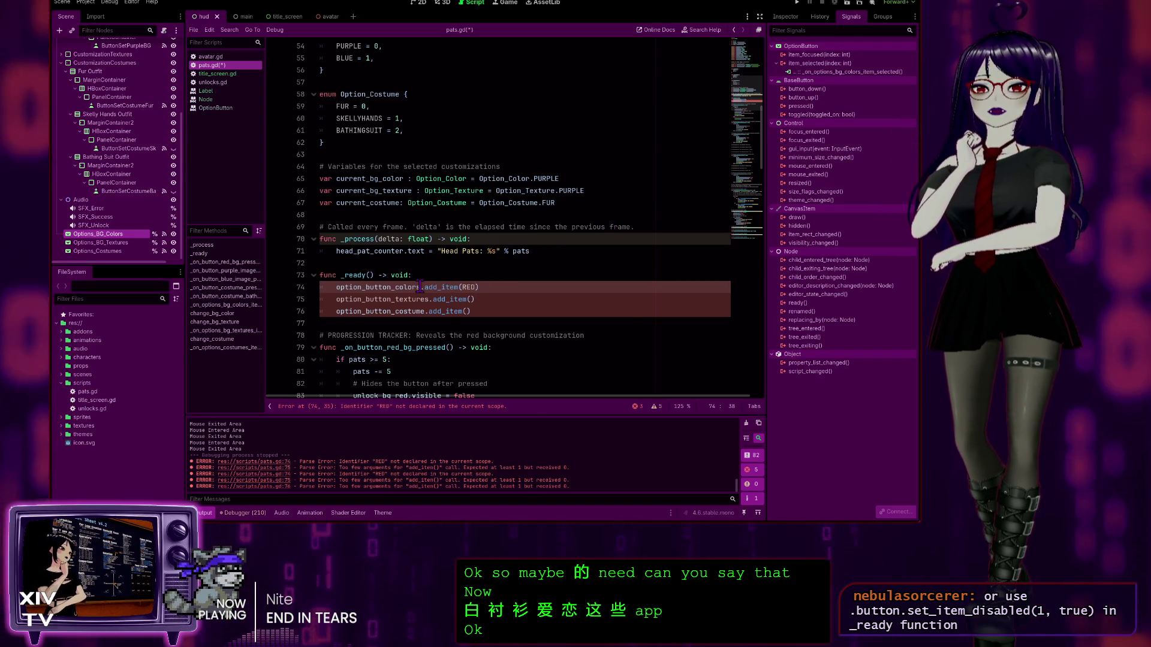
Step: Comment out the three add_item lines and open a new line under func _ready()
drag(486, 312, 246, 293)
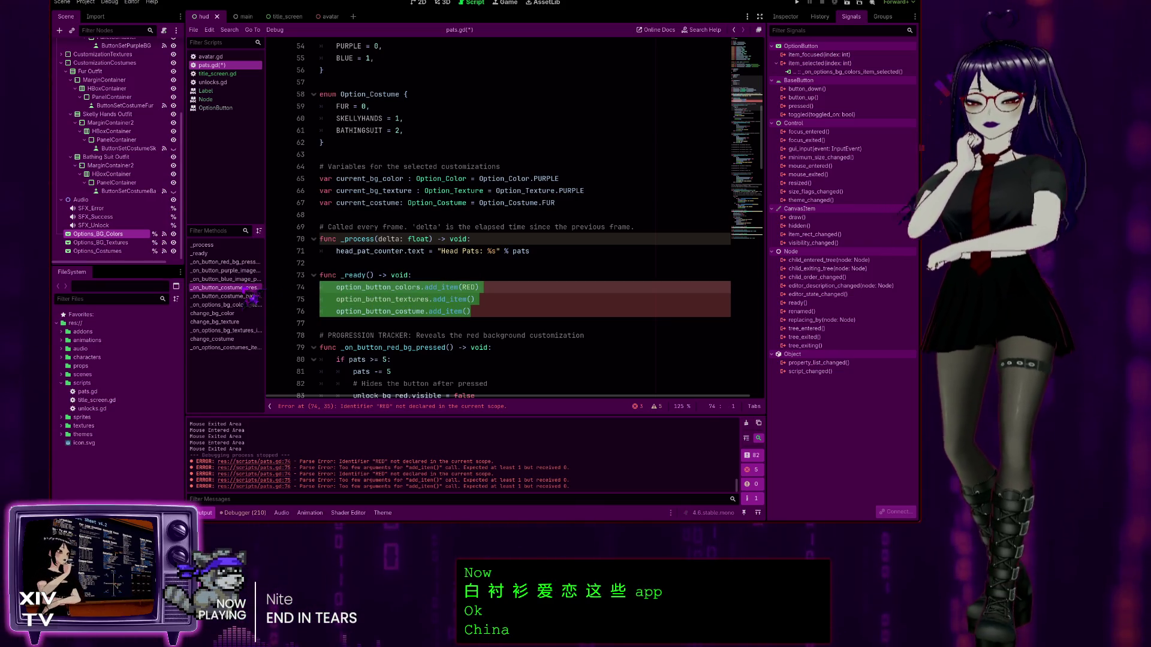
key(ctrl+k)
click(448, 276)
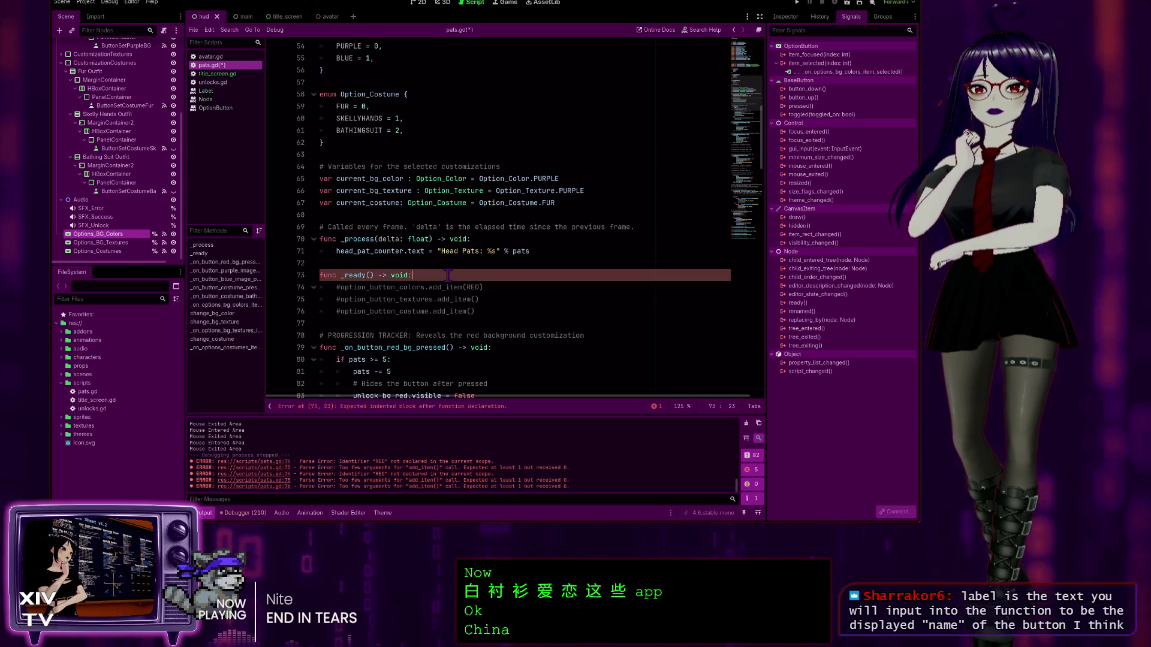
key(Return)
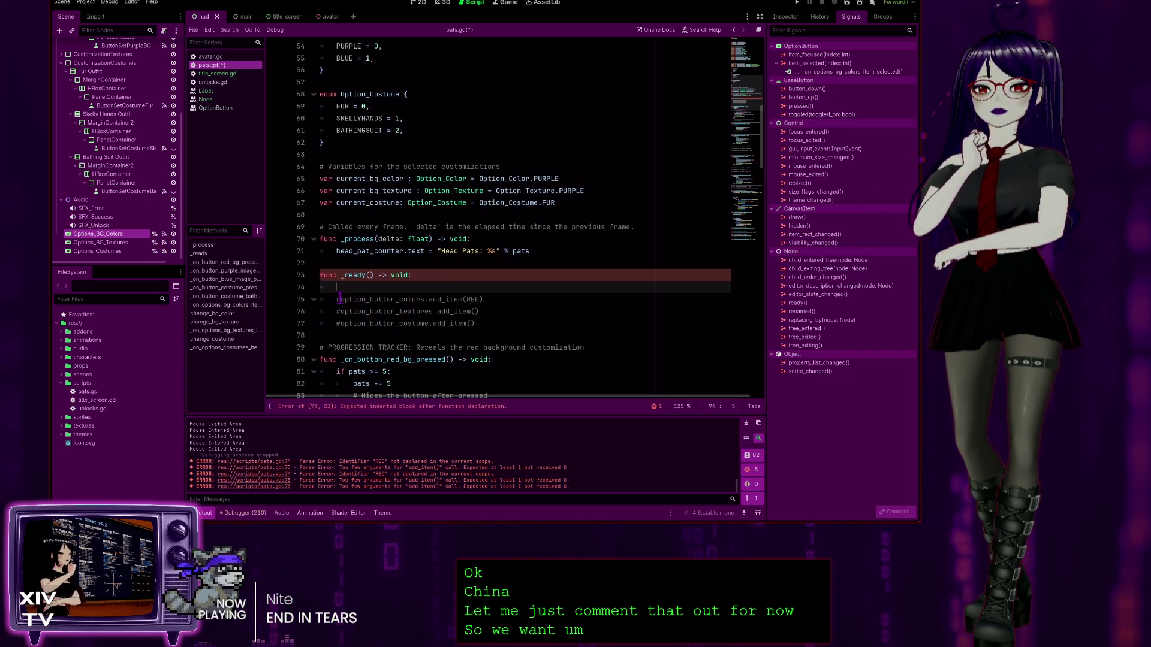
Step: Write option_button_colors.set_item_disabled(1, true) on the new line using autocomplete
drag(340, 299, 354, 299)
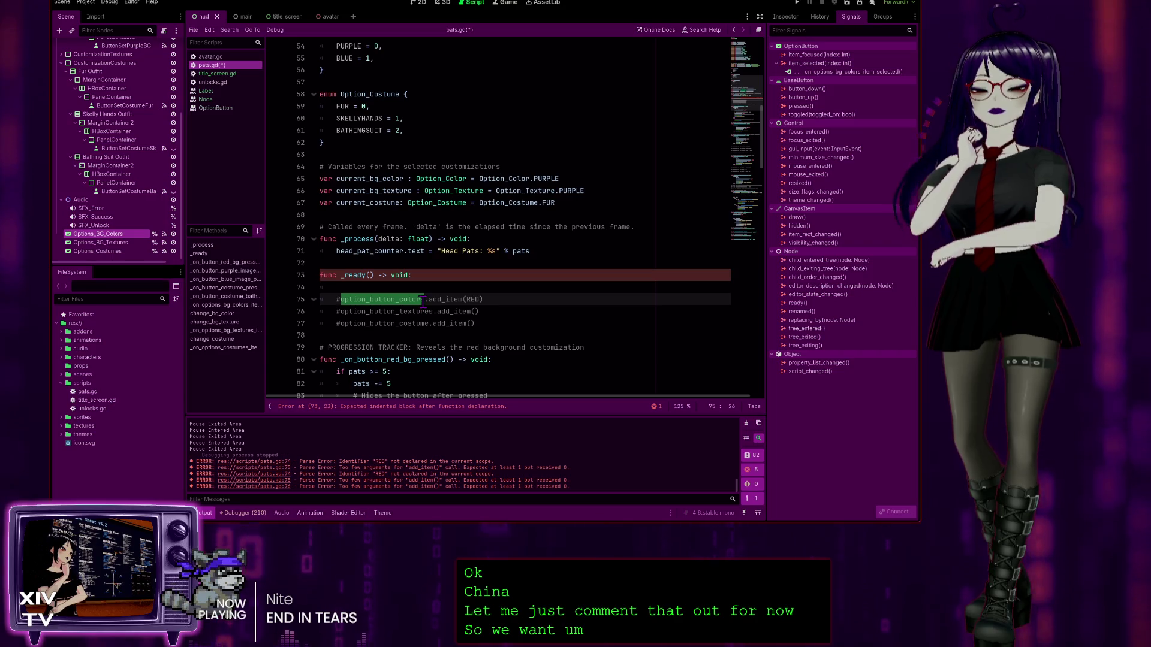
click(394, 289)
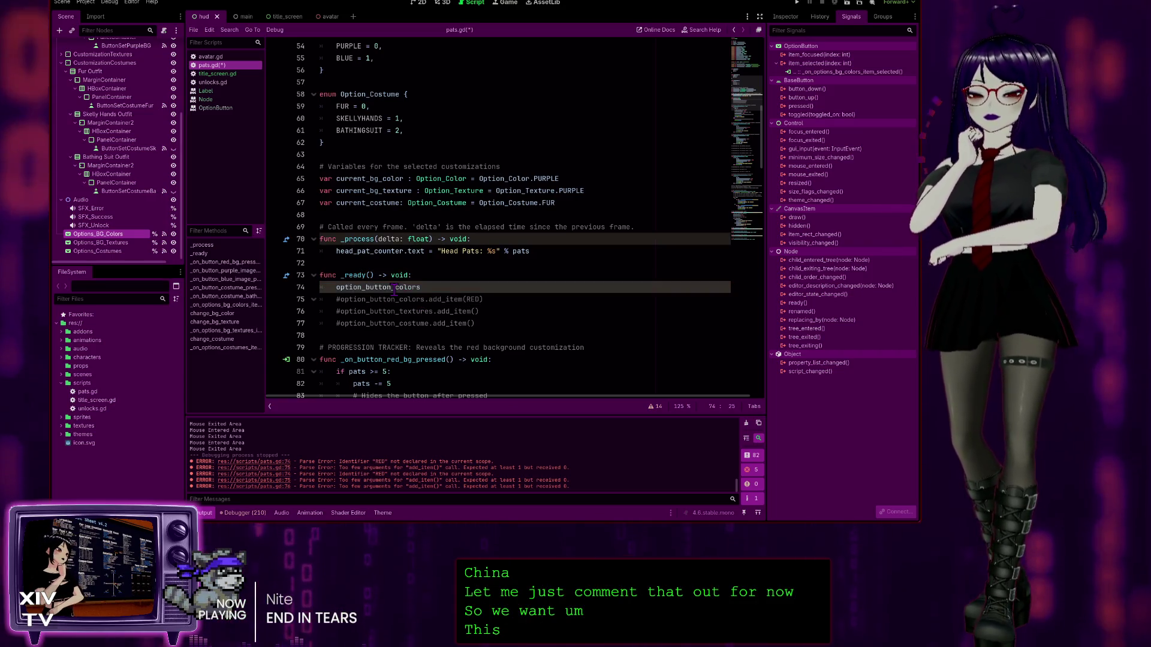
text(.)
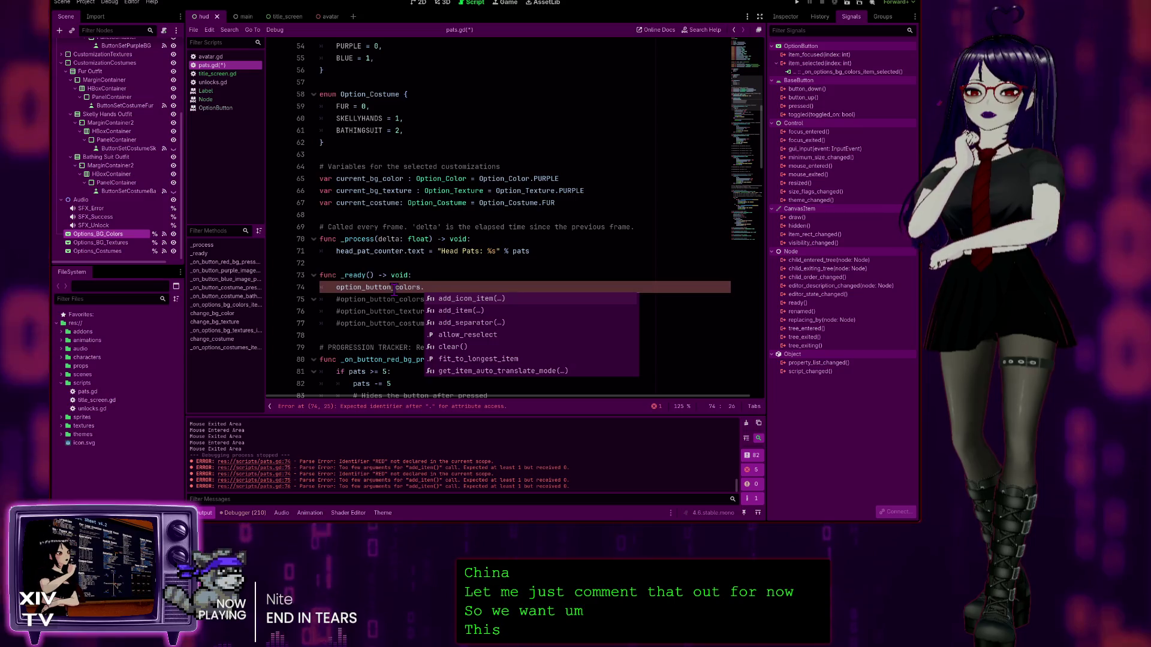
text(set)
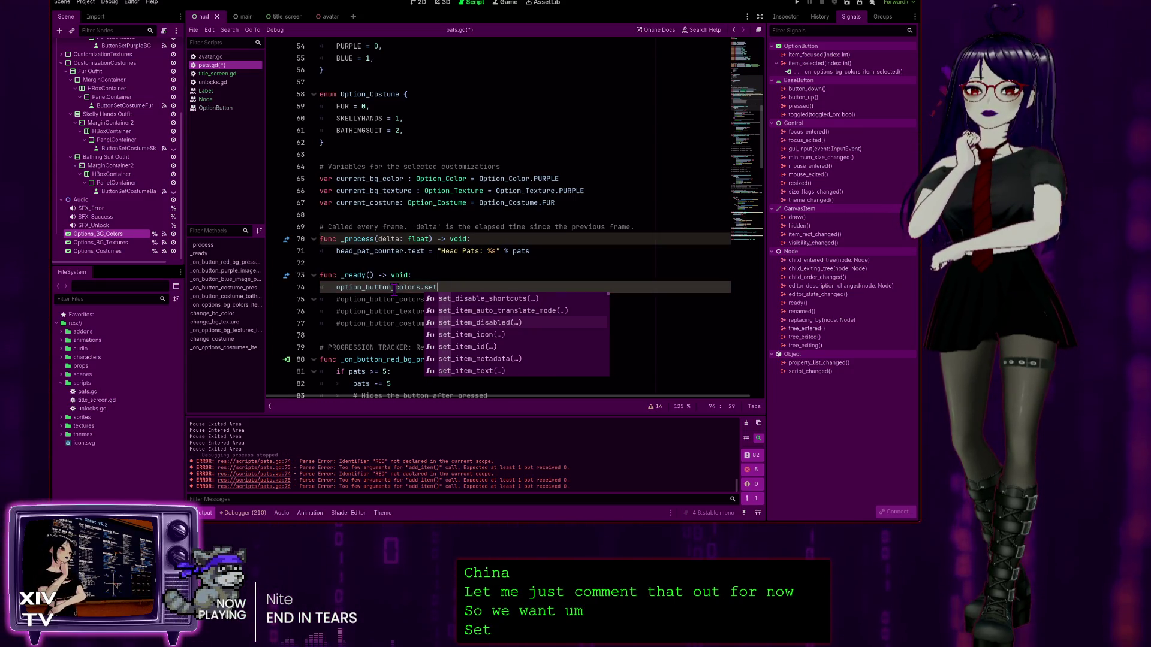
key(Return)
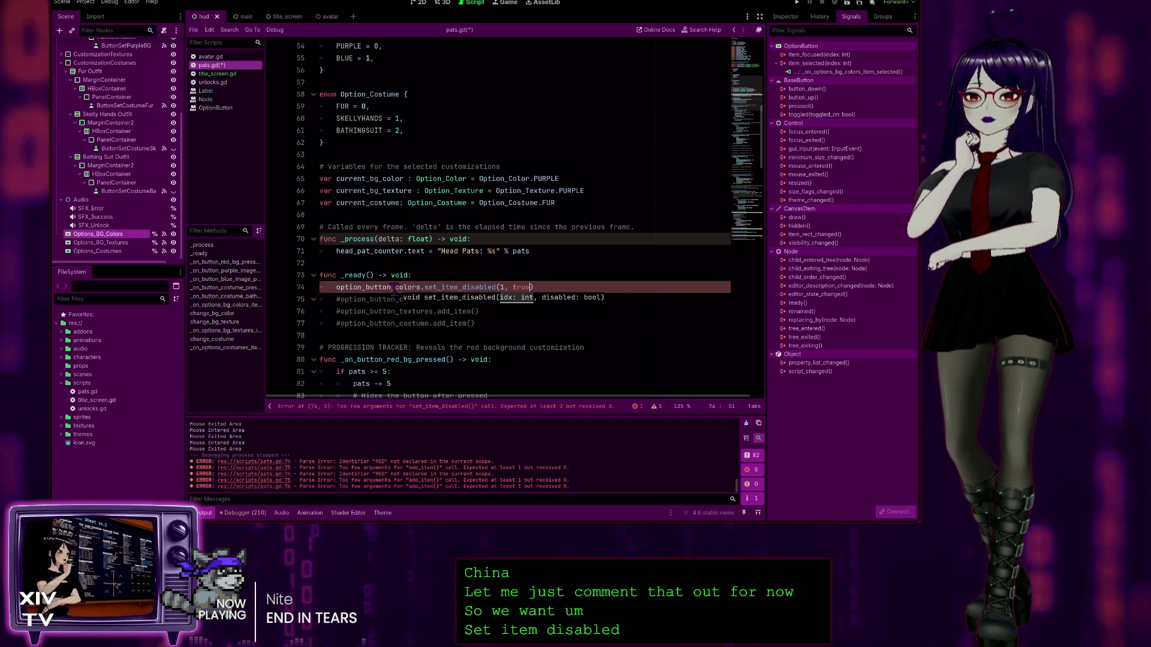
text(true)
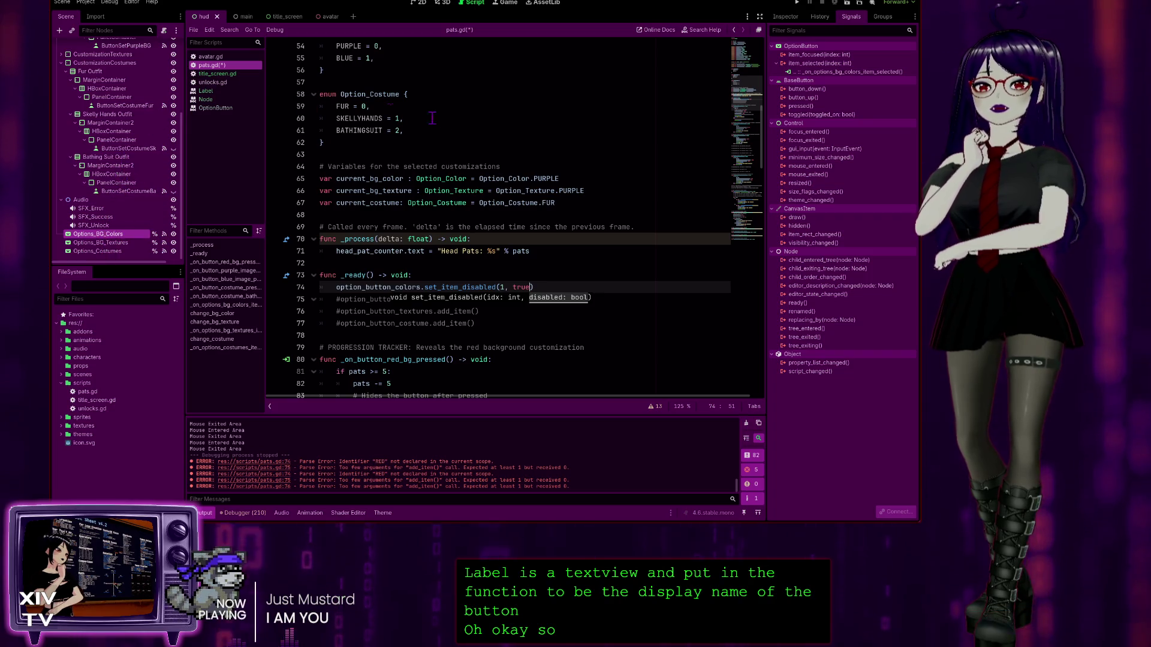
click(422, 4)
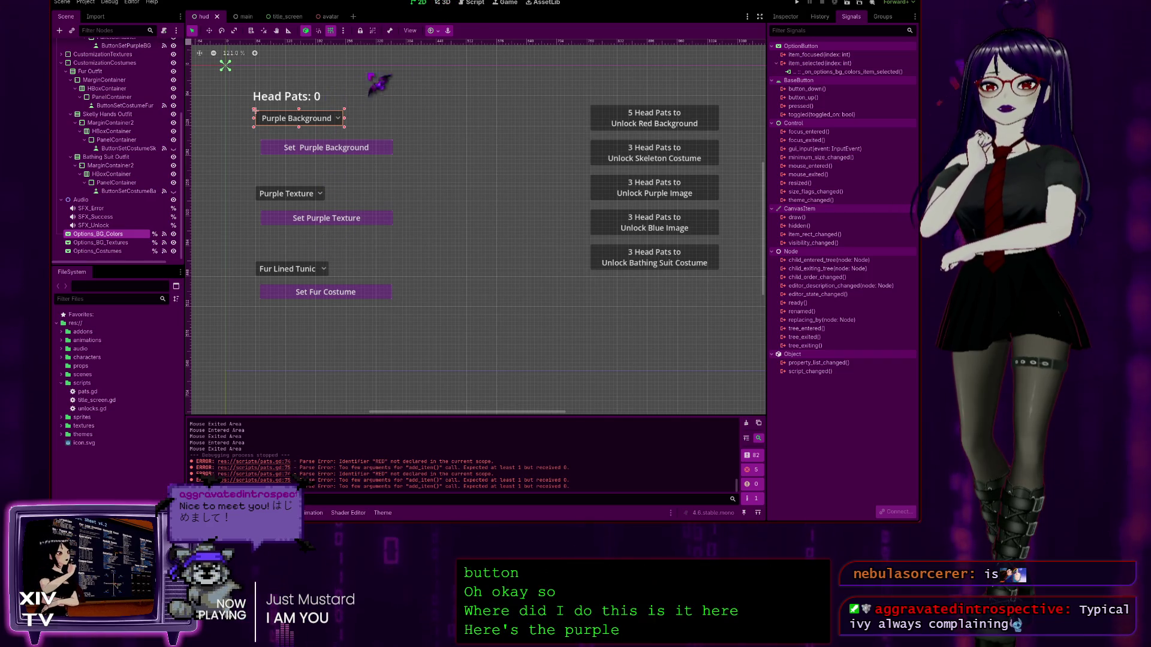
Step: Scroll through pats.gd to review _ready and the background unlock code
click(475, 4)
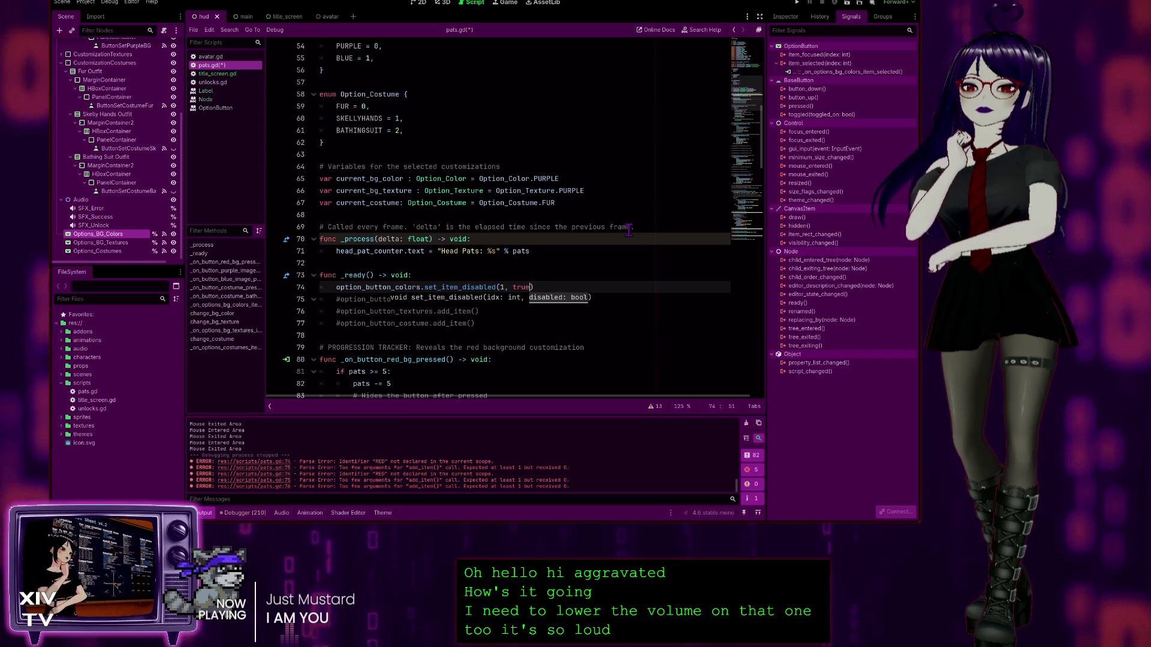
scroll(612, 225, up, 5)
scroll(612, 225, up, 6)
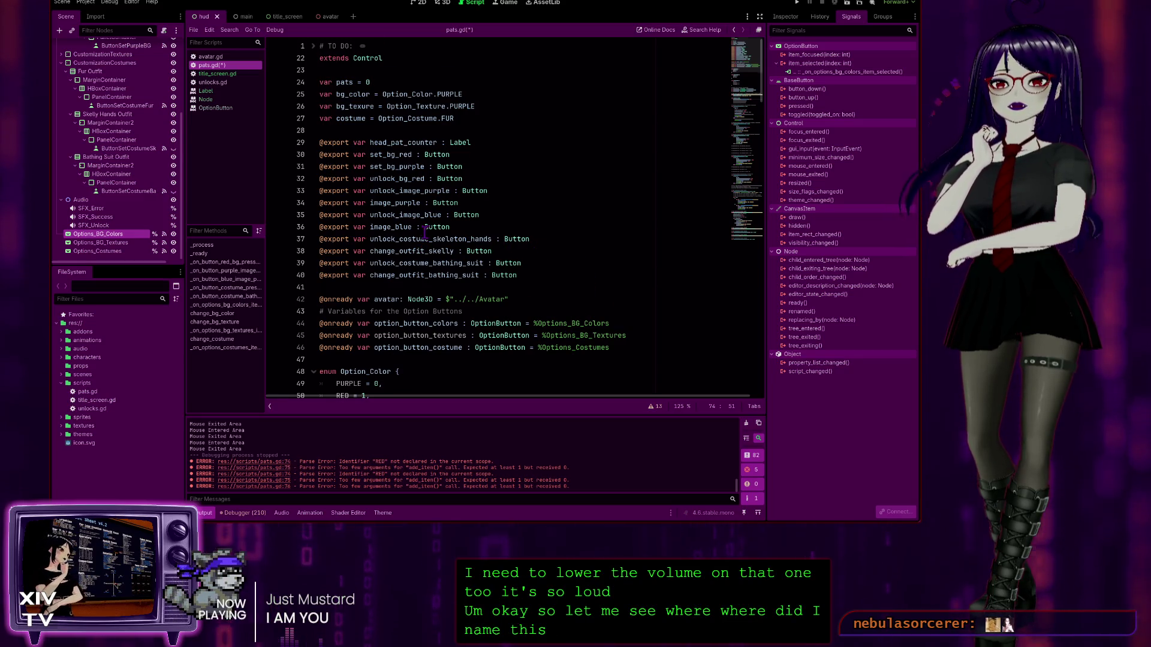
scroll(425, 231, down, 10)
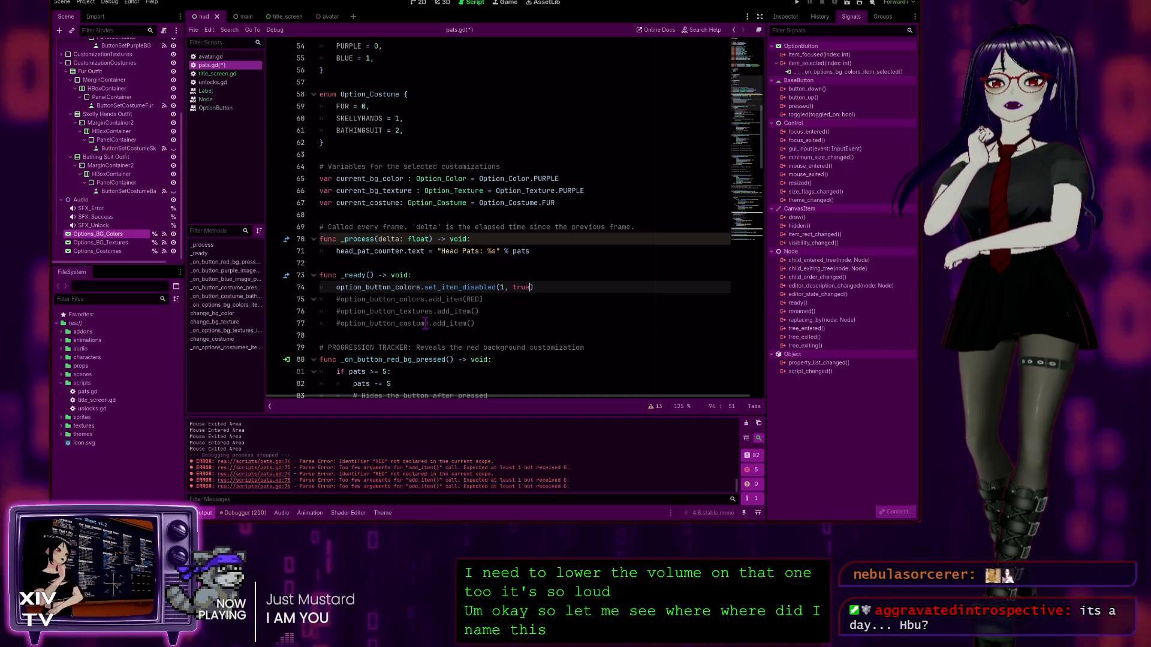
scroll(424, 323, up, 4)
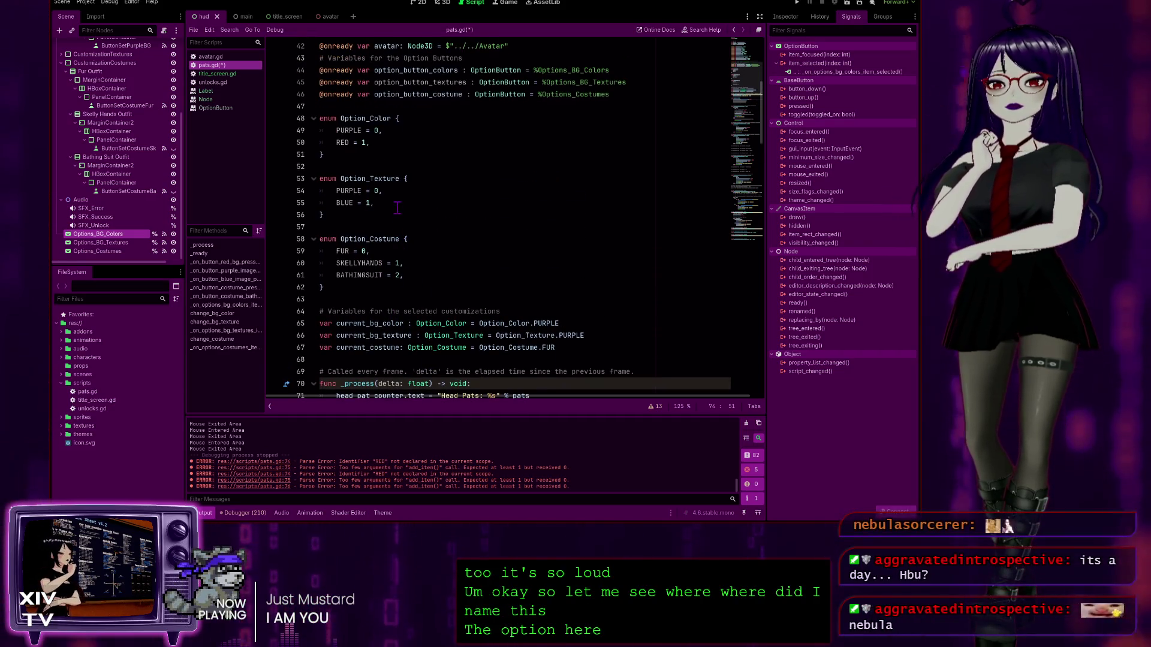
scroll(397, 207, up, 2)
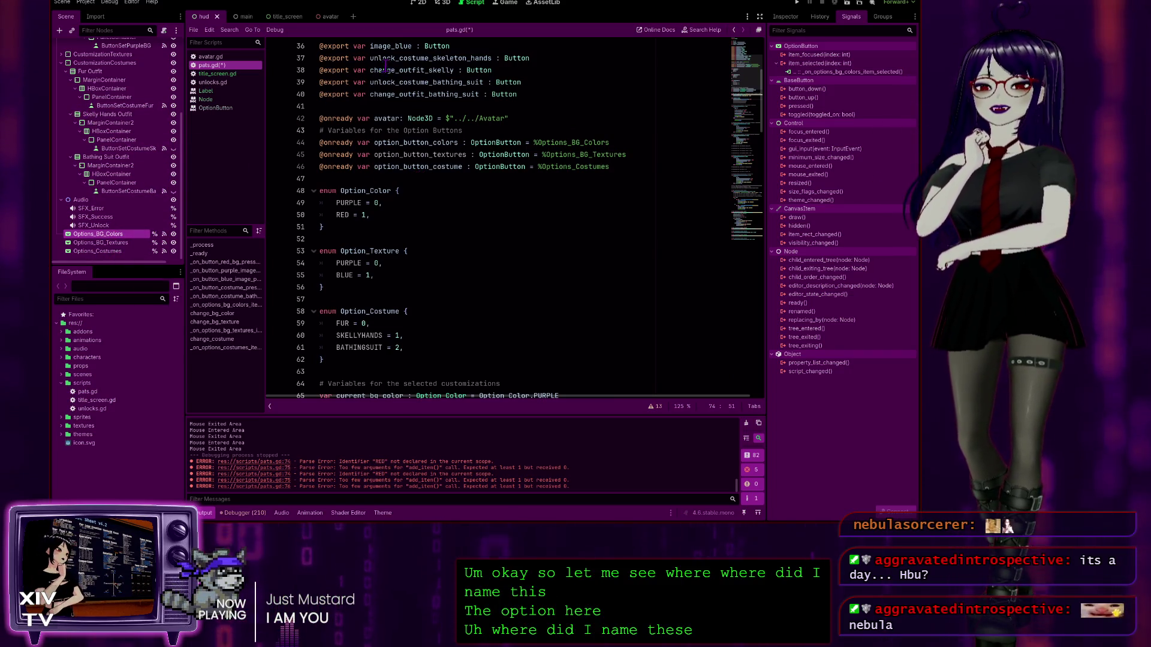
Step: Inspect Options_BG_Colors items (Purple Background, Red Background) in the Inspector, then return to pats.gd
click(420, 3)
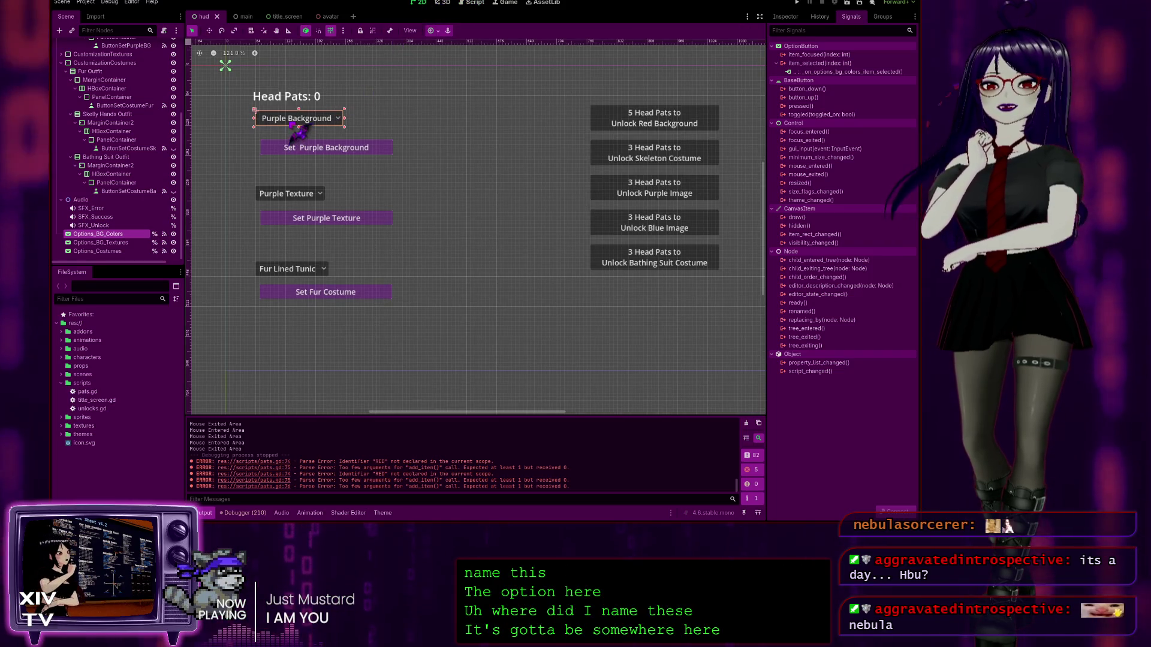
click(785, 16)
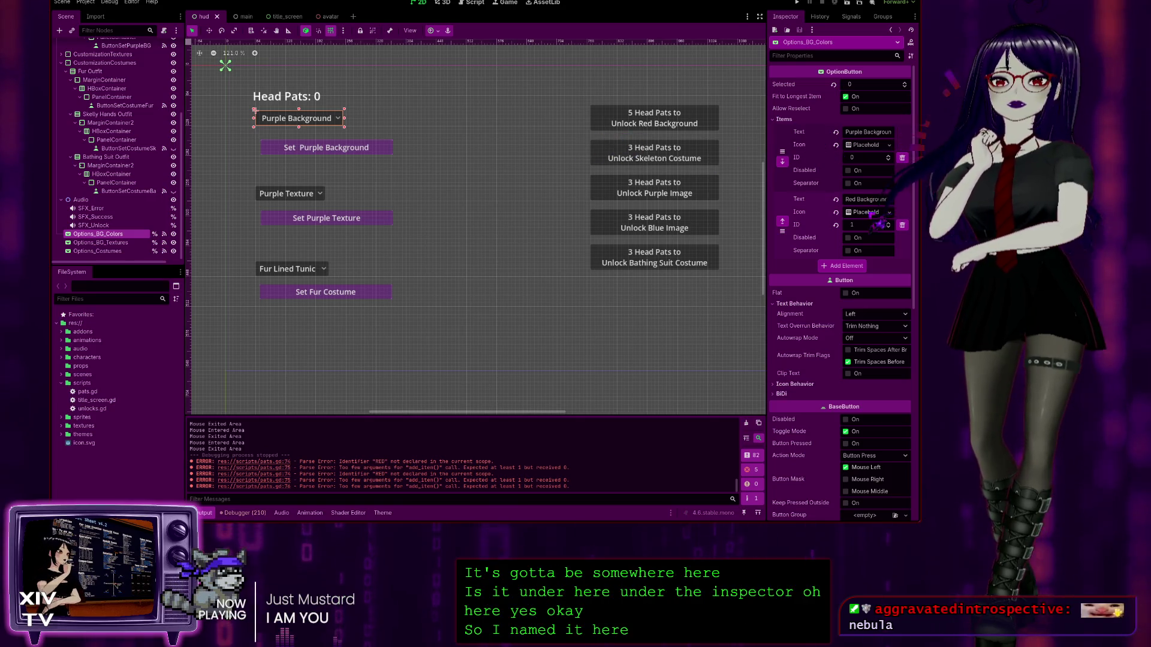
triple_click(889, 199)
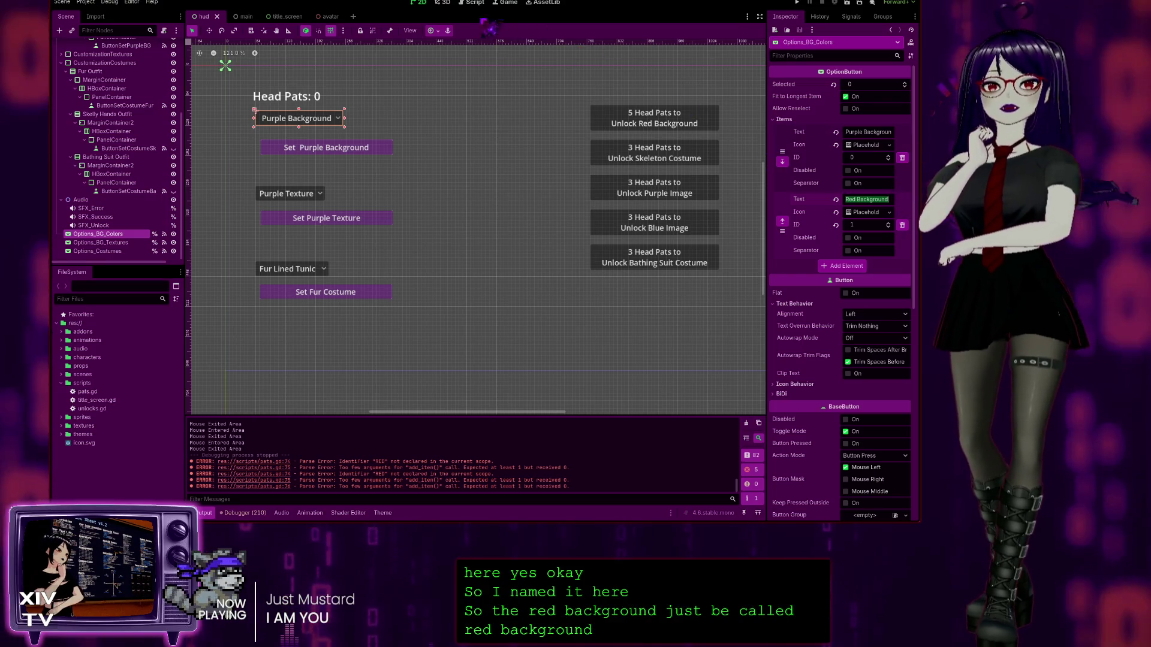
click(444, 3)
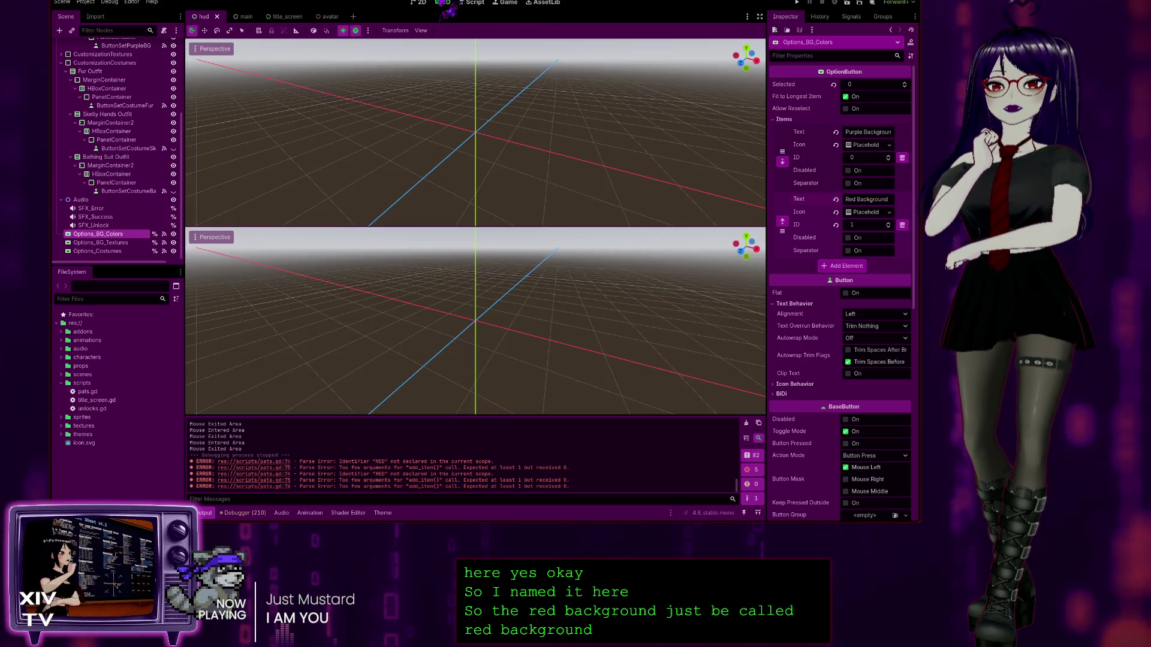
click(419, 3)
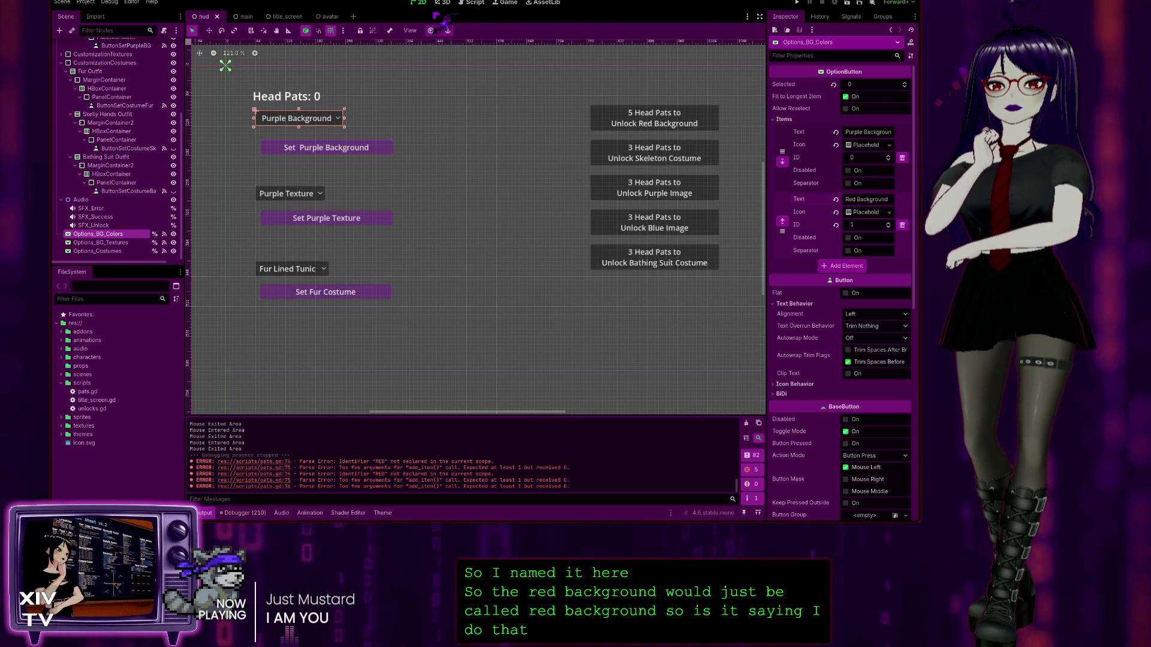
click(475, 3)
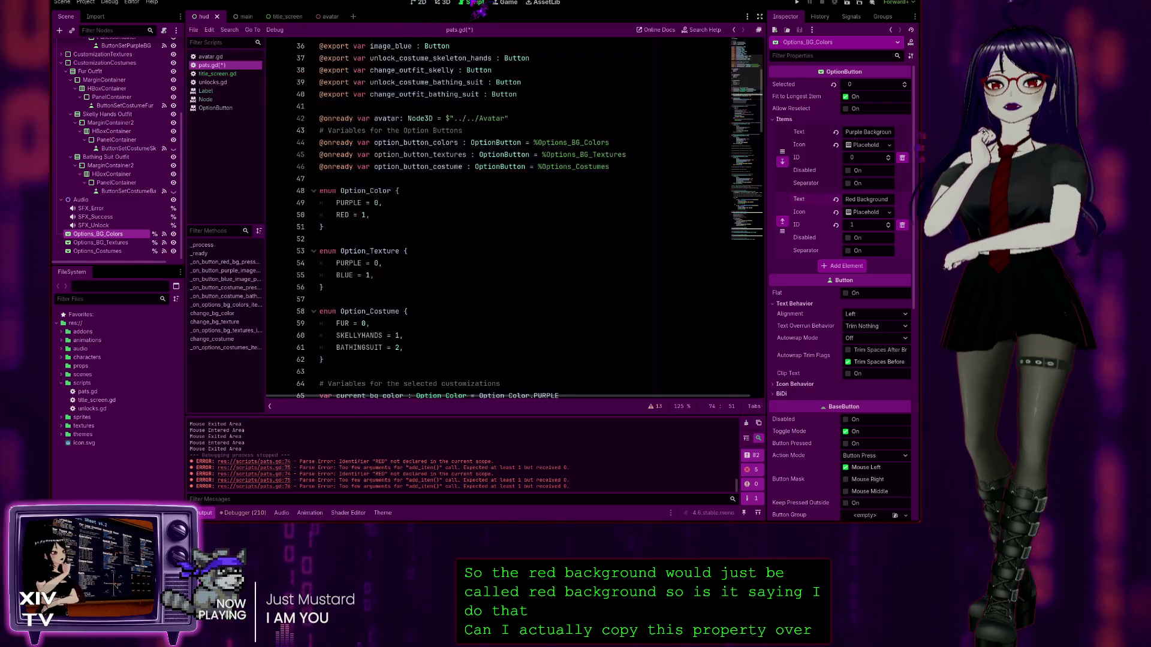
scroll(626, 295, down, 10)
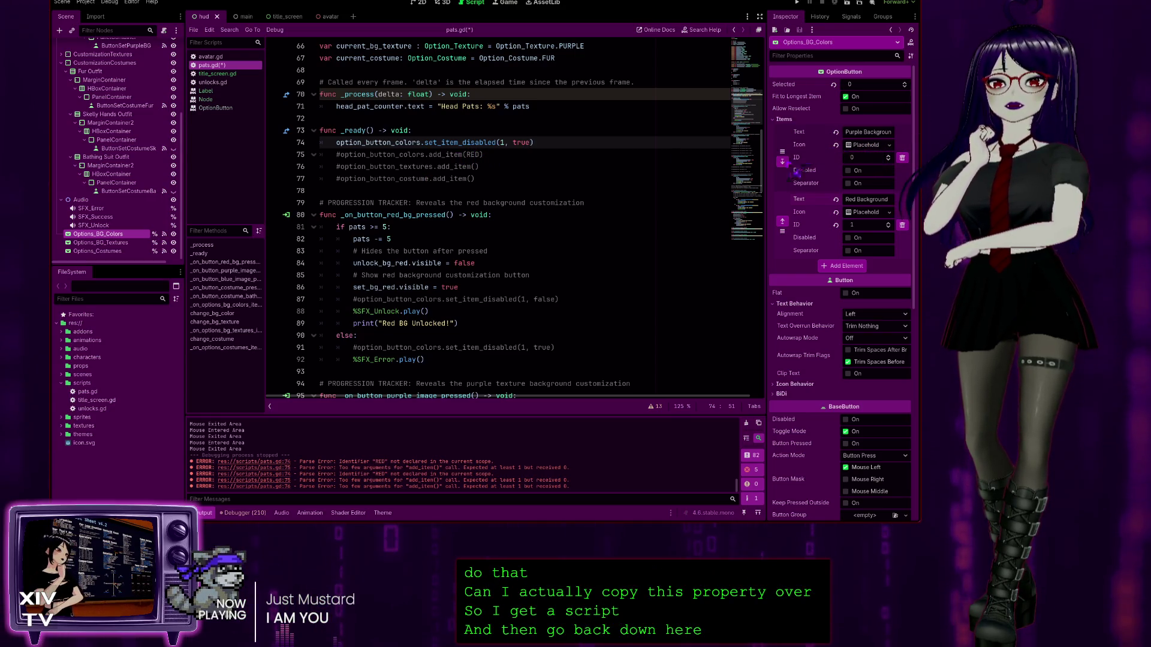
Step: Drop the popup/item_1/text property into add_item, uncomment that line, and comment out set_item_disabled
double_click(474, 154)
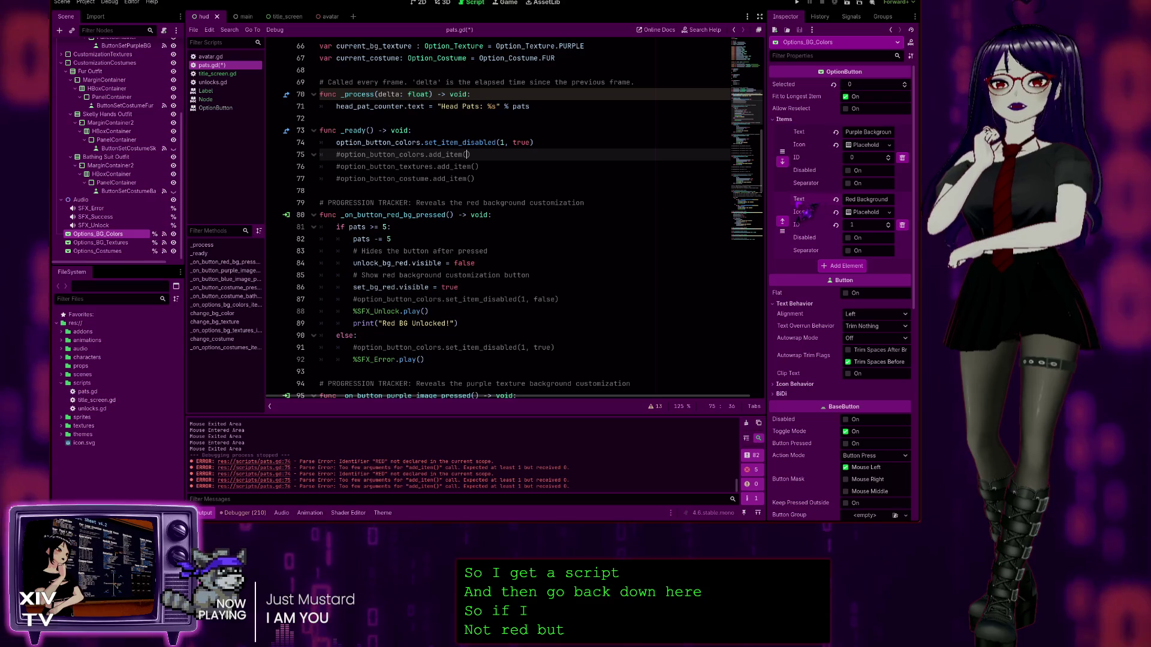
mouse_move(799, 199)
mouse_down()
mouse_move(480, 173)
mouse_move(473, 161)
mouse_up()
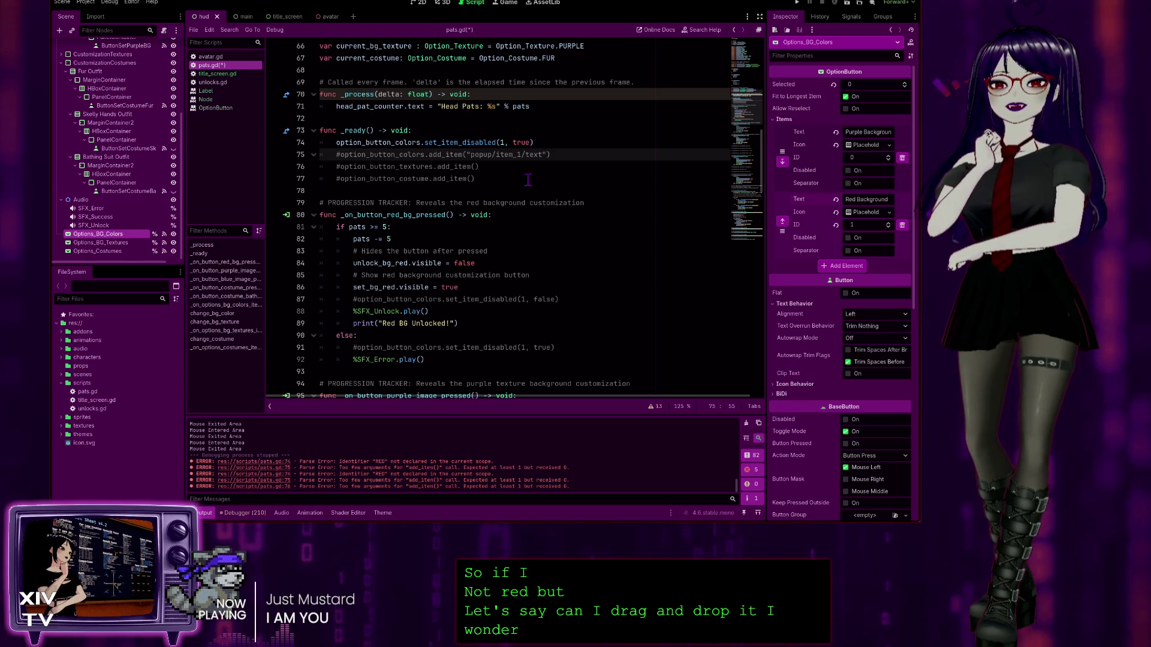
click(339, 154)
key(BackSpace)
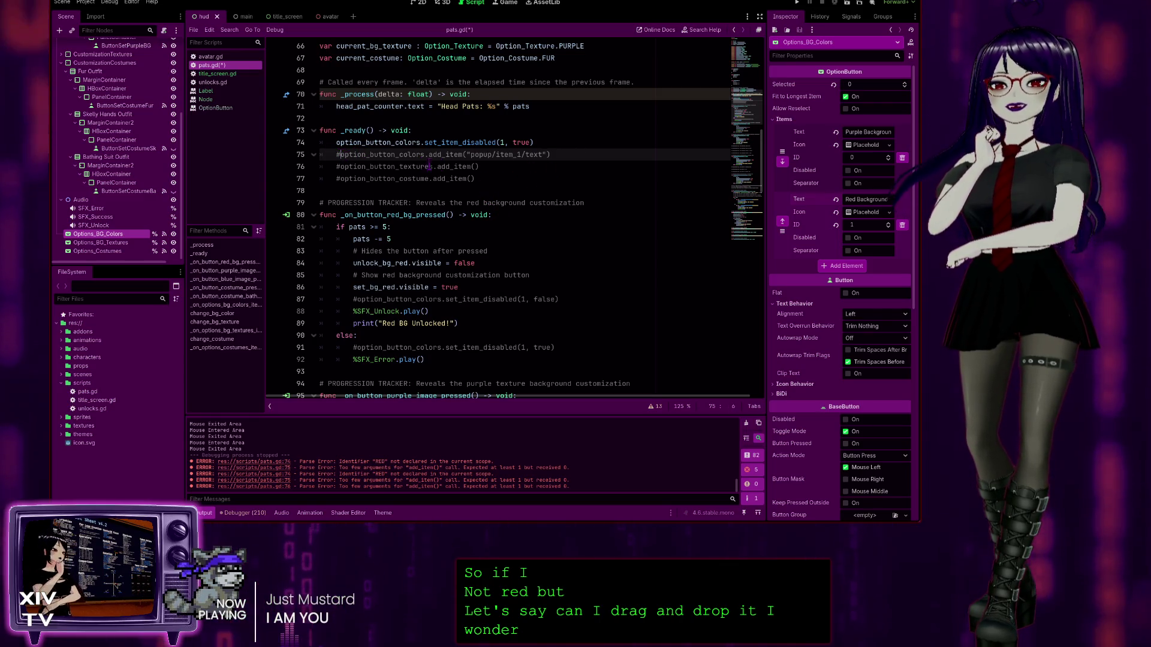
key(Up)
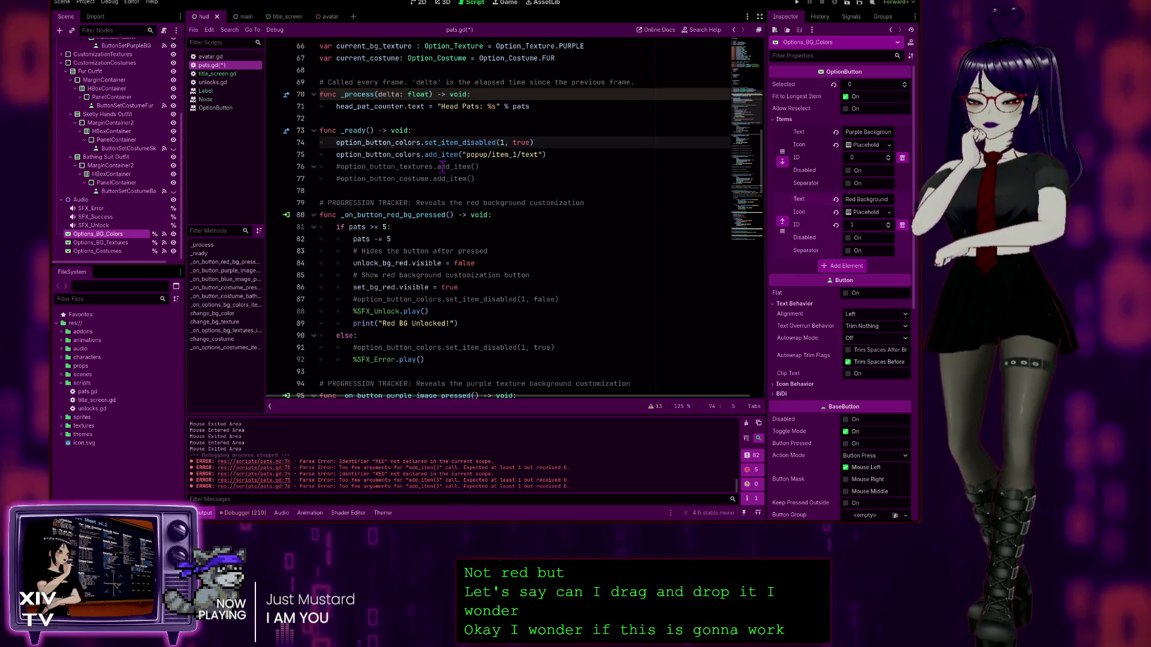
text(#)
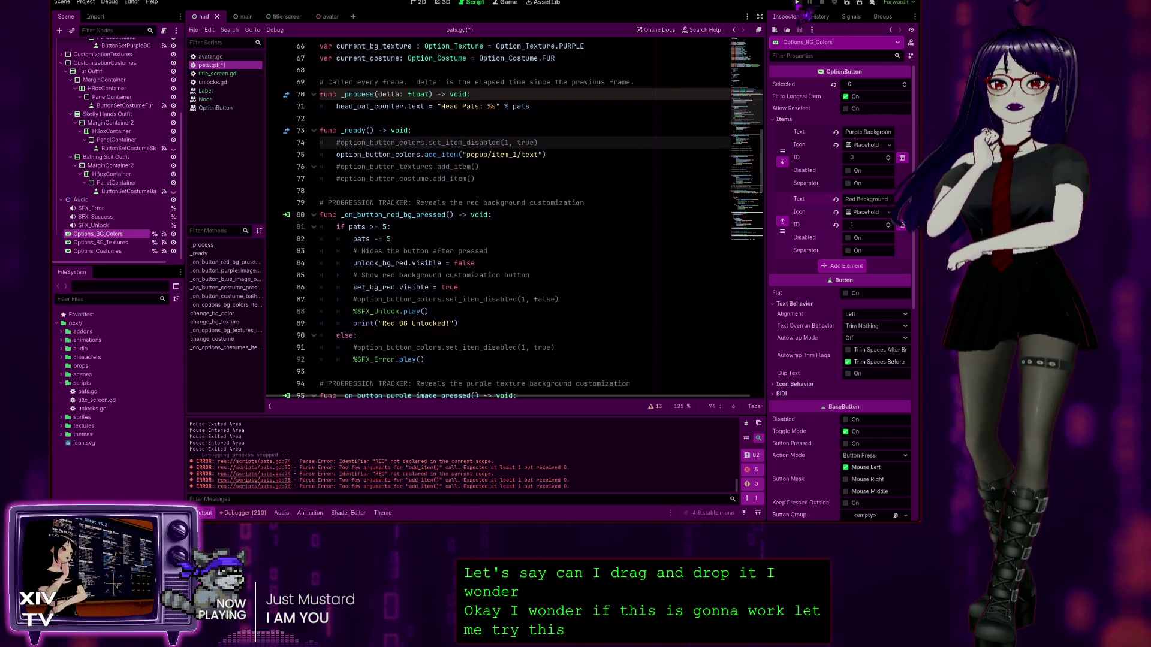
Step: Run the game and pick the new popup/item_1/text background option, then stop it
click(799, 3)
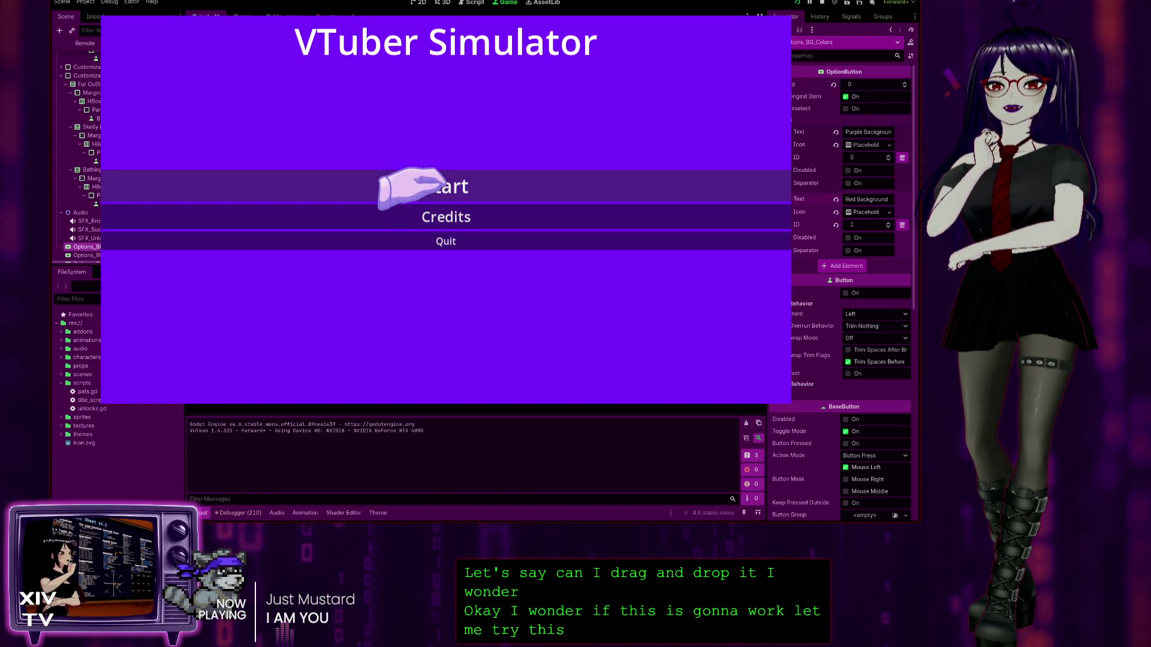
click(407, 185)
click(180, 84)
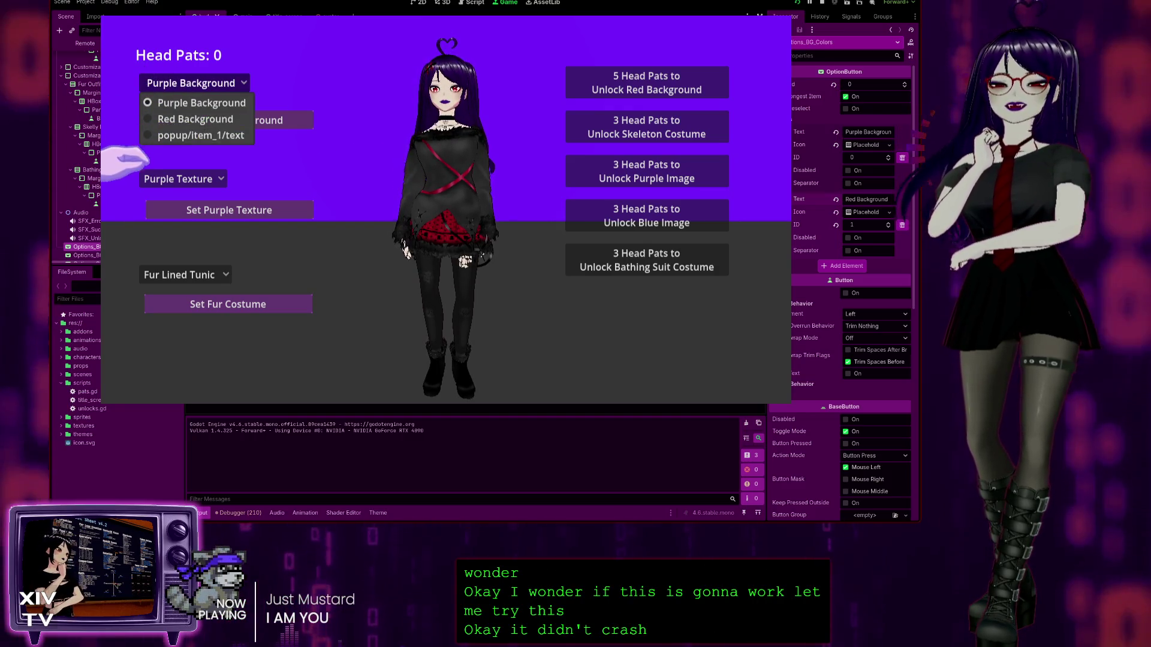
click(180, 136)
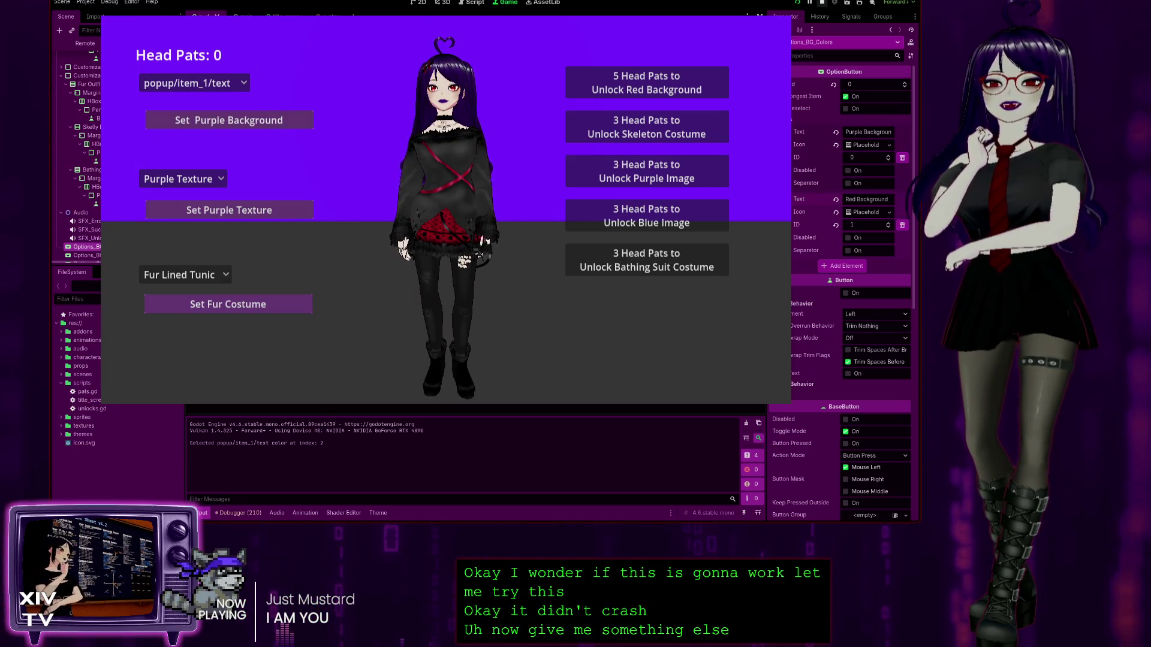
click(822, 4)
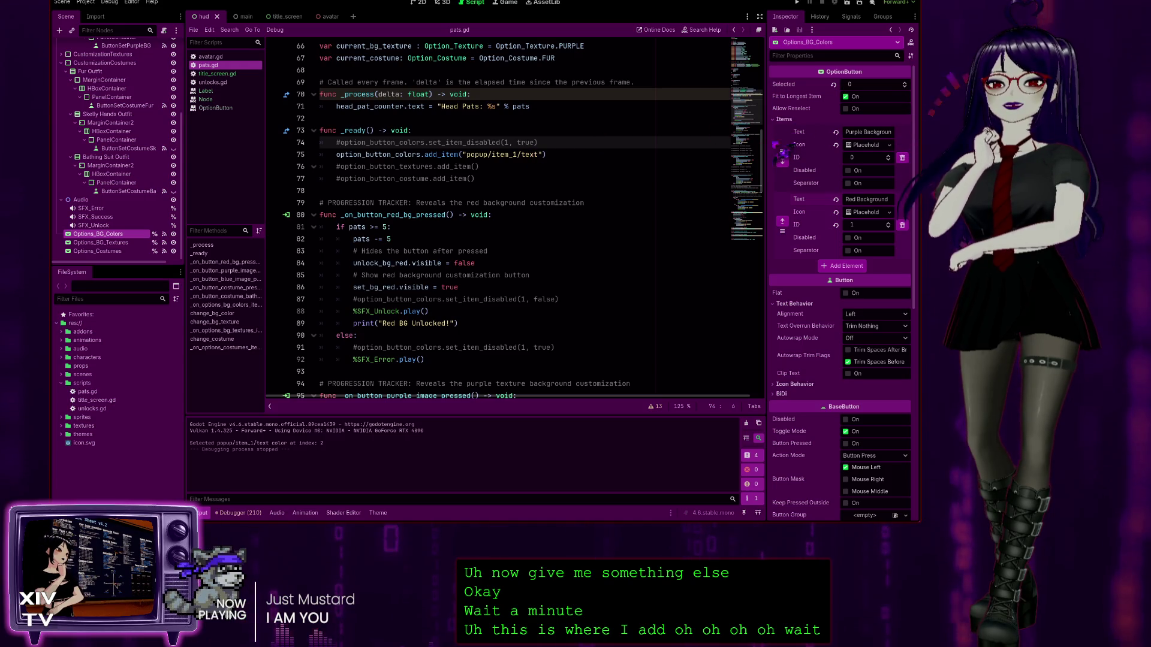
Step: Change the add_item string to "Red Background" and test choosing it in the running game
drag(540, 157, 466, 158)
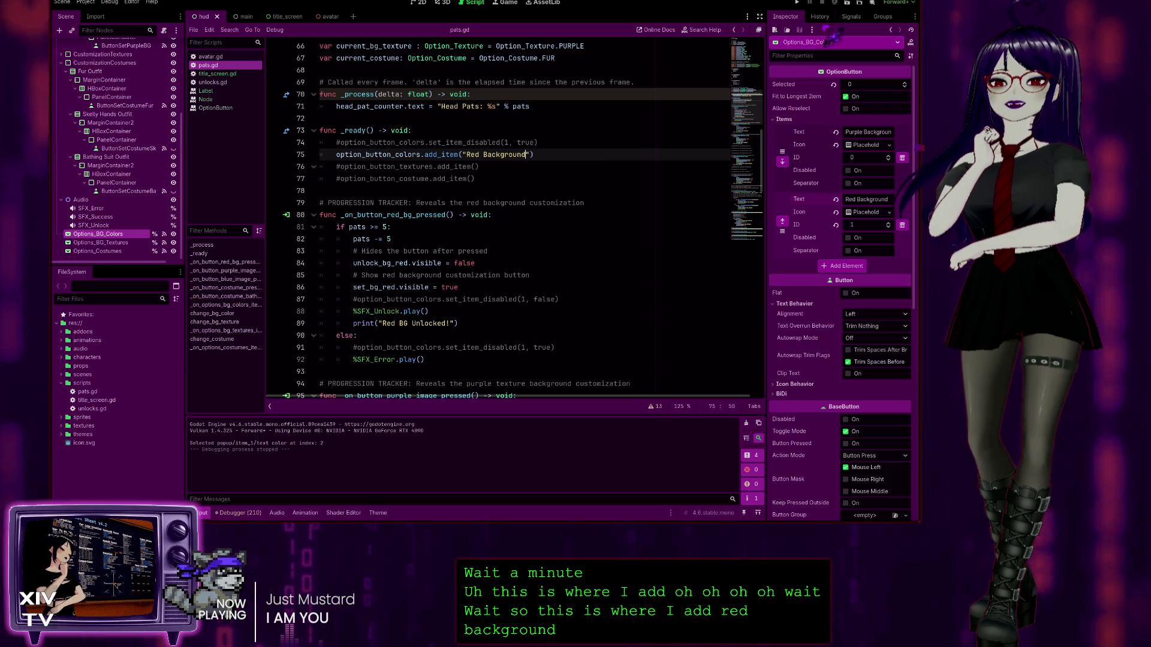
key(F5)
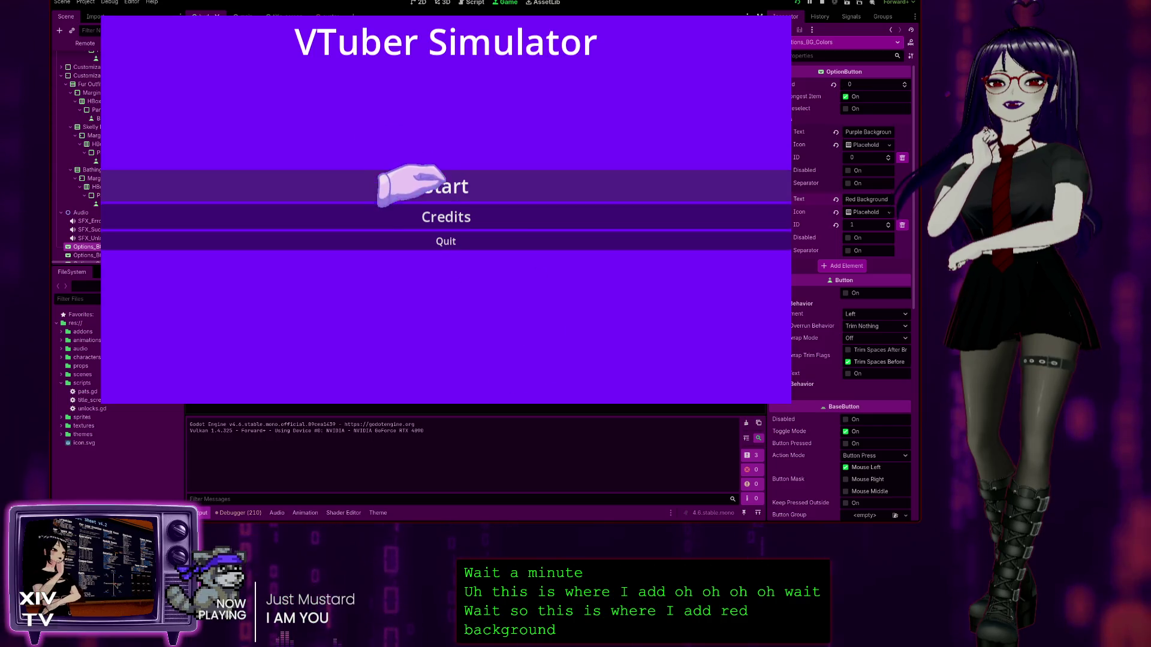
click(414, 183)
click(198, 83)
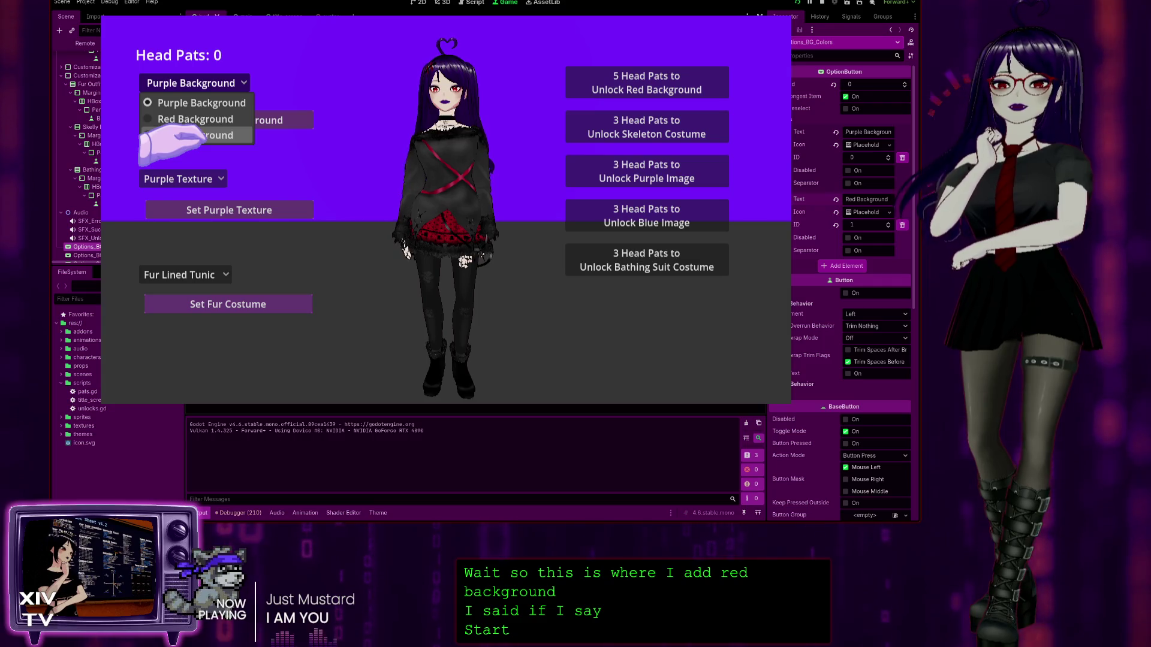
click(180, 134)
click(191, 84)
click(183, 119)
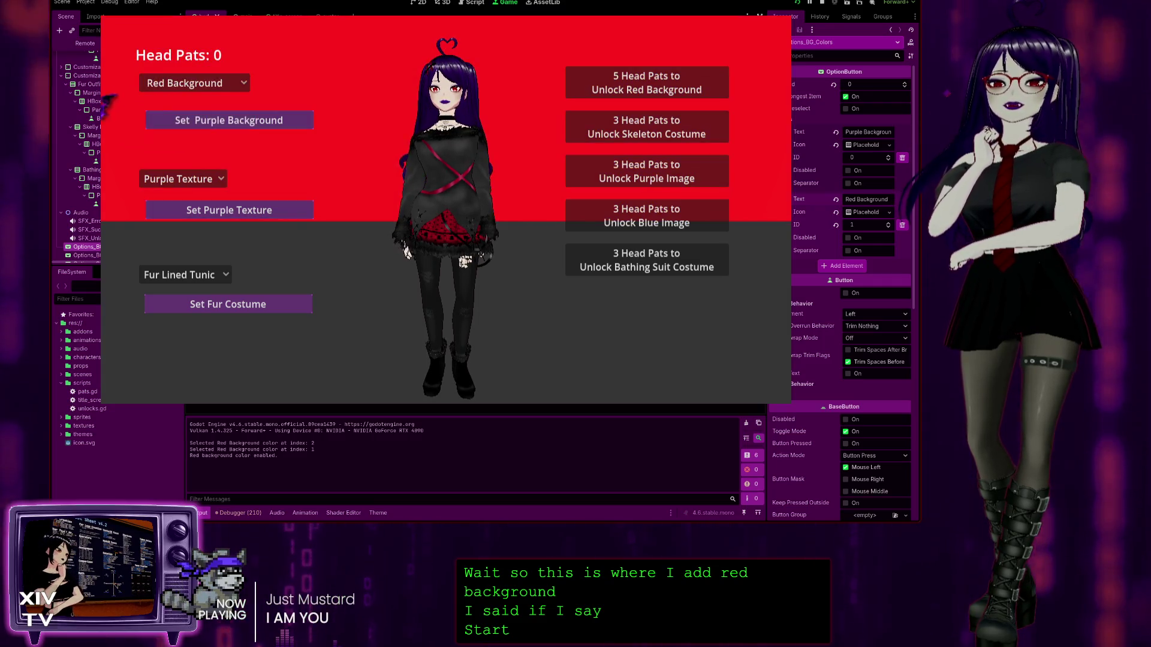
key(F8)
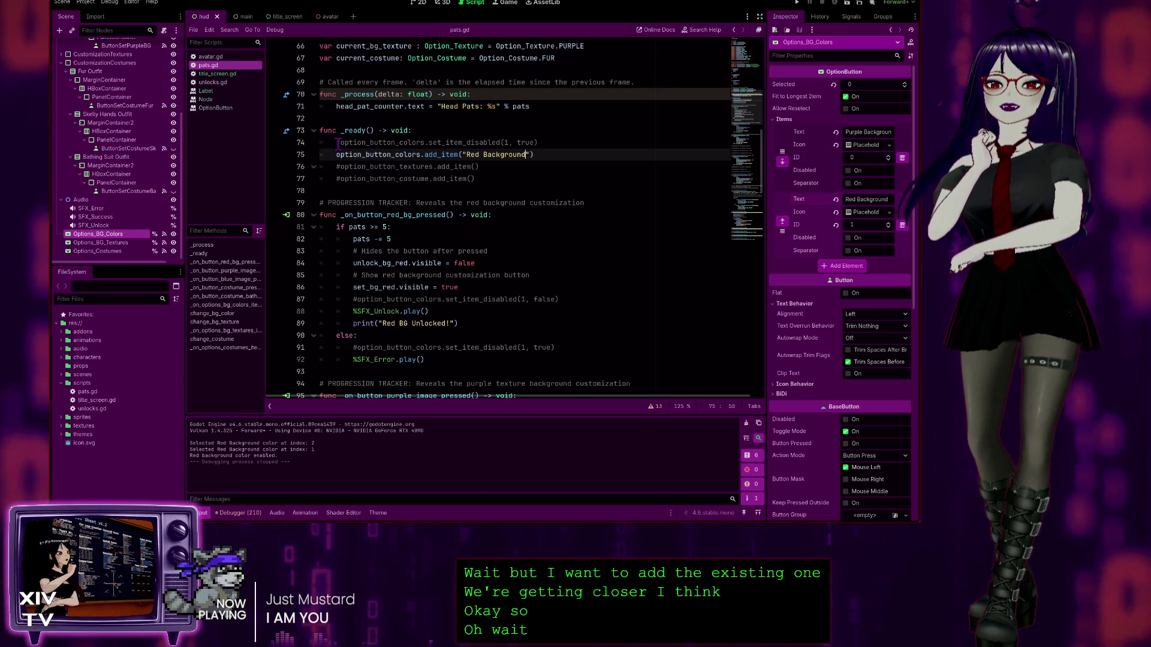
Step: Swap the commented _ready line so set_item_disabled(1, true) is active, then run the project
click(338, 142)
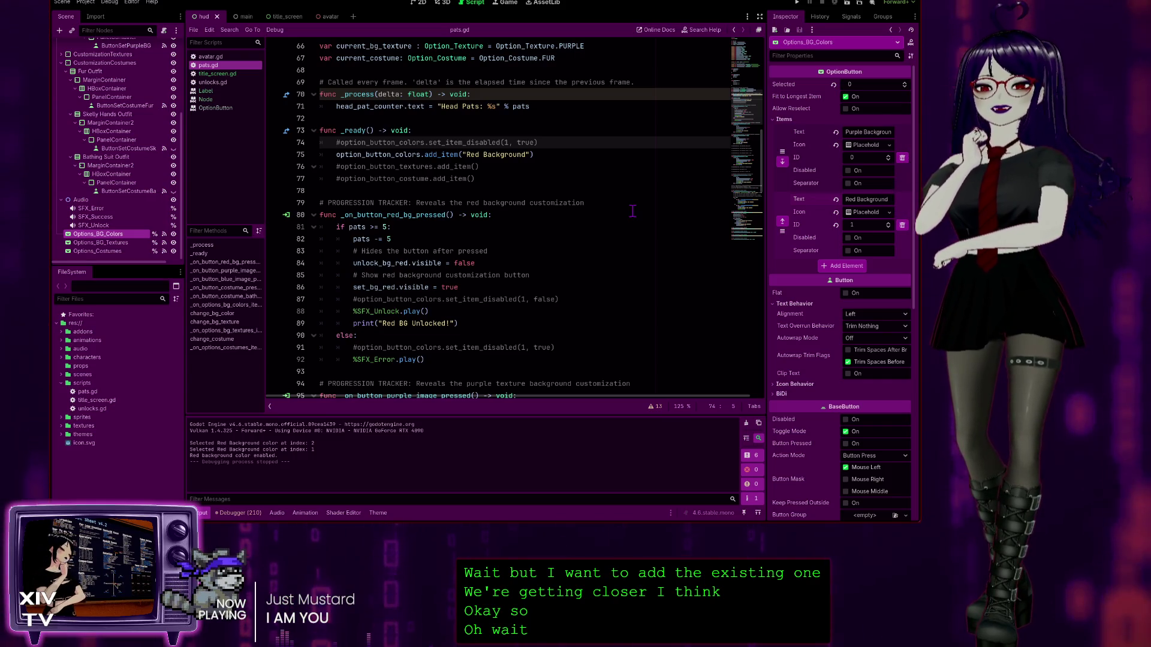
key(Down)
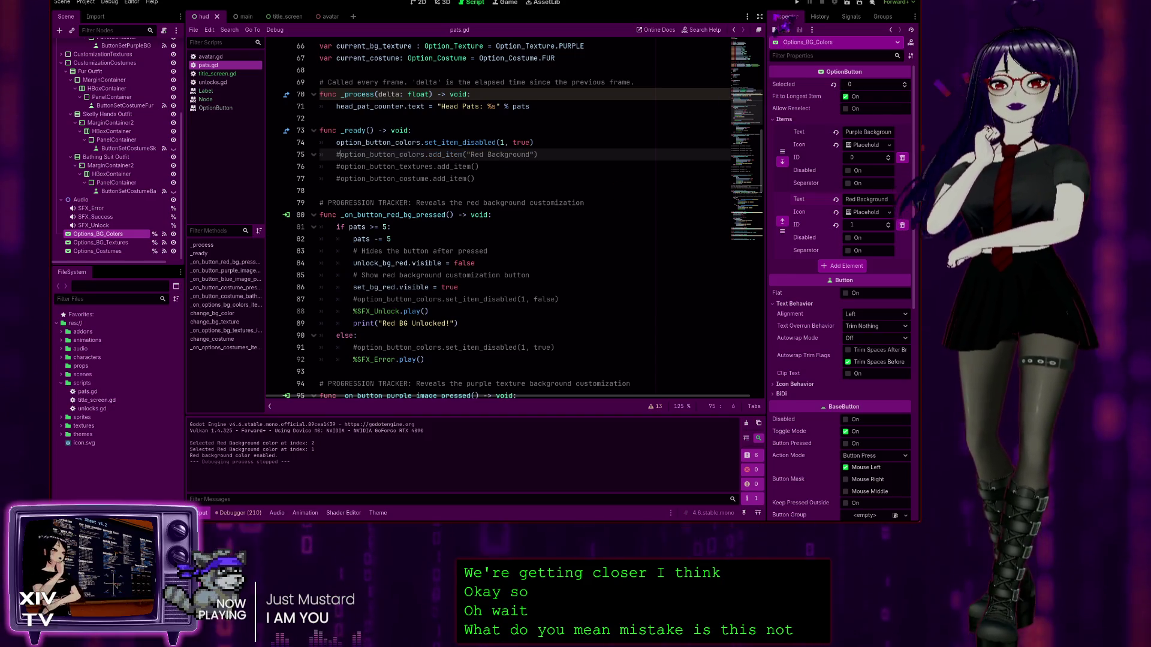
key(F5)
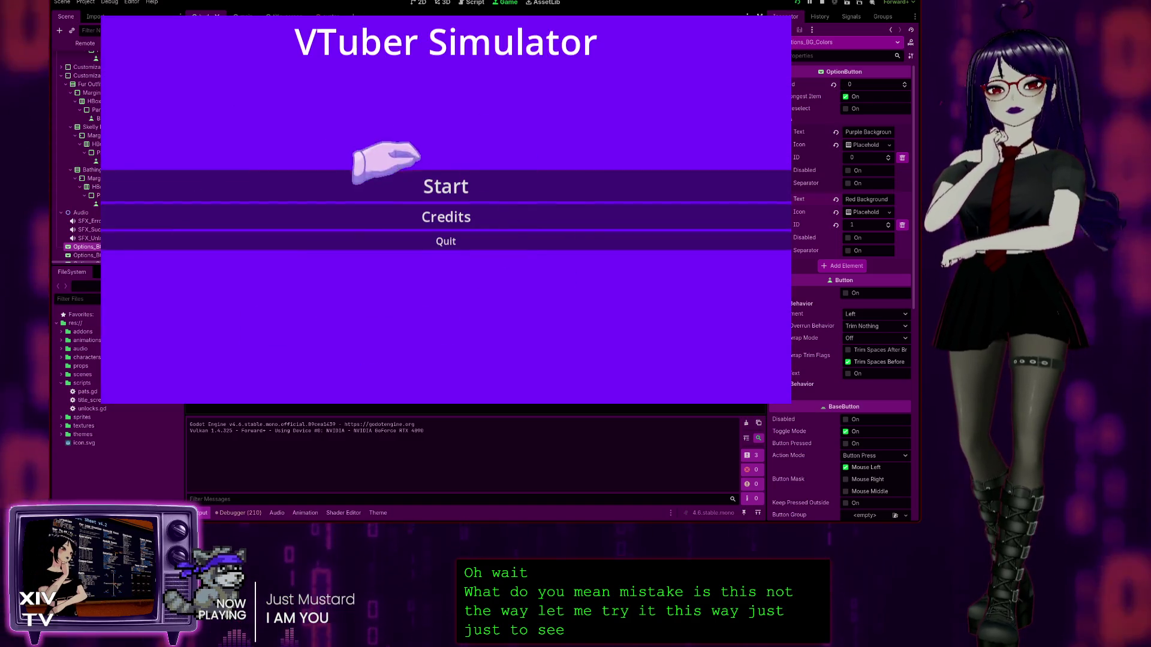
Step: In the game, pat the head five times, buy Red Background, and check the background dropdown
click(409, 184)
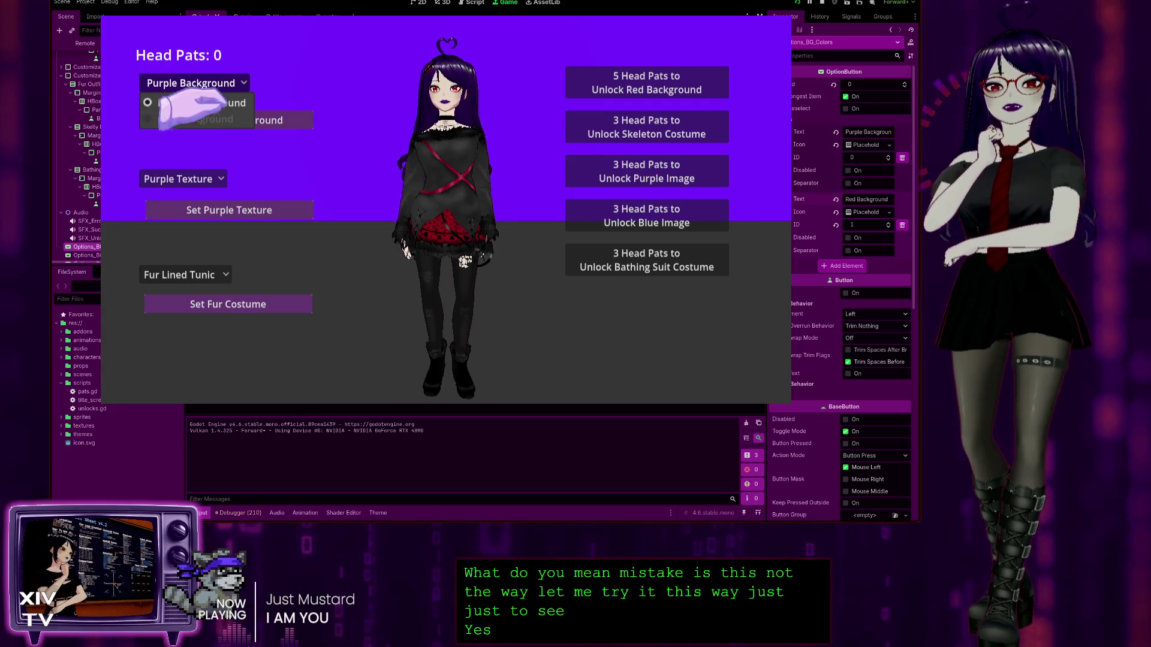
click(500, 72)
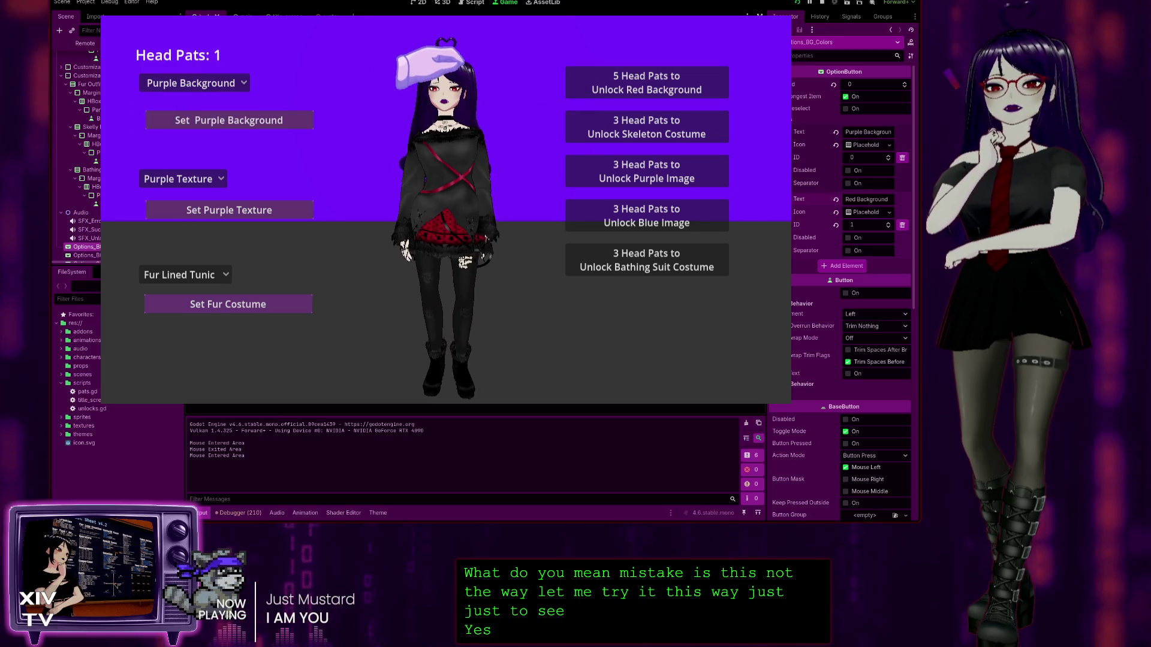
click(502, 72)
click(504, 72)
click(507, 73)
click(510, 73)
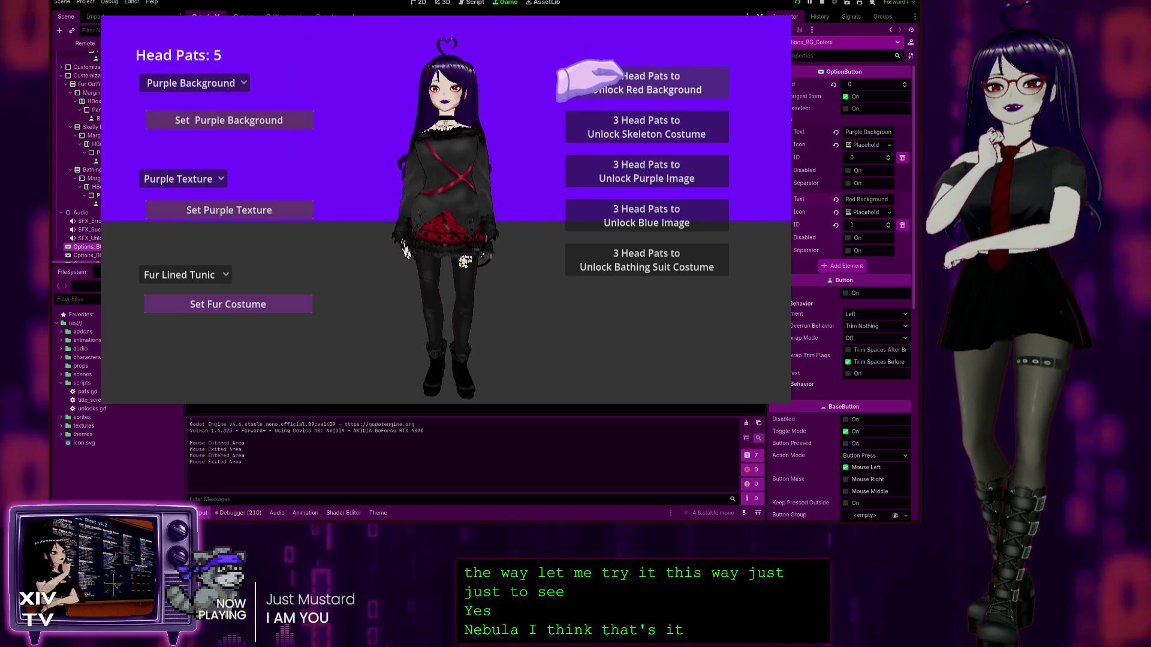
click(599, 84)
click(180, 82)
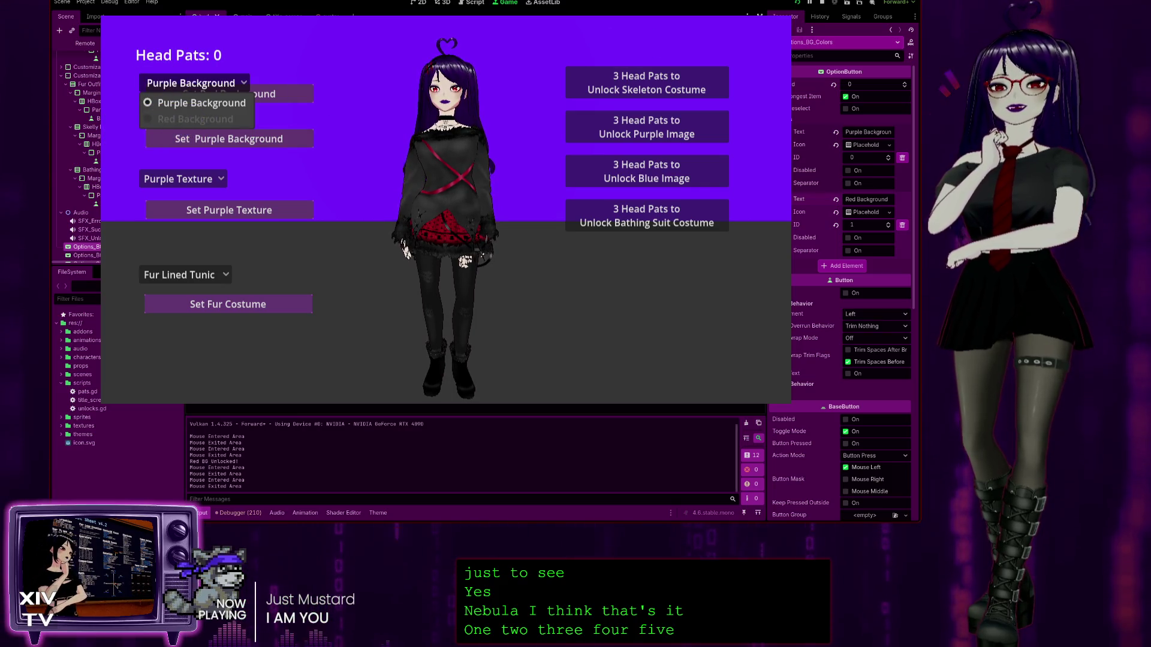
key(Escape)
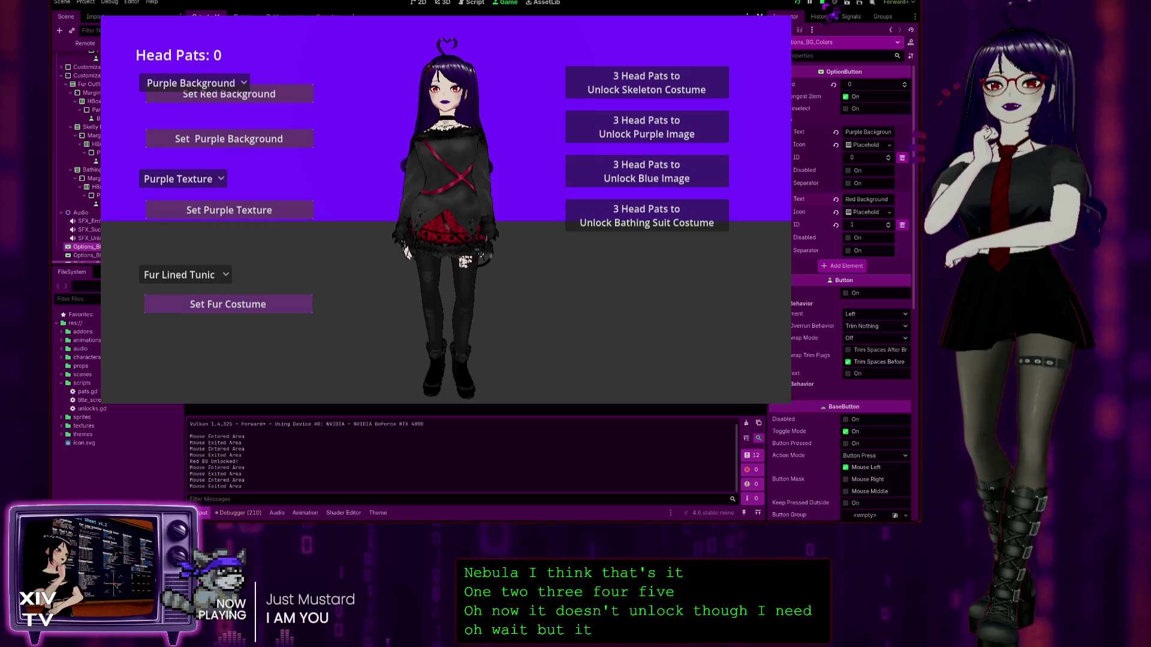
key(F8)
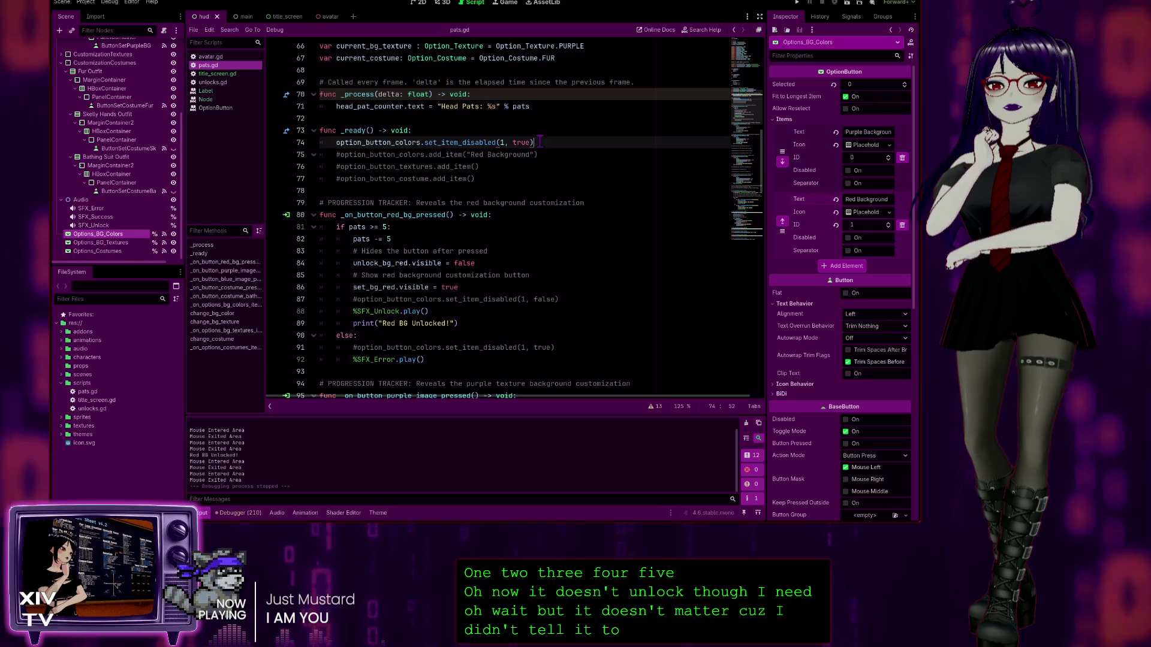
Step: Copy the set_item_disabled(1, true) call from line 74 and locate the red unlock handler
drag(534, 142, 333, 140)
key(ctrl+c)
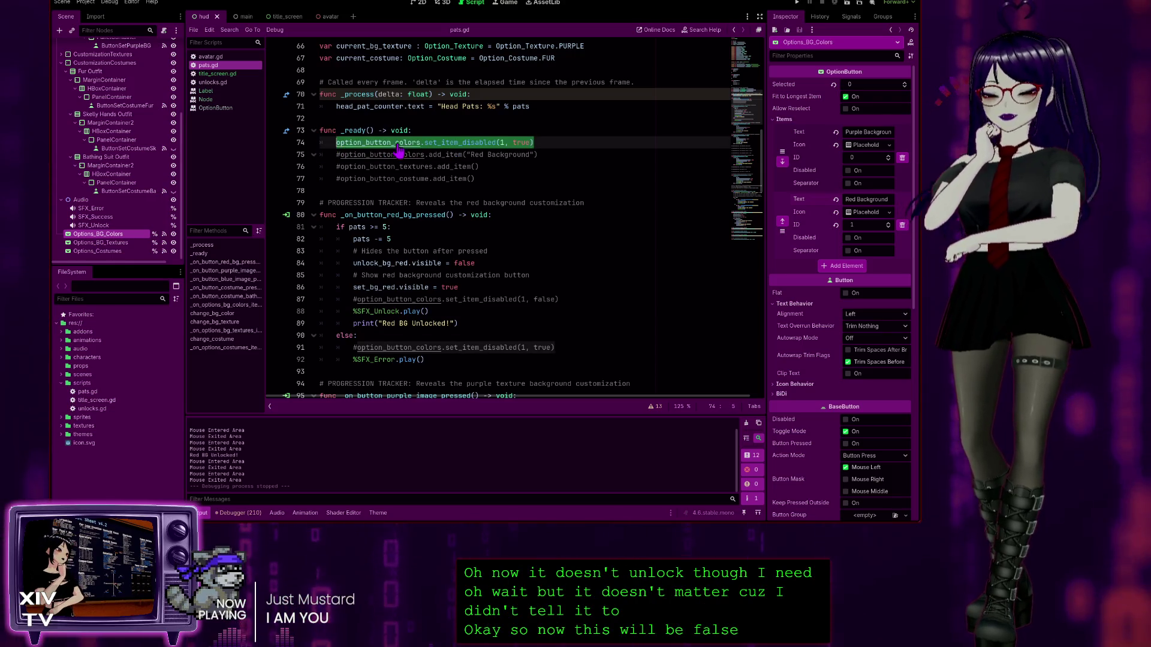
scroll(537, 153, down, 20)
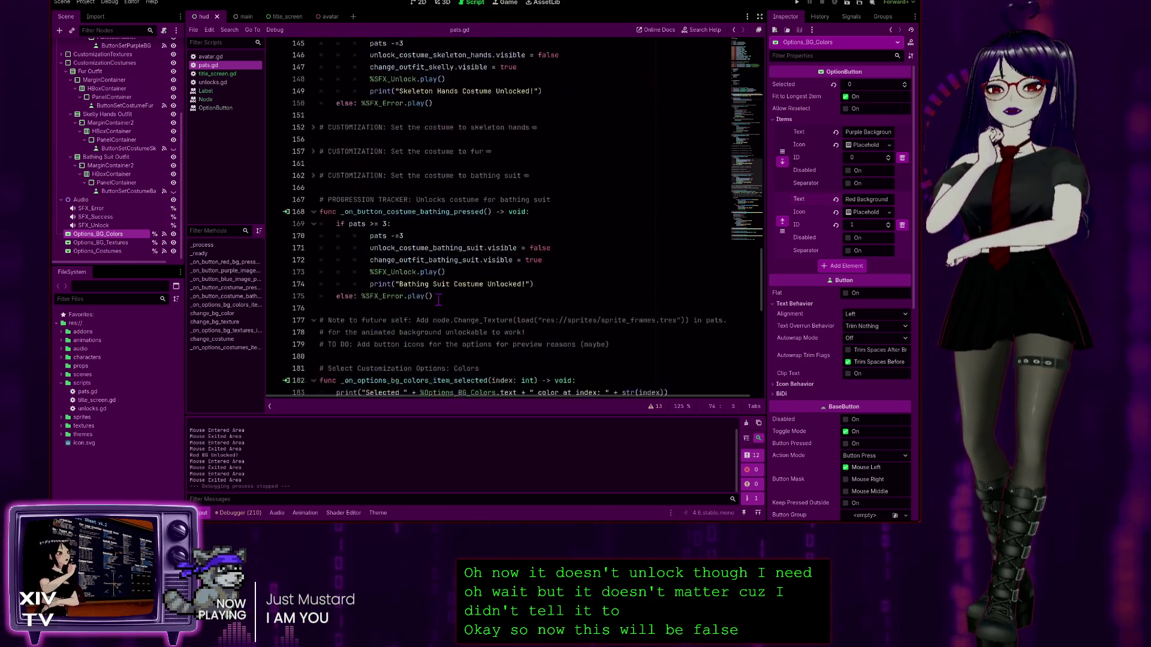
scroll(431, 312, down, 6)
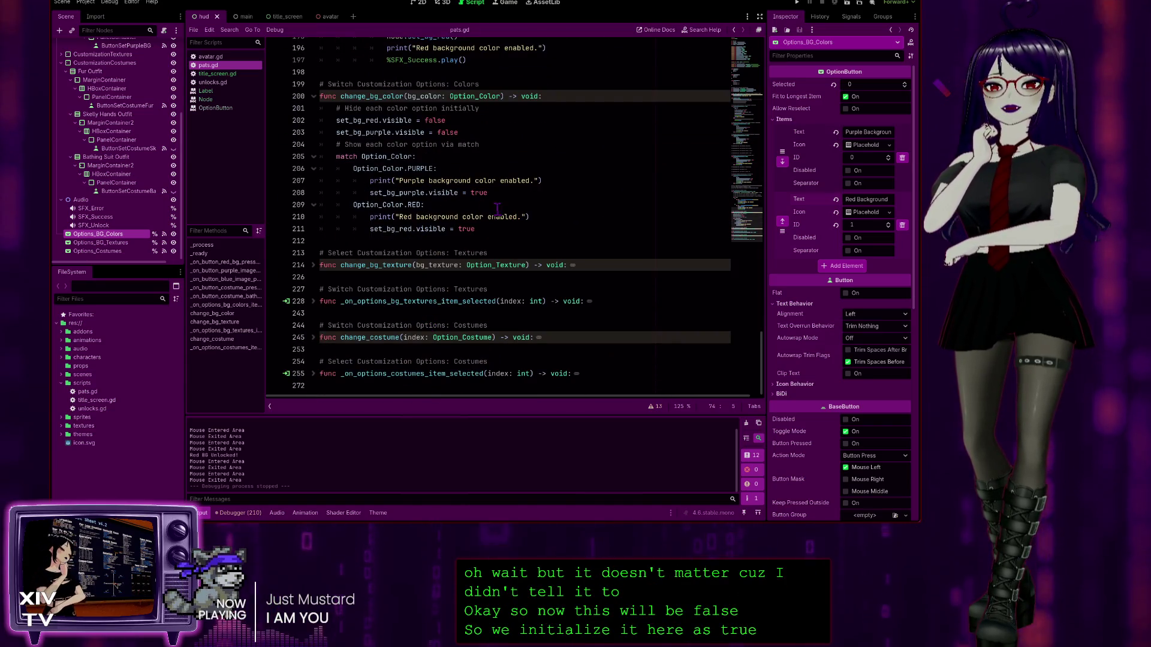
scroll(498, 209, up, 5)
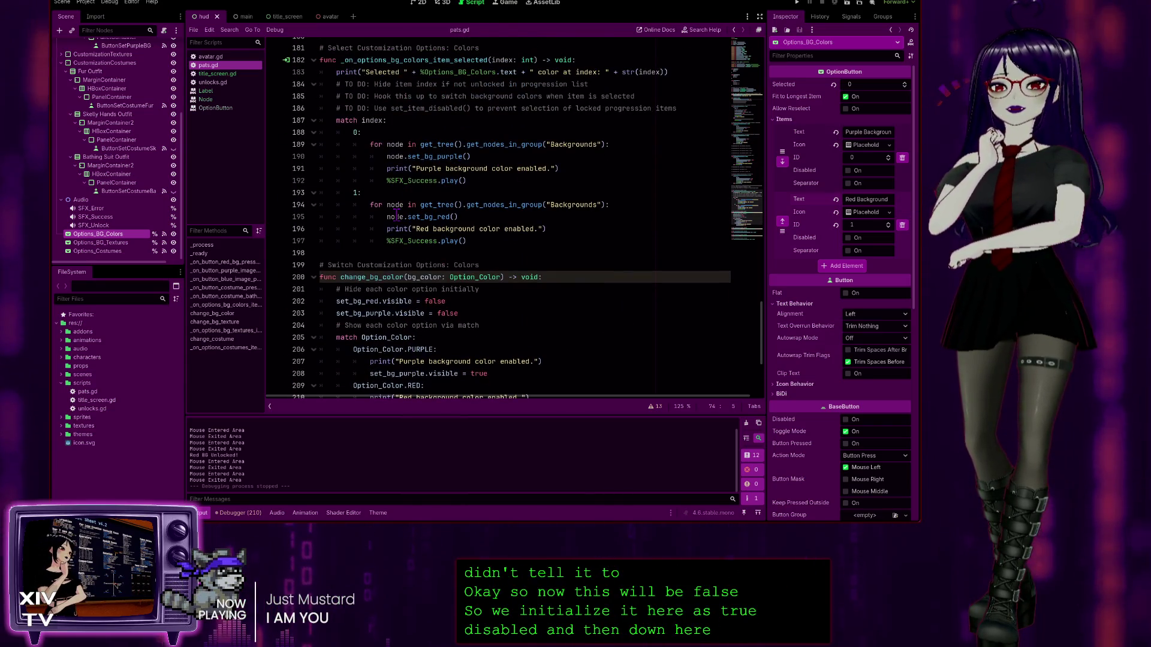
scroll(522, 262, up, 20)
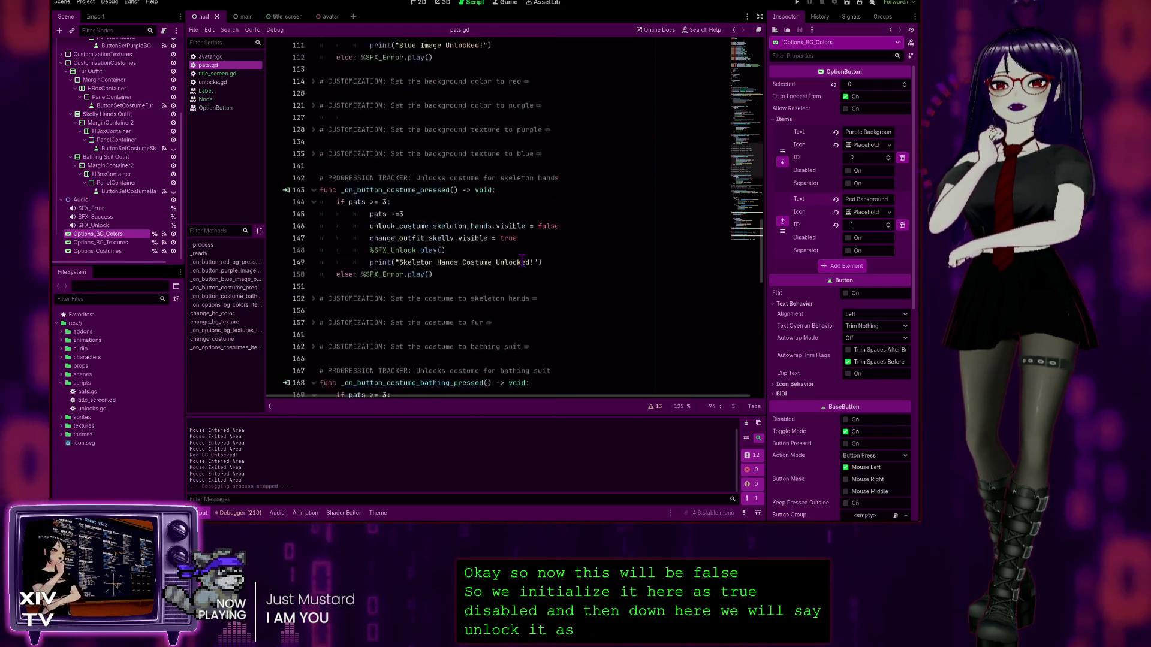
scroll(523, 262, up, 17)
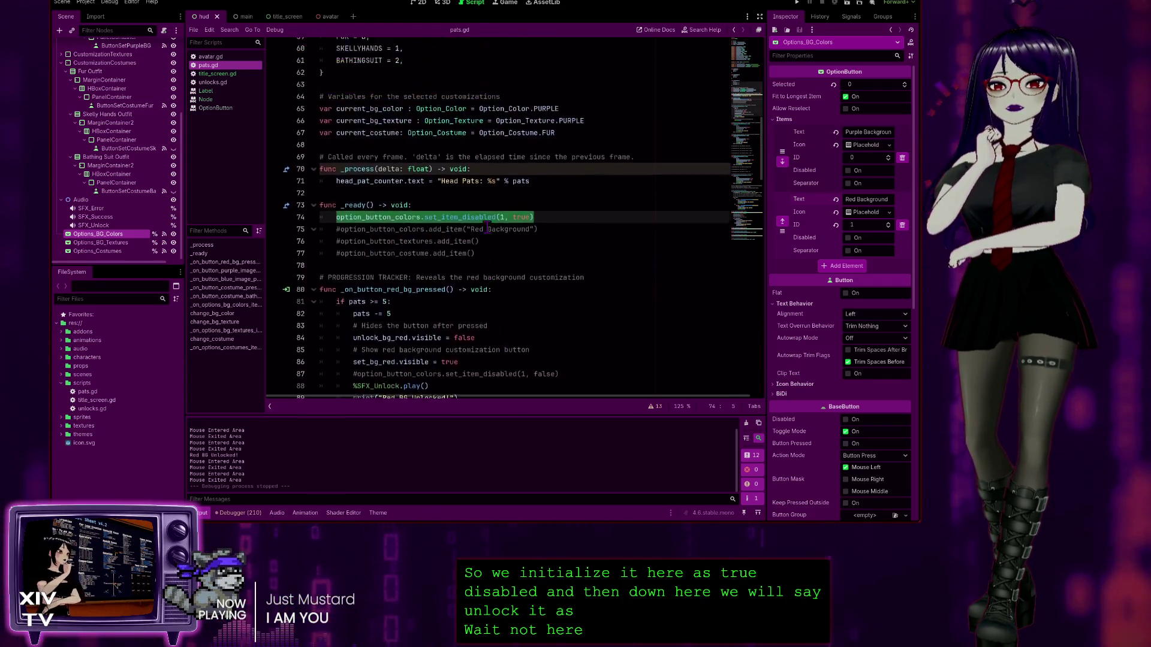
scroll(487, 227, down, 2)
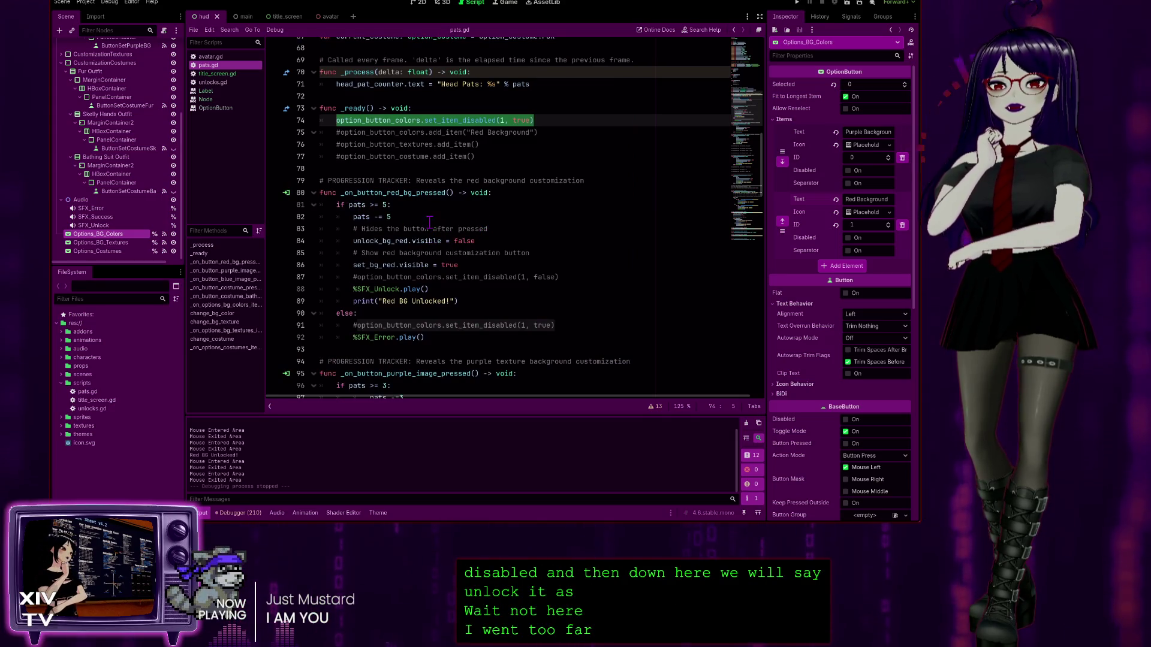
scroll(419, 243, down, 2)
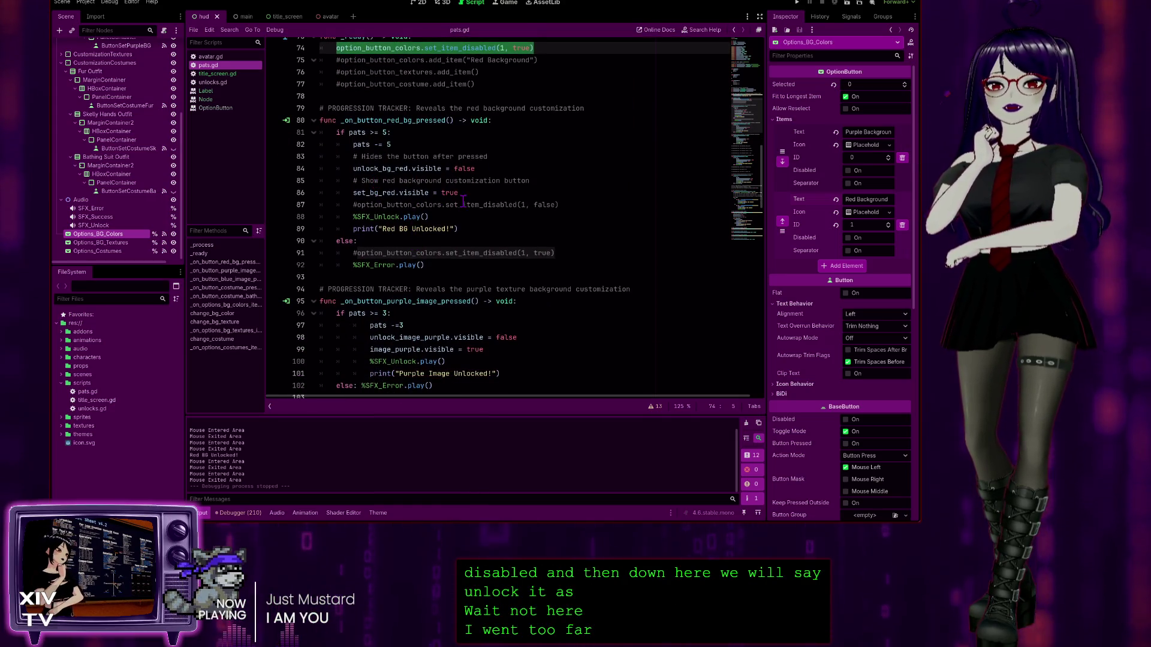
Step: Paste it over line 87's comment, change true to false, and run the project
click(563, 205)
key(shift+Home)
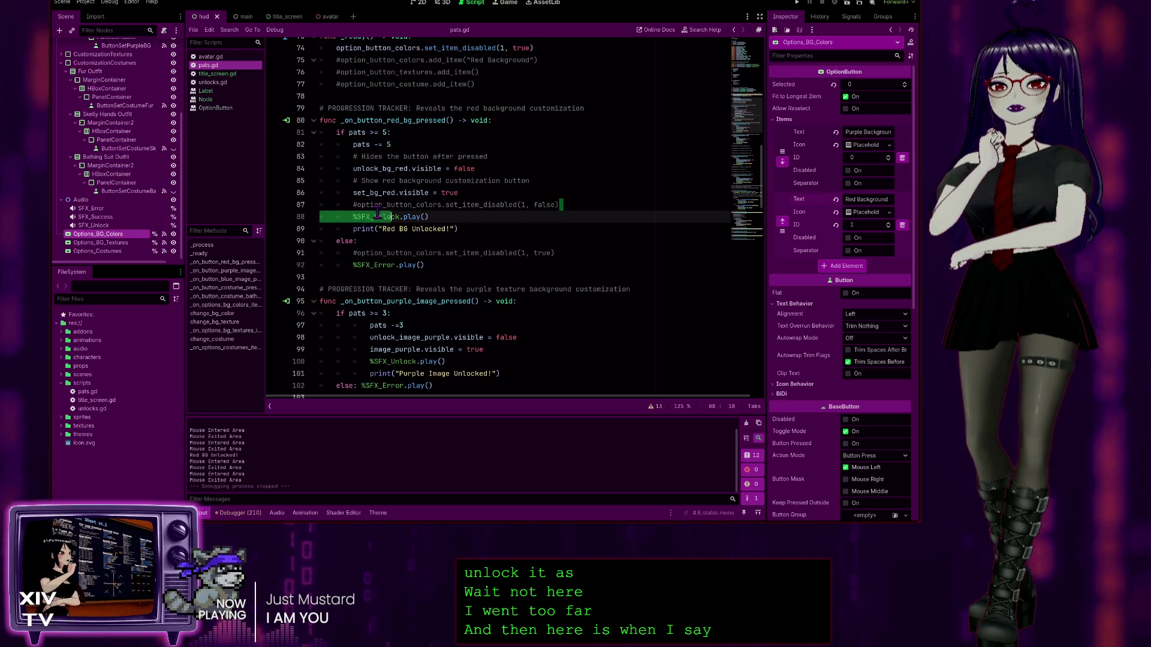
key(ctrl+v)
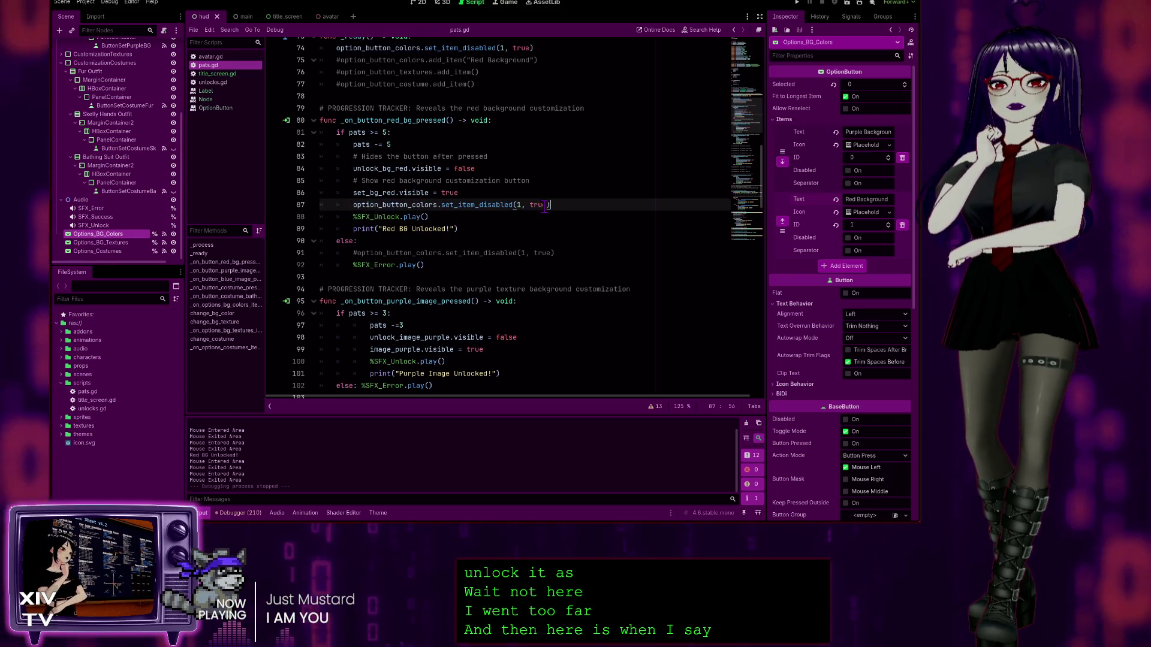
scroll(557, 171, up, 2)
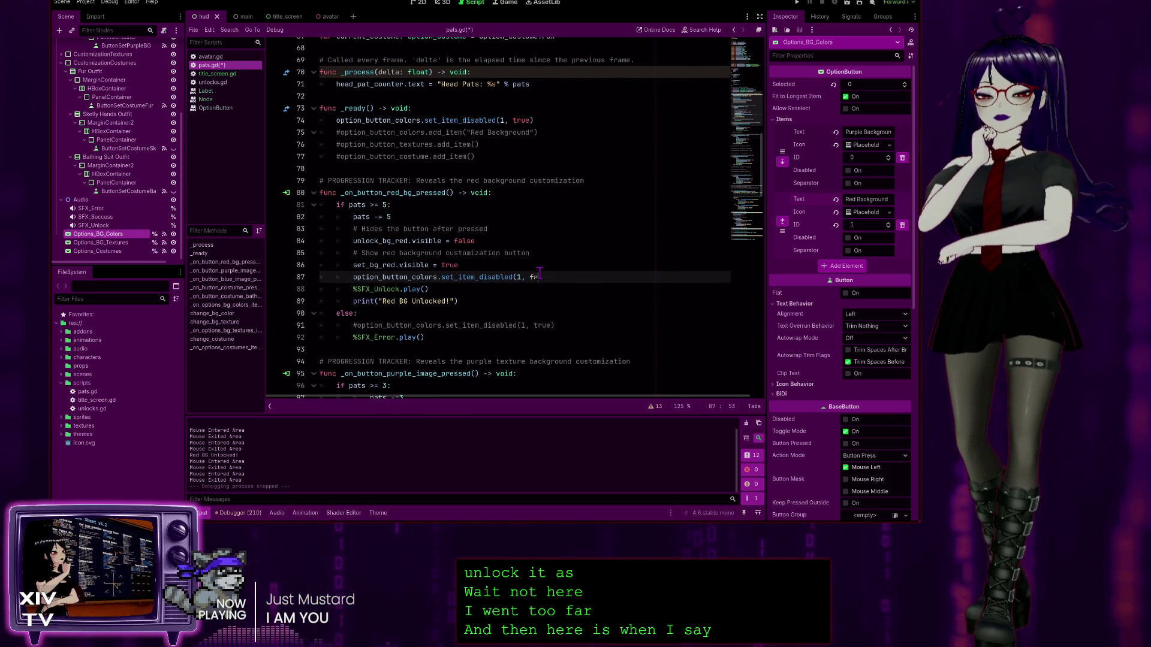
text(lse)
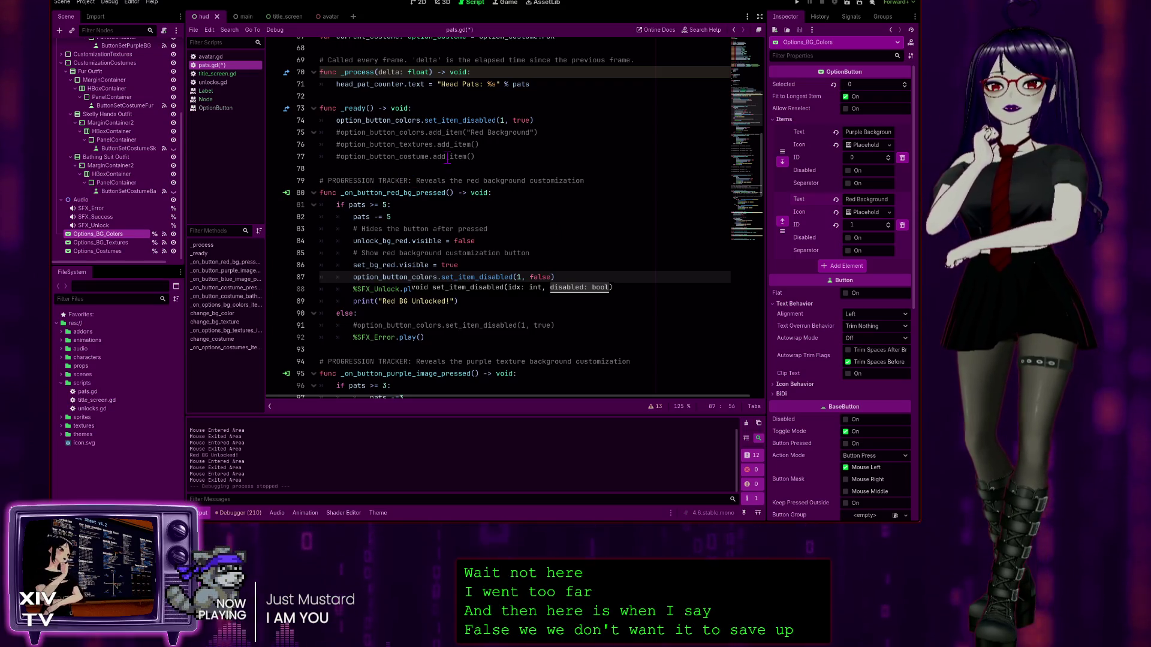
key(F5)
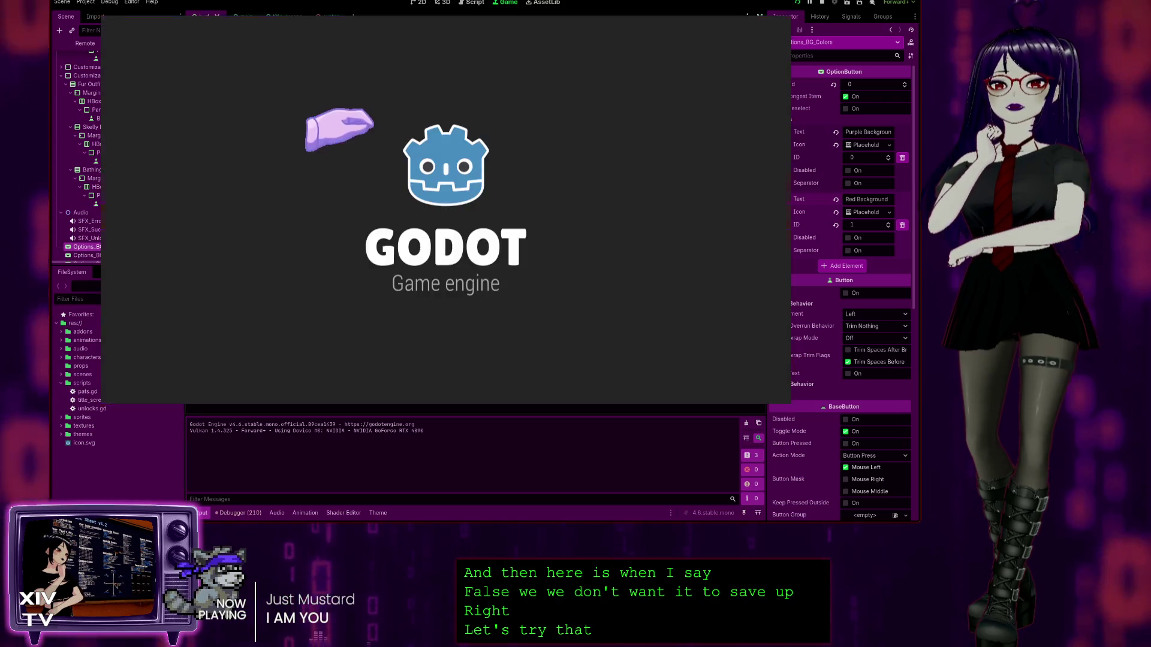
Step: Start the game, pat the head, buy the 5-pat unlock, select Red Background, then stop the game
click(381, 180)
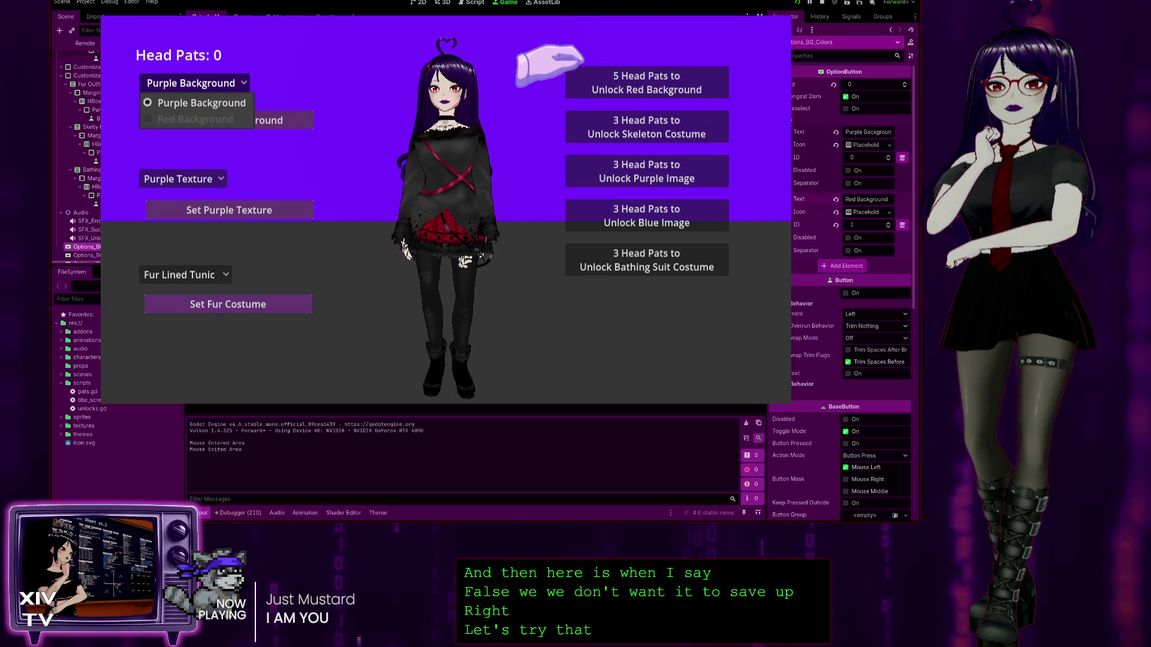
click(444, 72)
click(435, 69)
click(433, 69)
click(432, 69)
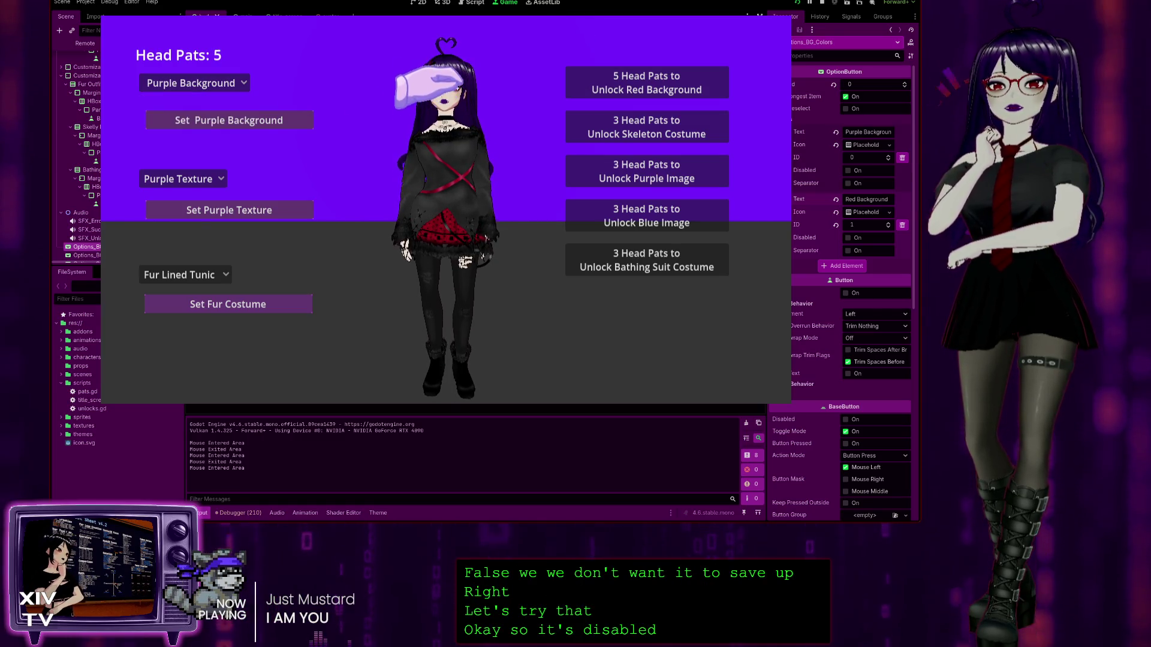
click(610, 81)
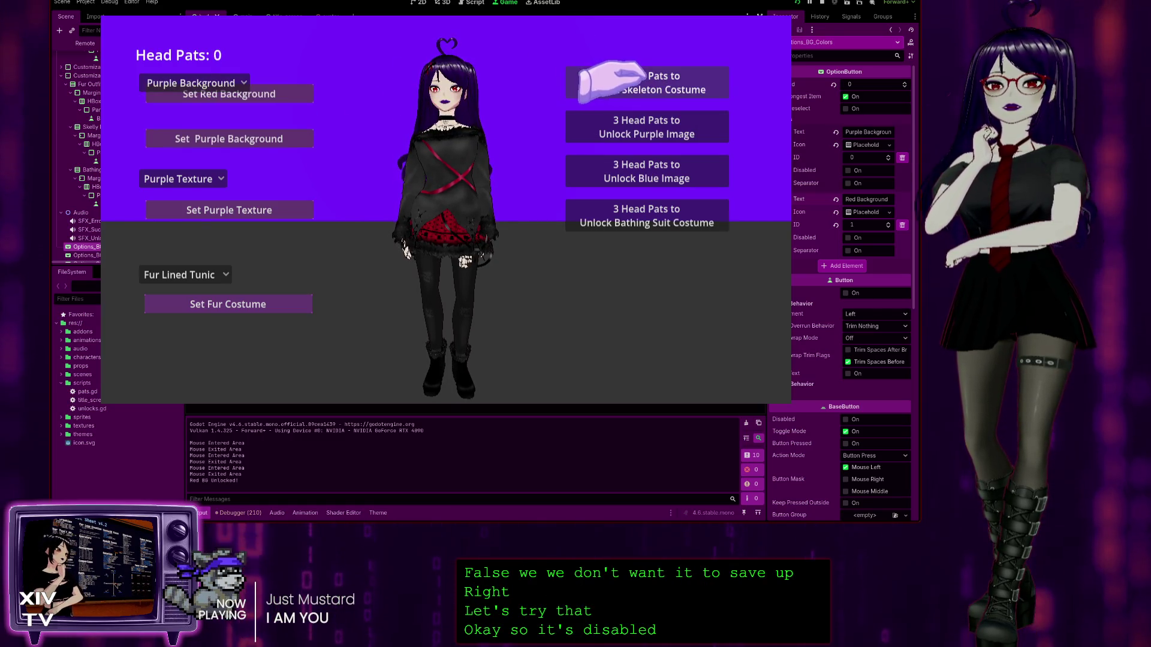
click(180, 83)
click(156, 117)
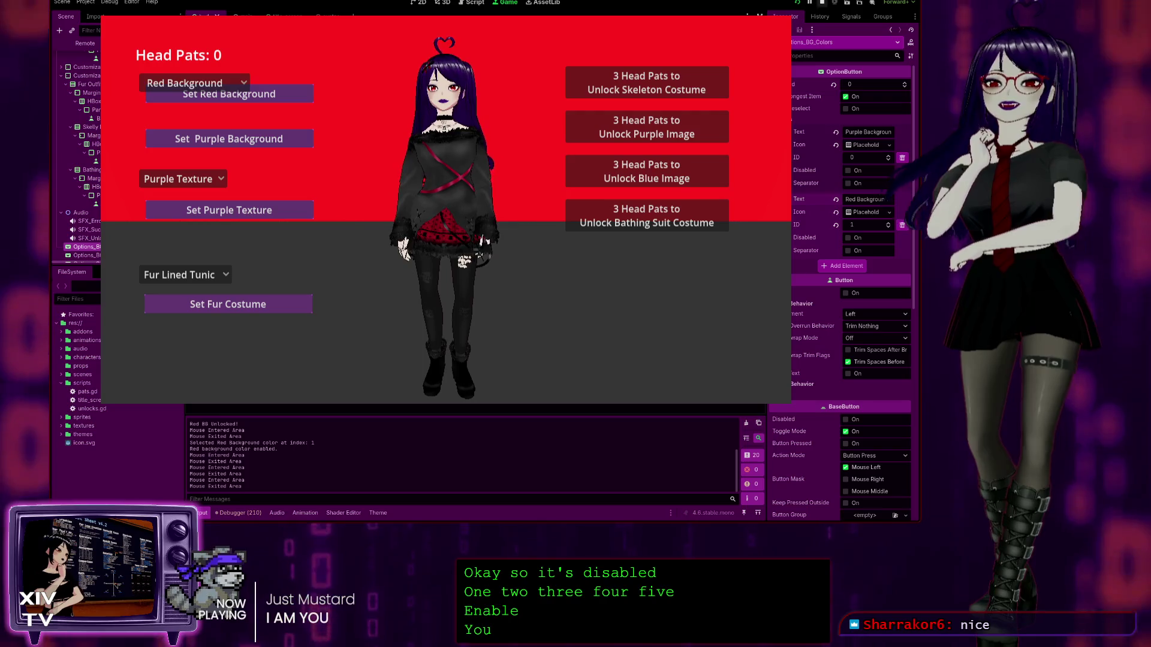
key(F8)
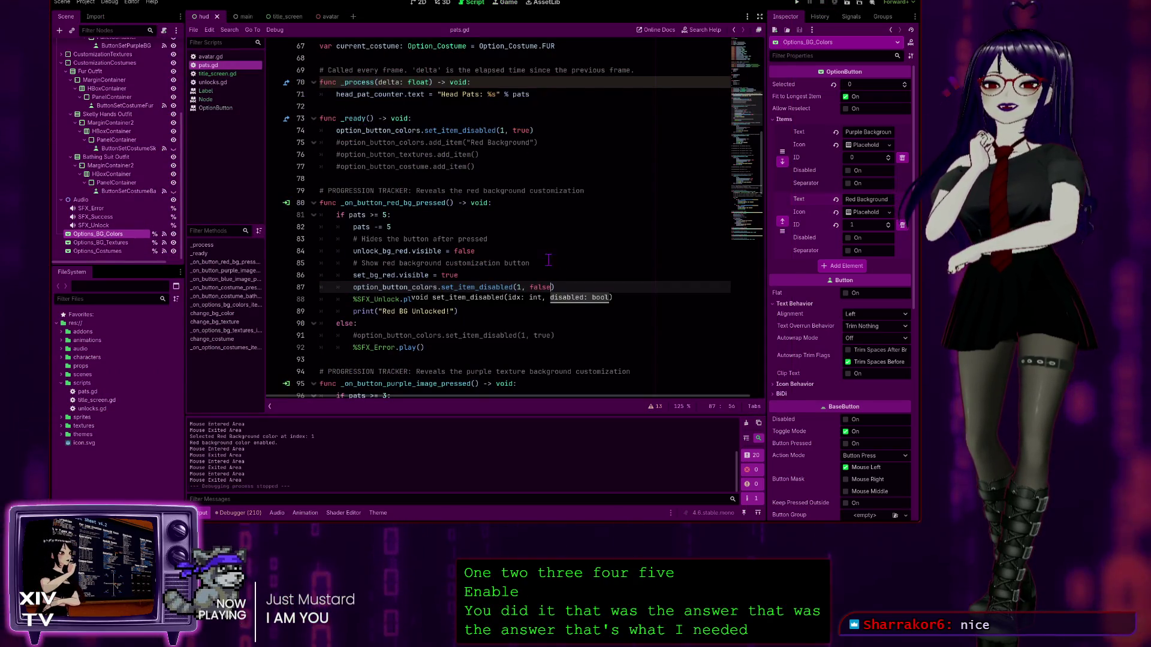
Step: Delete the # before line 75's add_item("Red Background") call, below set_item_disabled(1, true)
scroll(499, 249, up, 3)
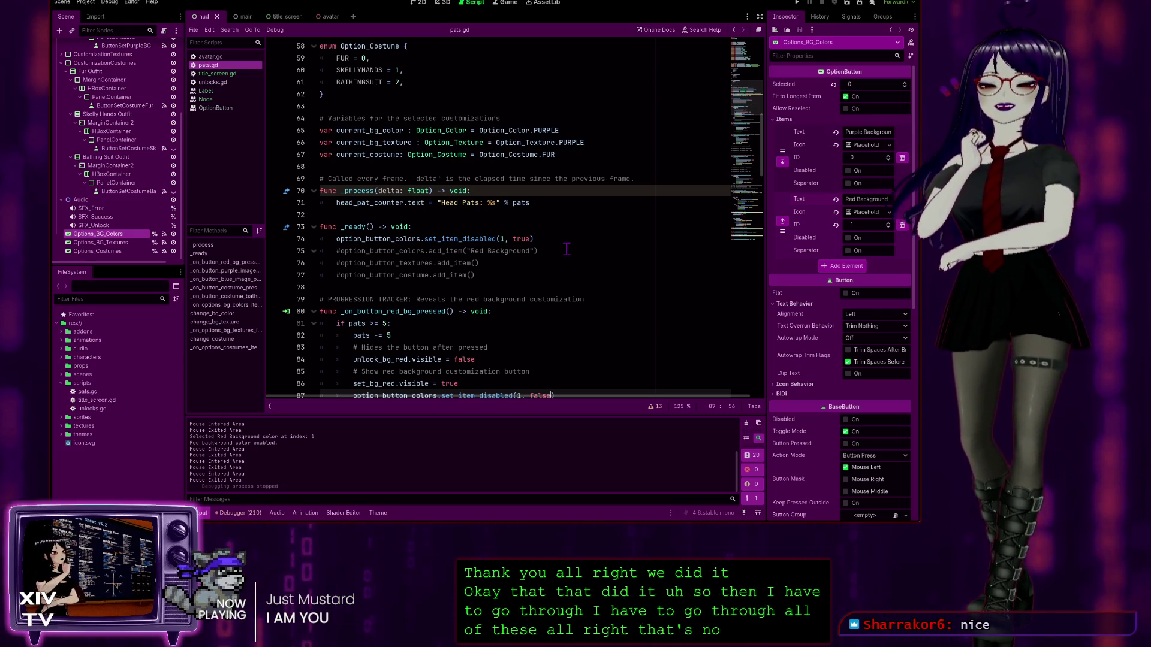
scroll(481, 264, down, 3)
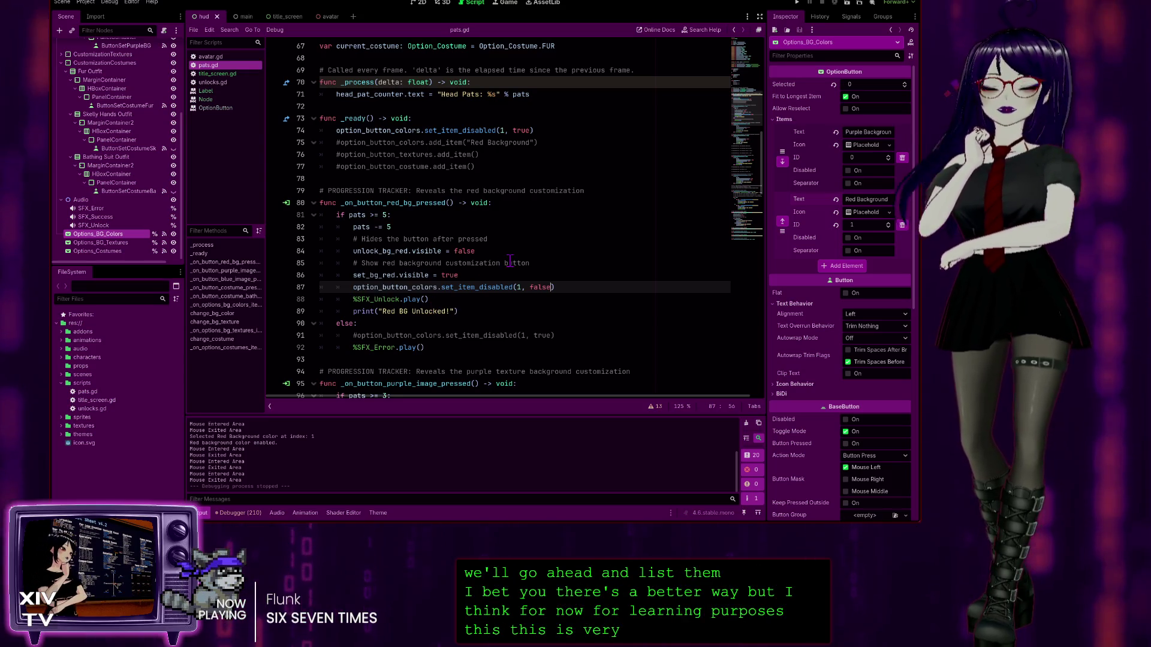
scroll(574, 268, up, 4)
scroll(574, 268, up, 5)
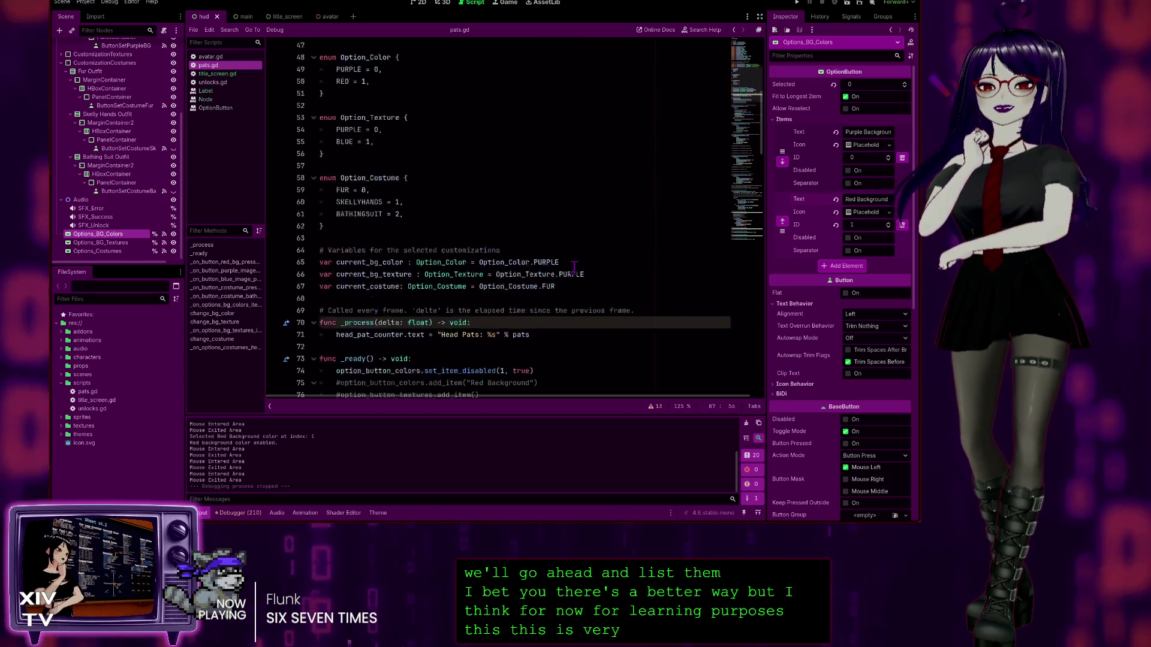
scroll(454, 192, down, 4)
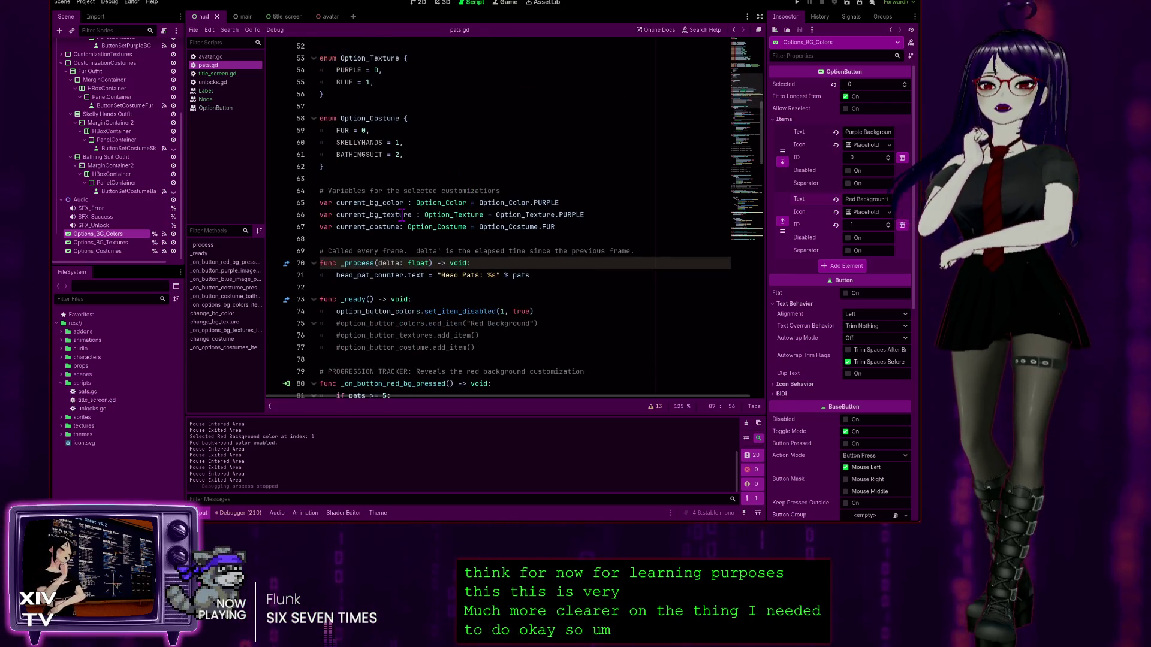
scroll(408, 217, down, 4)
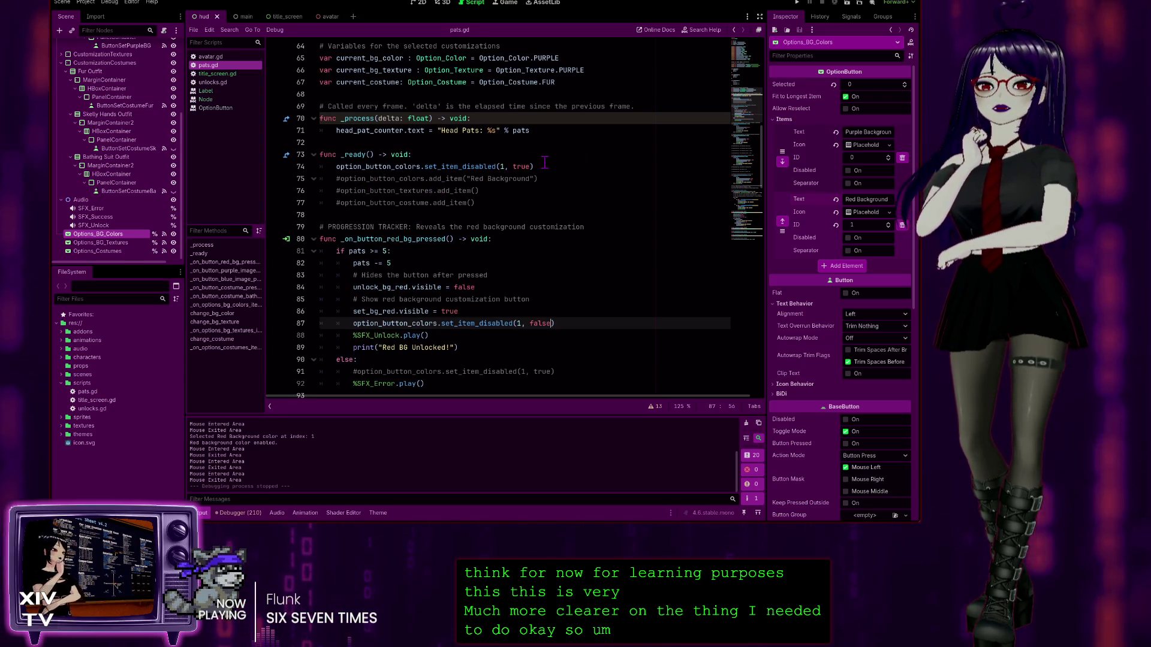
drag(533, 167, 490, 168)
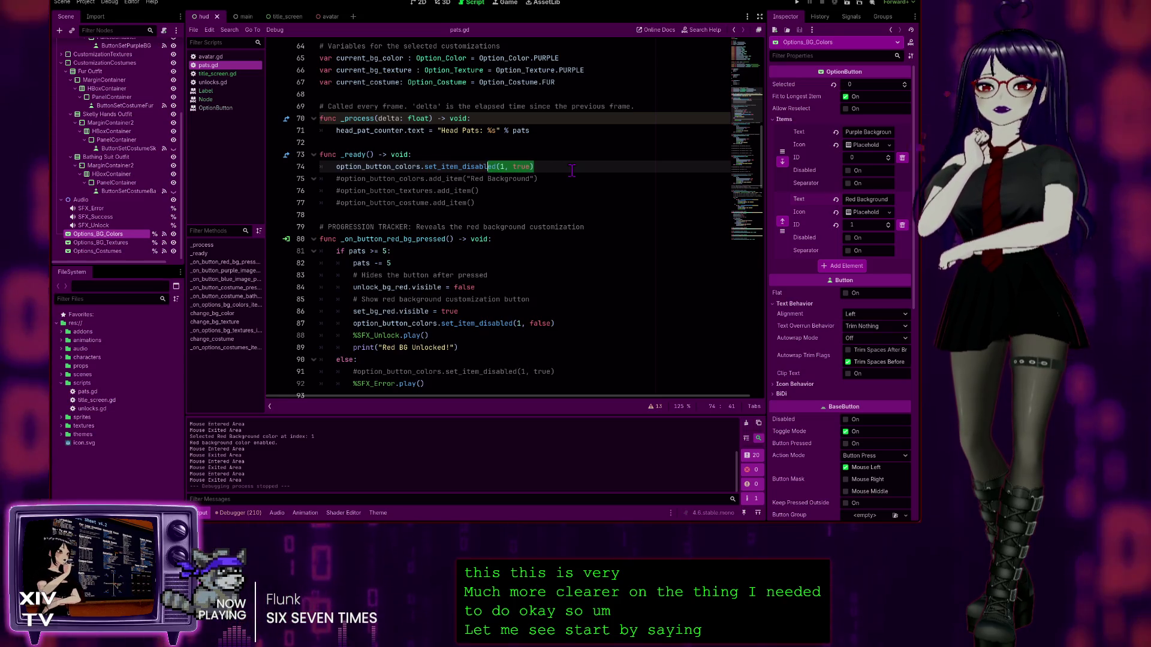
click(540, 167)
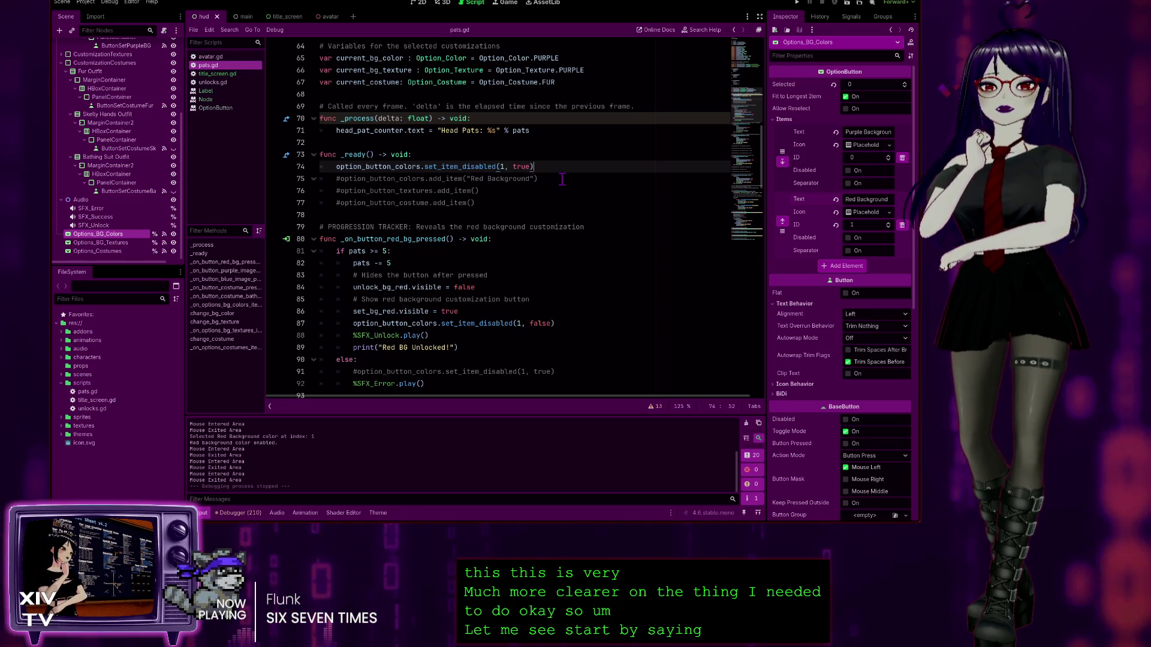
click(552, 180)
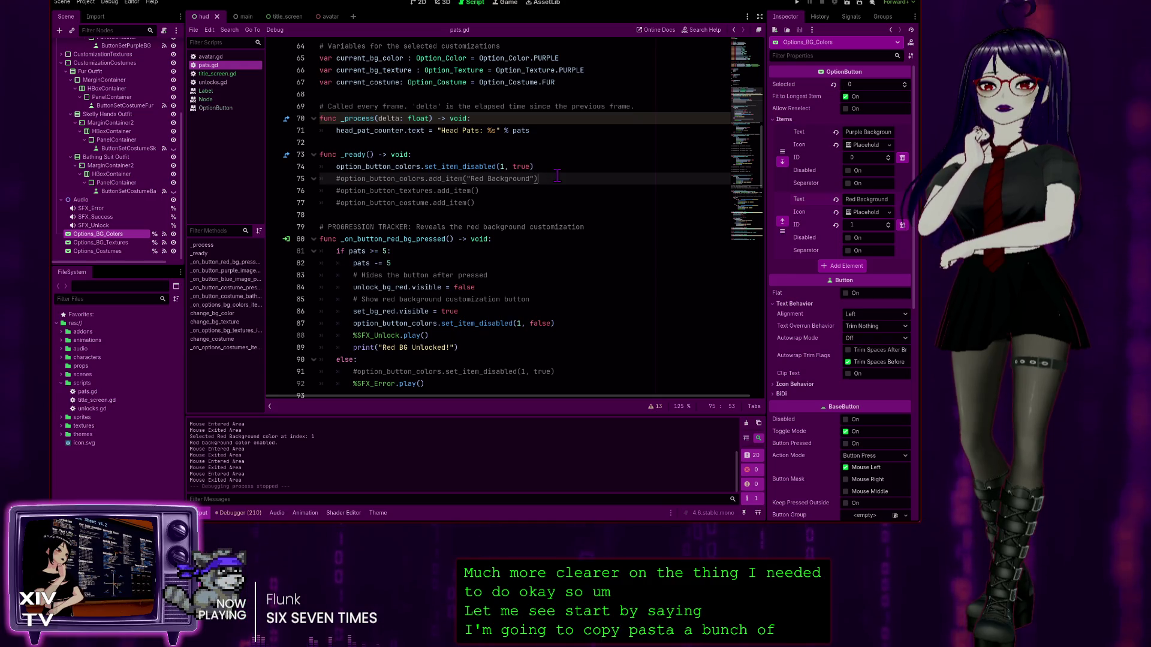
click(343, 179)
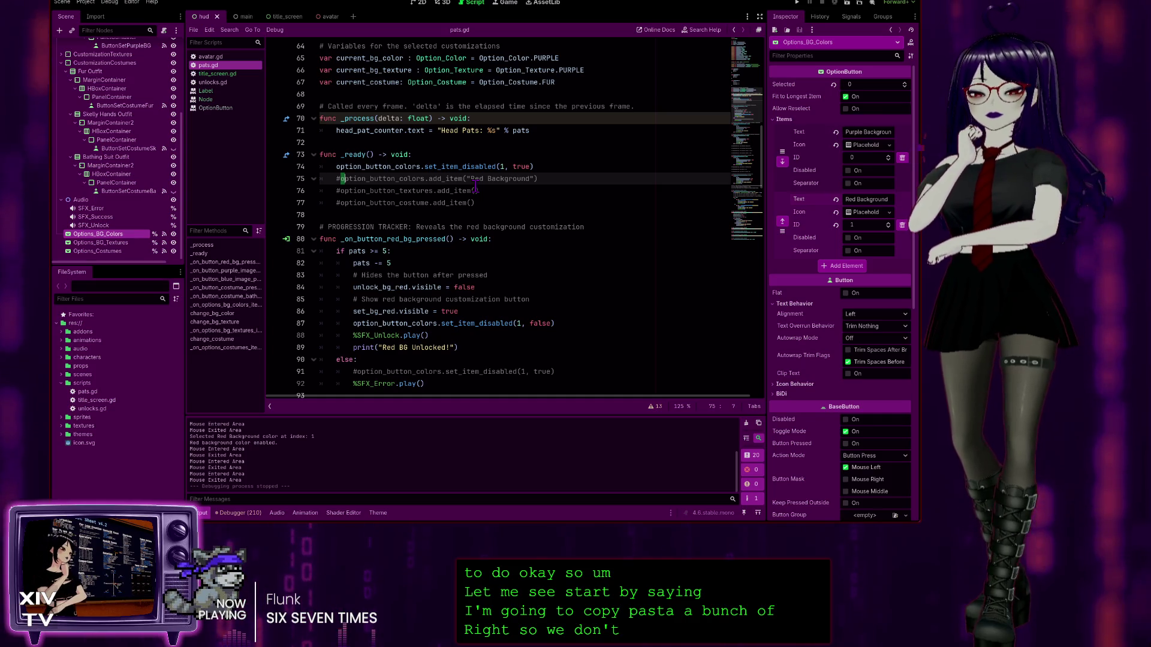
key(Left)
key(BackSpace)
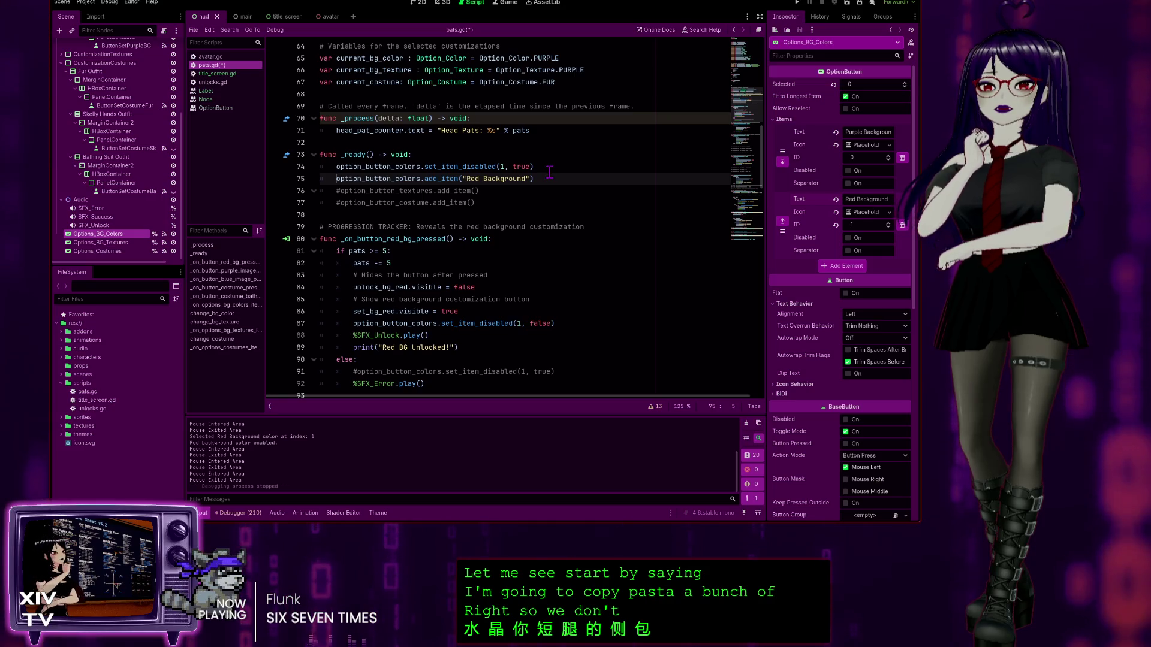
key(shift+Up)
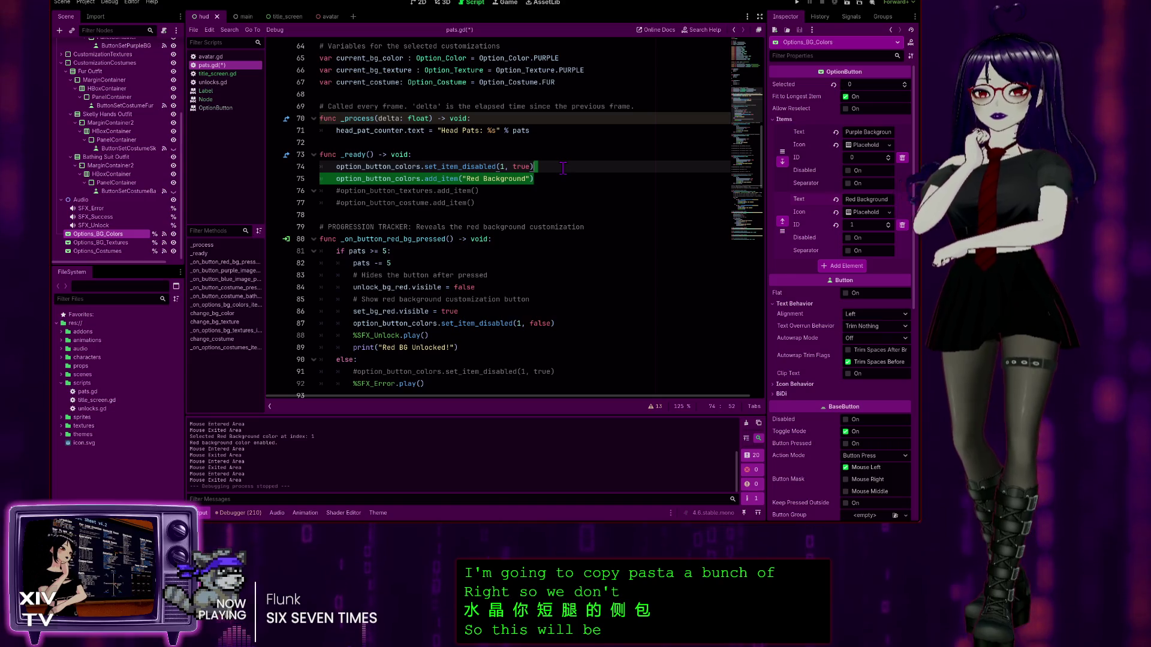
Step: Replace the add_item line with option_button_colors.set_item_disabled(0, true) above the (1, true) call
click(509, 201)
click(560, 177)
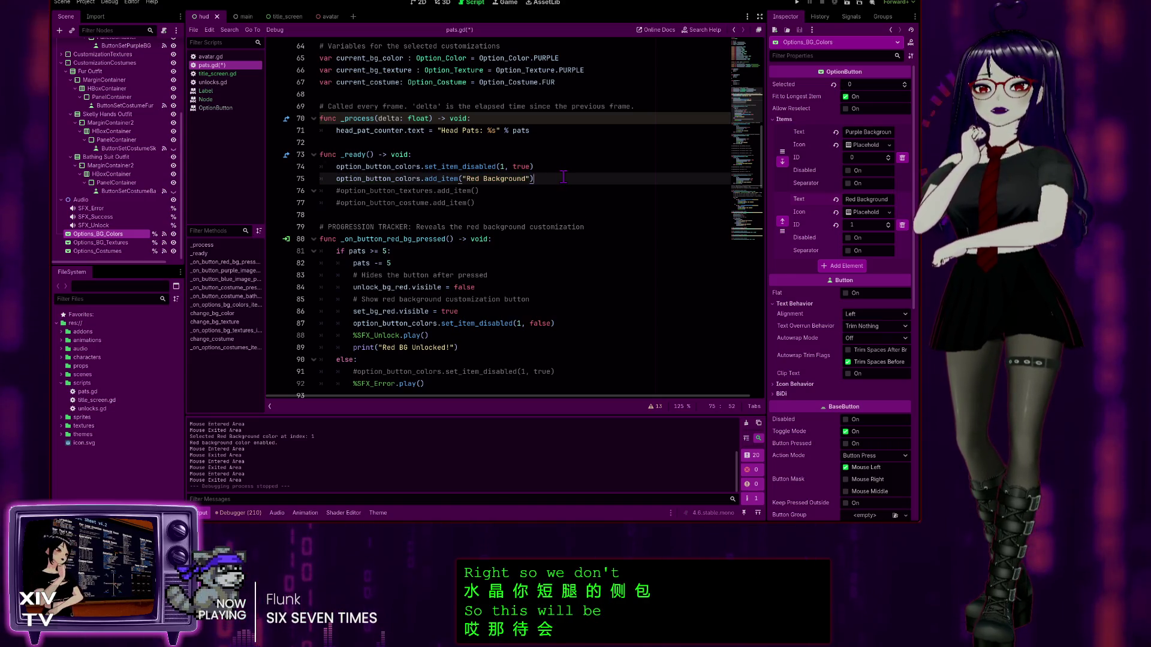
key(shift+Down)
key(ctrl+z)
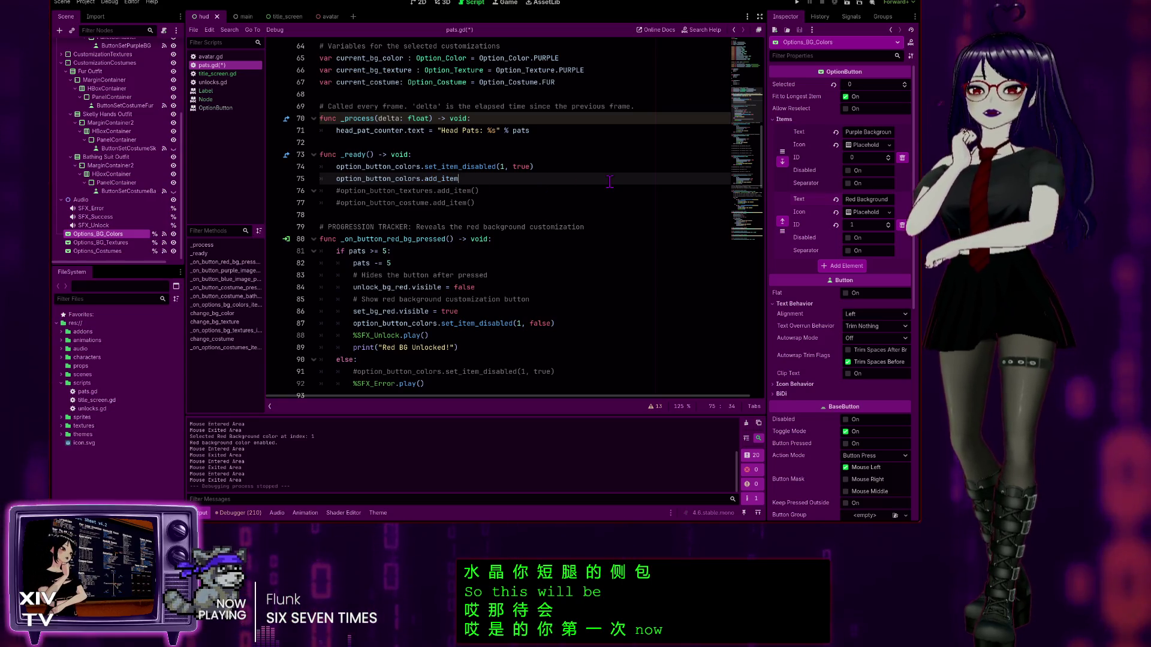
key(BackSpace)
key(BackSpace)
key(BackSpace)
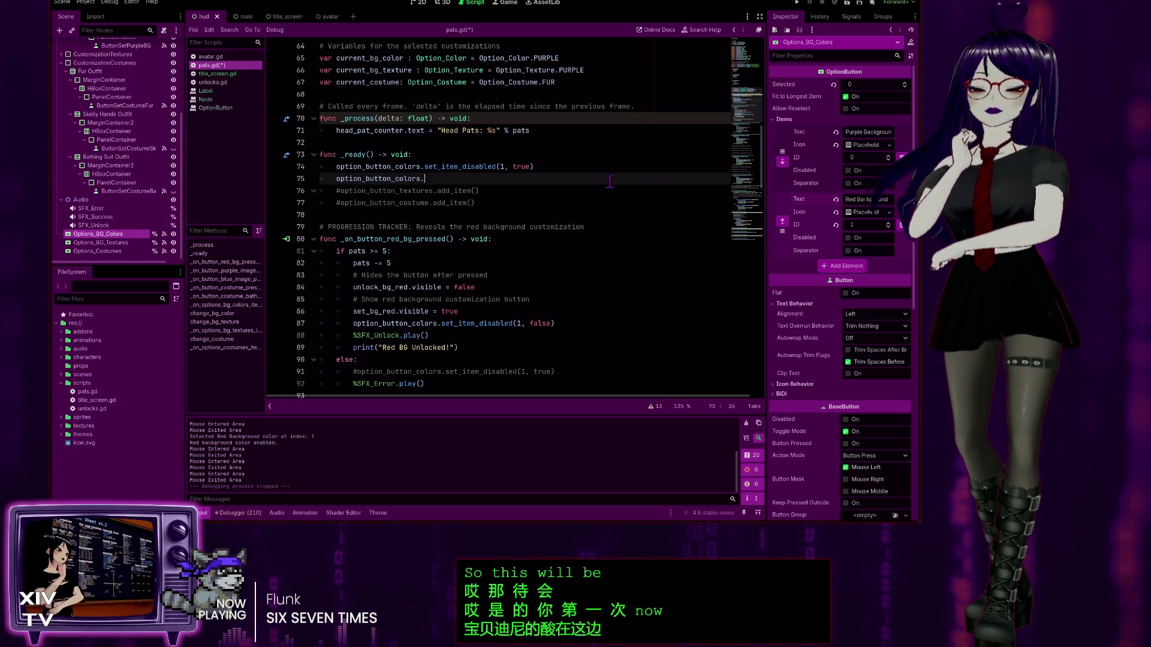
text(set)
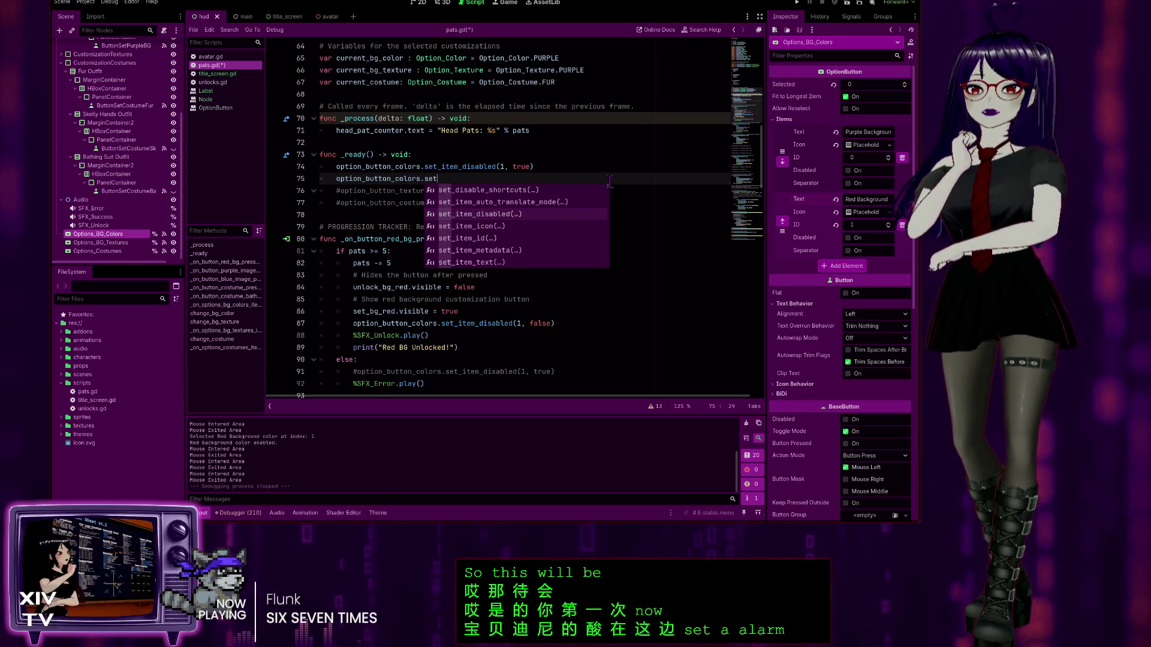
key(Down)
key(Up)
key(Return)
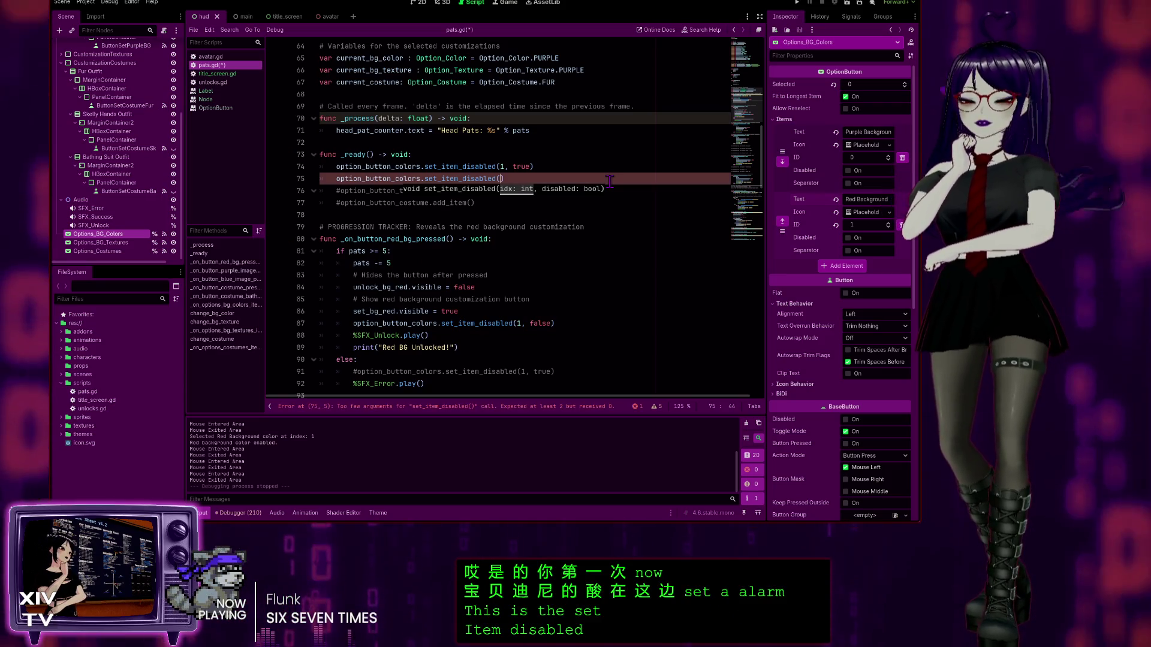
text(0, true)
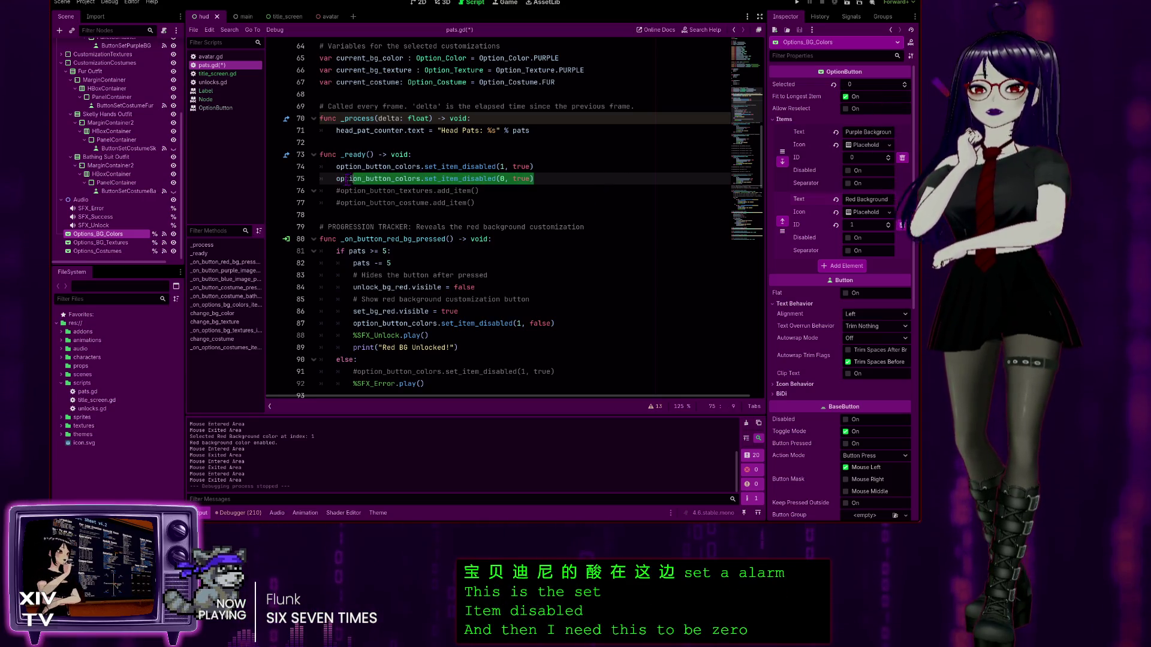
key(ctrl+z)
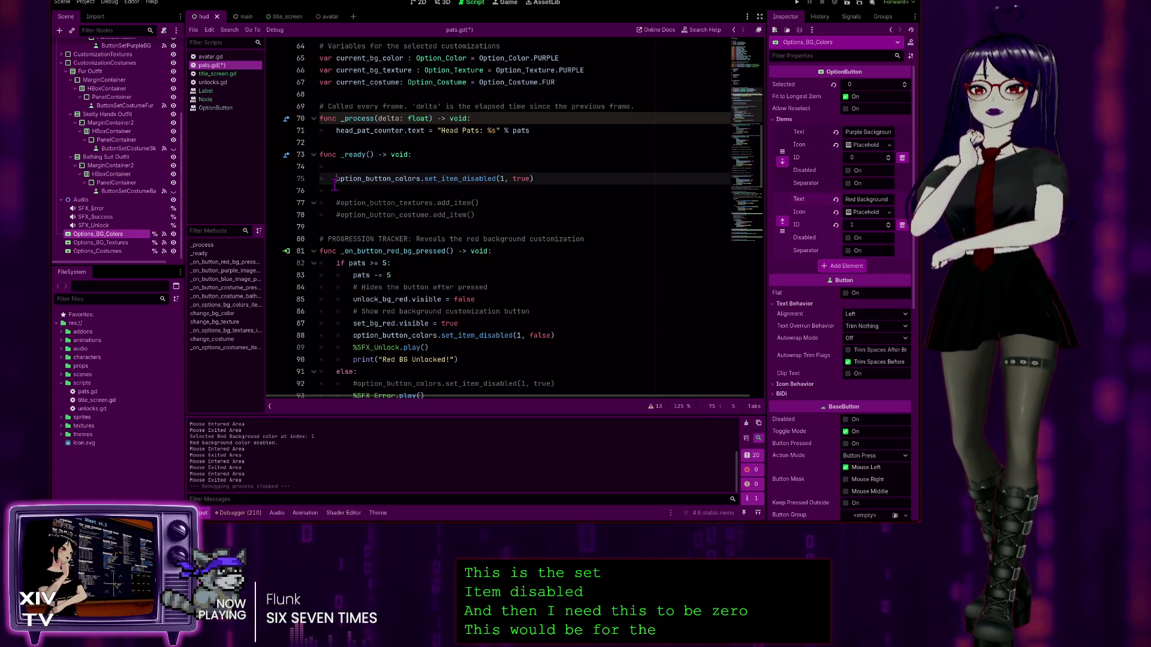
click(351, 189)
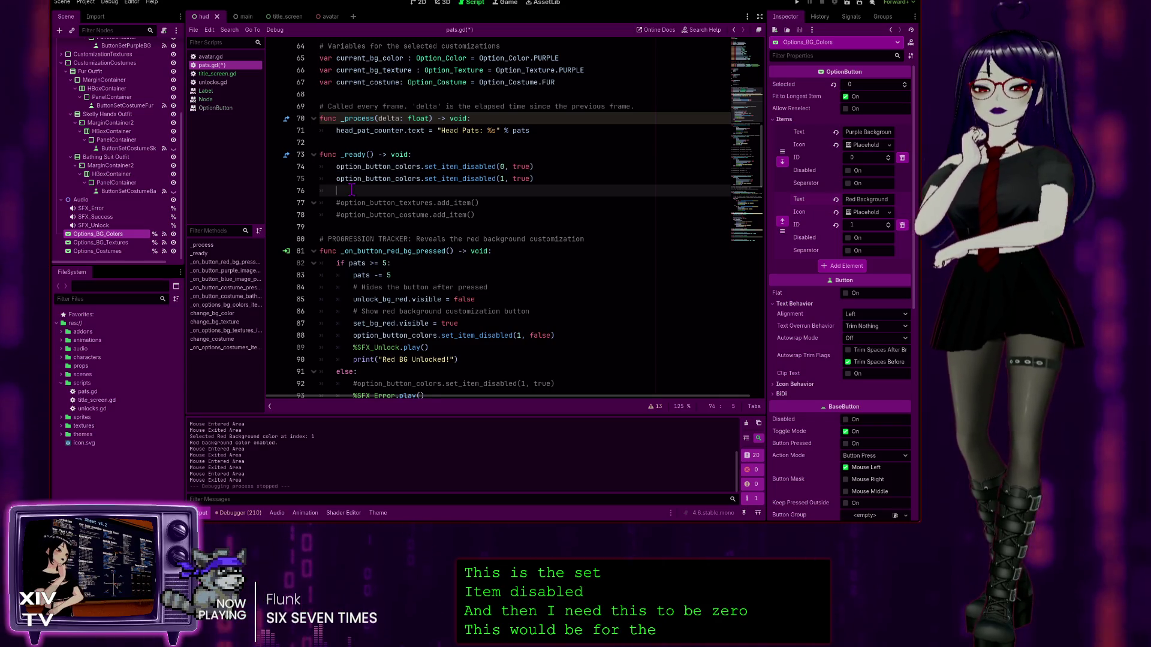
click(539, 164)
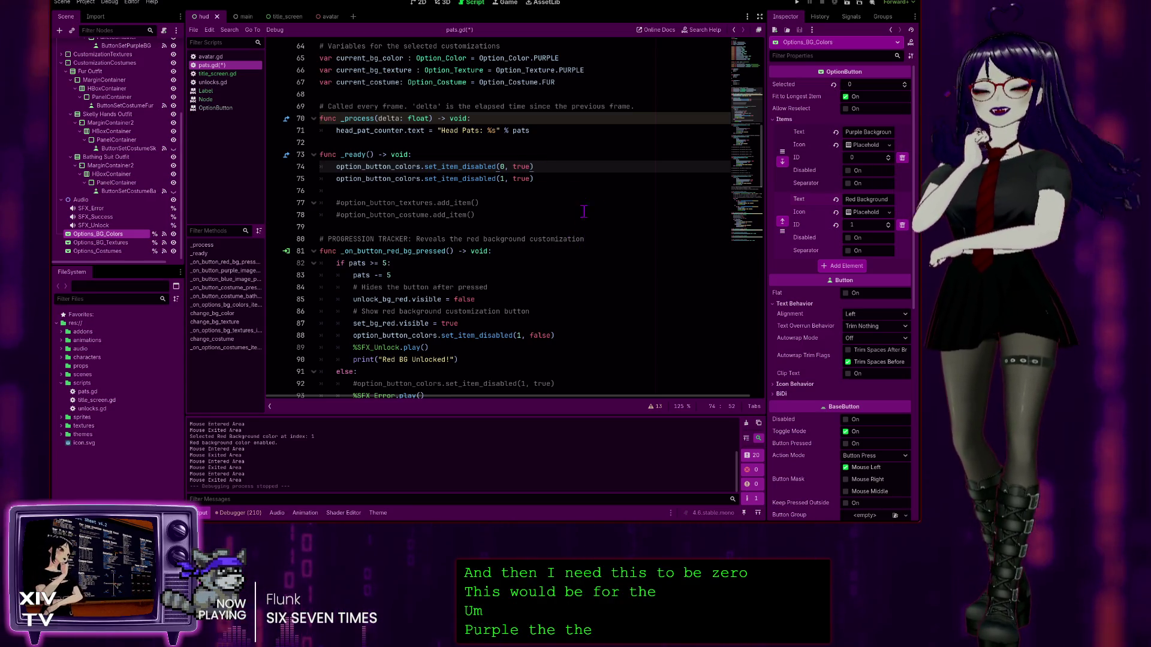
Step: Delete the colour option's set_item_disabled(0, true) line from _ready
scroll(442, 268, down, 2)
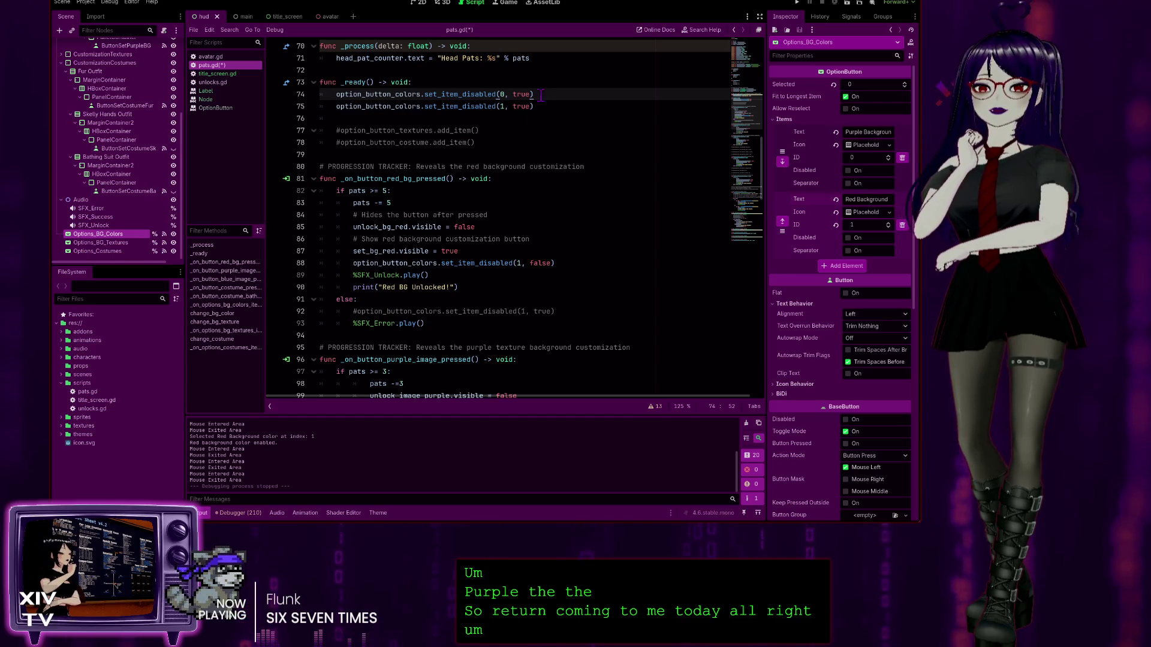
drag(540, 95, 337, 95)
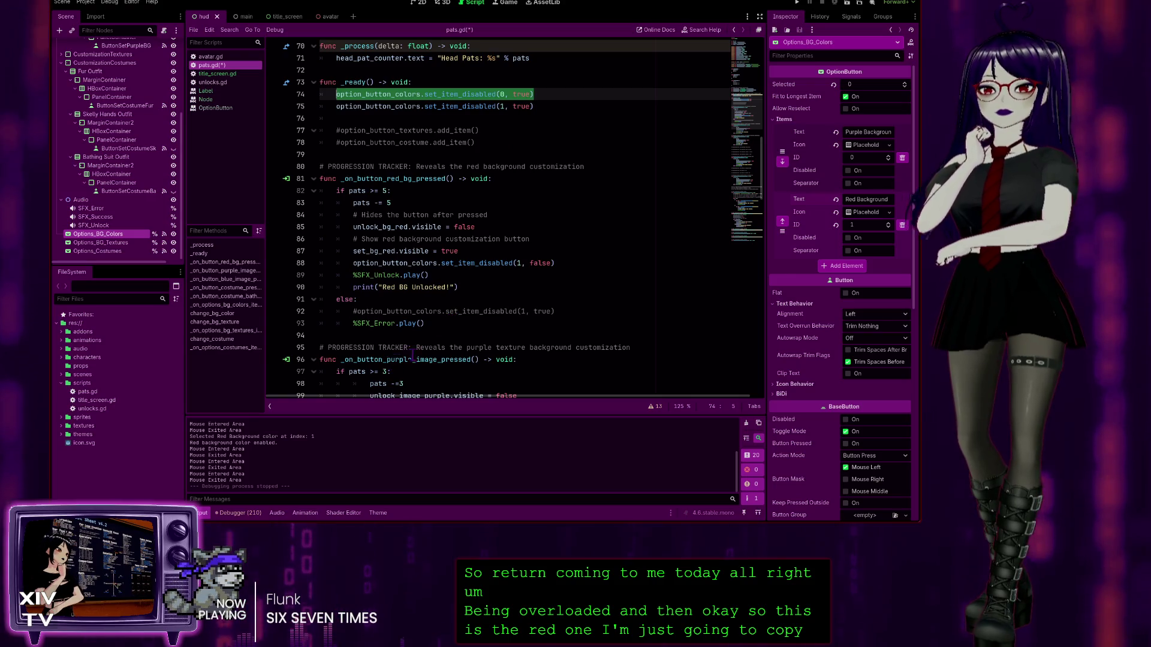
scroll(407, 336, down, 2)
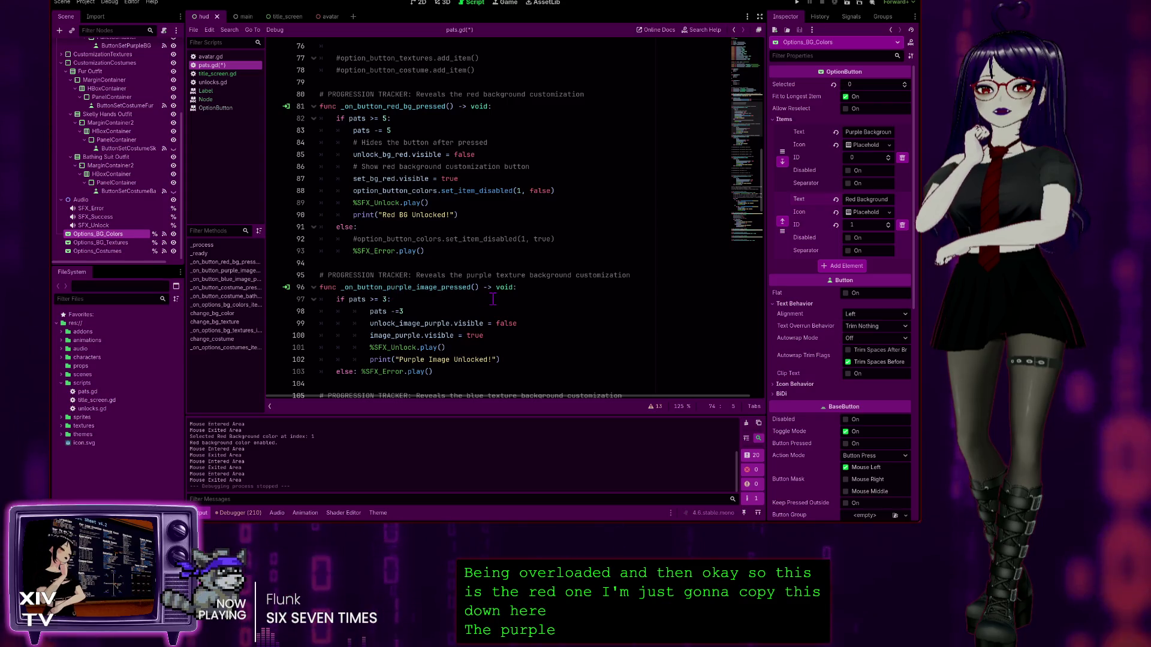
scroll(458, 225, up, 3)
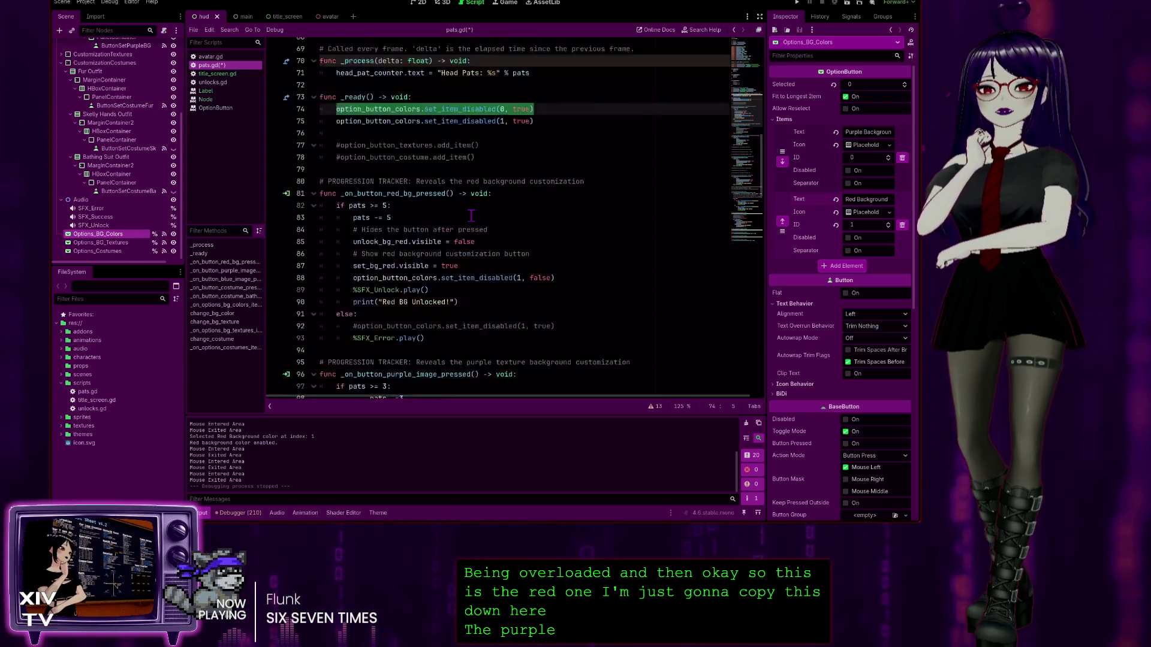
click(533, 130)
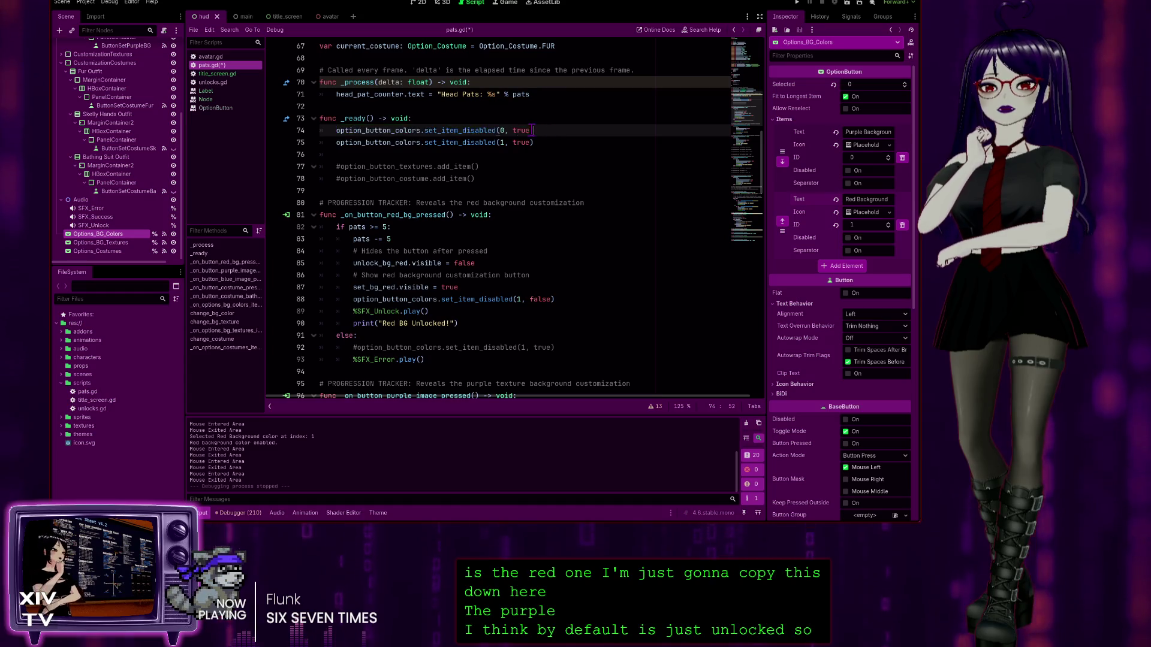
drag(550, 130, 557, 120)
key(BackSpace)
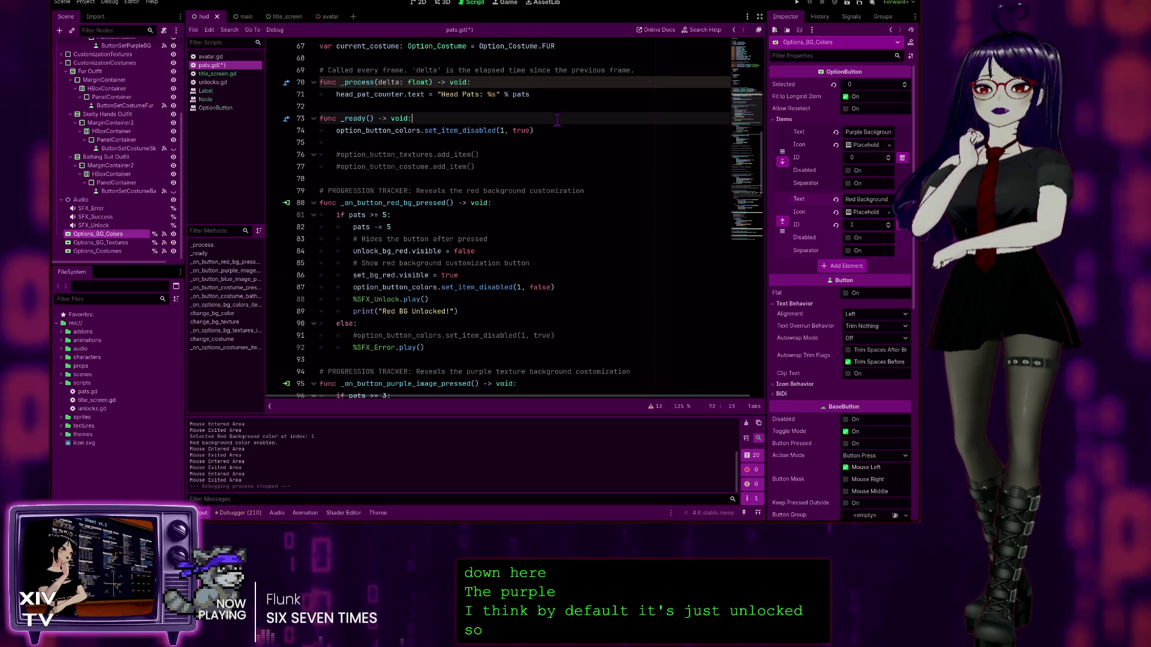
Step: Add option_button_textures.set_item_disabled(1, true) to _ready, using autocomplete for set_item_disabled
click(550, 147)
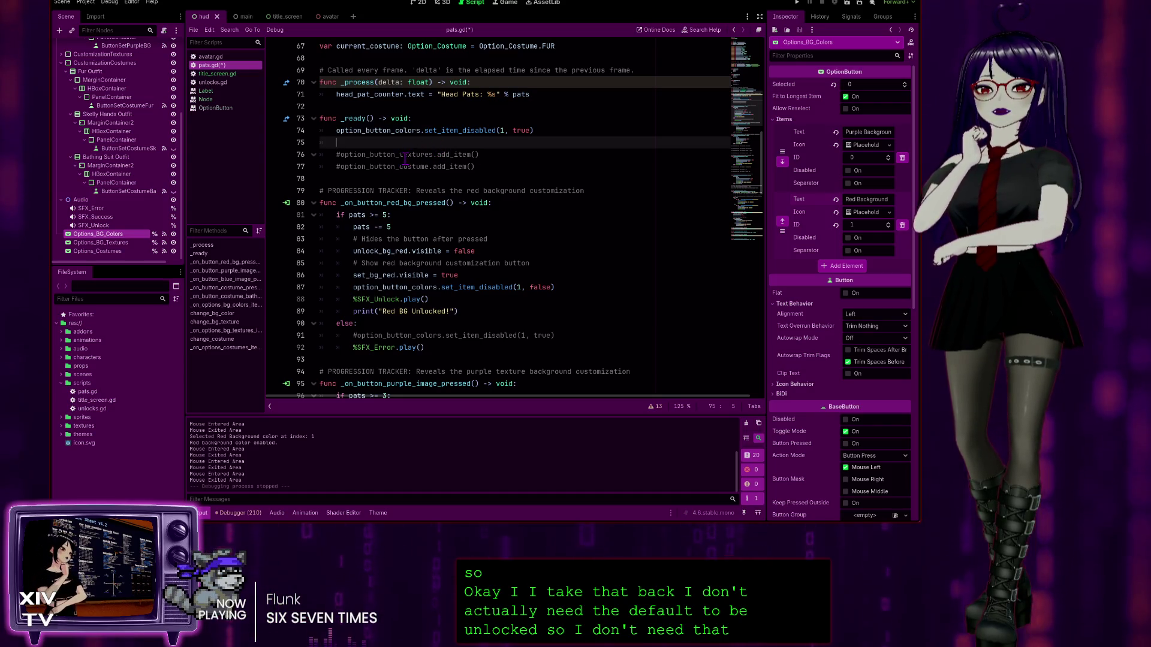
drag(433, 154, 347, 154)
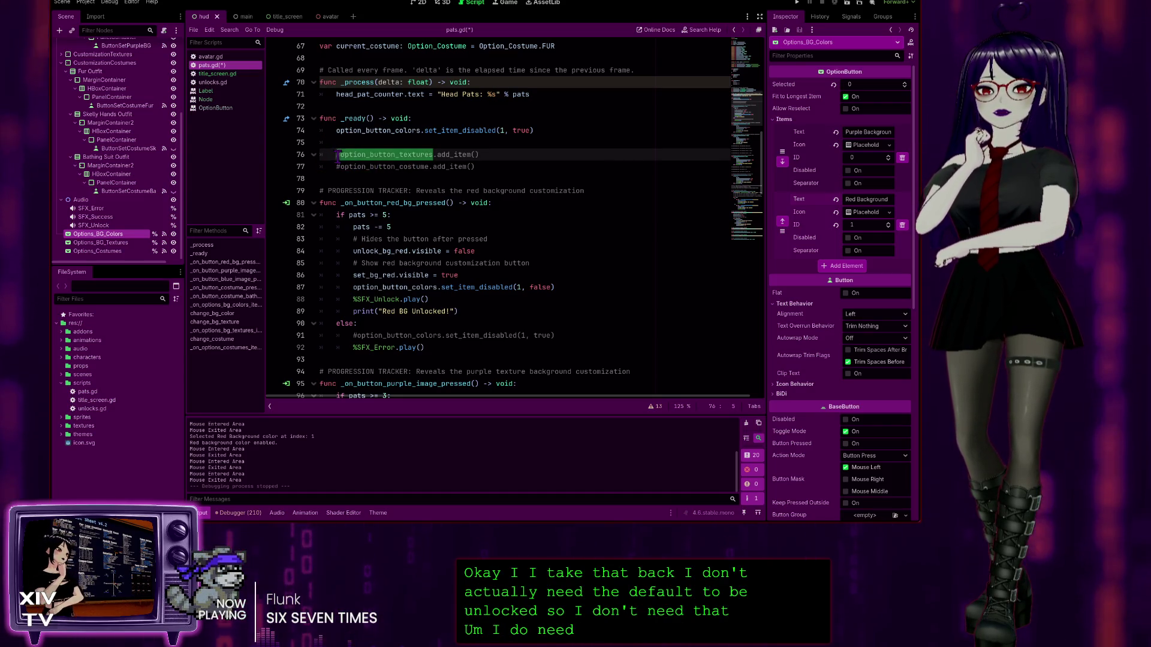
key(ctrl+c)
click(540, 142)
key(ctrl+v)
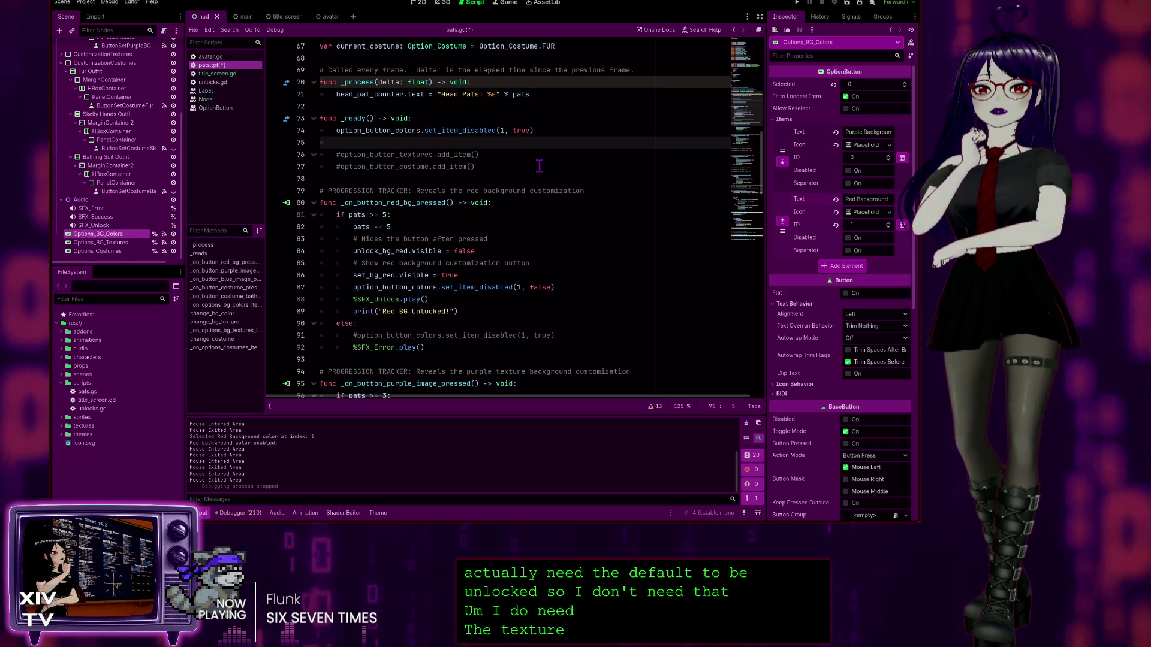
text(.)
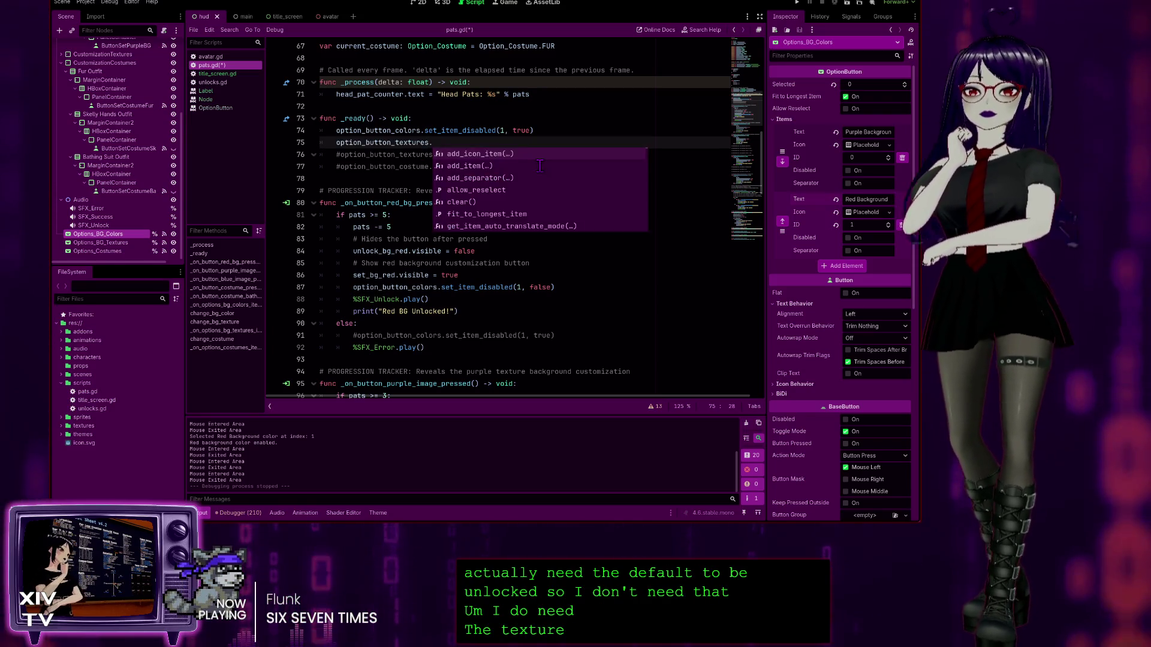
text(set)
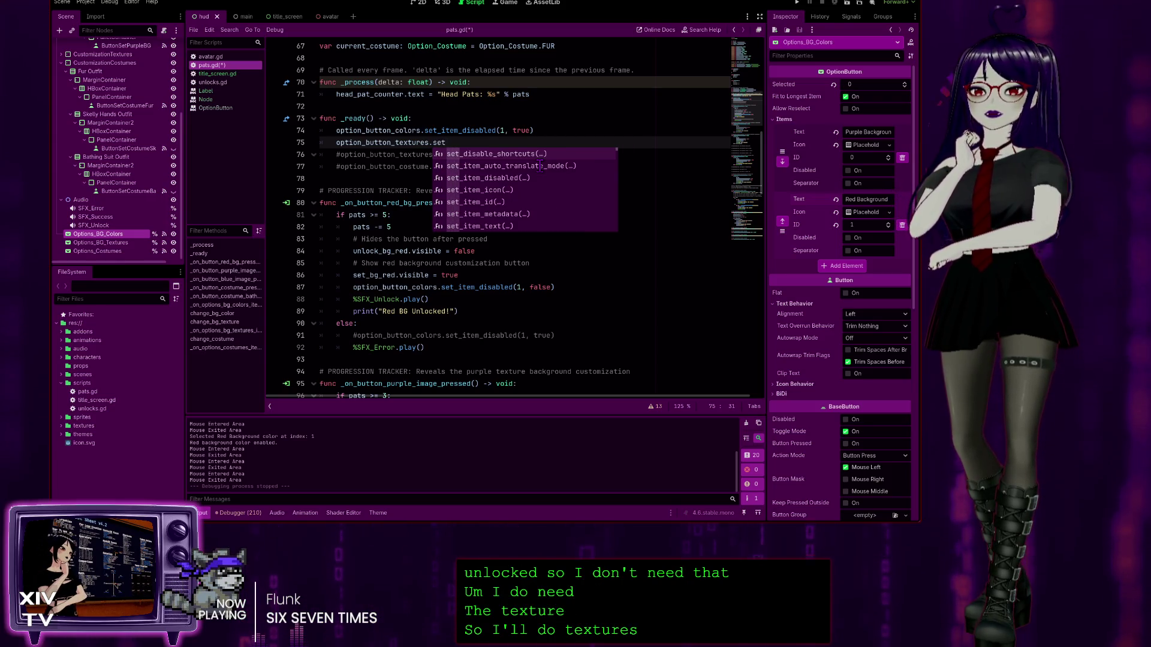
key(Down)
key(Down)
key(Return)
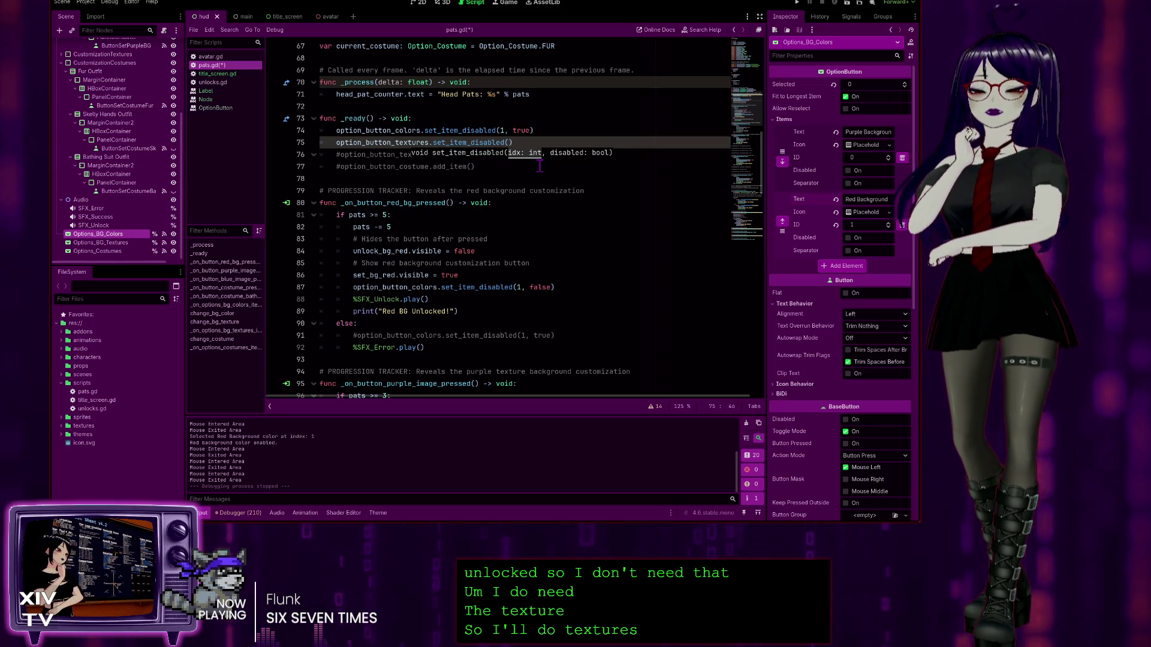
text(1)
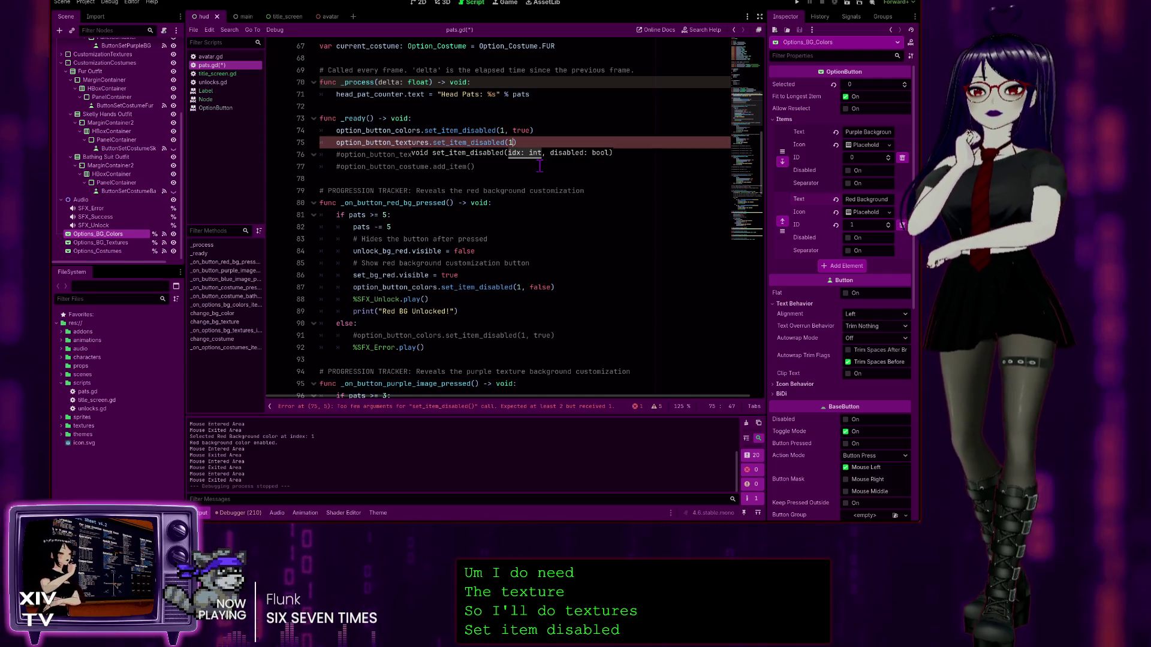
text(, true)
Step: Select the new texture disable line and place the cursor after image_purple.visible = true
drag(542, 142, 375, 142)
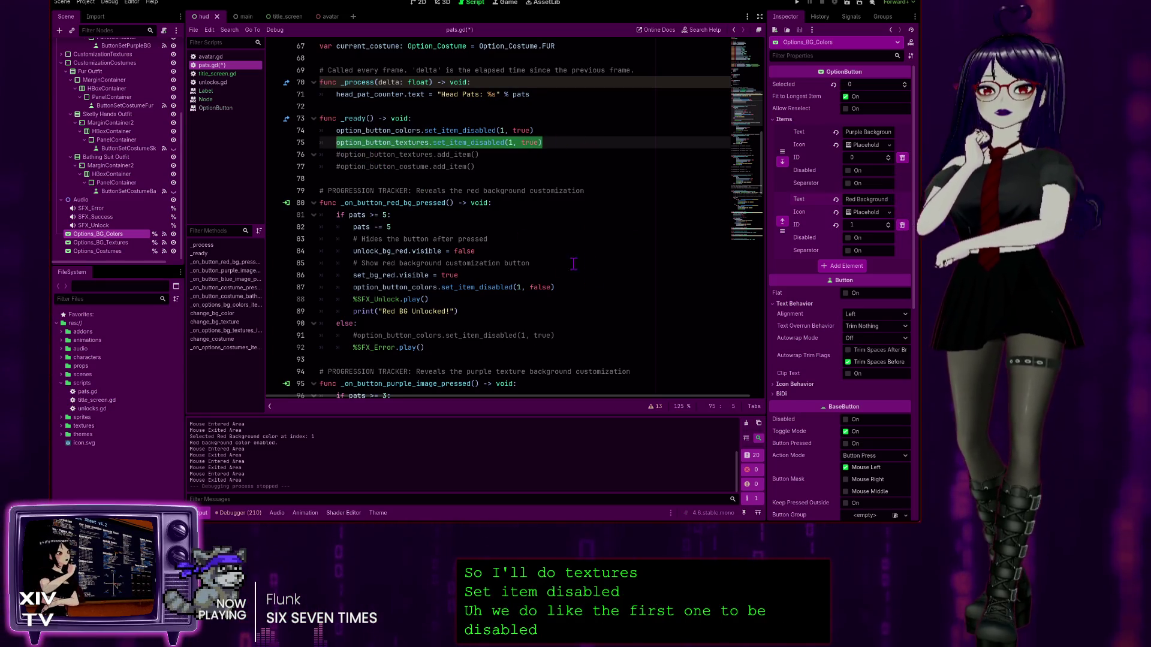
scroll(401, 183, down, 4)
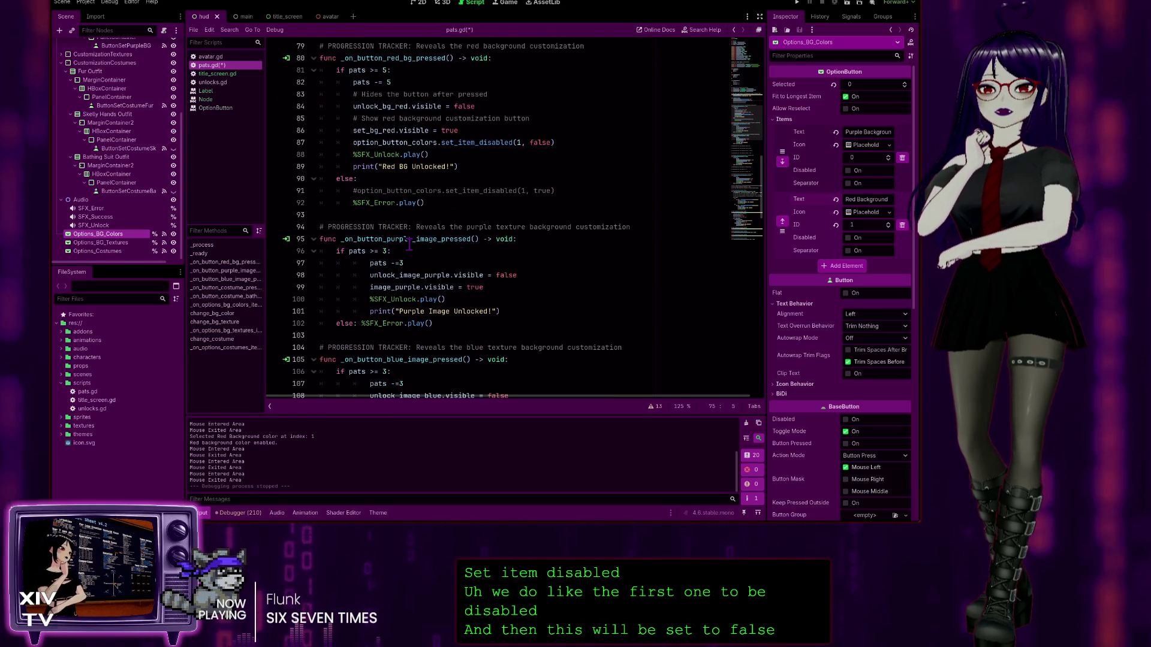
scroll(399, 258, down, 1)
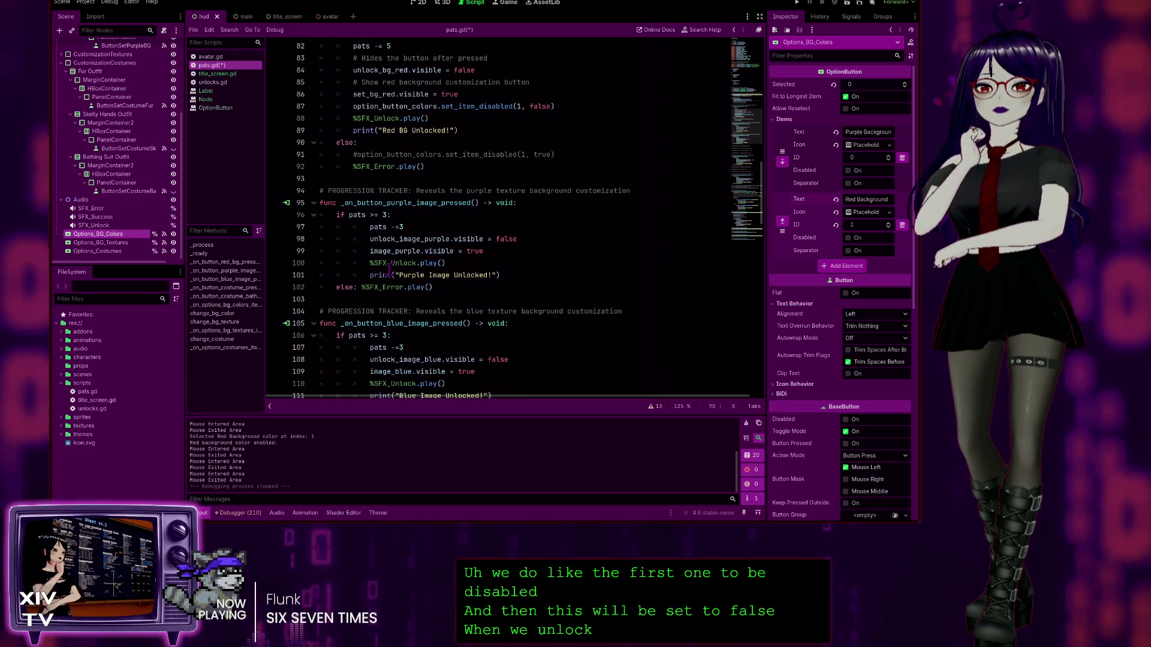
scroll(454, 246, up, 1)
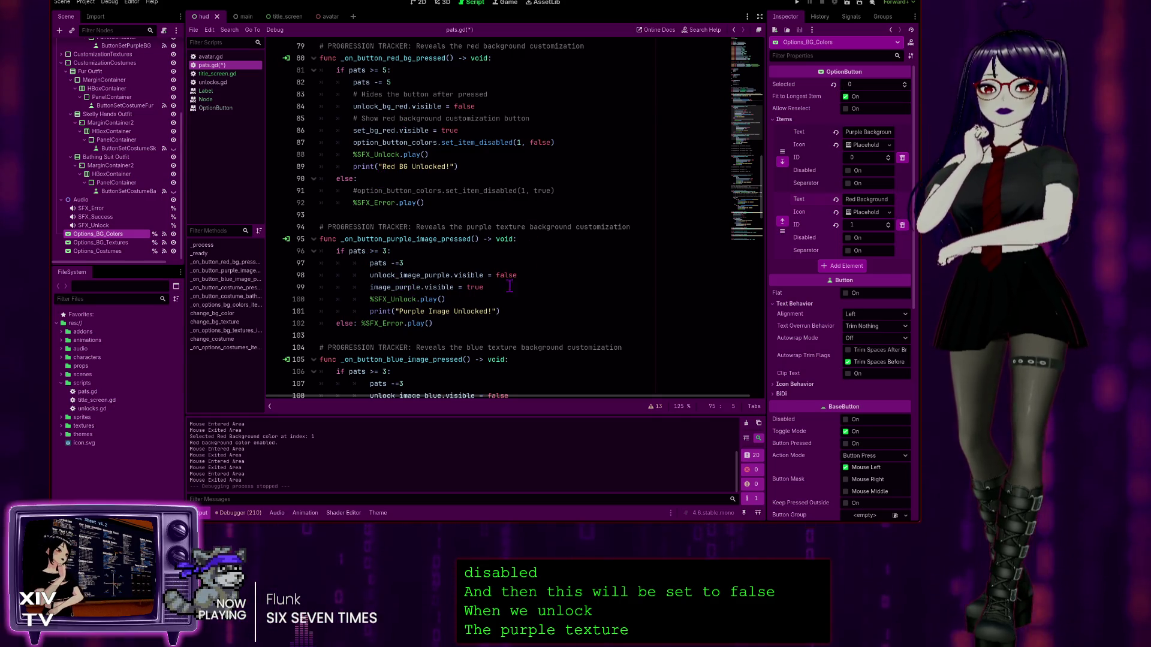
click(699, 287)
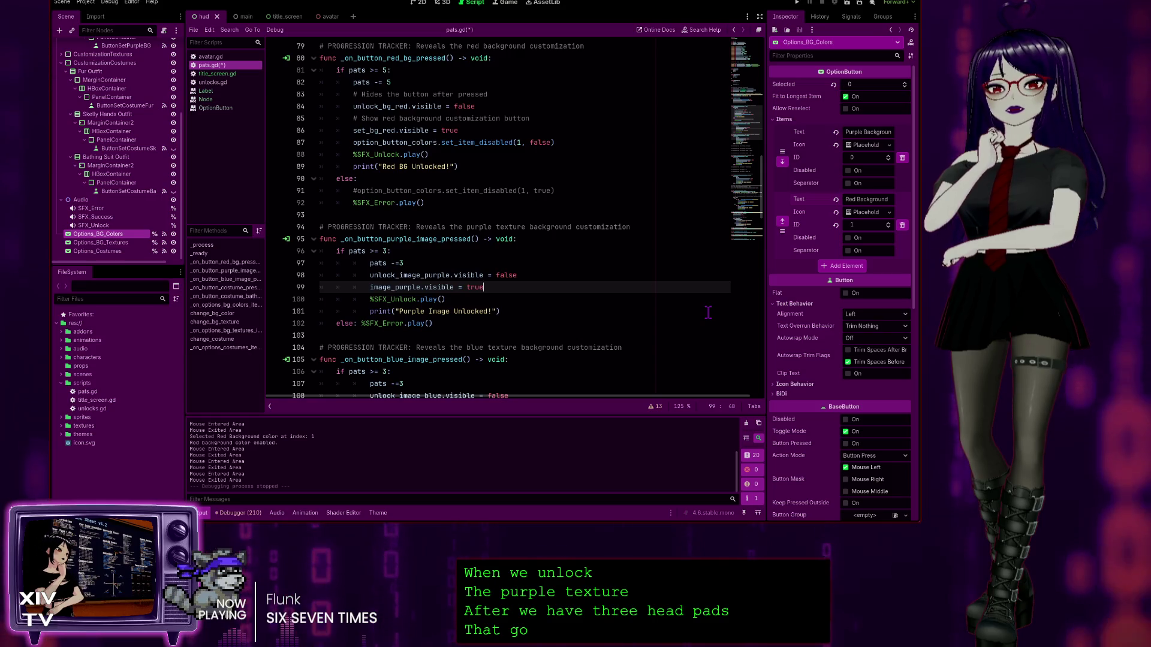
Step: Add option_button_textures.set_item_disabled(1, false) to the purple unlock, fix 'falsee', and relaunch the game
key(Return)
key(ctrl+v)
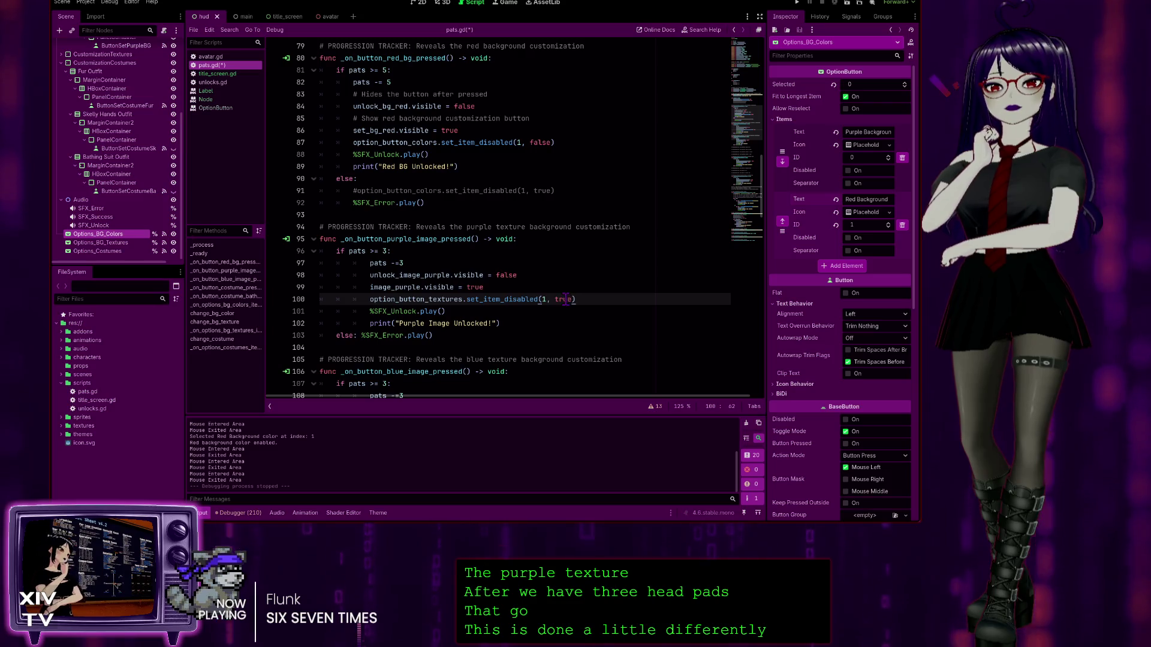
text(false)
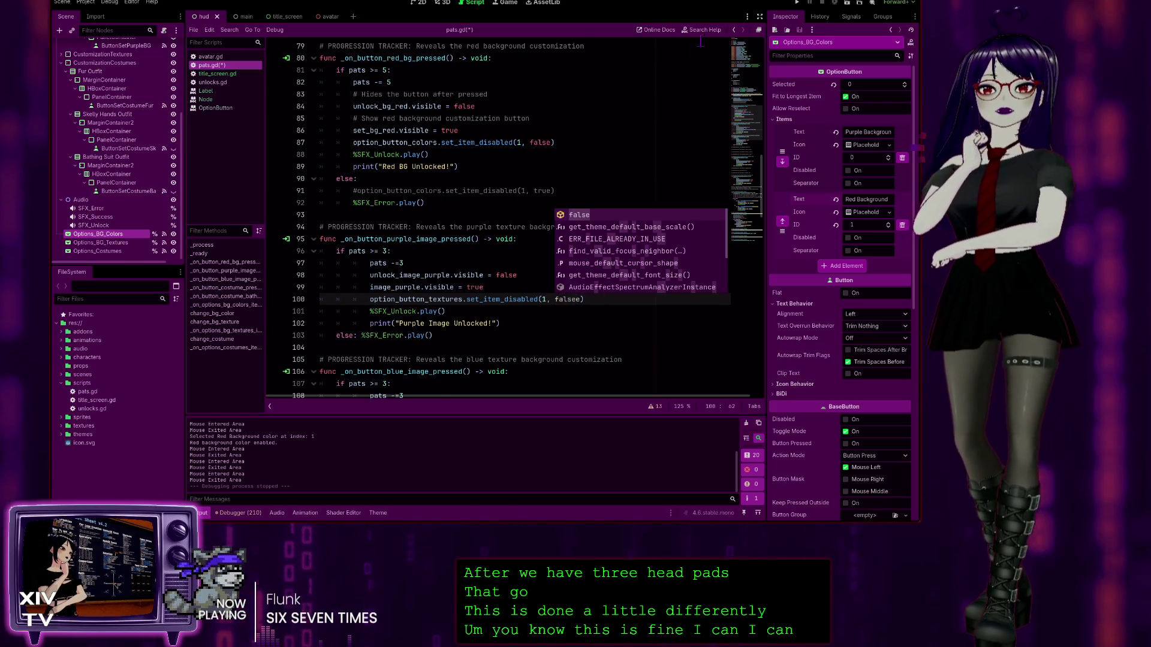
key(F5)
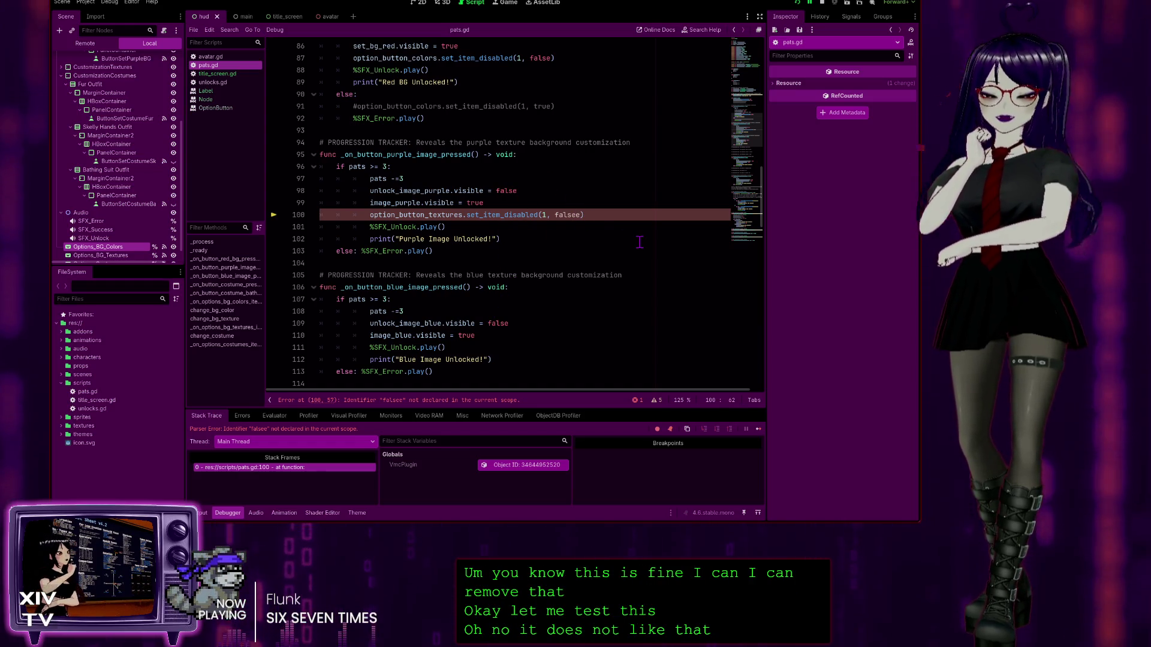
key(Delete)
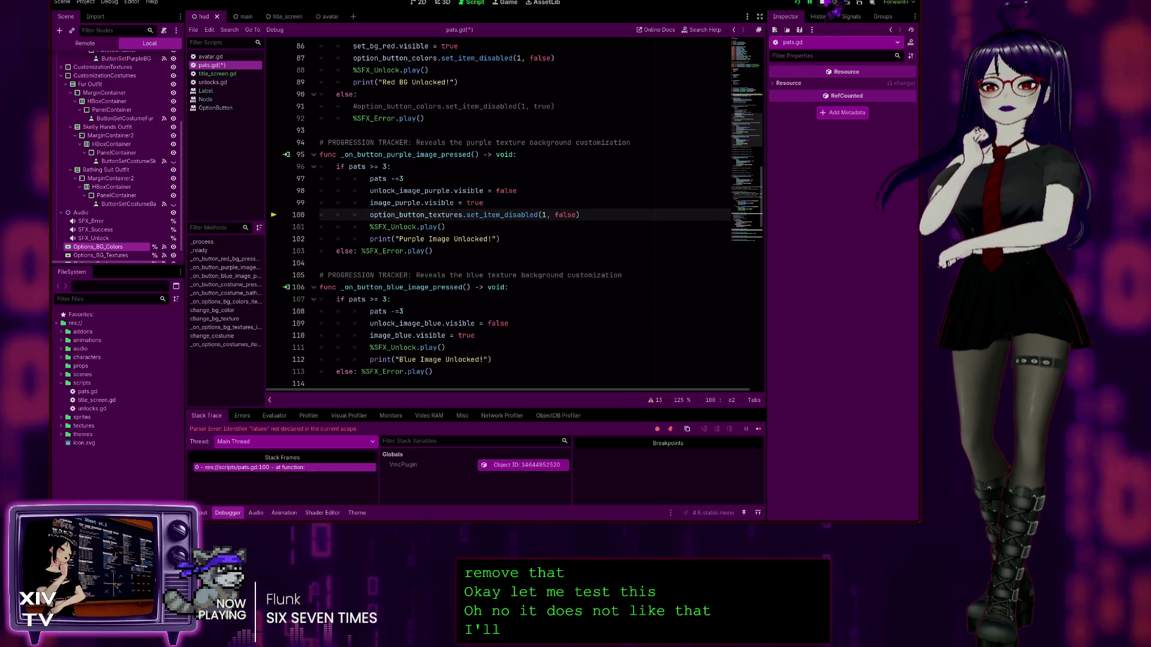
click(834, 7)
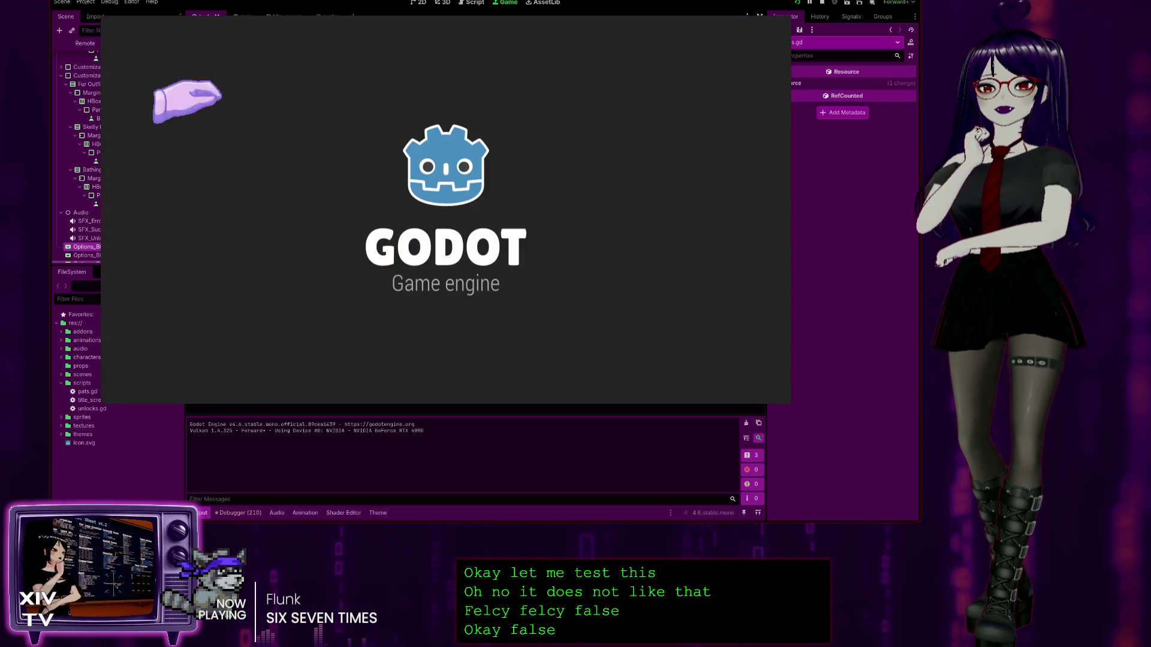
Step: Spend three head pats on Unlock Blue Image, note Blue Texture stays greyed out, then stop
click(385, 183)
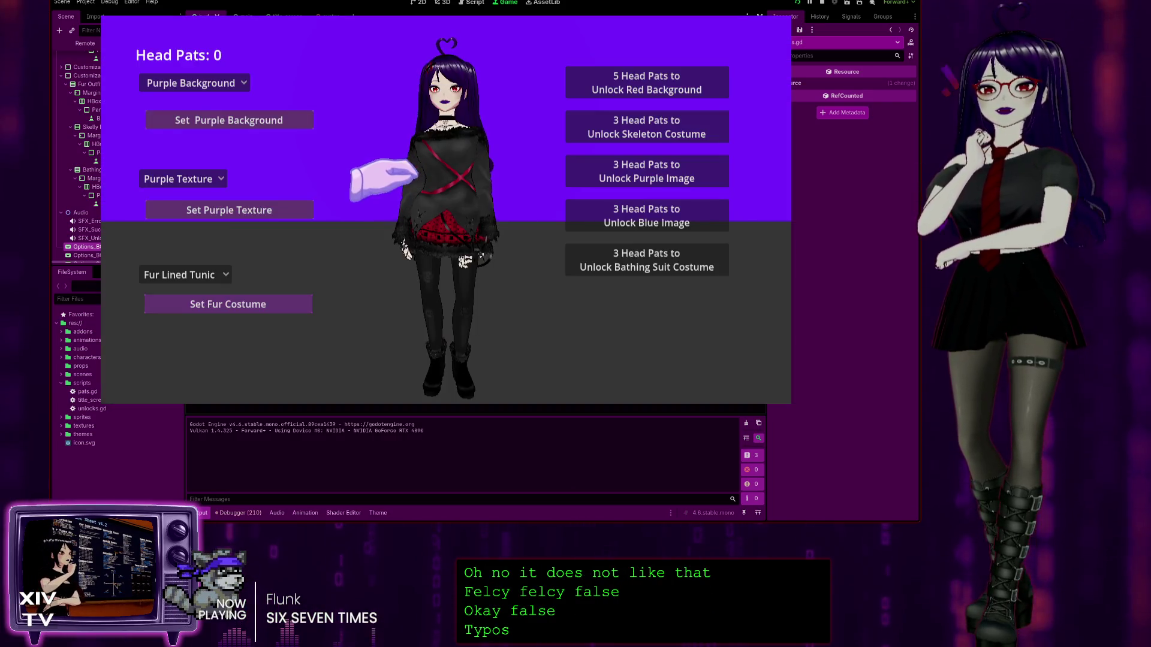
click(174, 179)
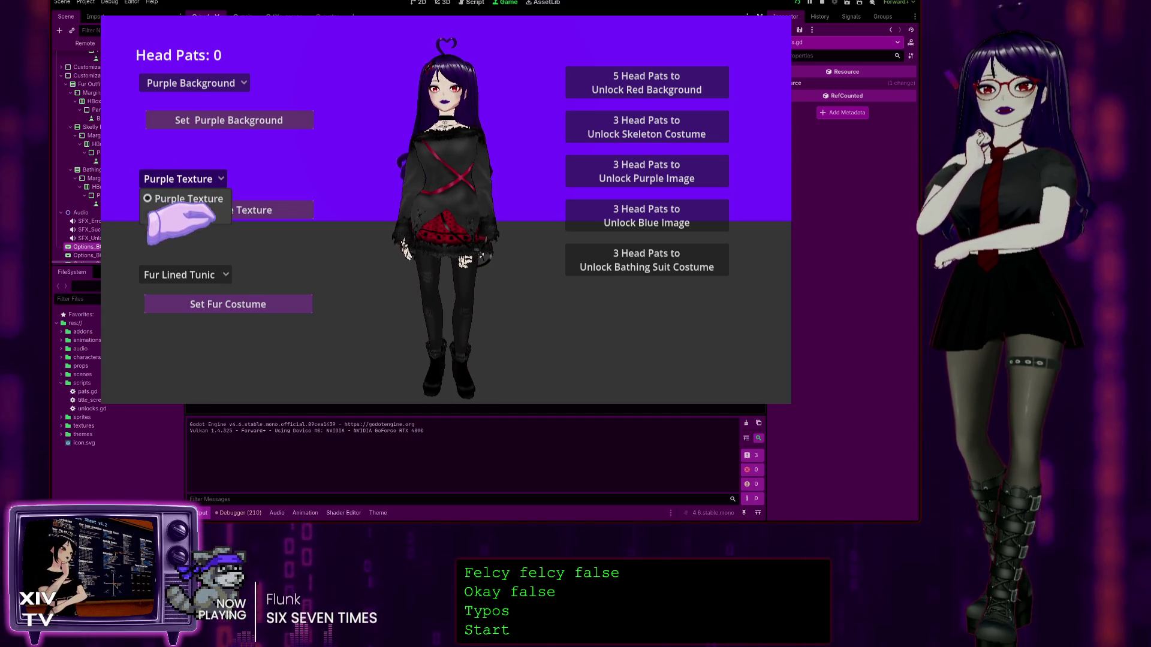
click(427, 80)
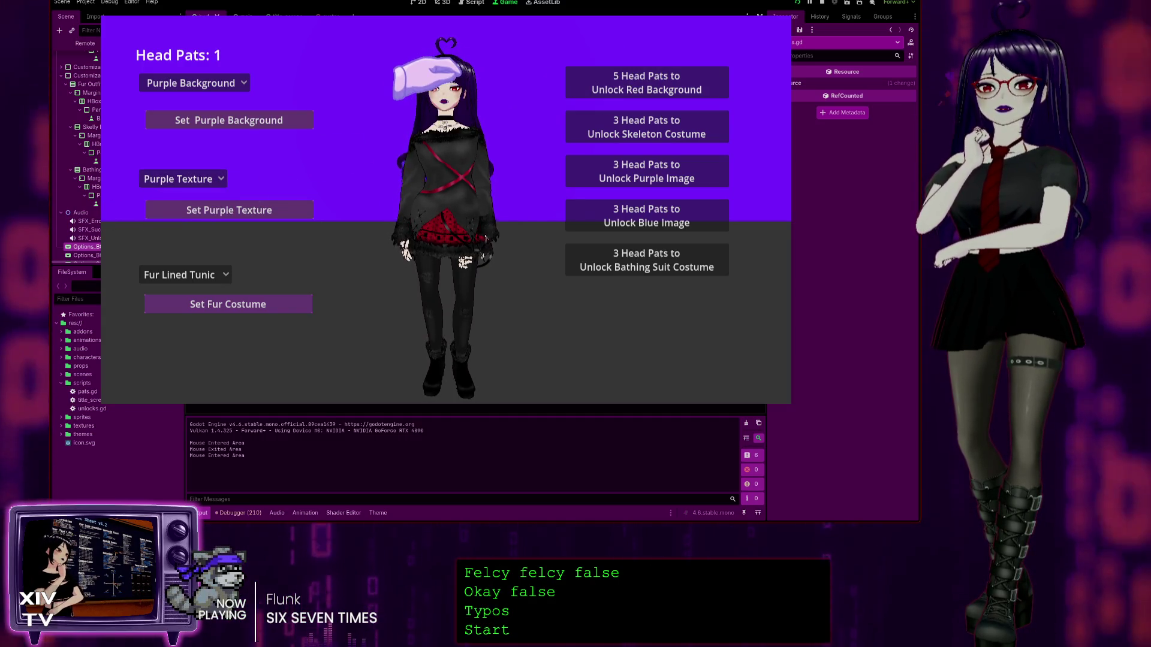
click(427, 80)
click(425, 90)
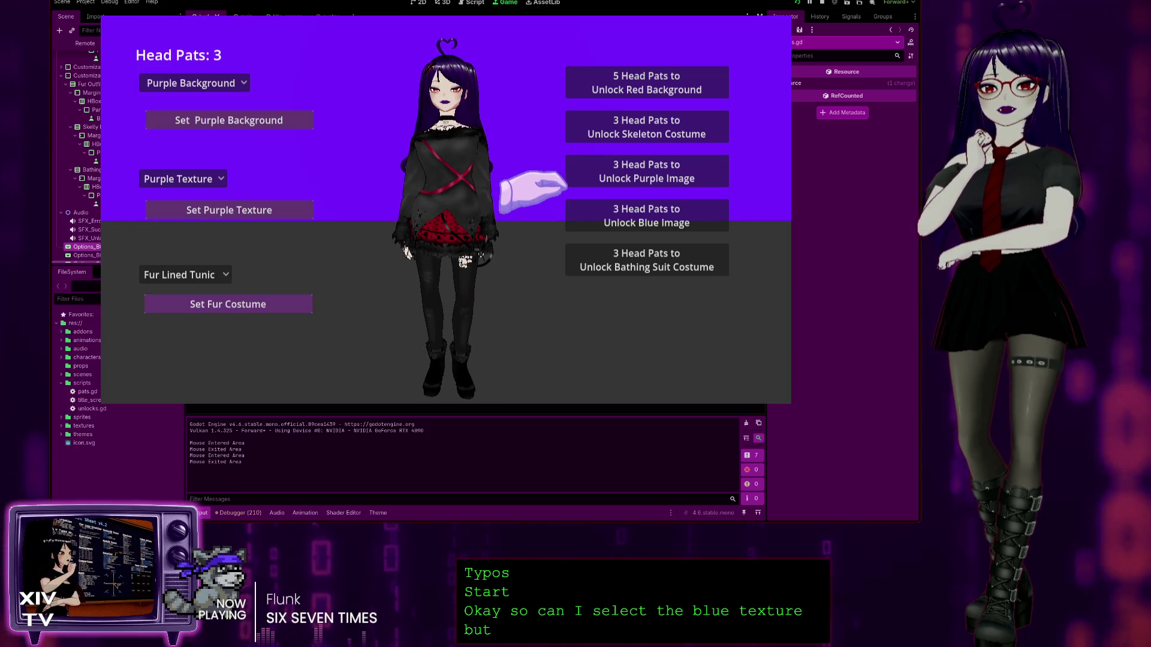
click(576, 215)
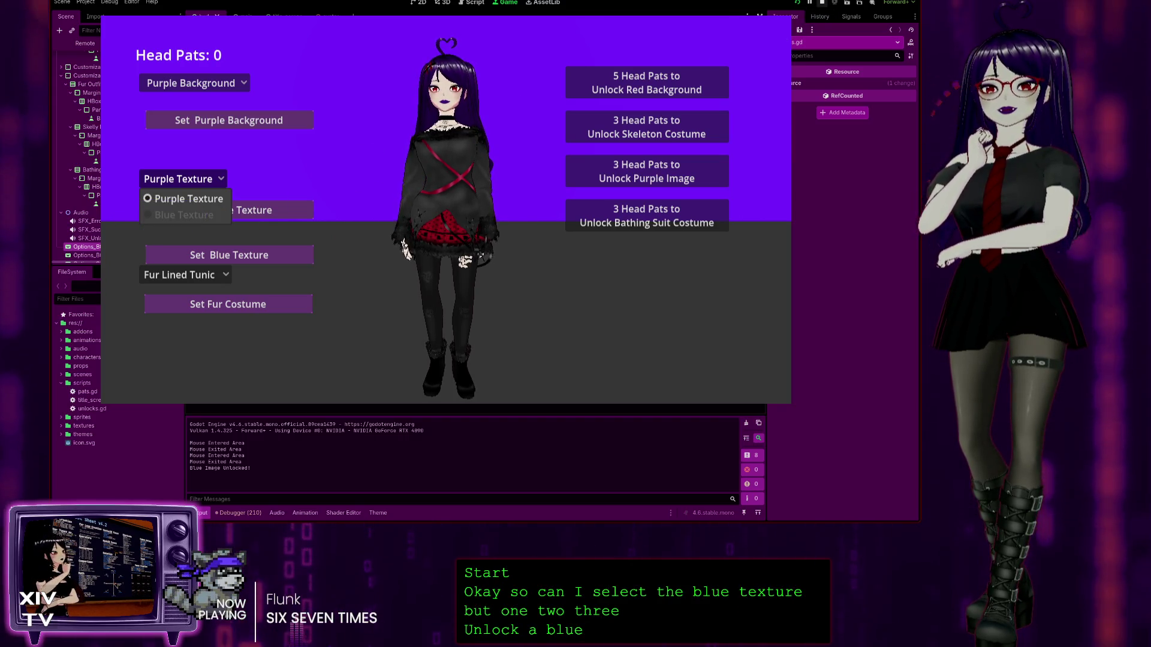
key(F8)
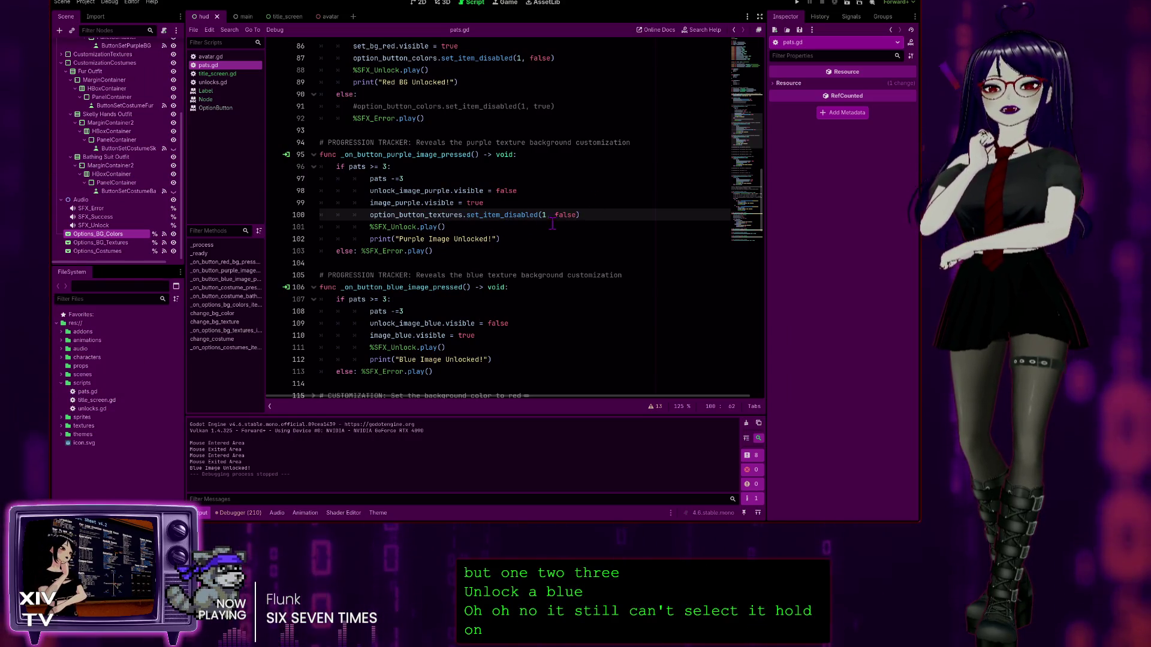
Step: Remove the set_item_disabled(1, false) line from _on_button_purple_image_pressed
scroll(549, 215, up, 15)
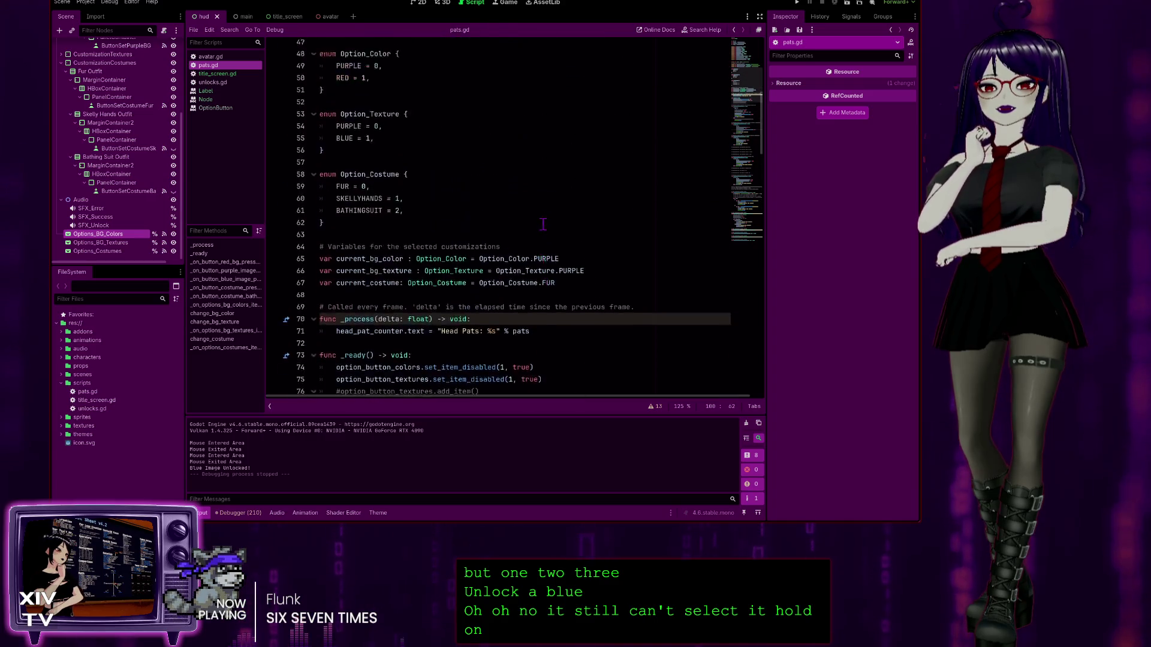
scroll(352, 248, down, 14)
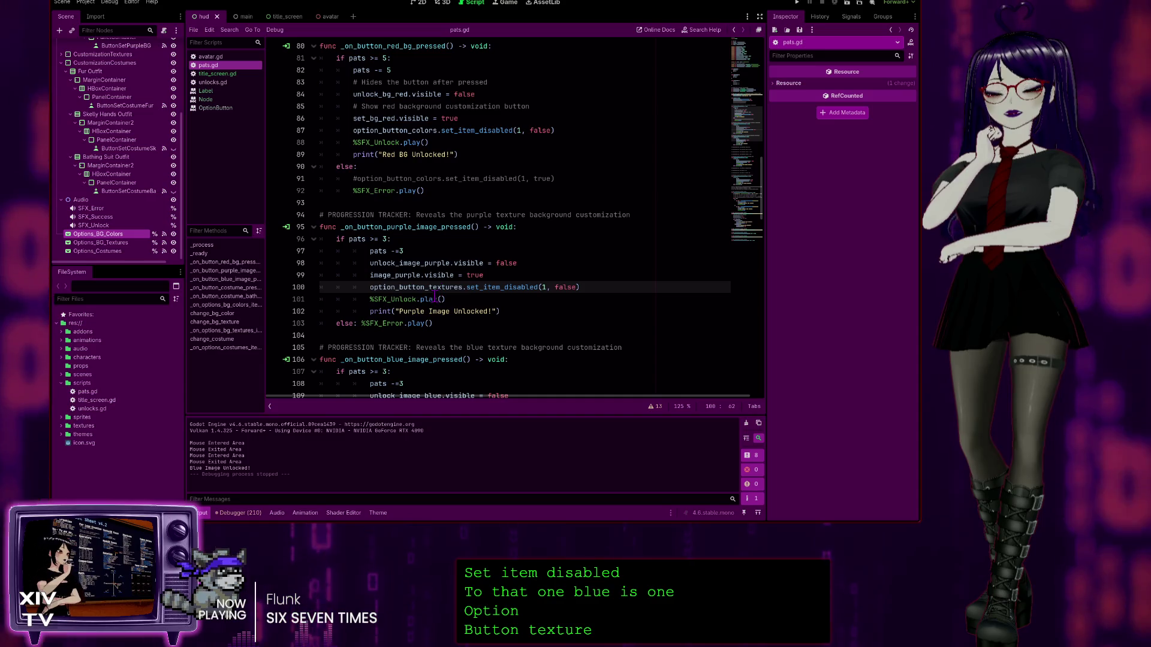
scroll(540, 279, up, 1)
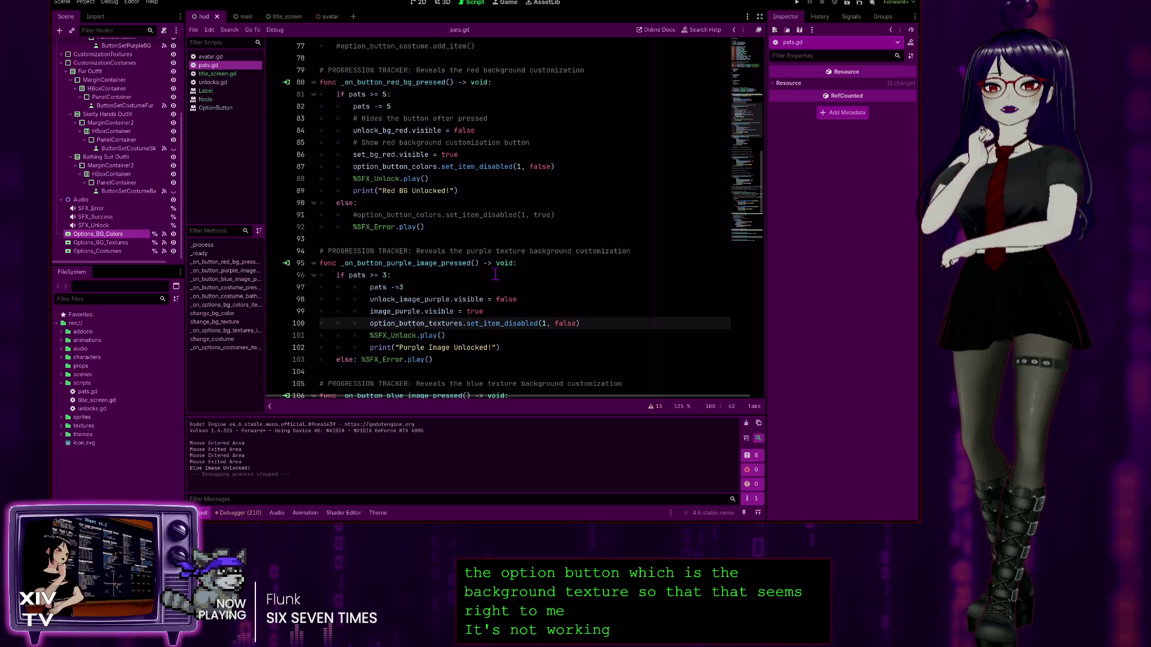
scroll(535, 275, down, 2)
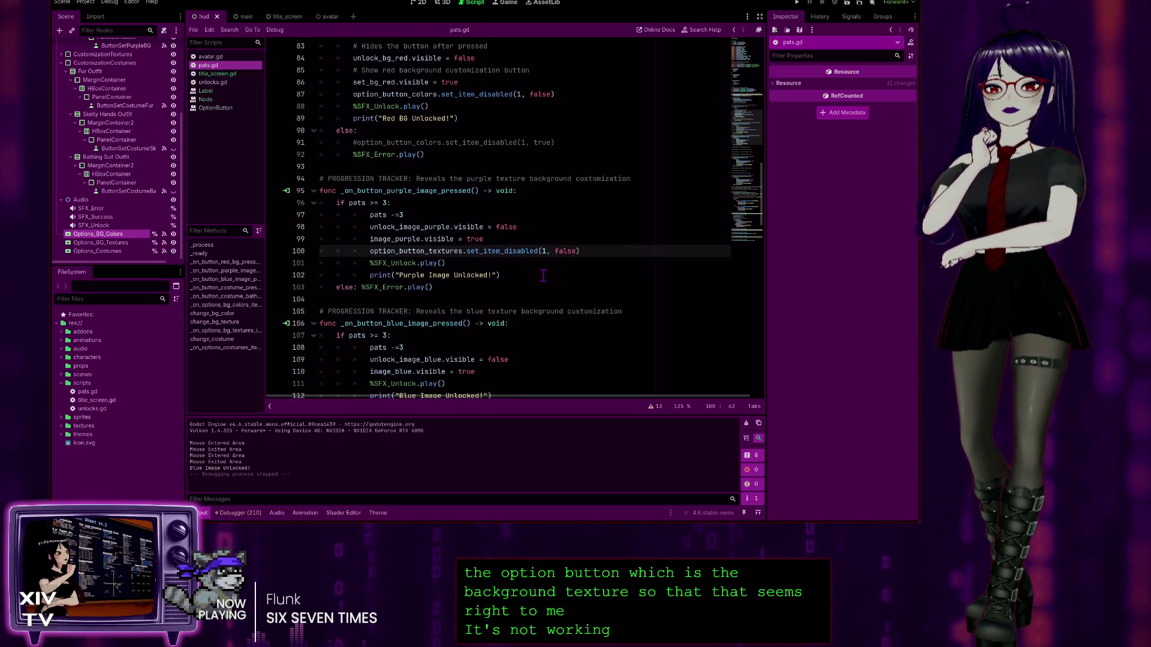
drag(591, 250, 375, 252)
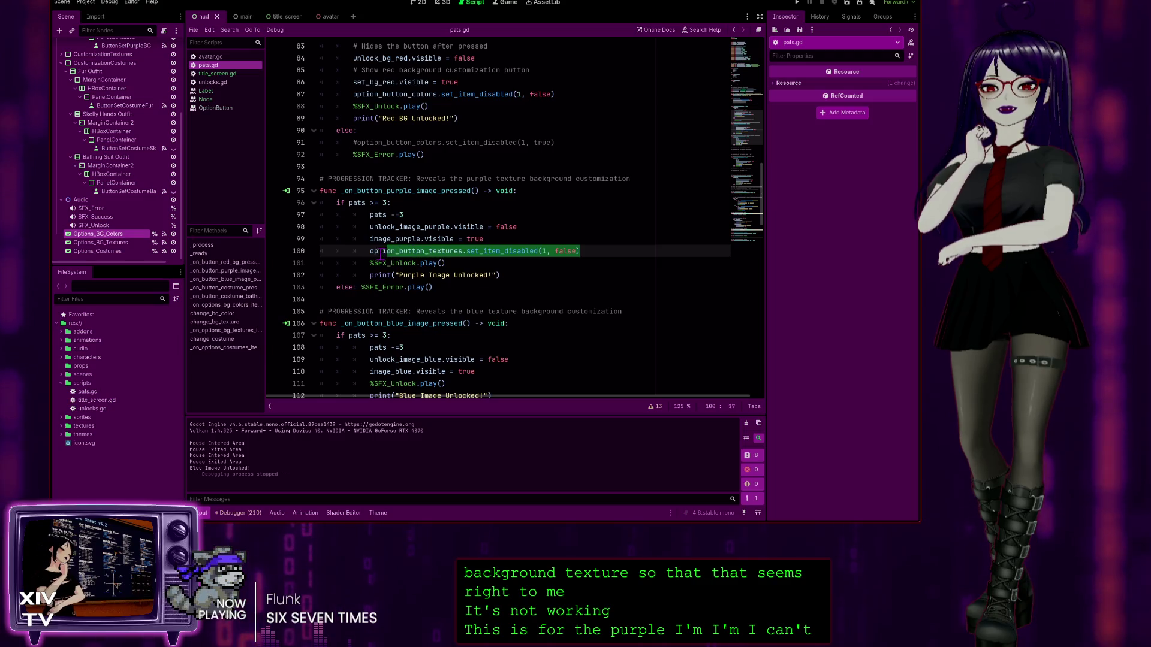
triple_click(374, 252)
key(BackSpace)
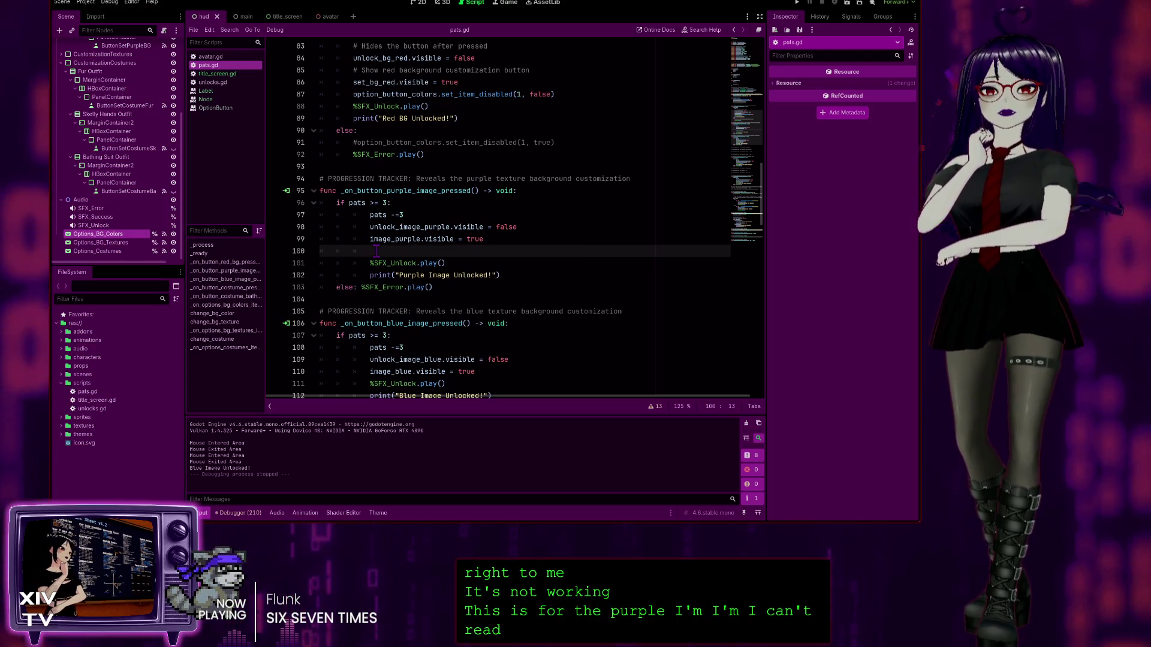
key(BackSpace)
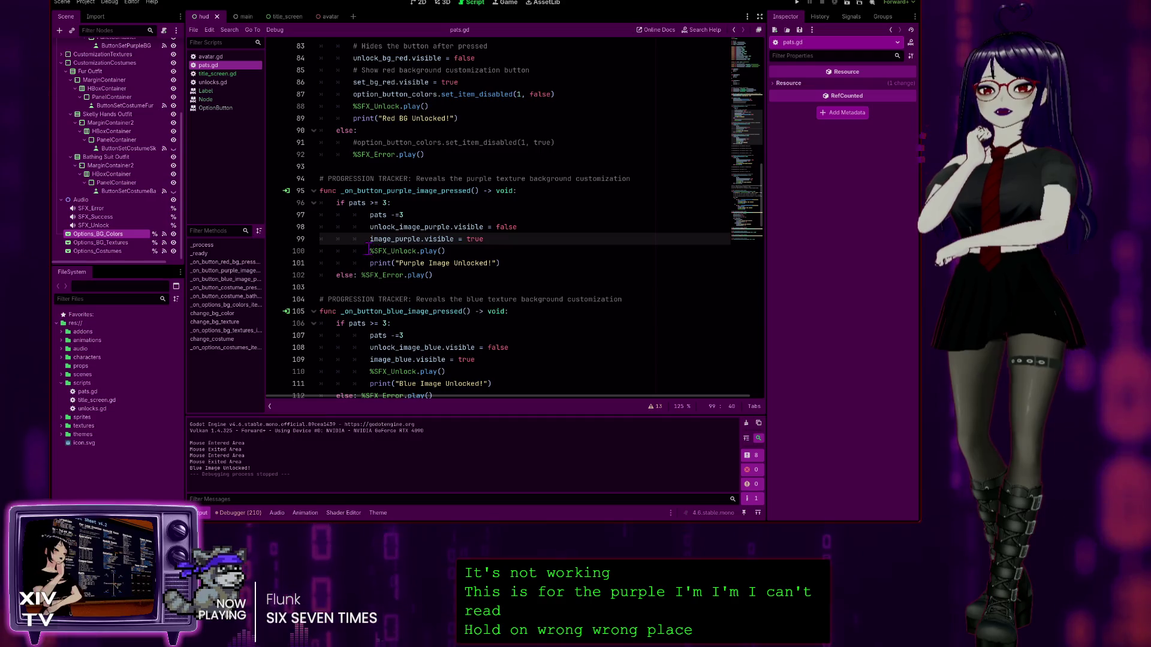
Step: Paste the texture re-enable call after image_blue.visible = true and run the project
scroll(475, 230, down, 4)
click(497, 215)
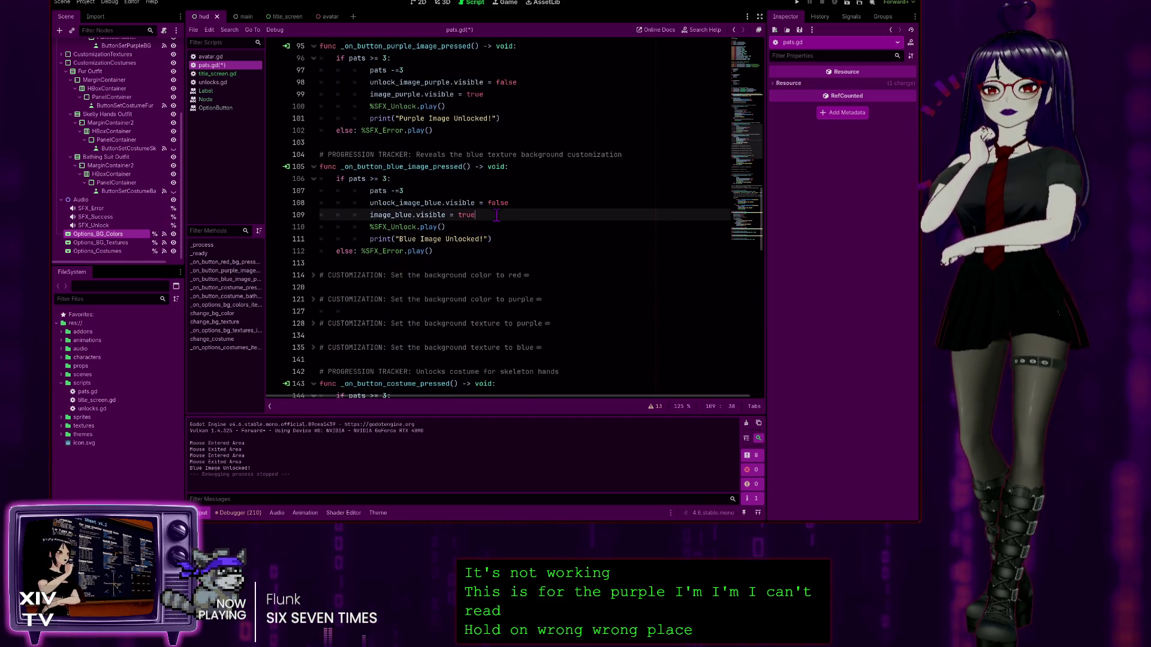
key(Return)
text(option_button_textures.set_item_disabled(1, false))
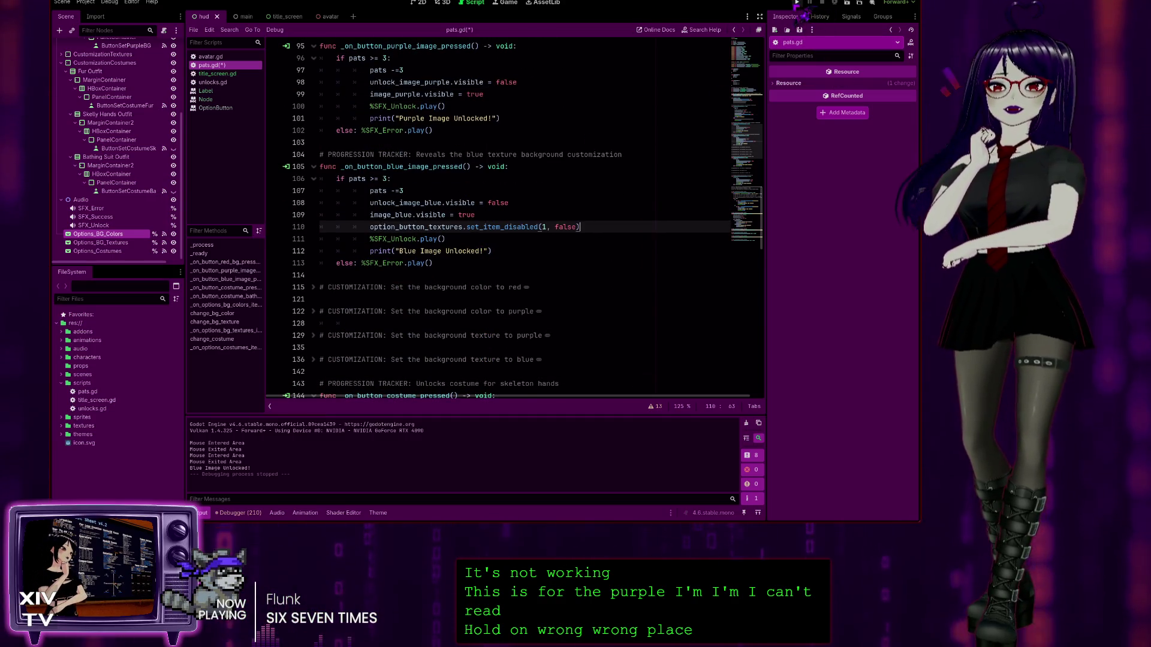
click(797, 3)
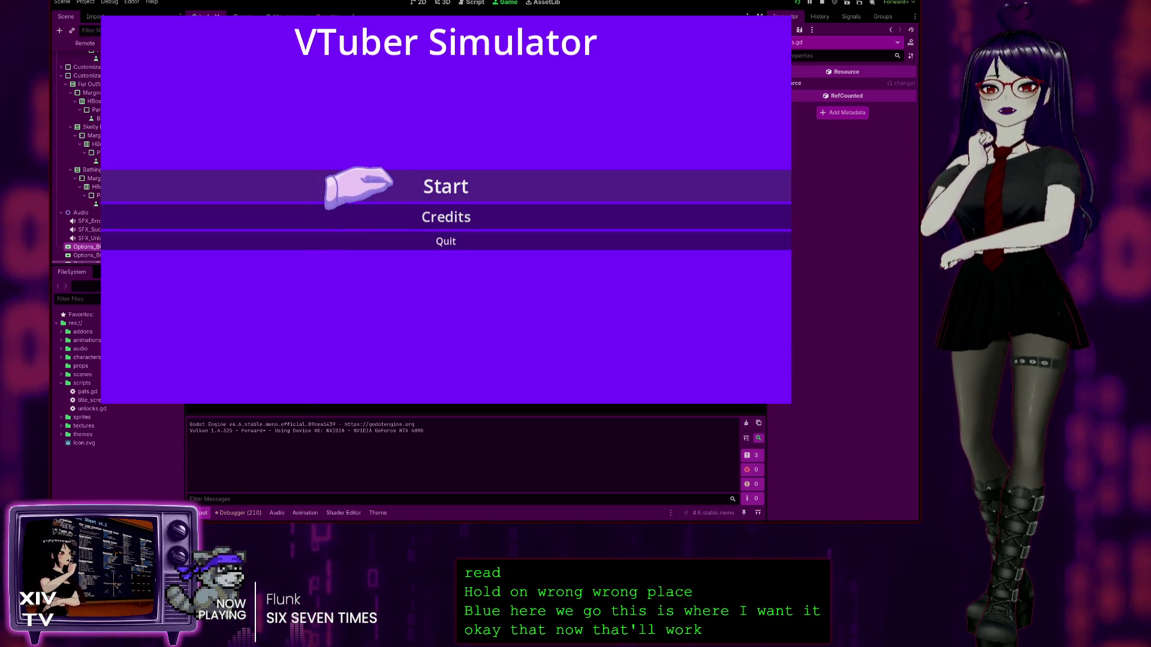
Step: Unlock Blue Image with head pats, confirm Blue Texture is selectable and apply it, then stop
click(359, 185)
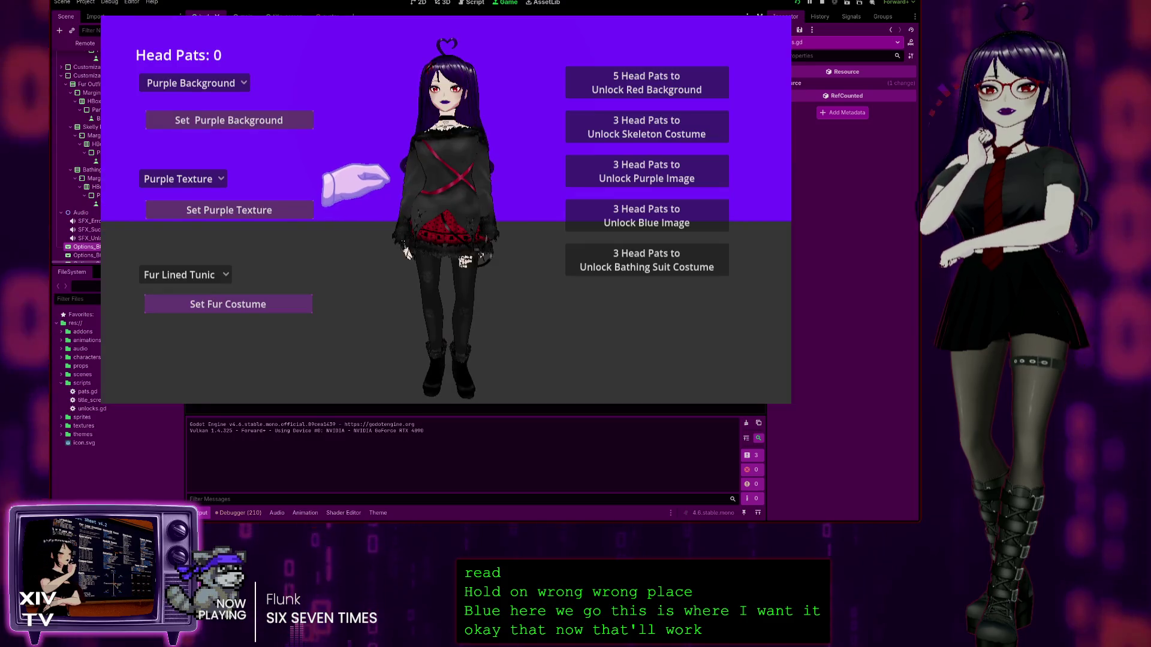
click(153, 186)
click(442, 55)
click(433, 65)
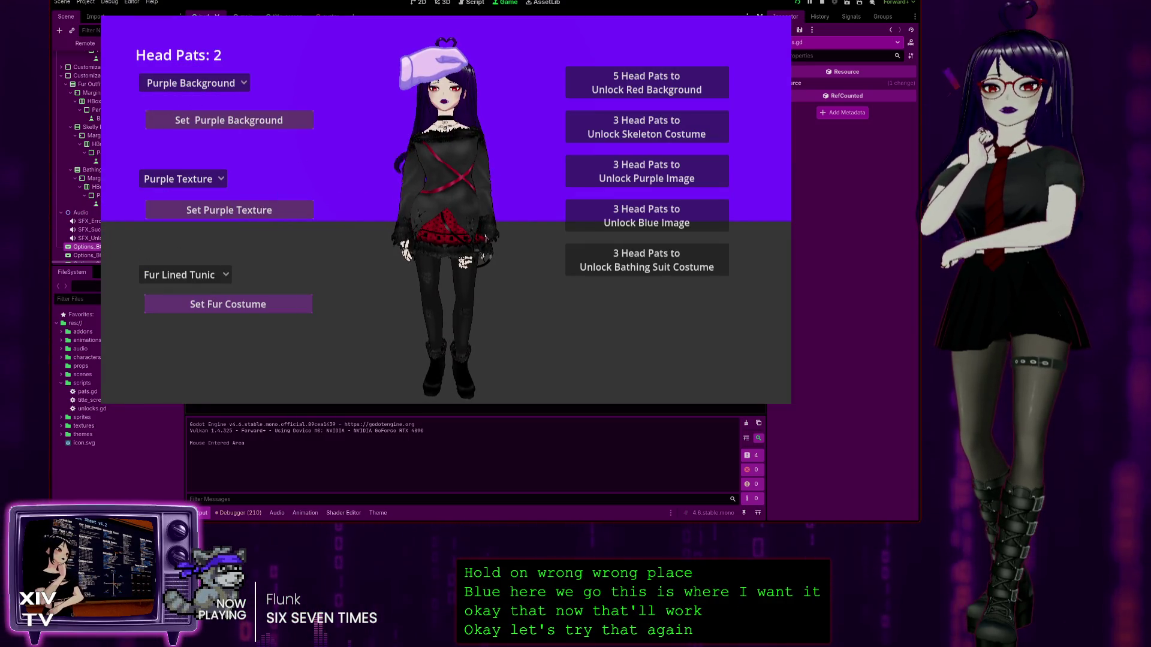
click(605, 216)
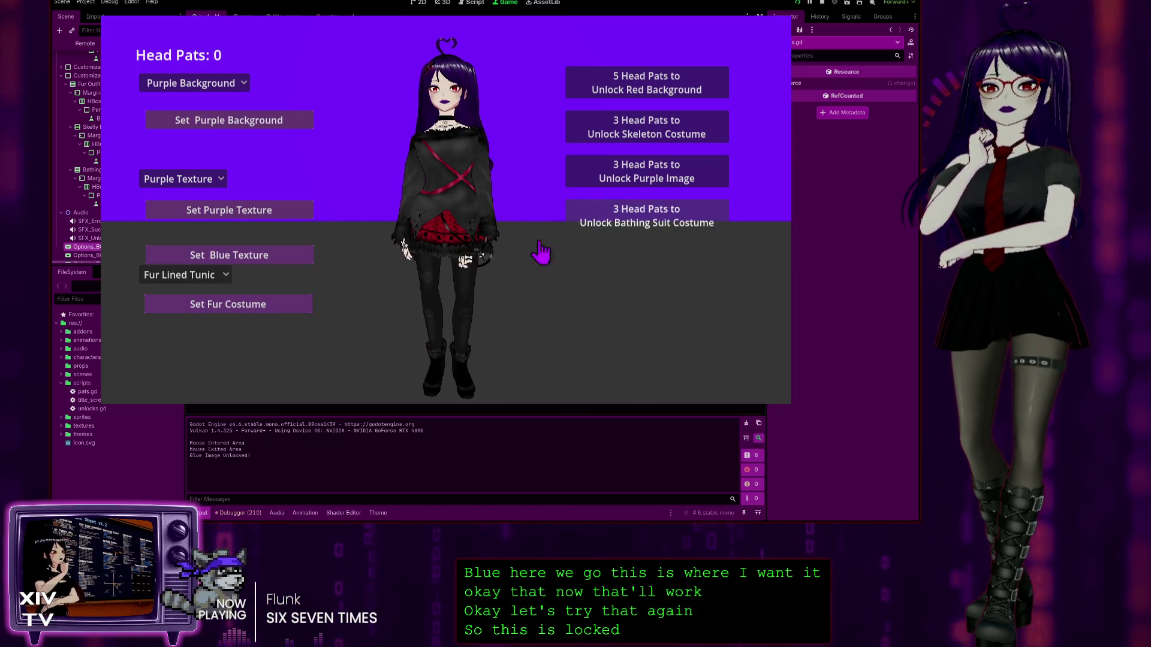
click(171, 179)
click(171, 213)
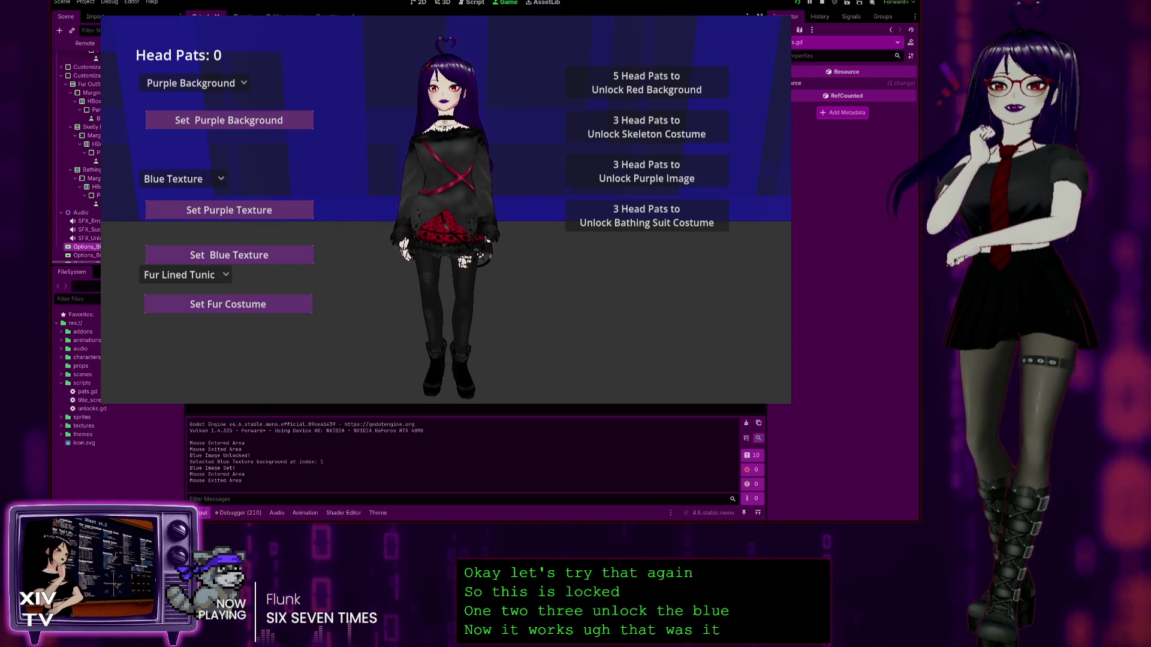
key(F8)
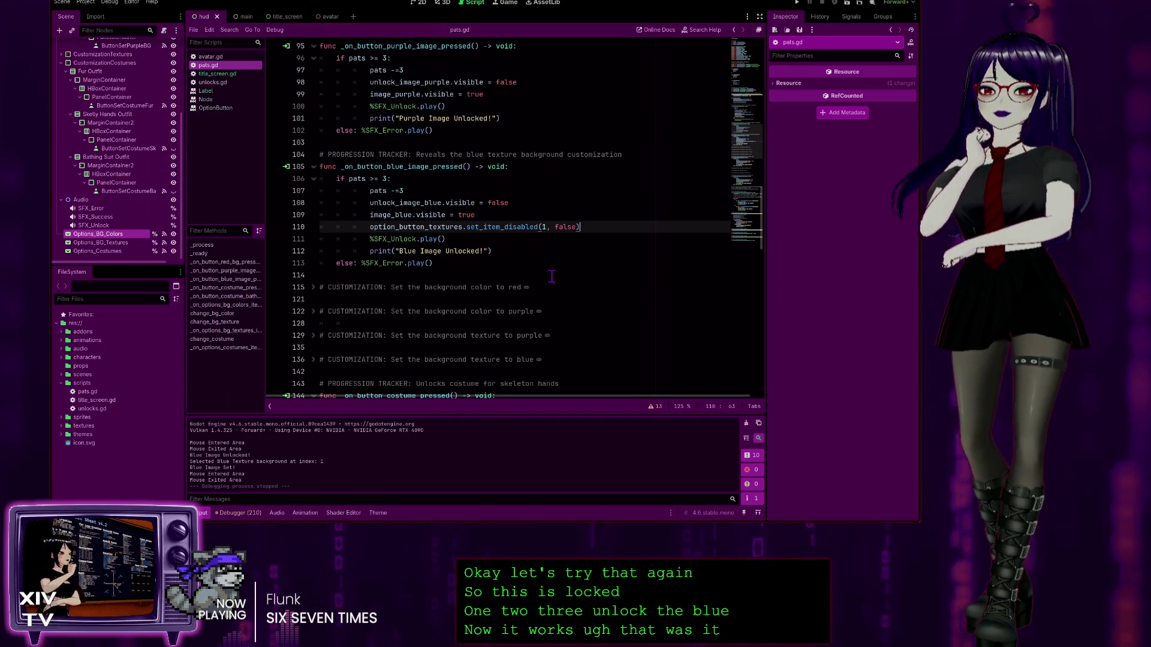
Step: Delete the commented #option_button_textures.add_item() line from _ready and go to the costume add_item line
scroll(515, 254, down, 3)
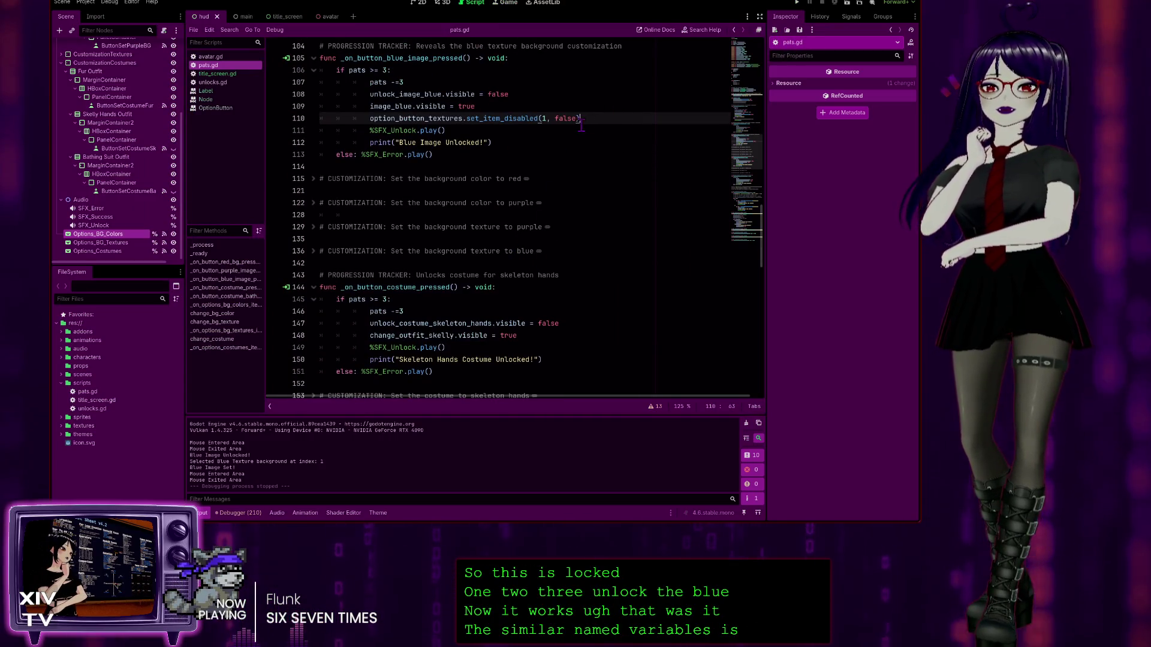
scroll(462, 141, up, 4)
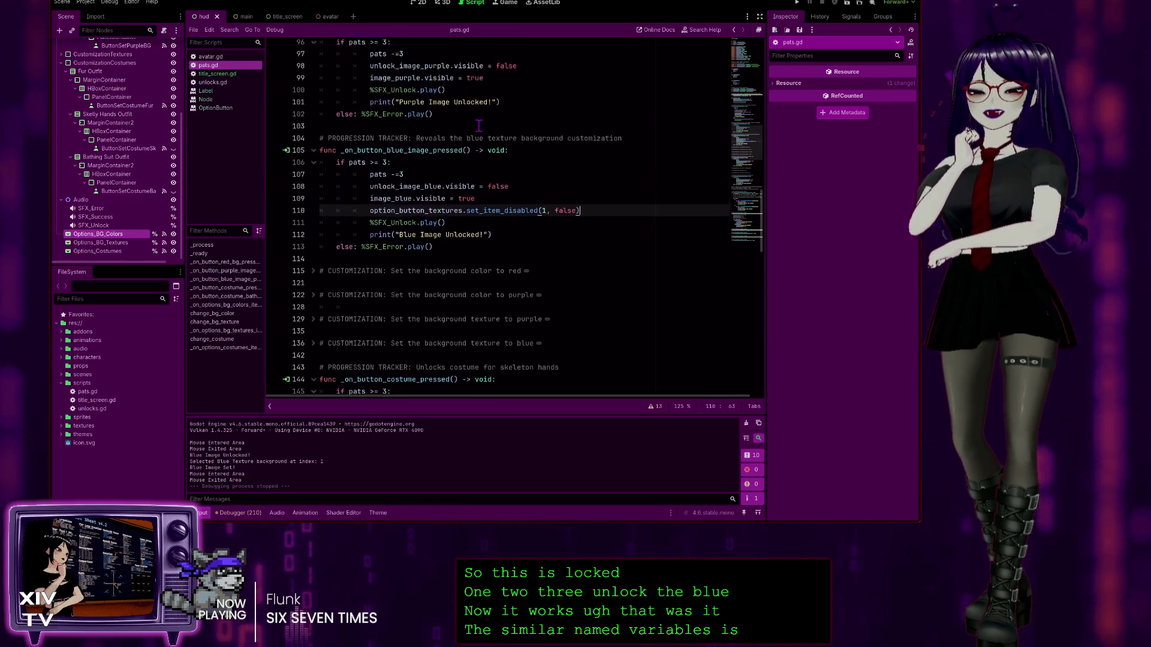
scroll(535, 188, down, 4)
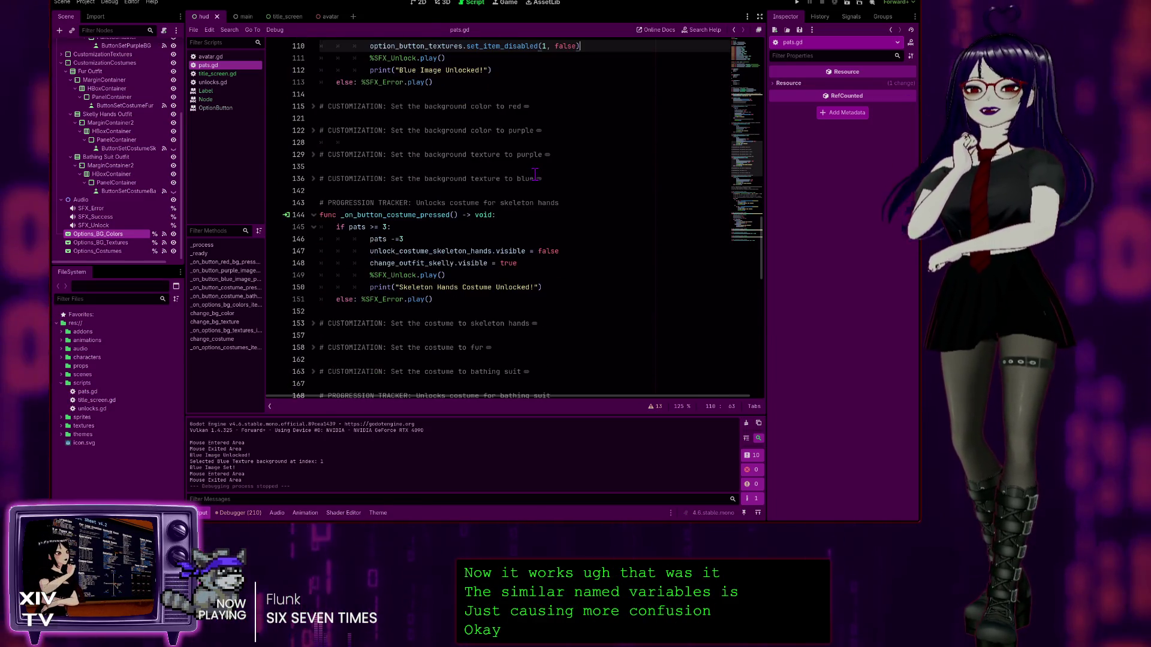
scroll(534, 174, up, 12)
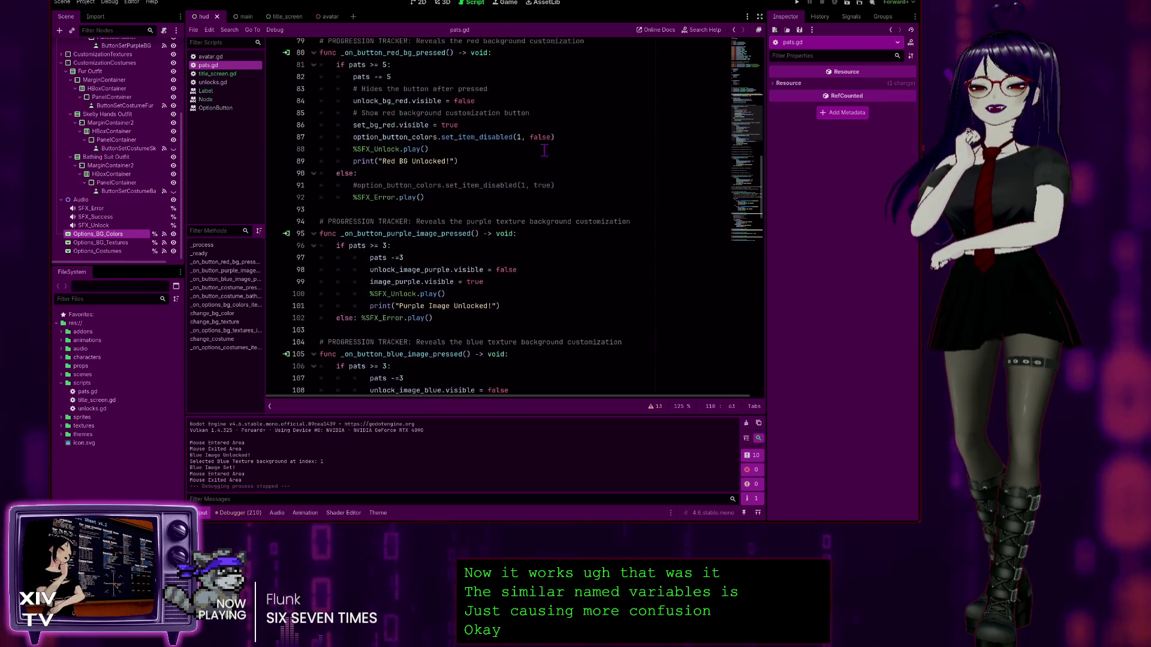
scroll(525, 159, down, 15)
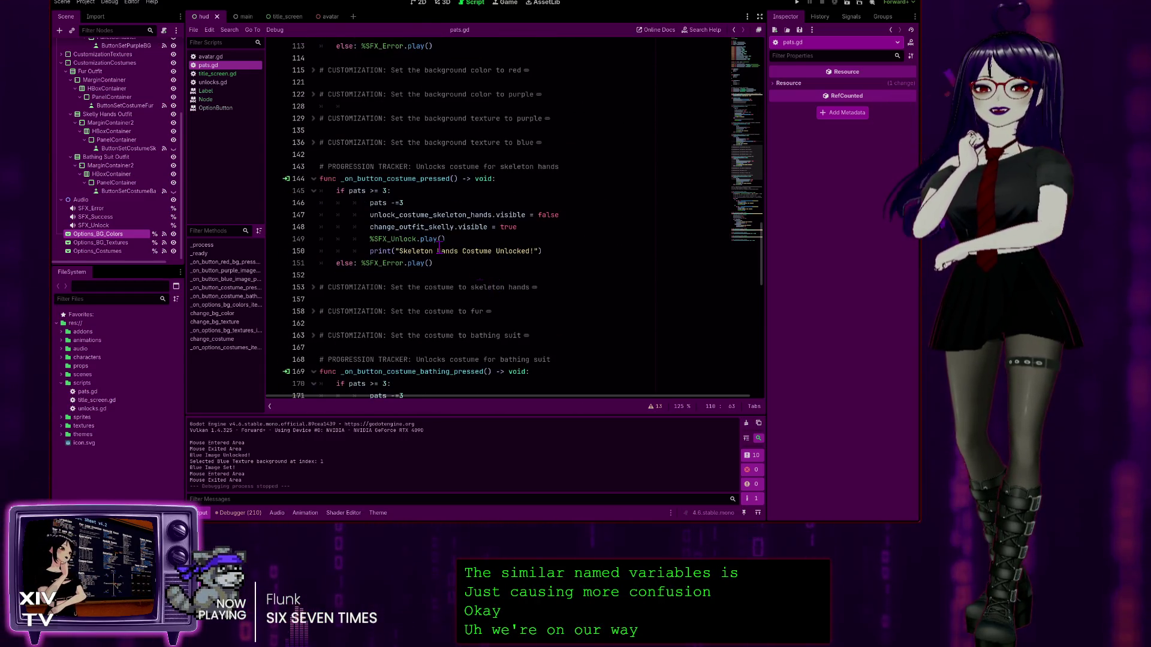
scroll(521, 223, up, 15)
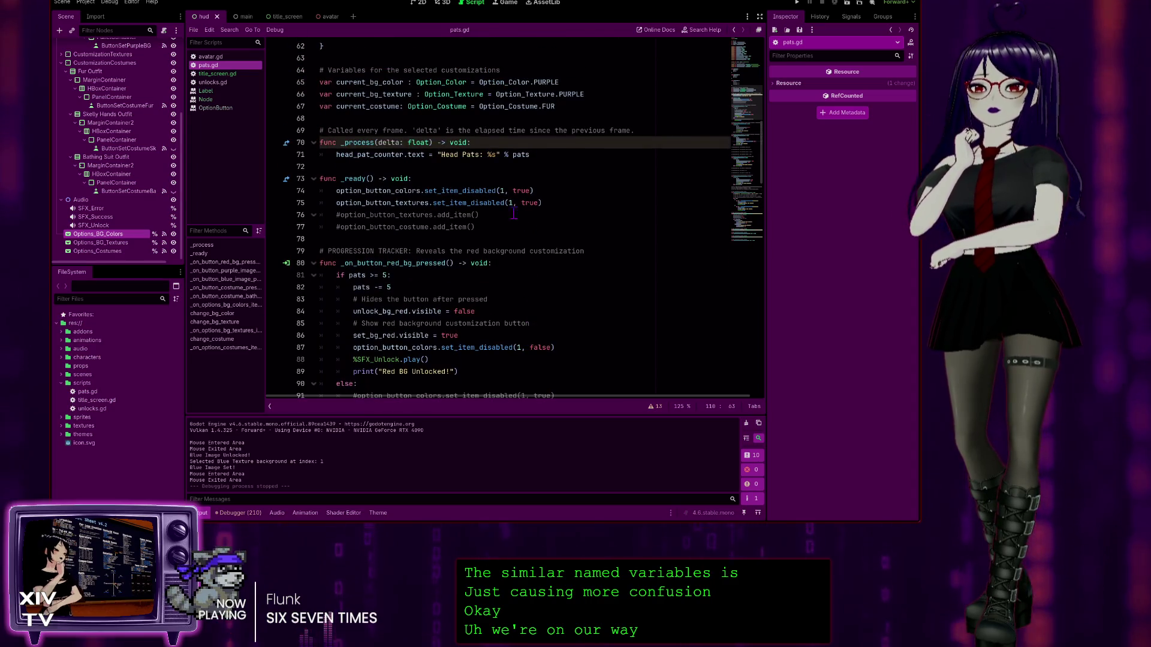
scroll(504, 240, up, 1)
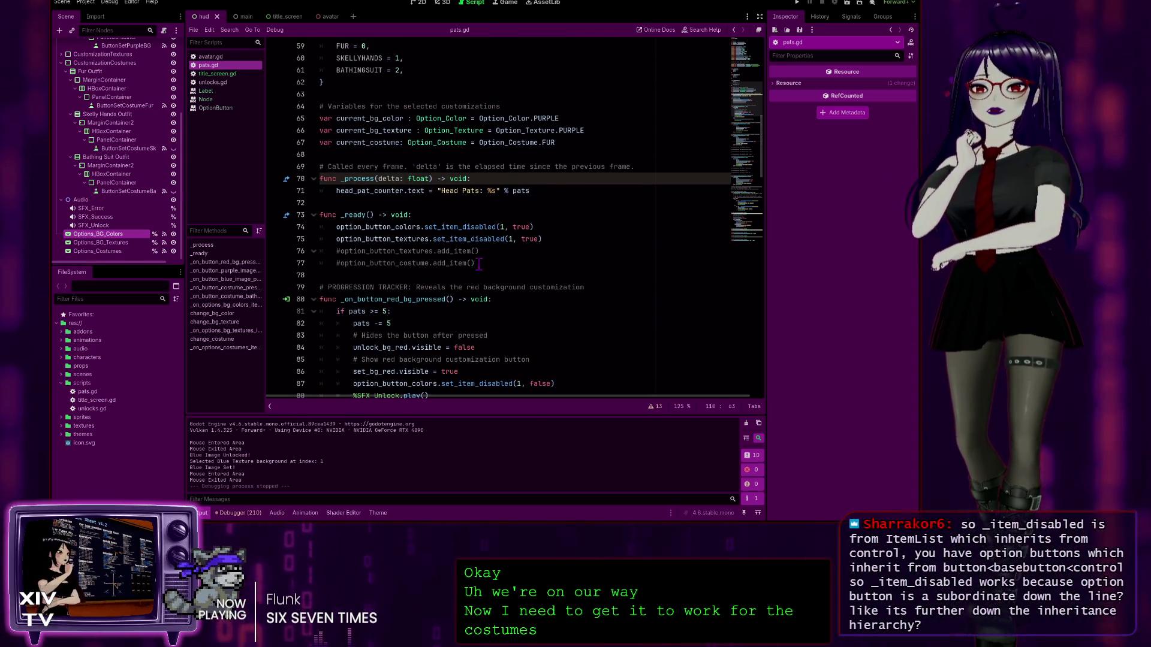
drag(479, 251, 311, 254)
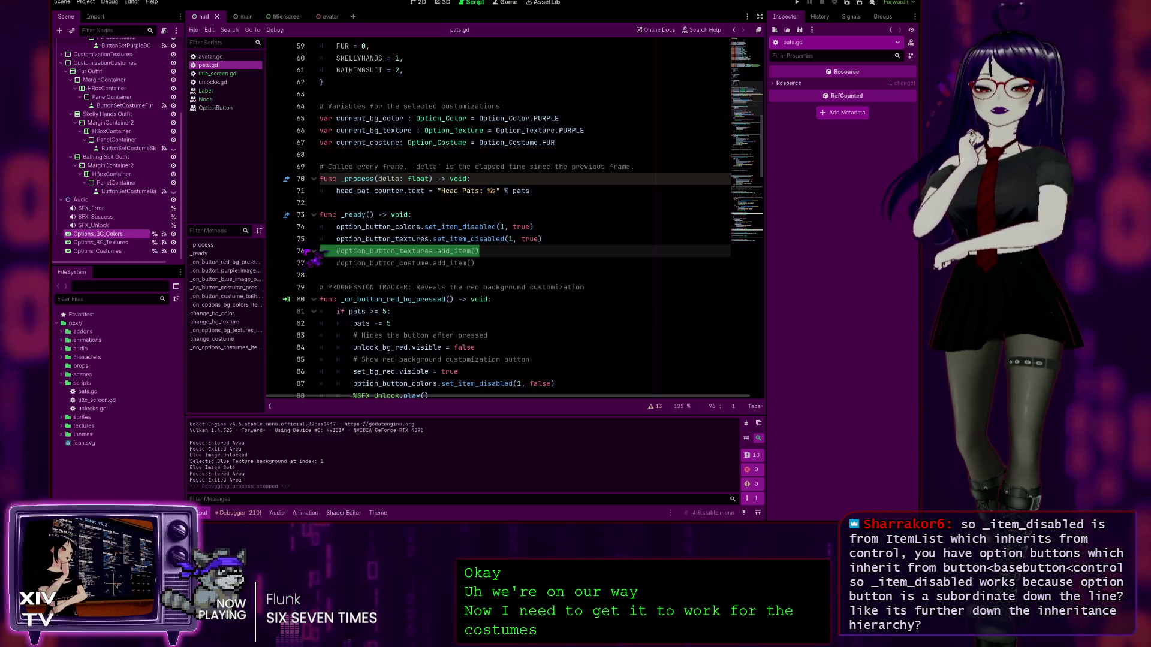
key(BackSpace)
key(BackSpace)
click(340, 252)
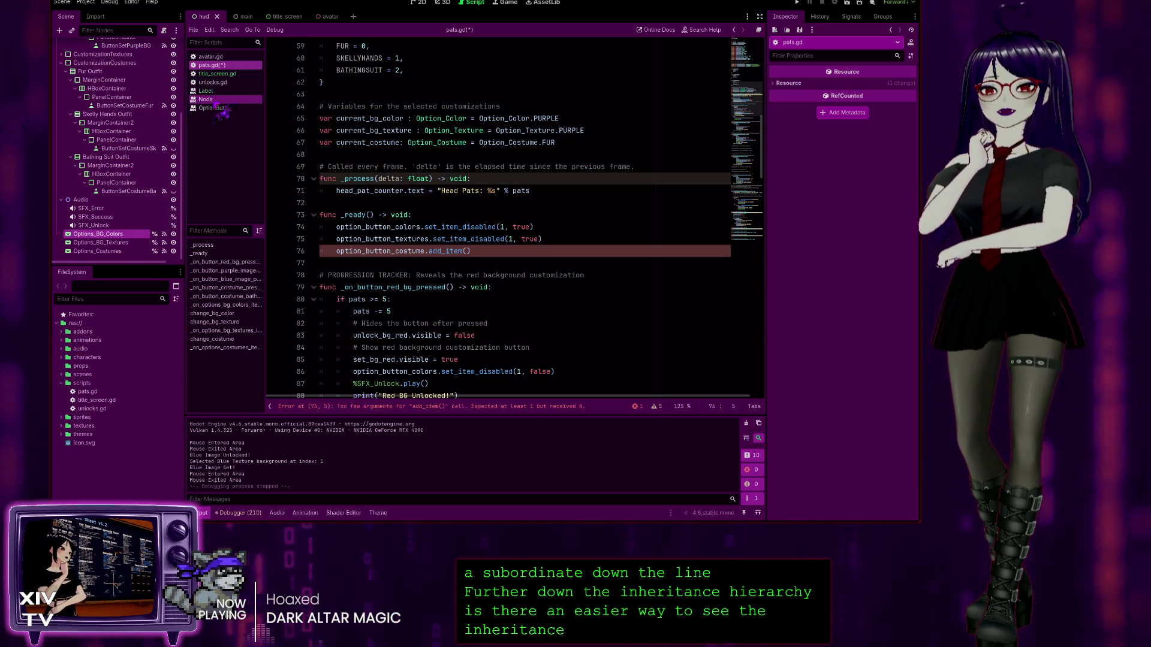
click(215, 100)
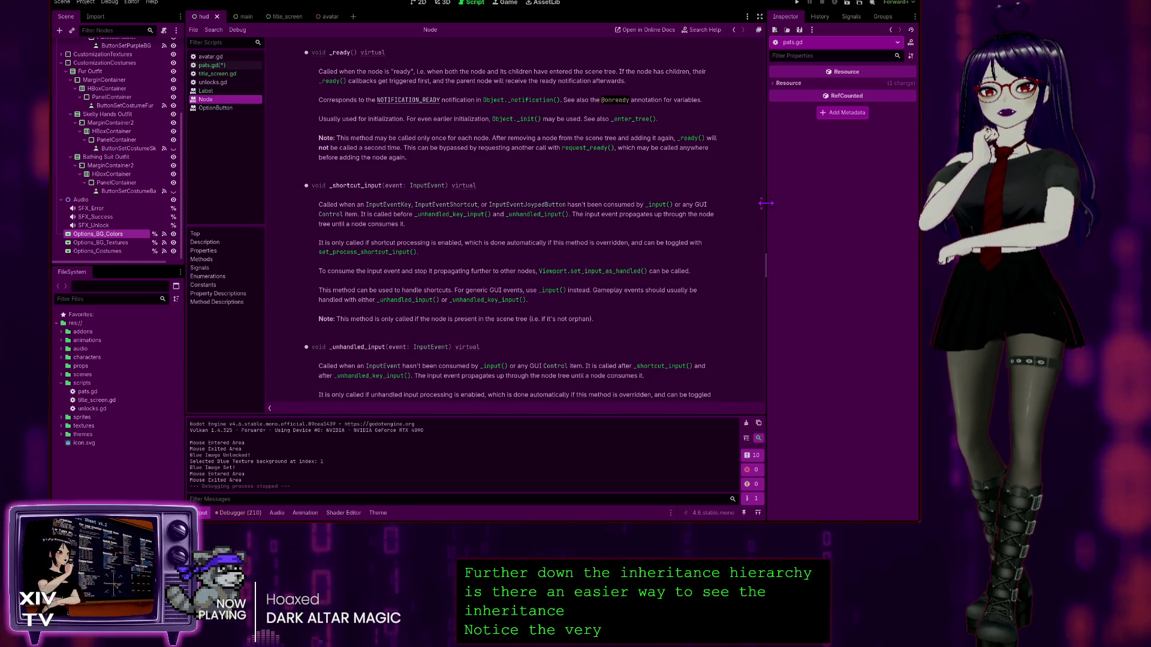
Step: Scroll the Node class reference to the top to see that it inherits Object and its subclasses
drag(762, 207, 790, 30)
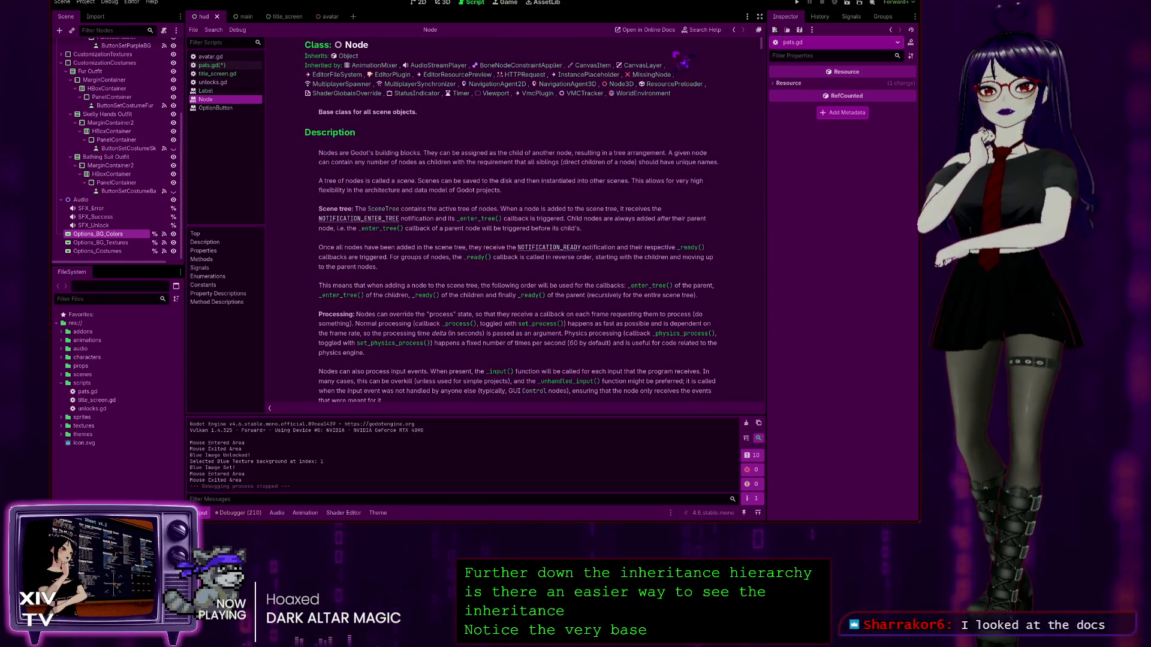
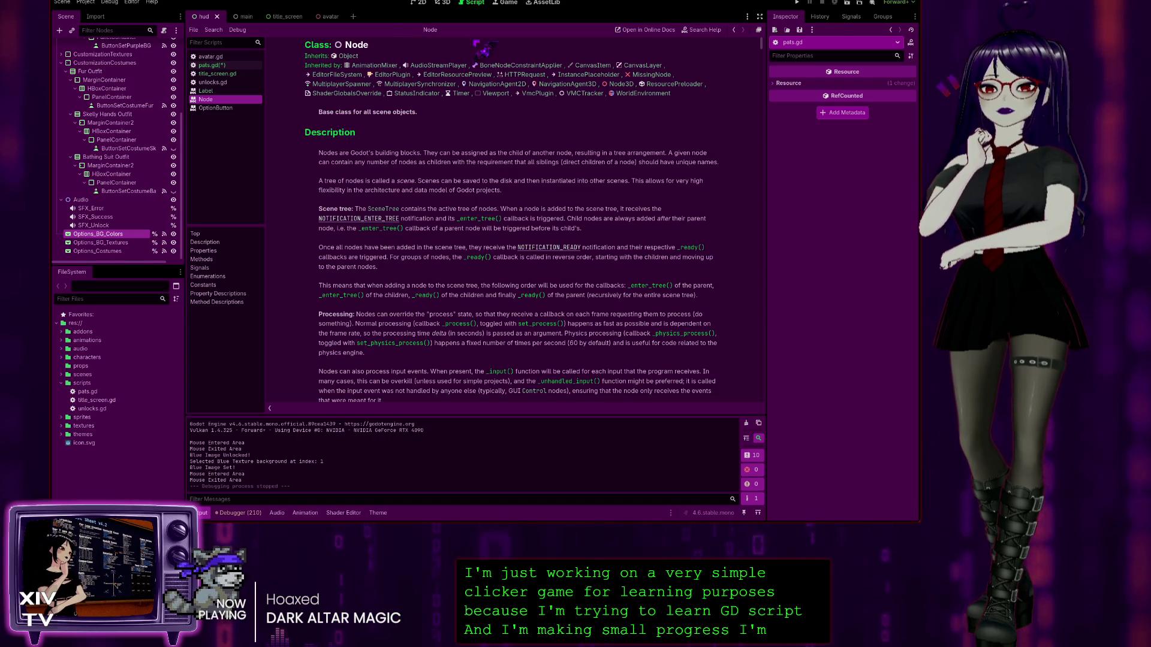
Step: Leave the hud scene's 2D view and open pats.gd in the Script editor
click(421, 2)
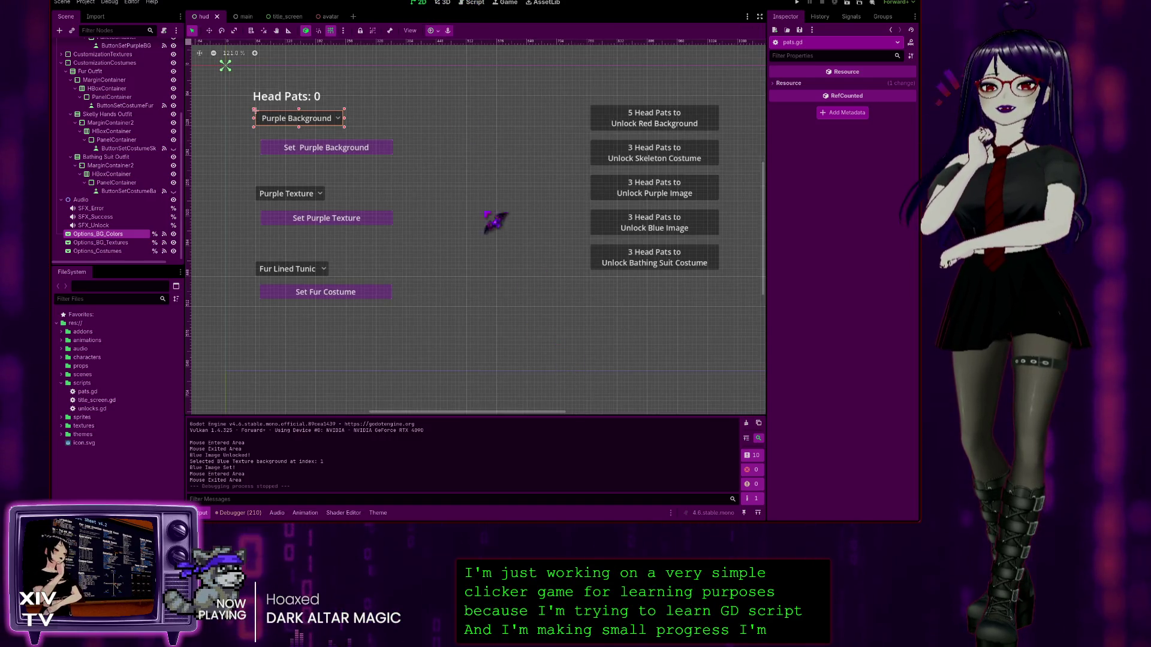
click(444, 2)
click(473, 3)
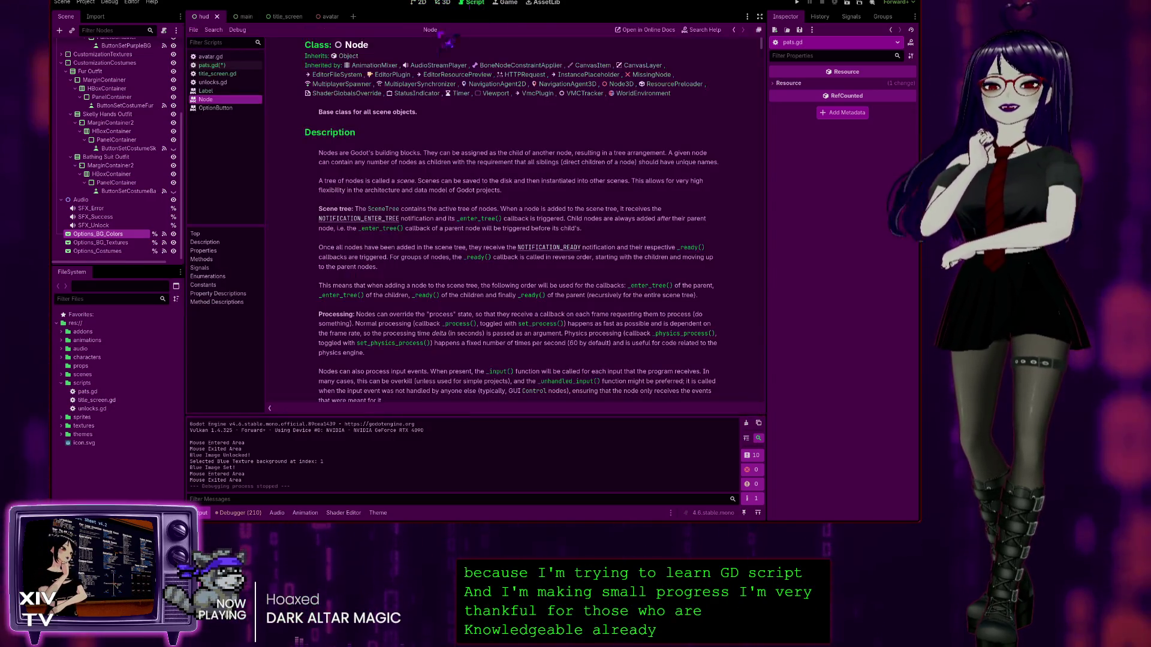
click(227, 66)
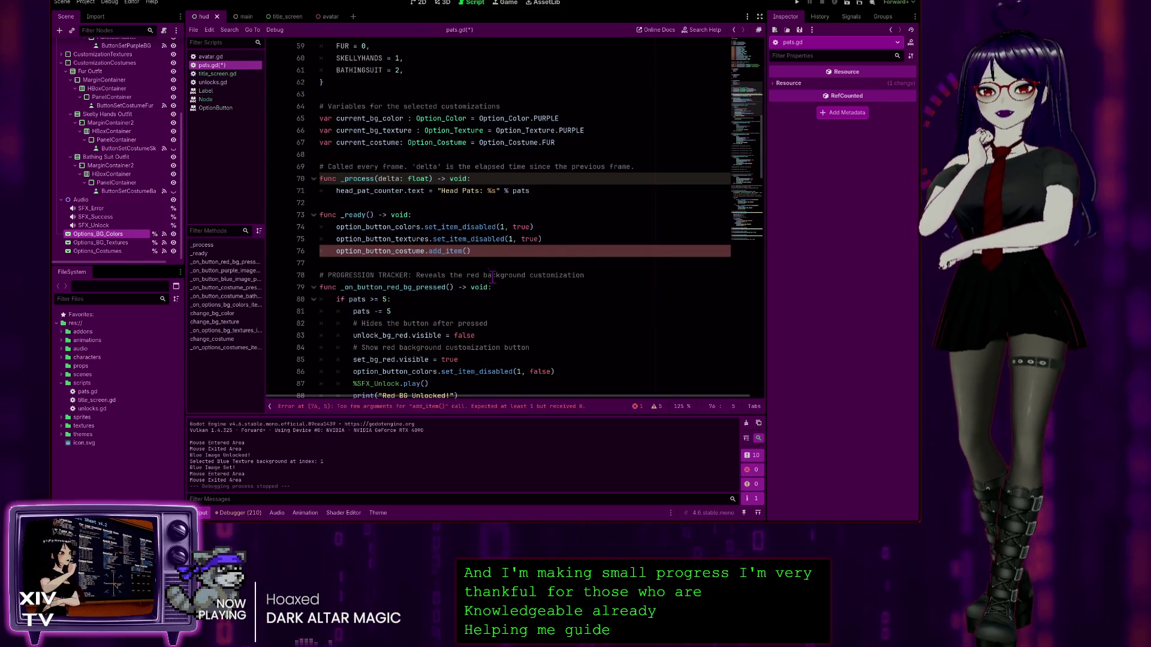
Step: Replace line 76's add_item call with option_button_costume.set_item_disabled(1, true) and select it for copying
click(469, 251)
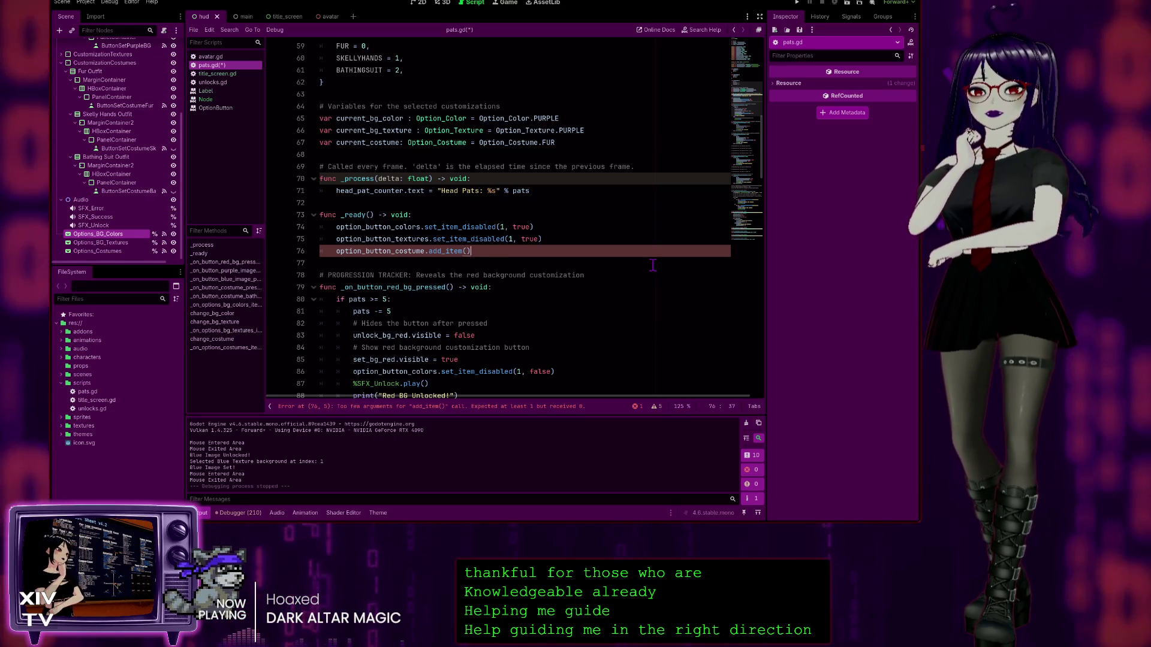
key(Delete)
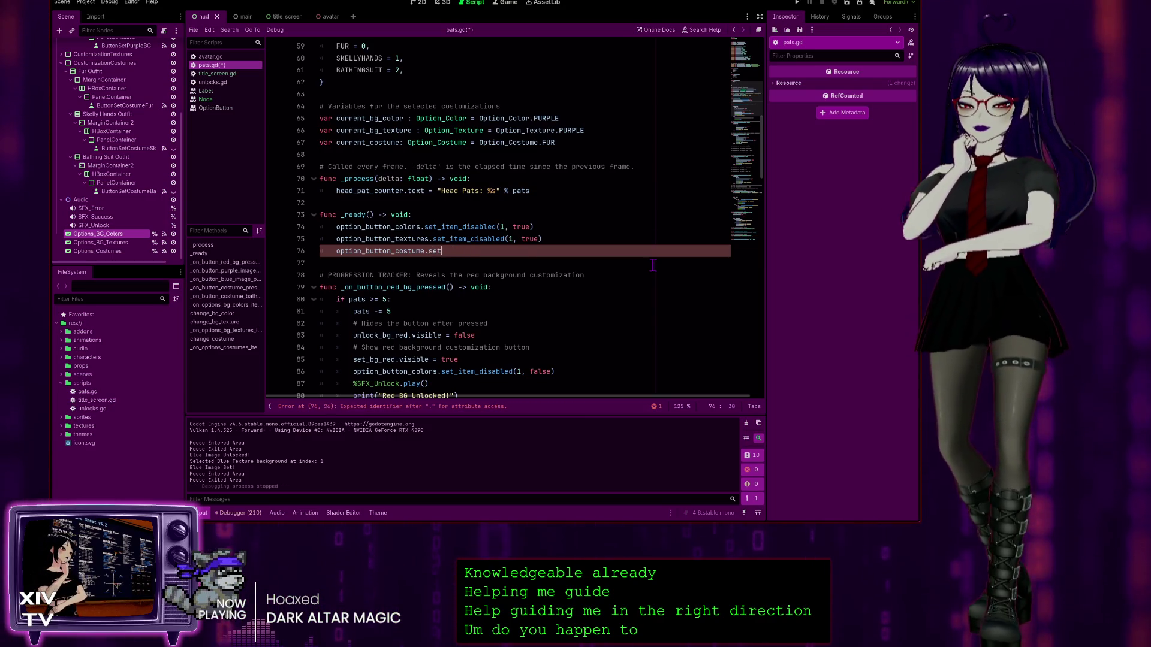
text(_)
text(item_d)
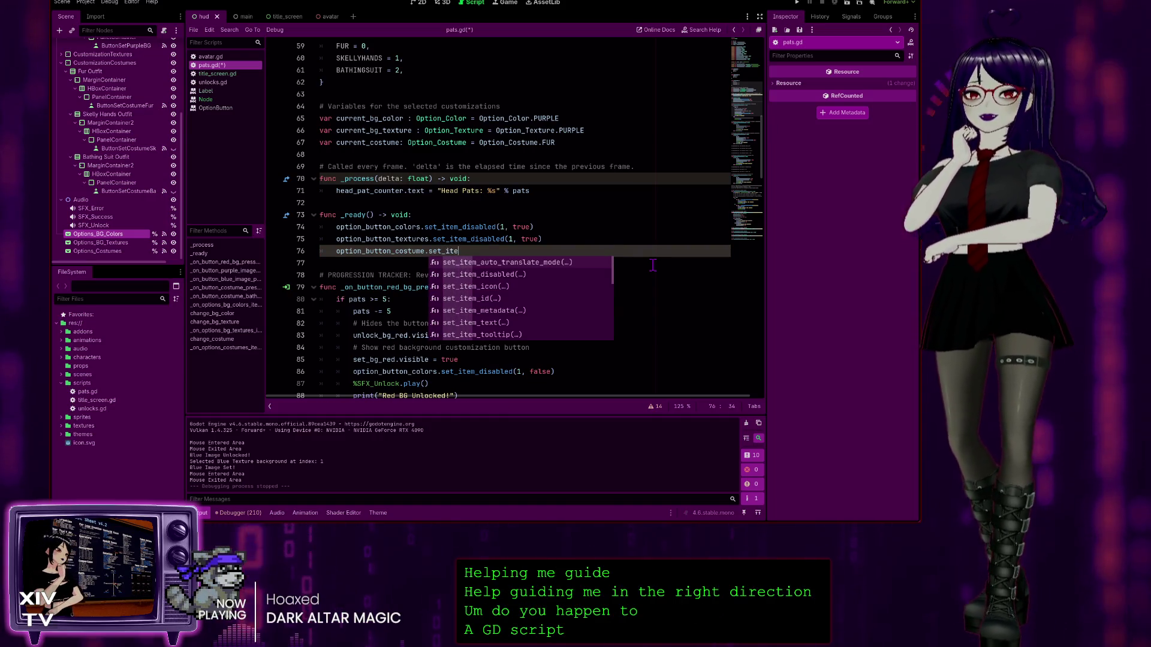
key(Return)
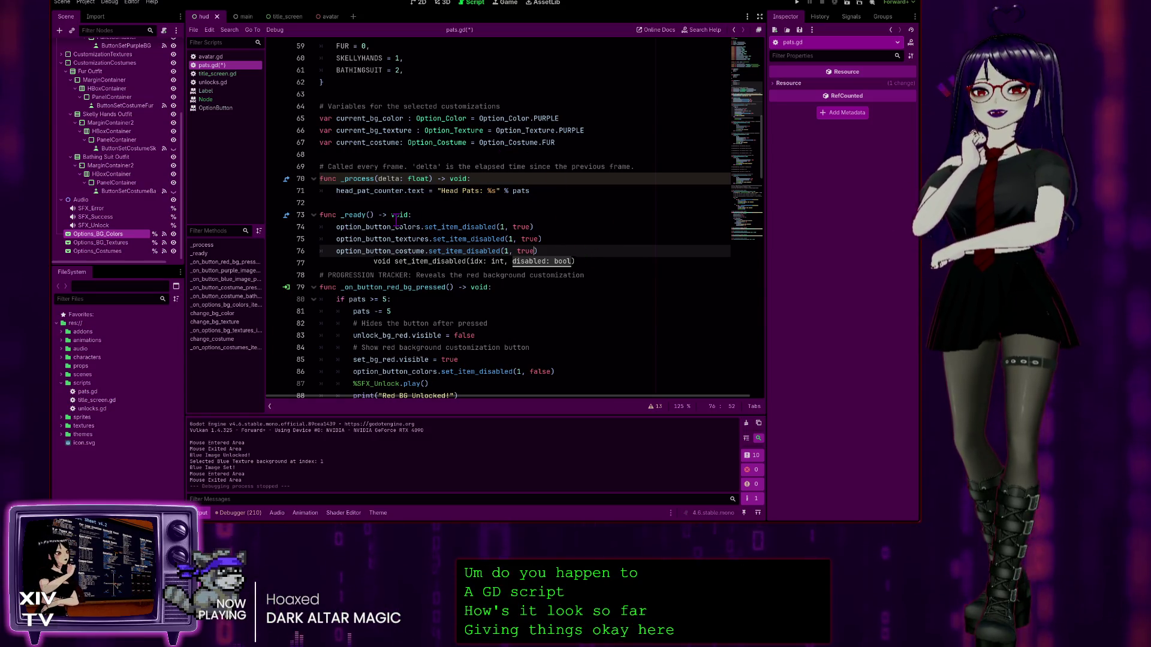
click(560, 246)
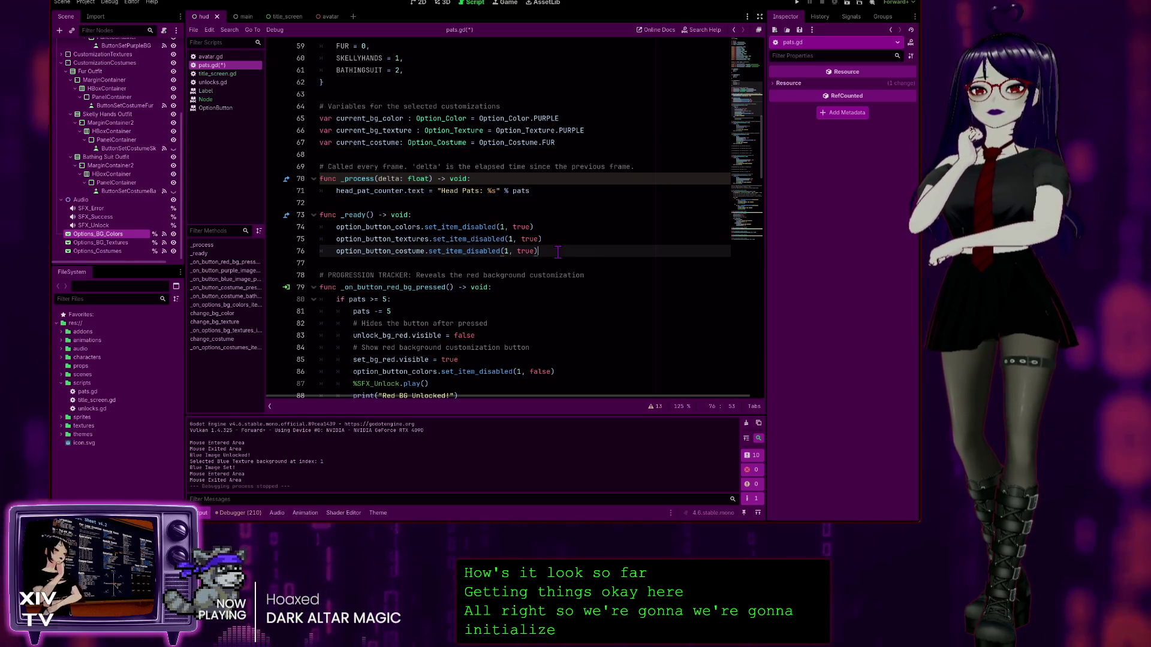
scroll(528, 242, down, 1)
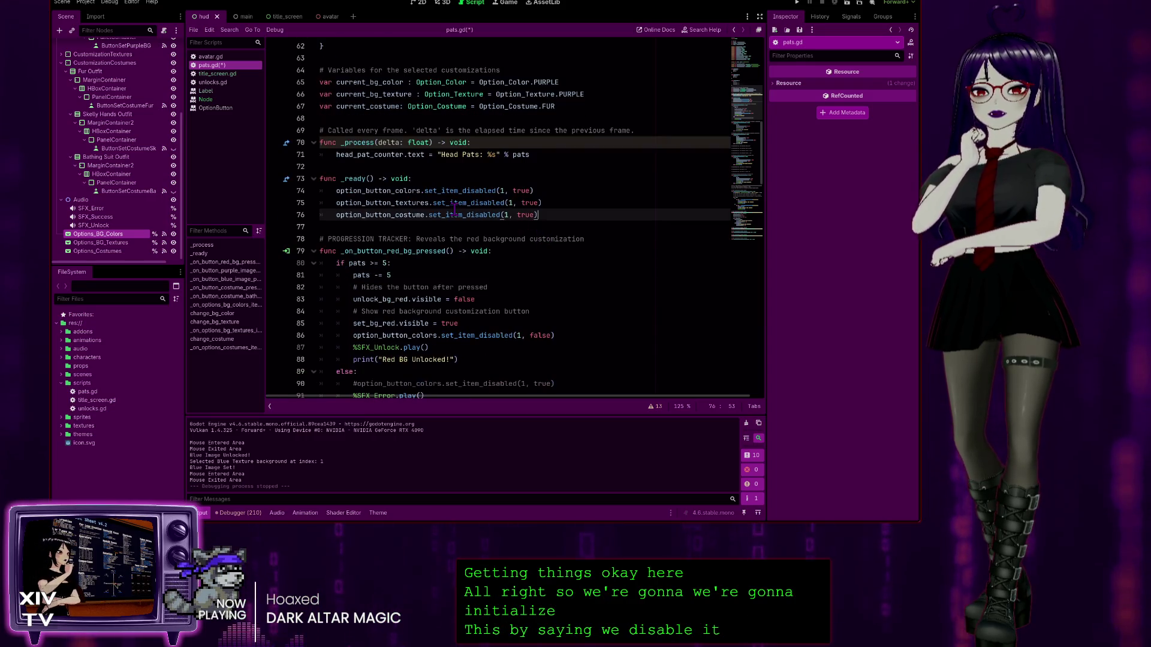
shift+click(353, 215)
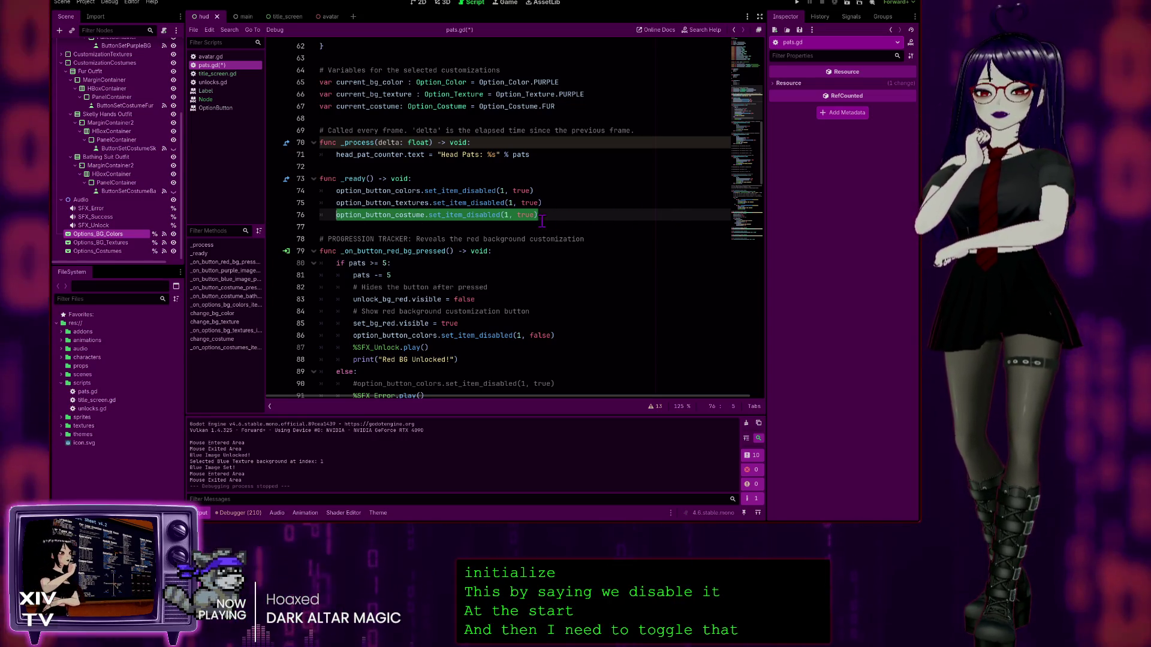
scroll(358, 142, down, 4)
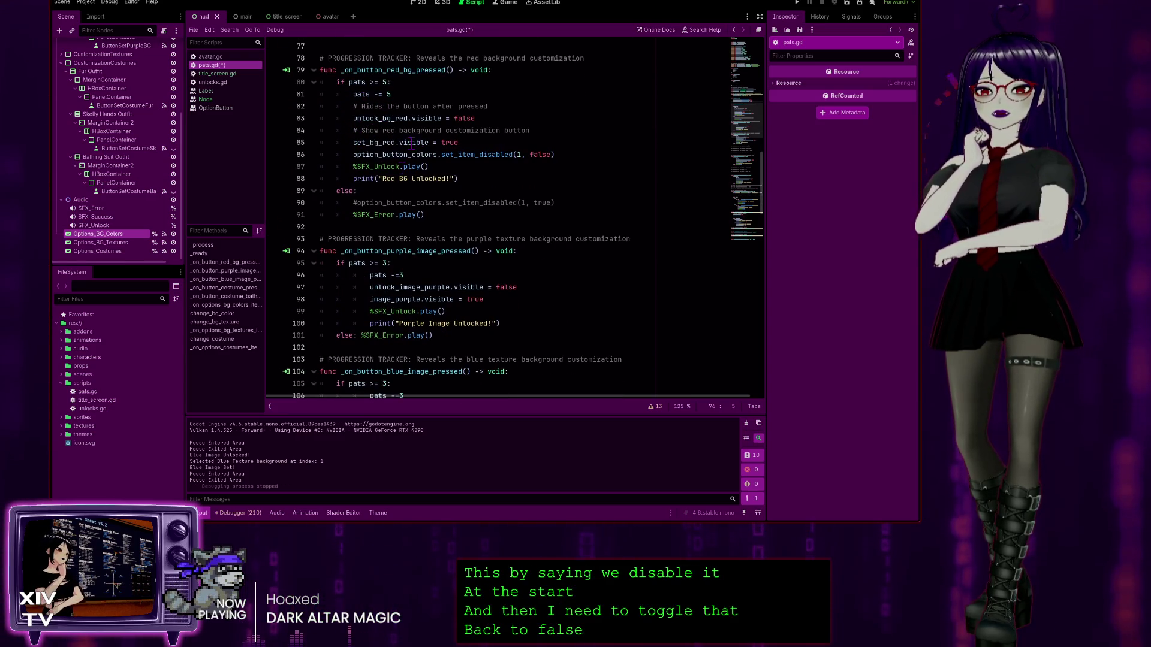
Step: Paste set_item_disabled(1, false) after line 147 in the skeleton unlock handler, then run the game
scroll(391, 295, down, 4)
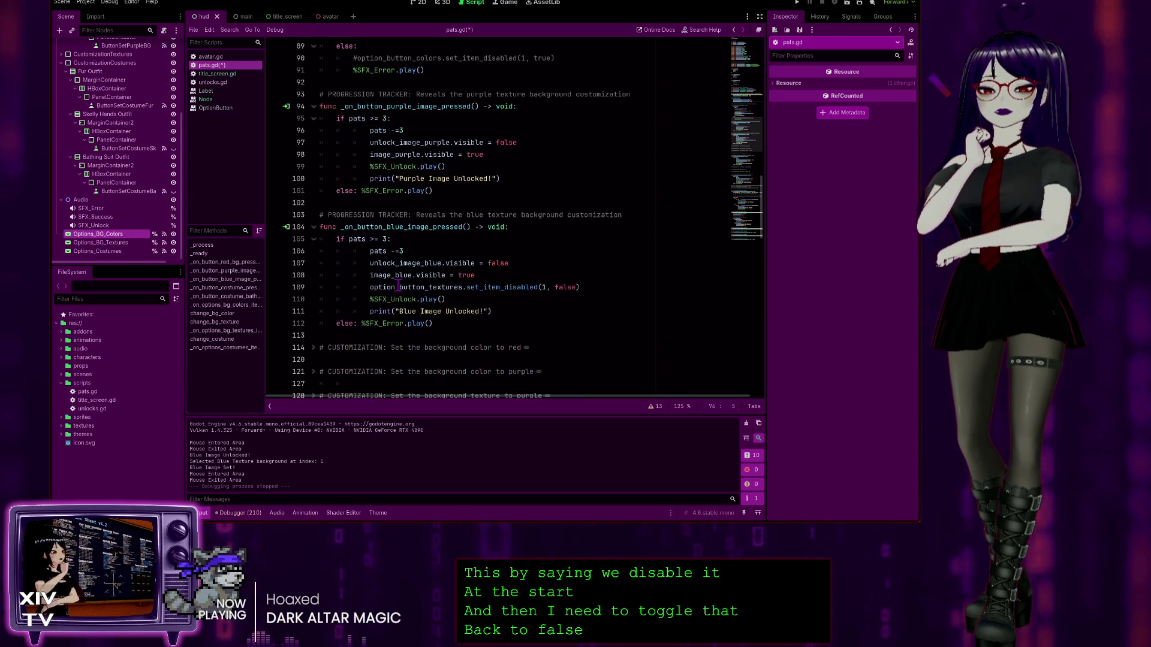
scroll(401, 263, up, 10)
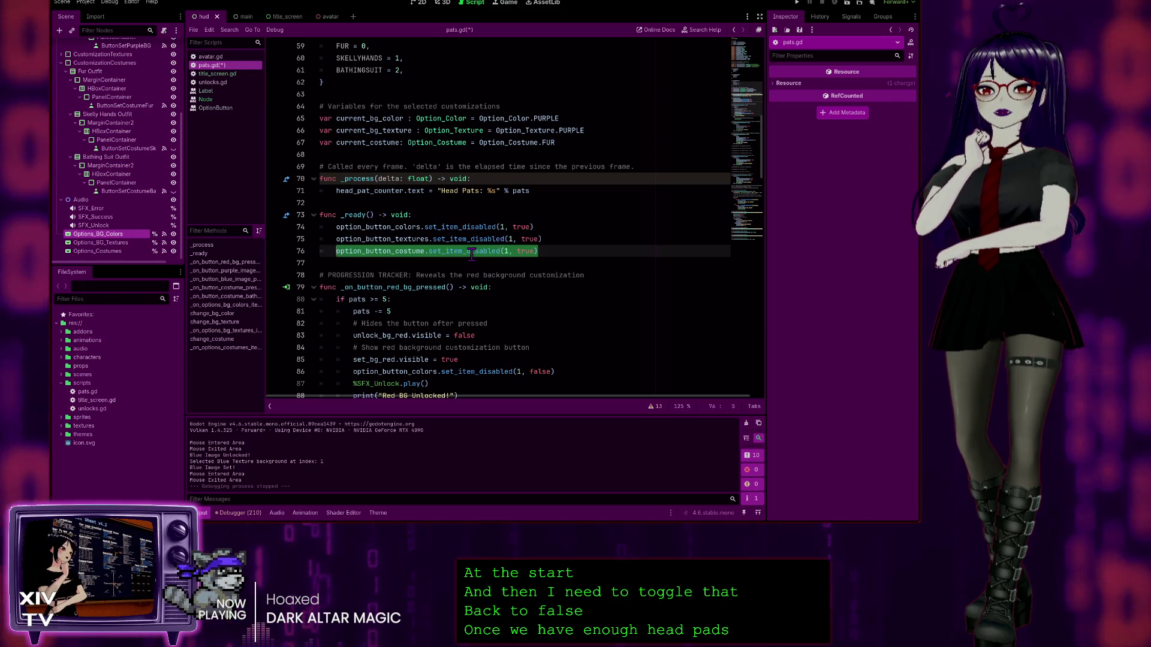
scroll(469, 252, down, 11)
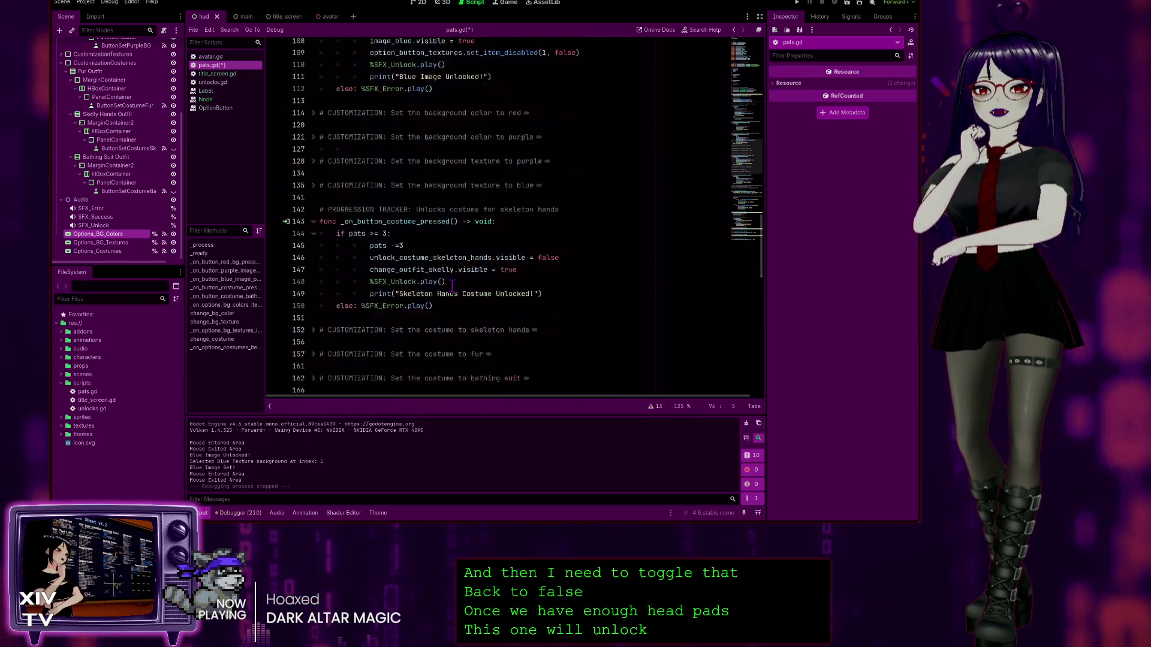
scroll(501, 208, up, 4)
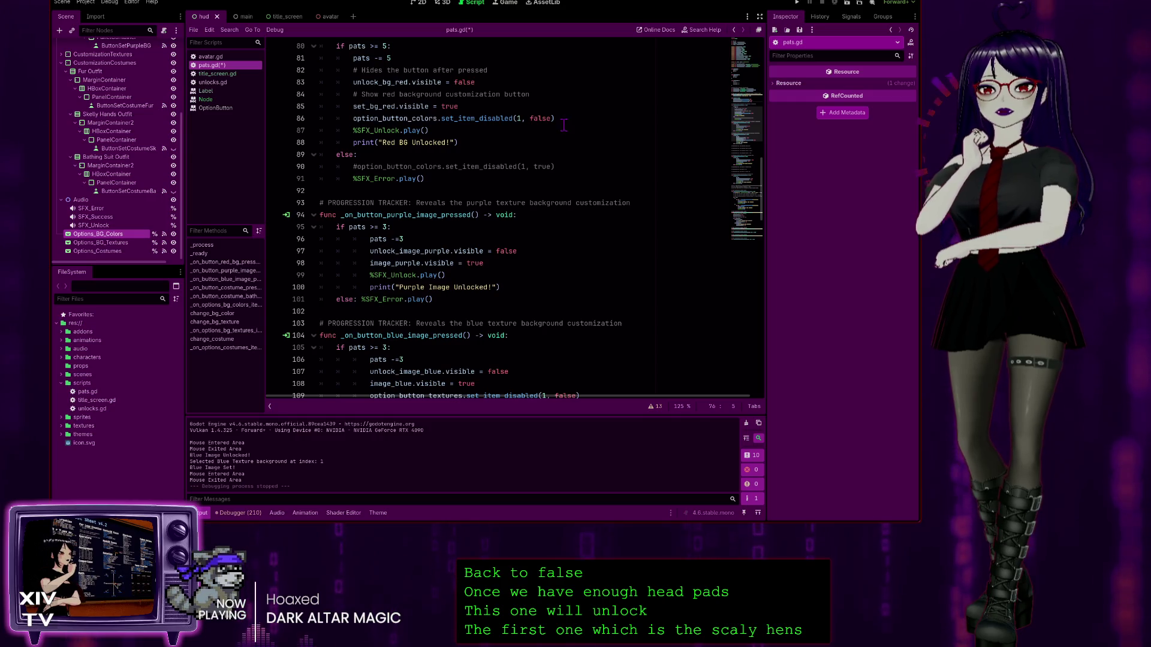
scroll(569, 141, down, 20)
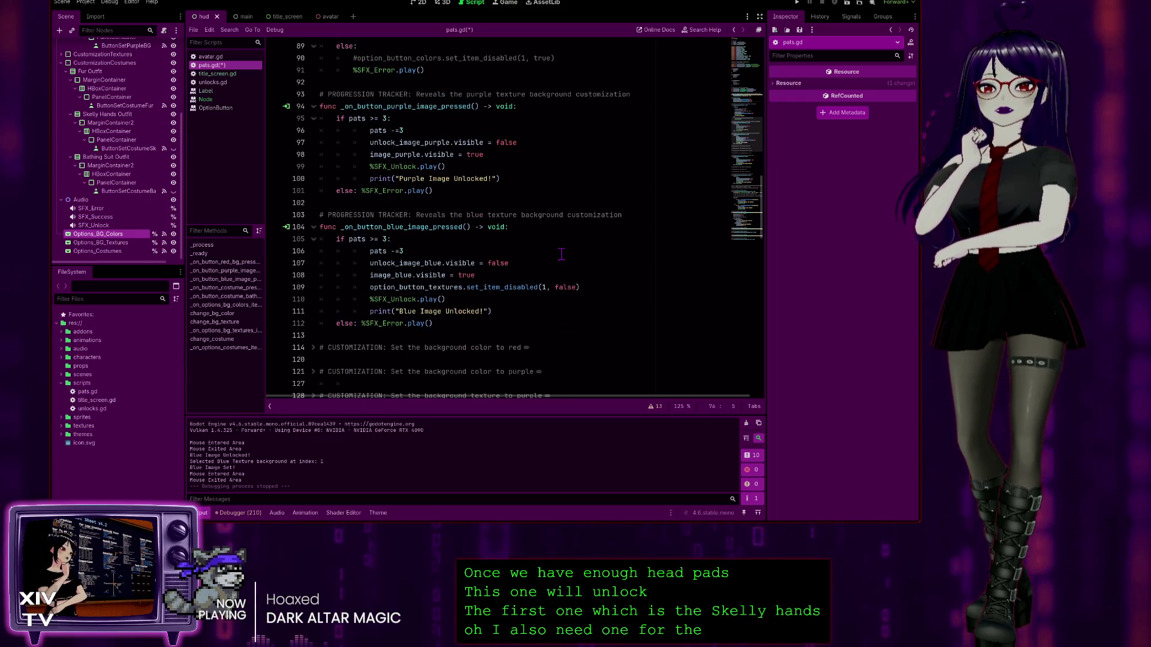
scroll(483, 263, down, 6)
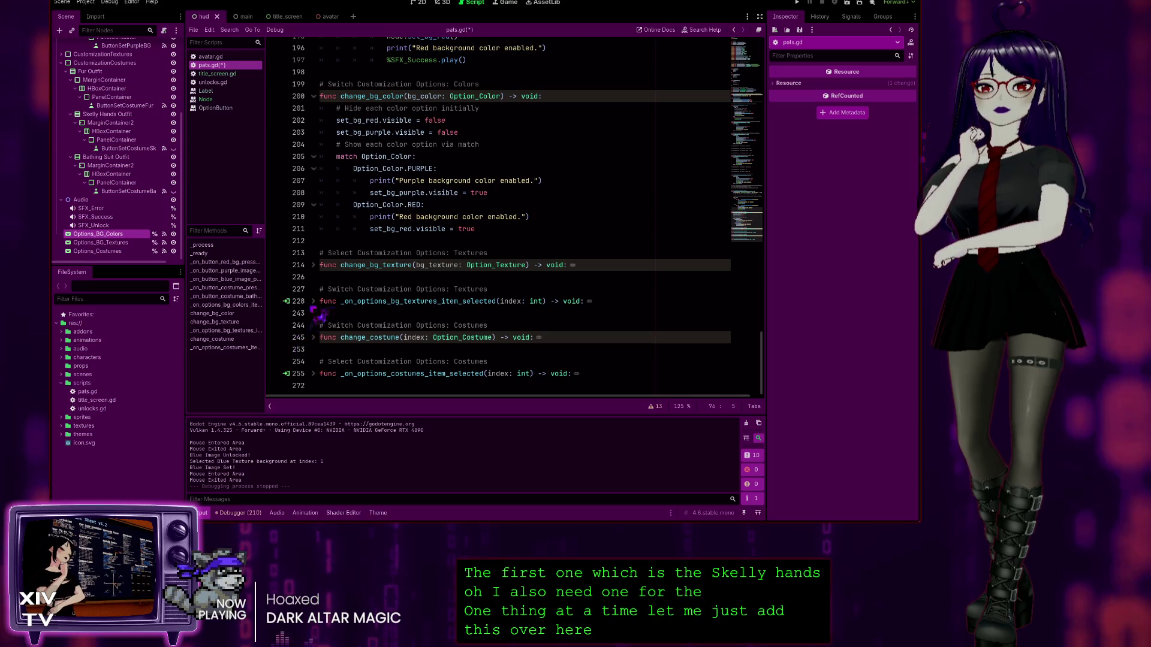
scroll(414, 125, up, 2)
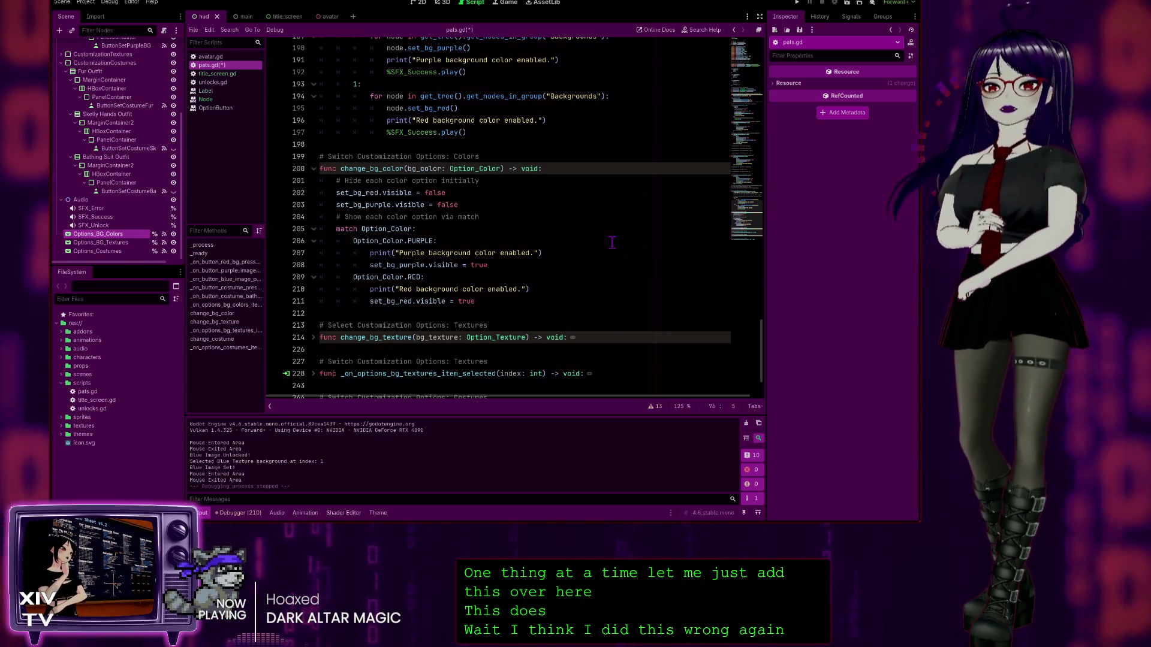
scroll(598, 172, up, 2)
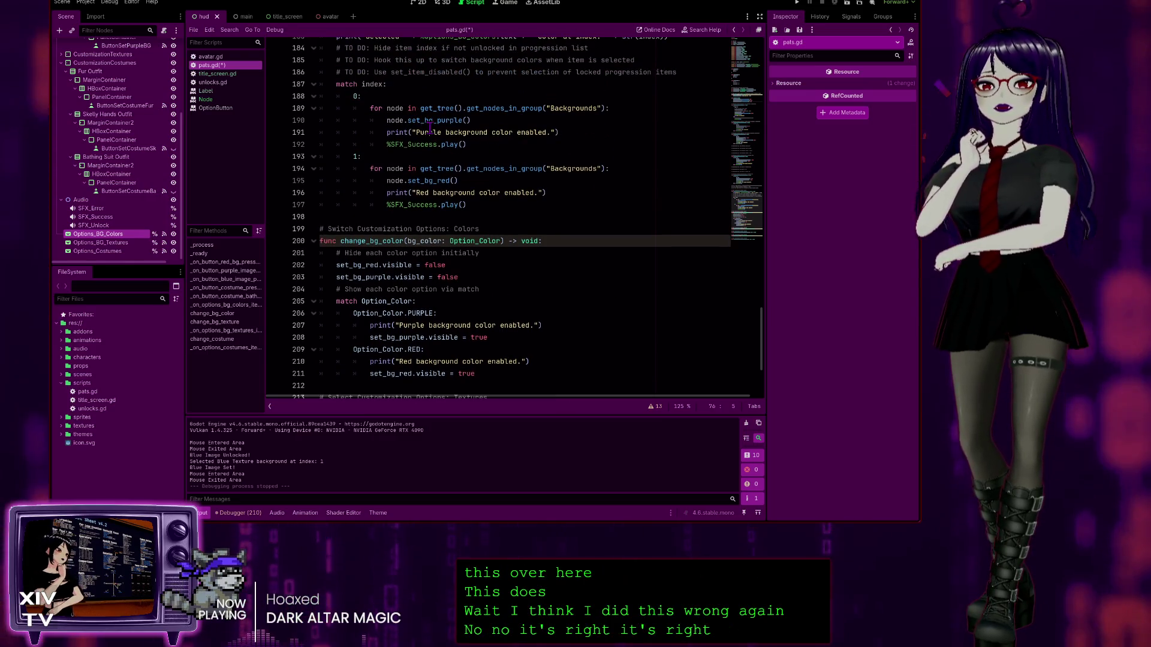
scroll(447, 157, up, 7)
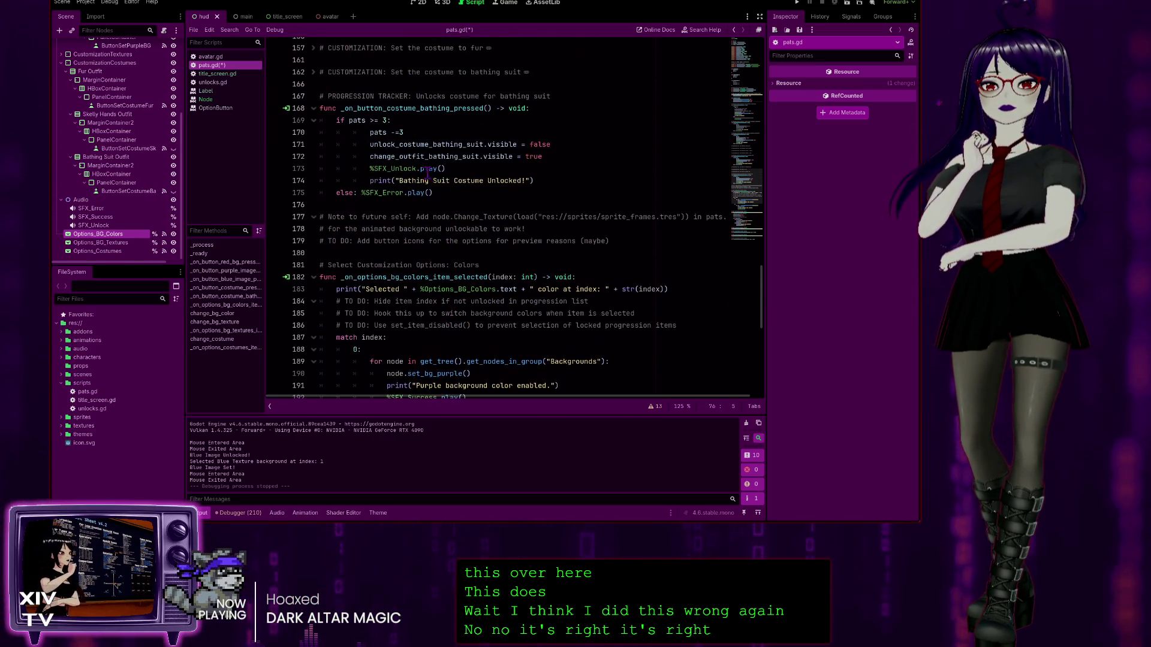
scroll(525, 169, up, 3)
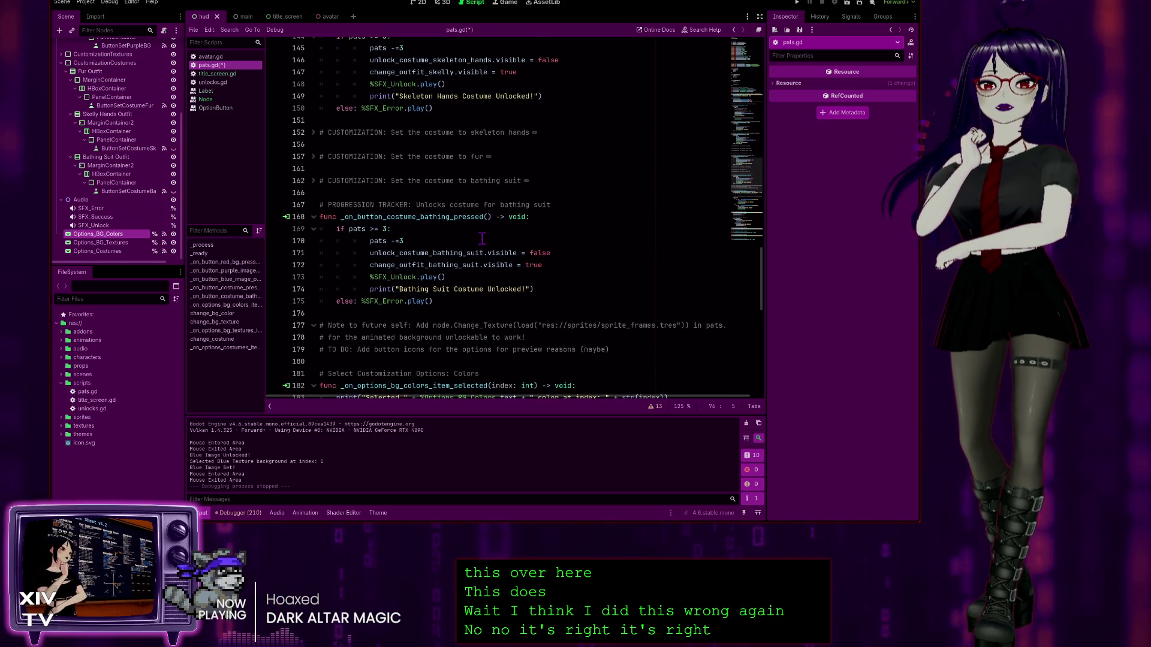
scroll(377, 182, up, 4)
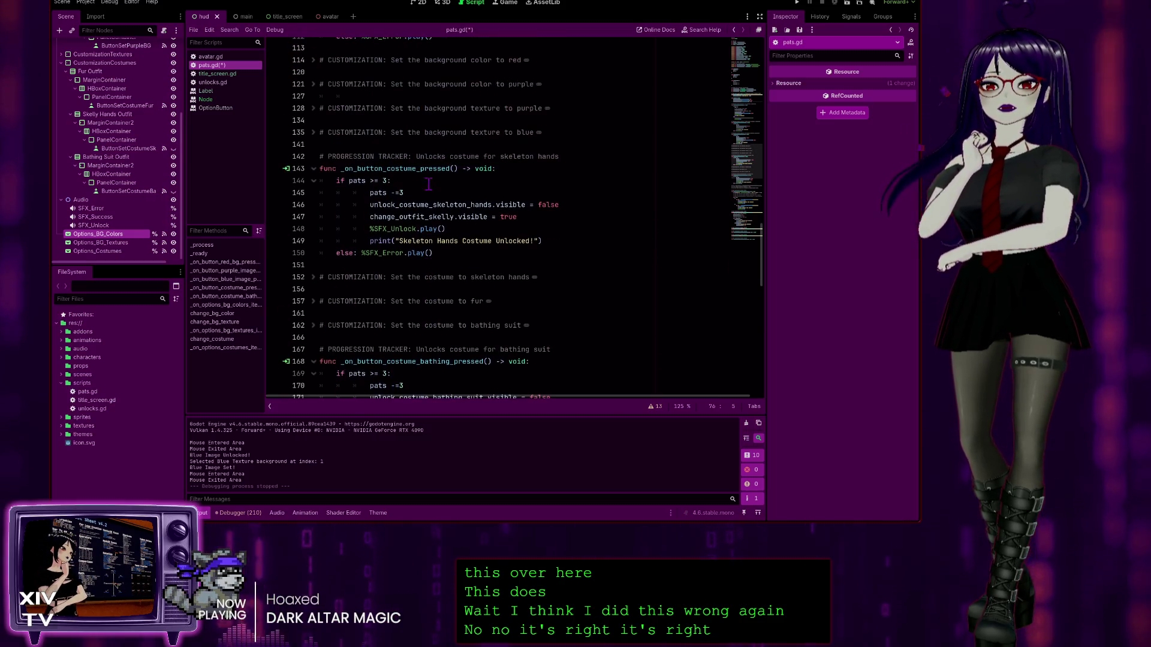
click(541, 218)
key(Return)
text(option_button_costume.set_item_disabled(1, true))
key(Left)
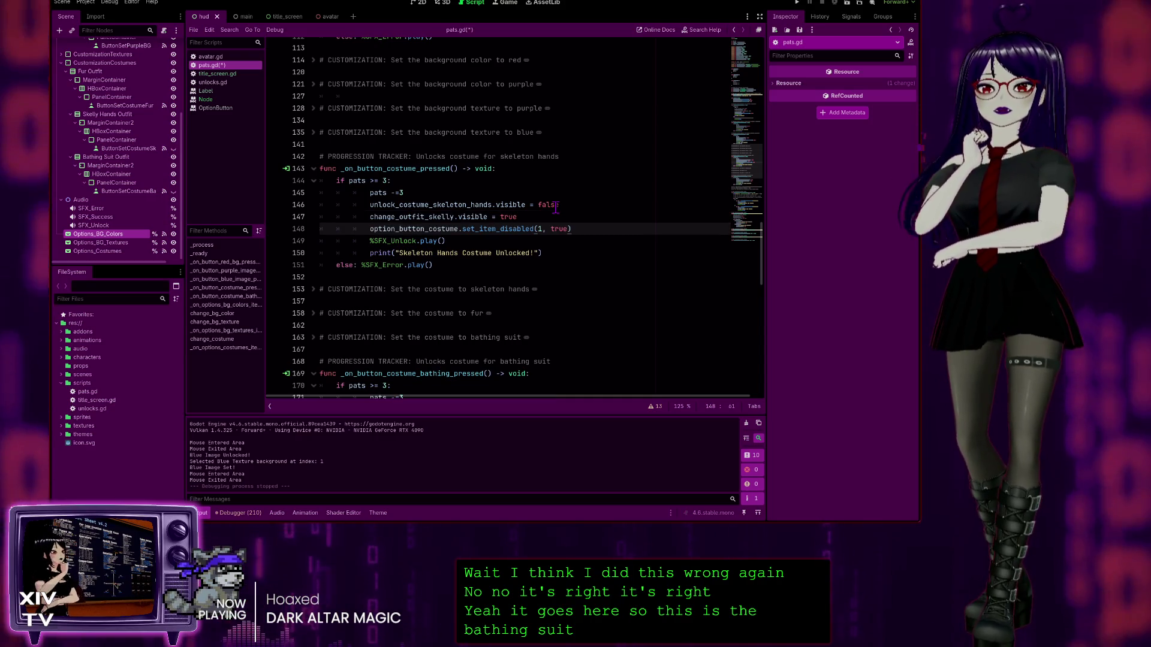
key(BackSpace)
key(BackSpace)
key(BackSpace)
text(fals)
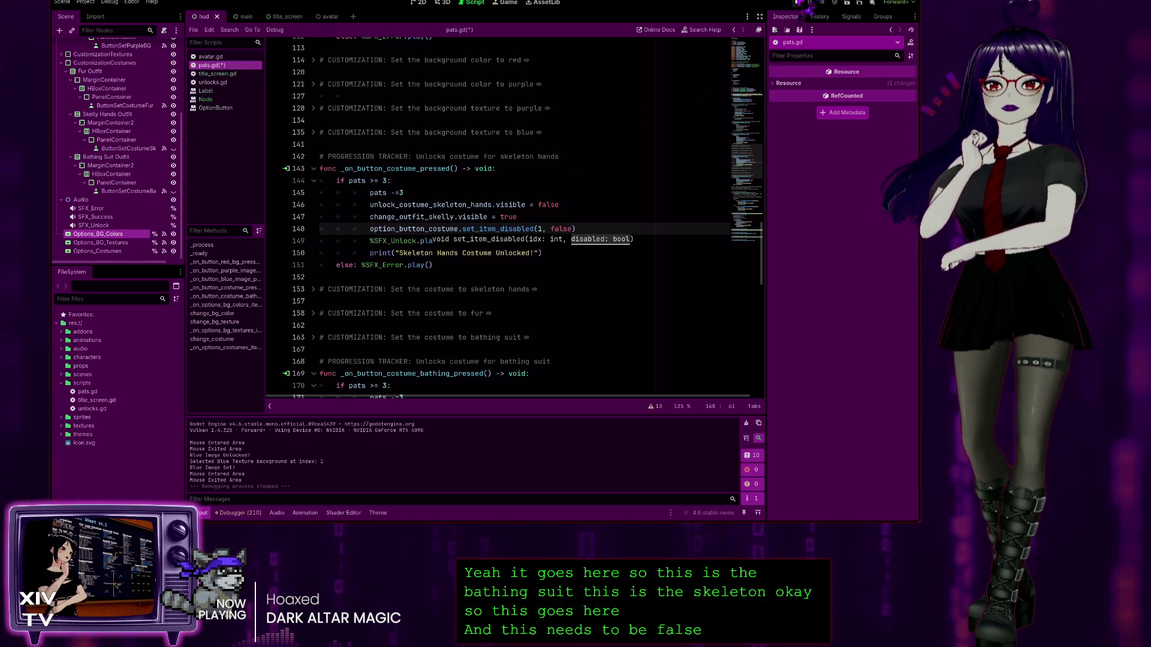
key(F5)
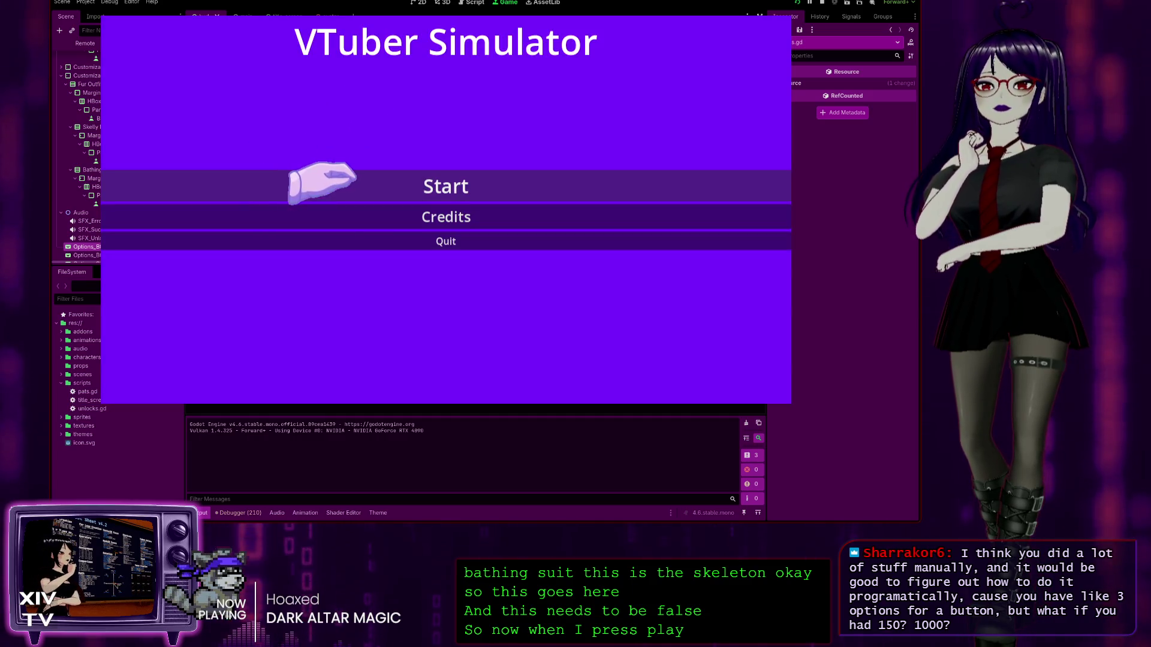
Step: Start the game, unlock the skeleton costume with 3 head pats, equip Skeleton T-Shirt, then stop with F8
click(332, 186)
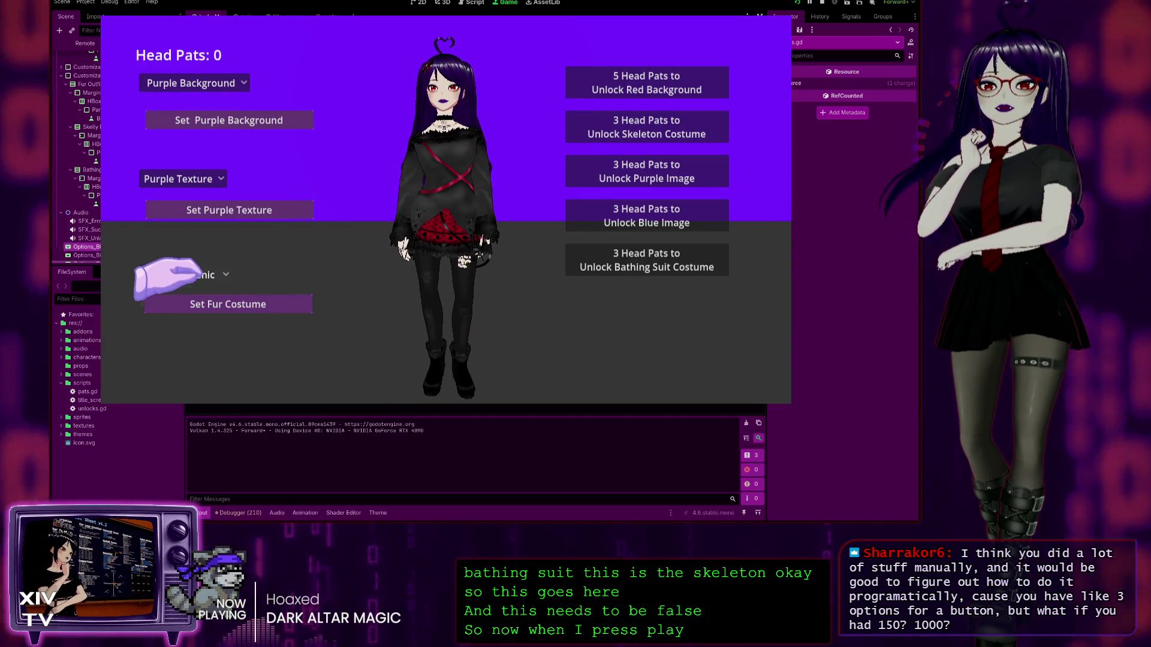
click(176, 276)
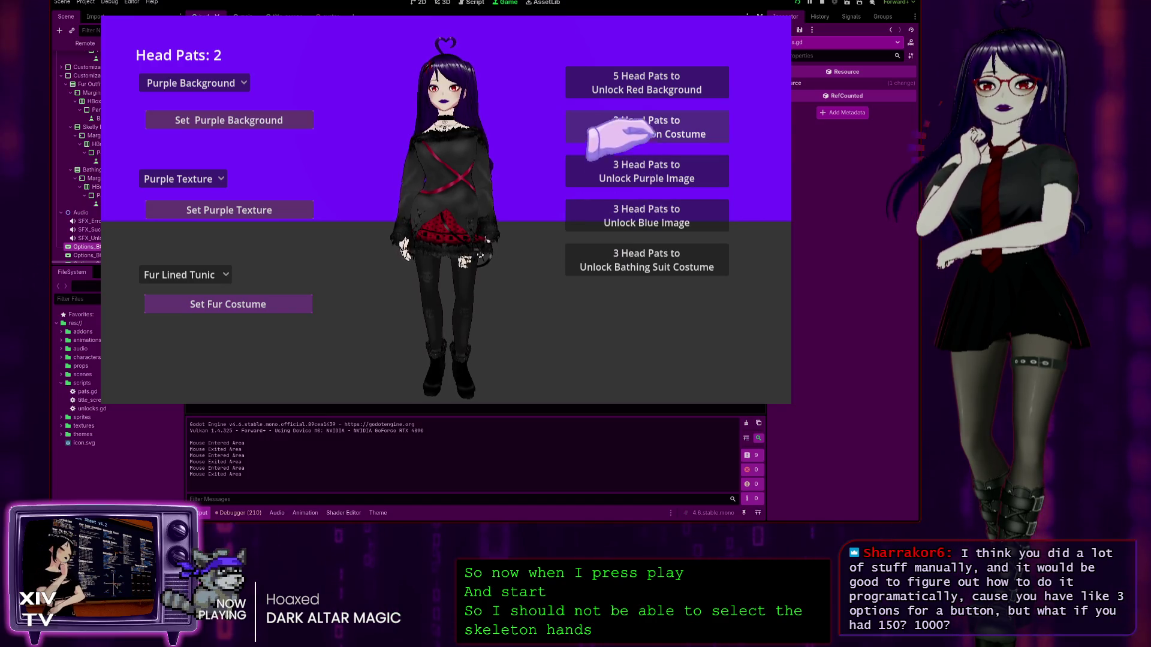
click(174, 274)
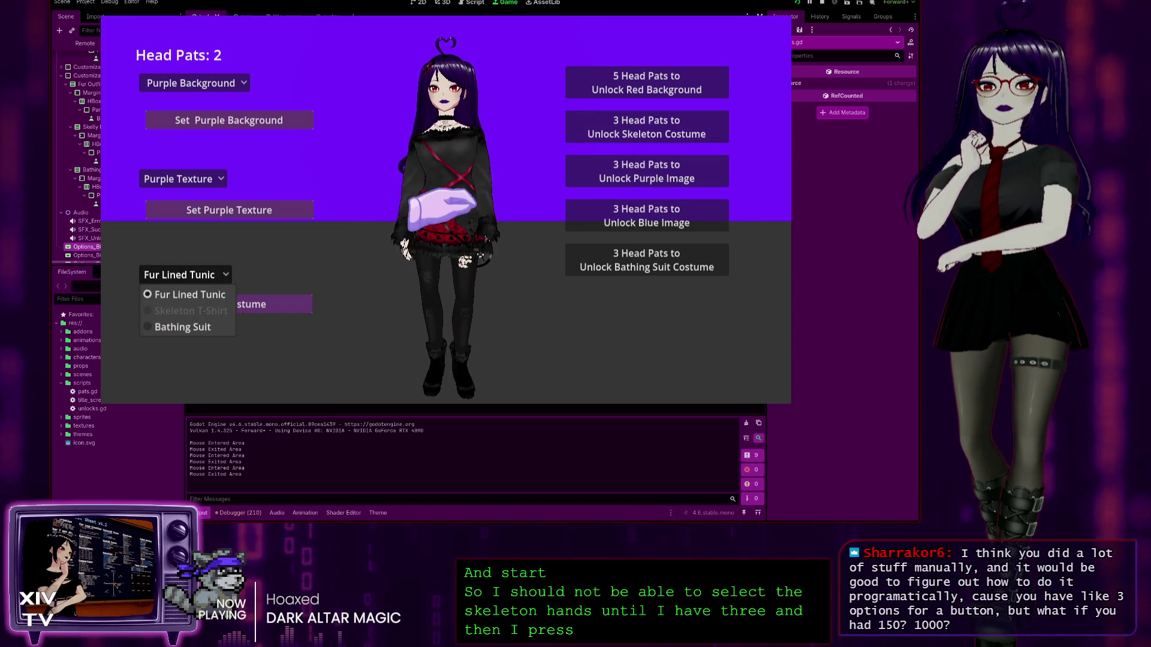
click(443, 57)
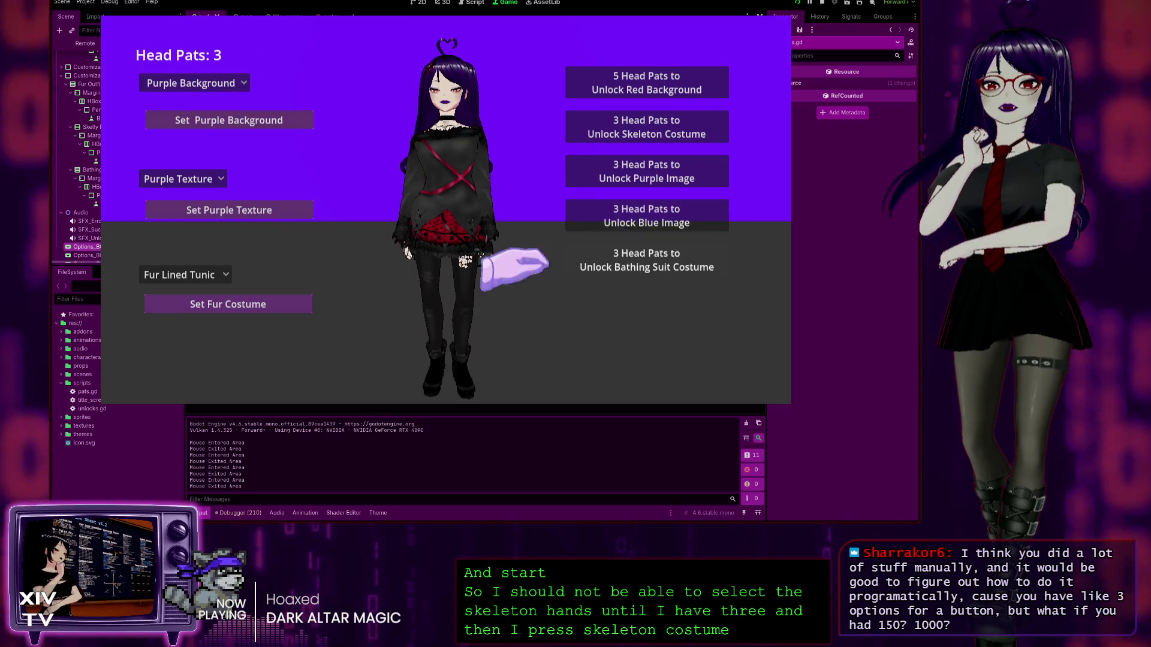
click(600, 127)
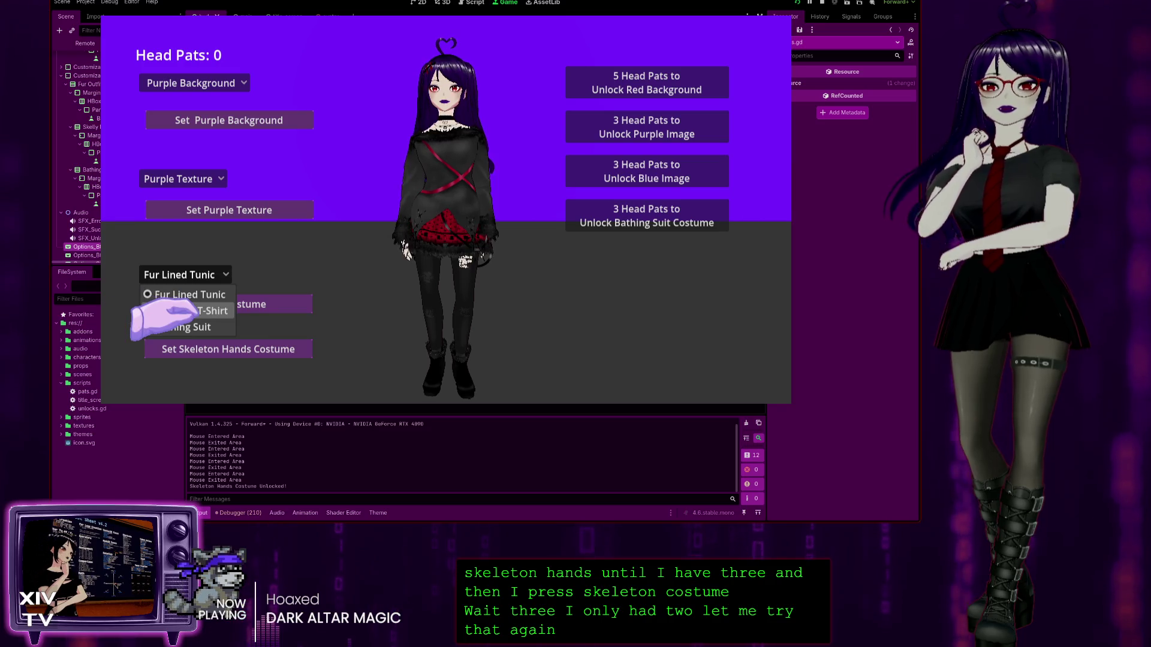
click(174, 311)
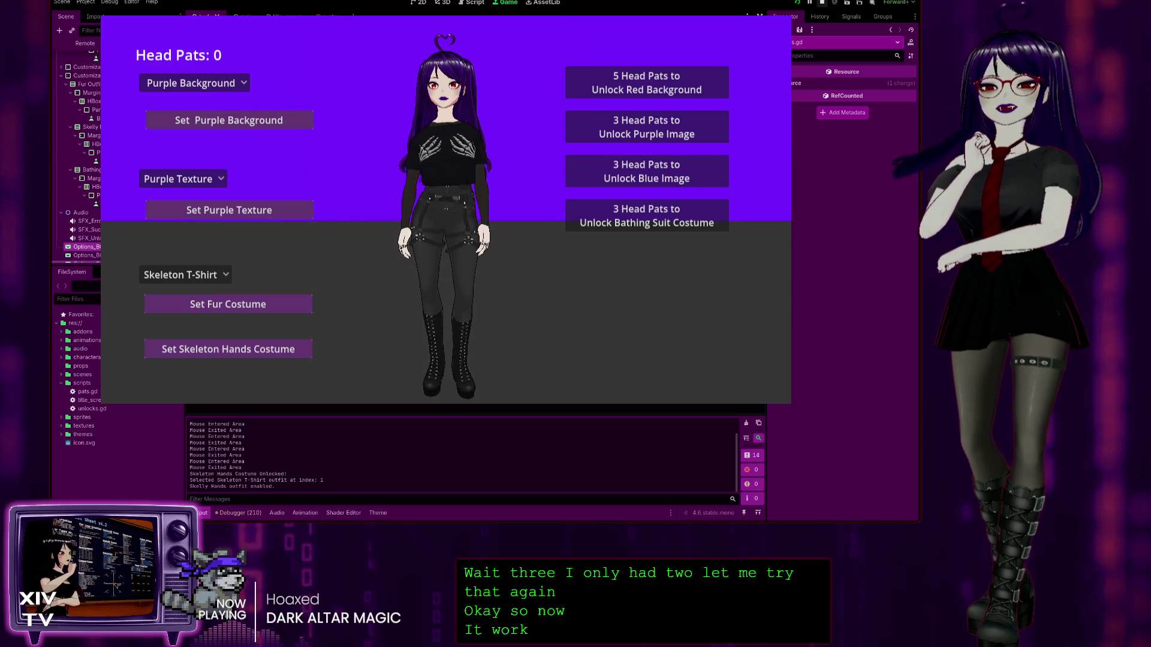
key(F8)
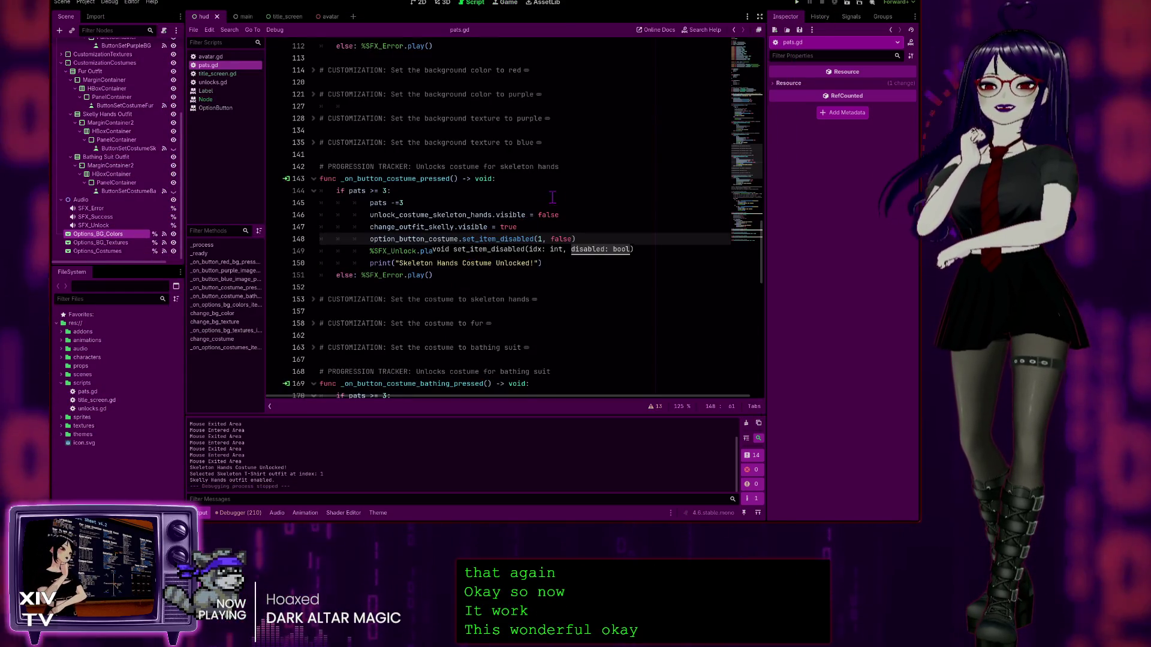
Step: Duplicate line 76 as line 77 and change its index to set_item_disabled(2, true)
scroll(552, 198, up, 15)
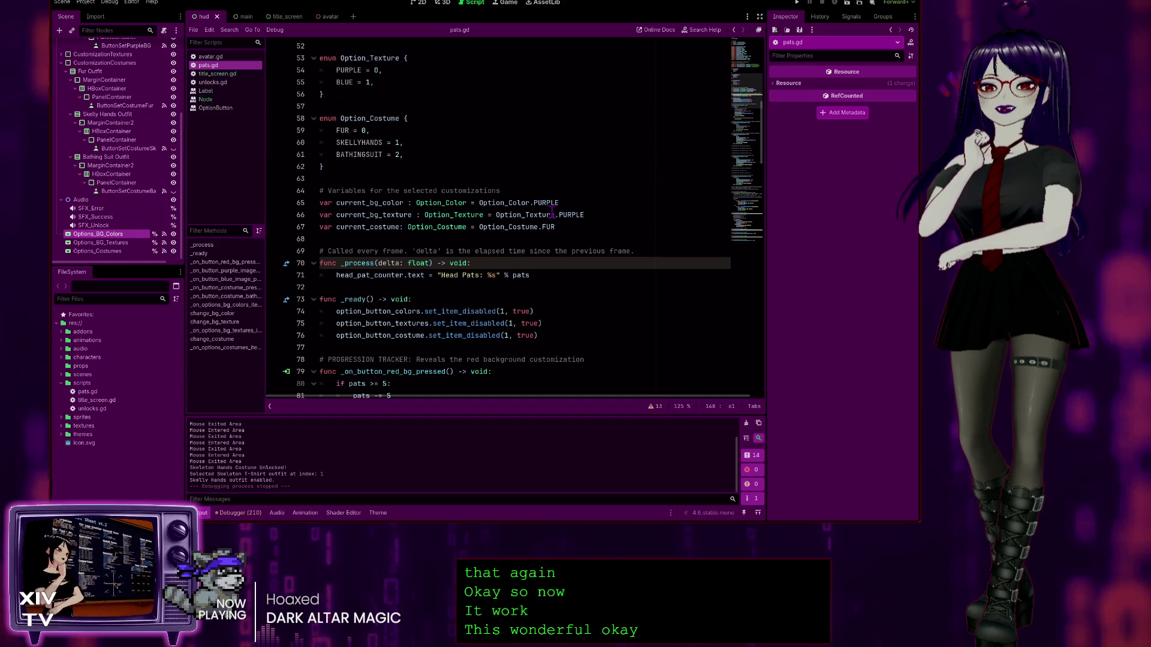
scroll(552, 213, down, 4)
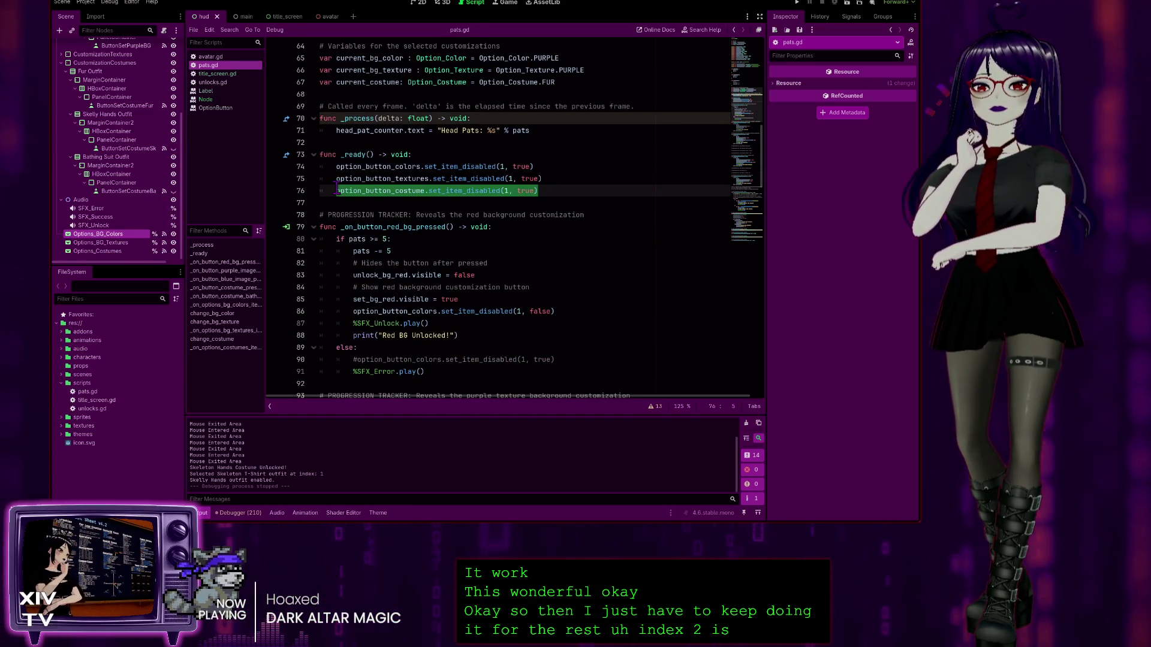
click(579, 191)
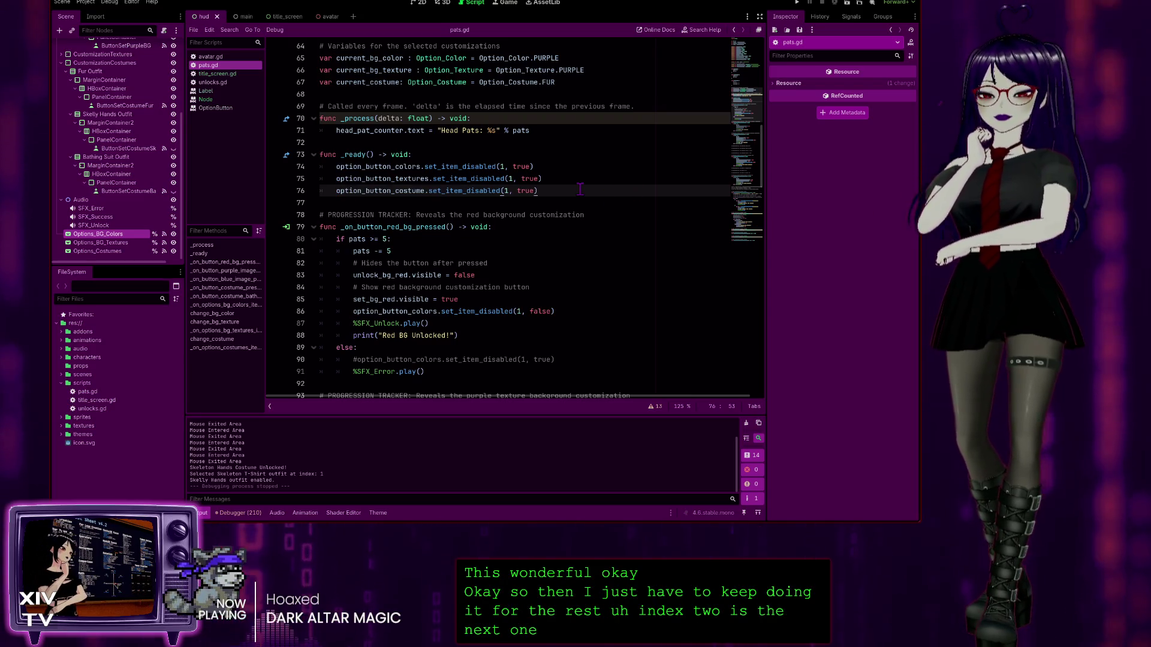
key(ctrl+c)
key(ctrl+v)
key(Left)
key(Left)
key(Left)
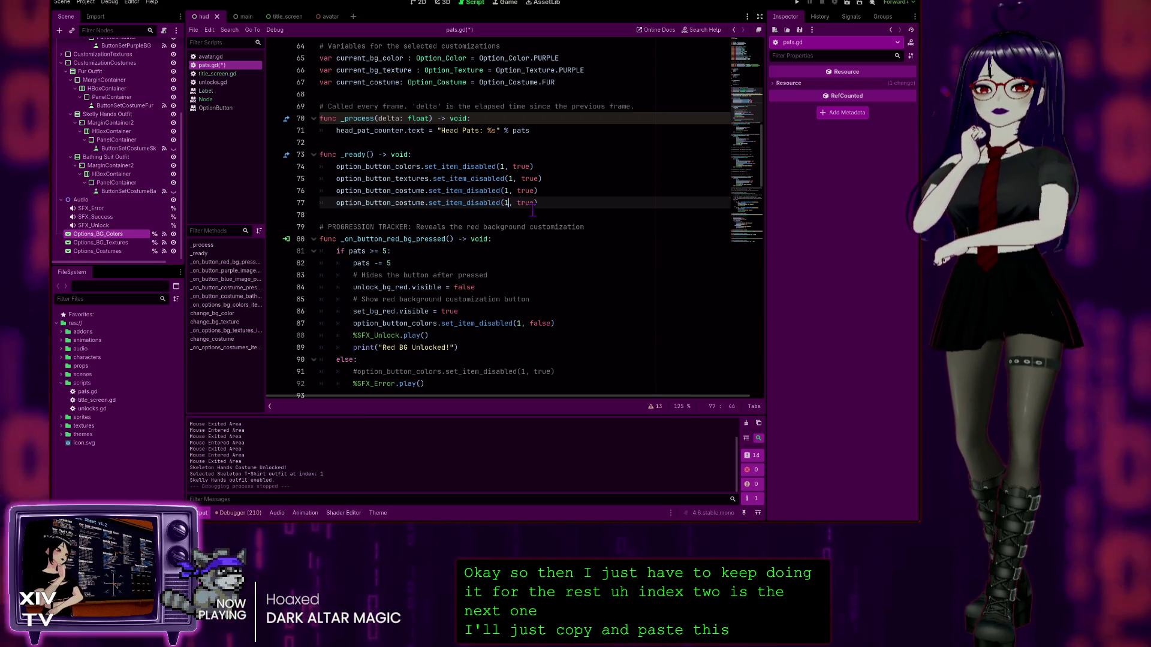
key(BackSpace)
text(2)
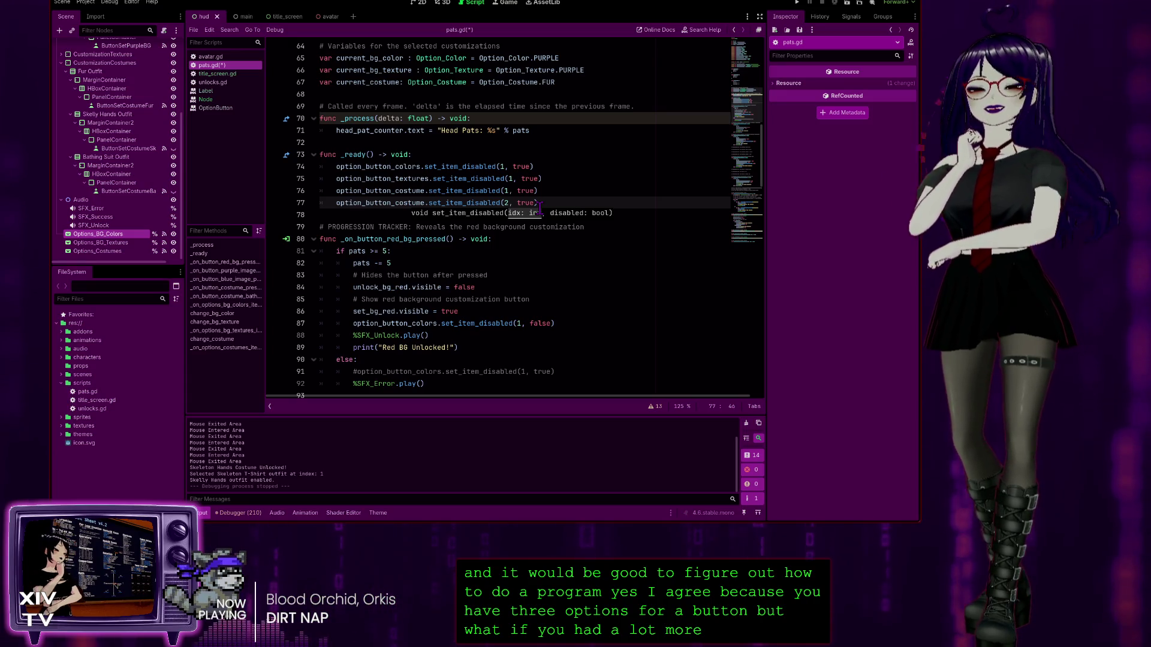
Step: Check the new statement on line 77 and scroll through _ready to review it
click(542, 202)
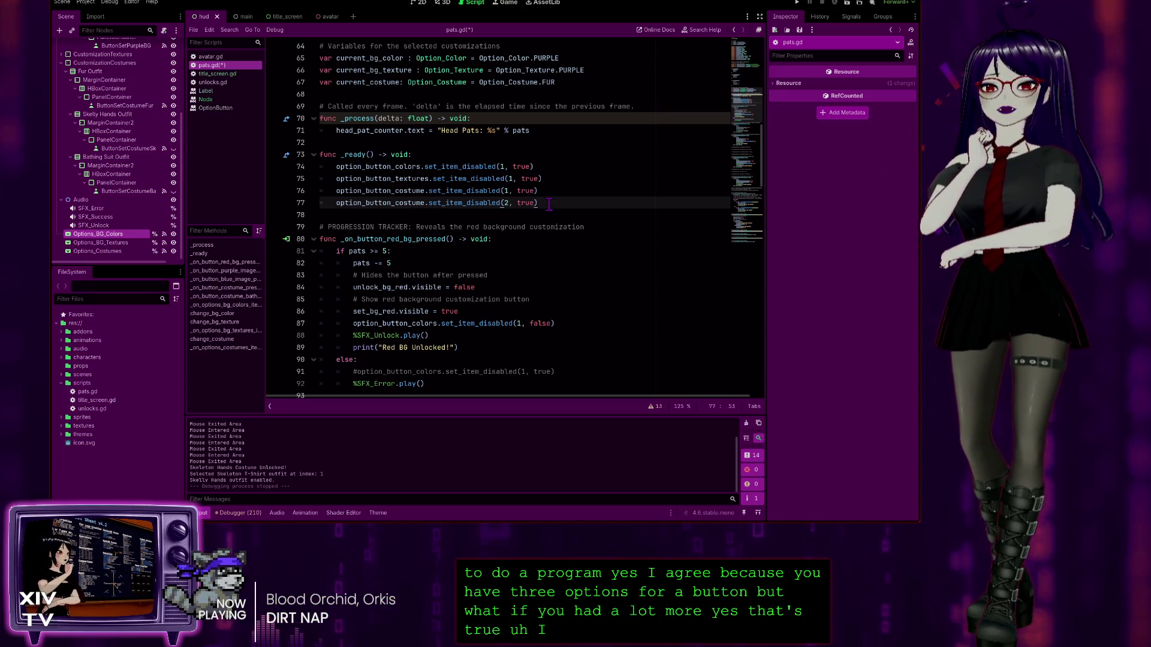
drag(441, 206, 338, 203)
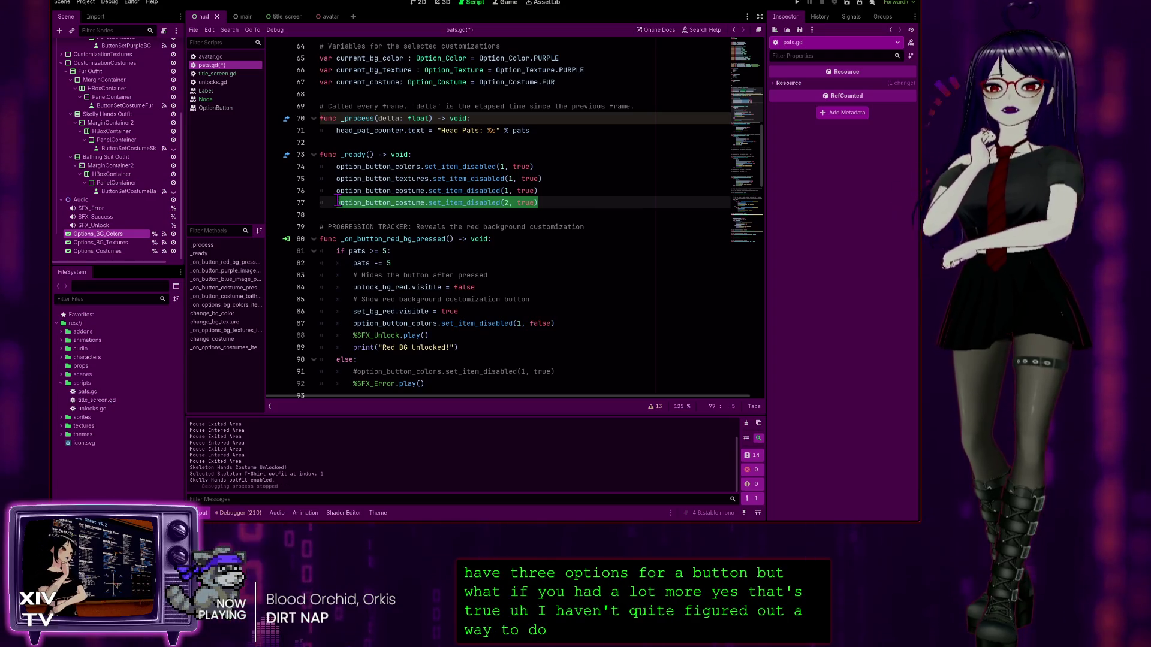
click(564, 202)
scroll(490, 243, up, 1)
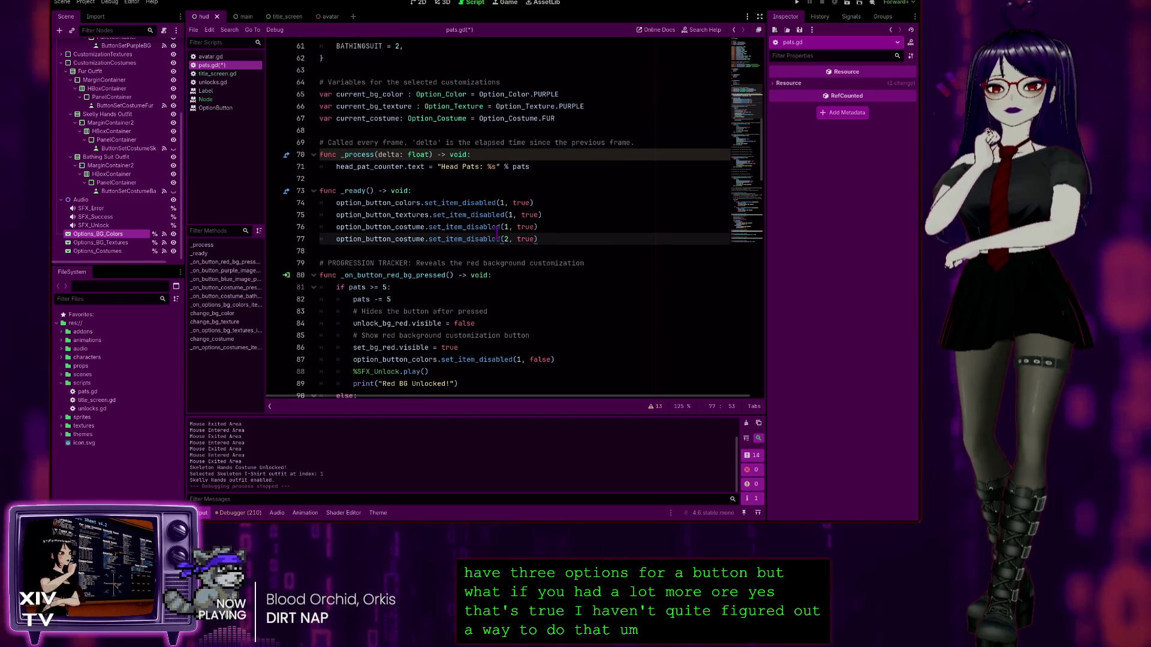
scroll(491, 243, up, 1)
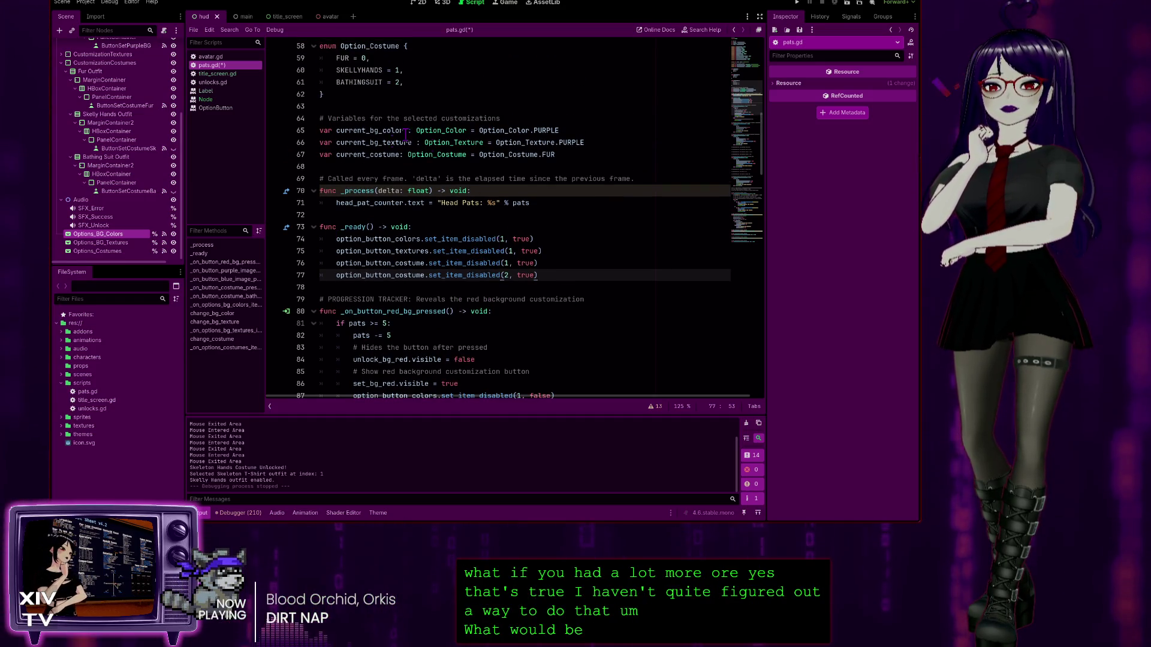
scroll(440, 233, up, 6)
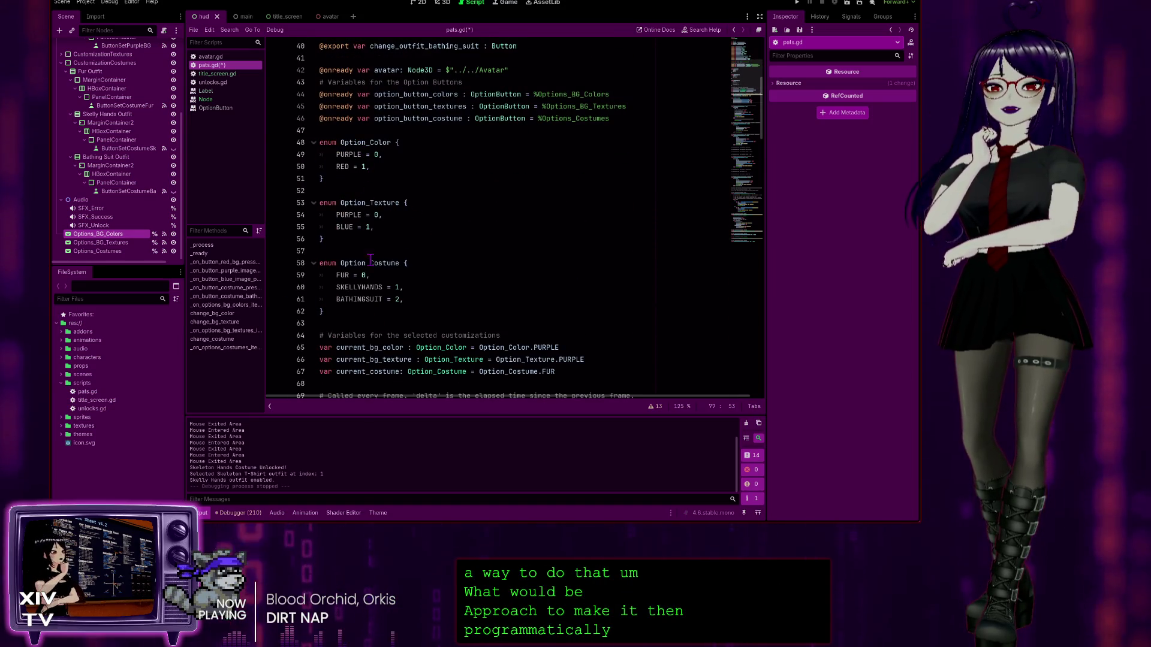
scroll(607, 249, down, 4)
scroll(606, 248, down, 4)
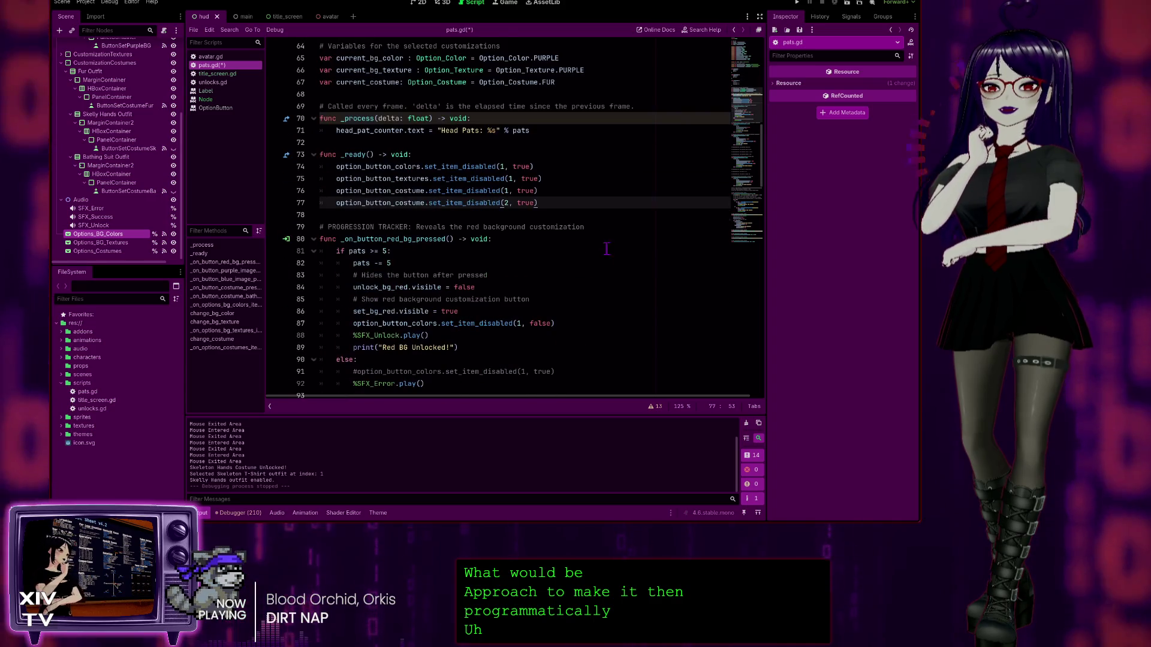
scroll(564, 214, up, 1)
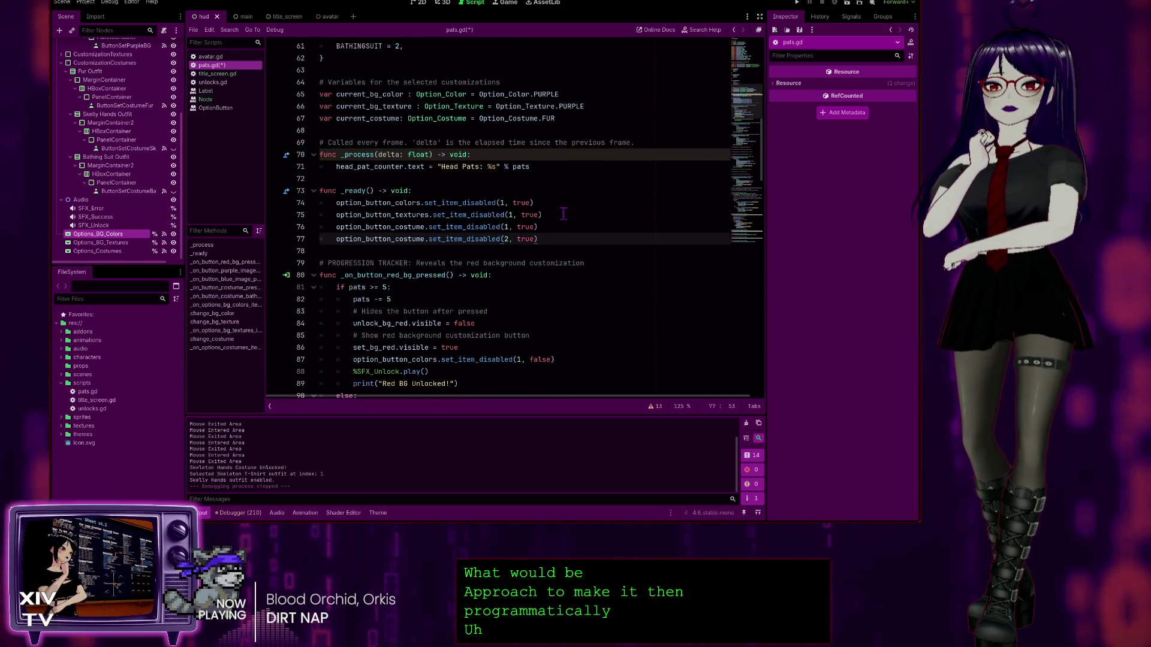
scroll(540, 252, up, 1)
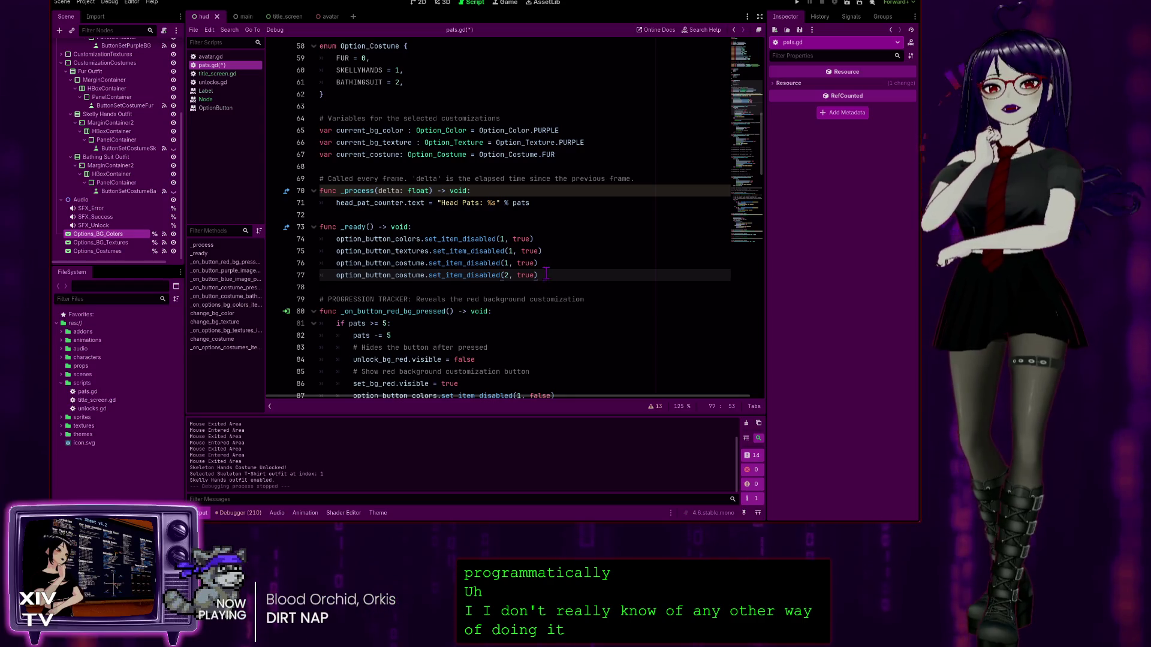
scroll(546, 275, up, 1)
scroll(533, 314, up, 1)
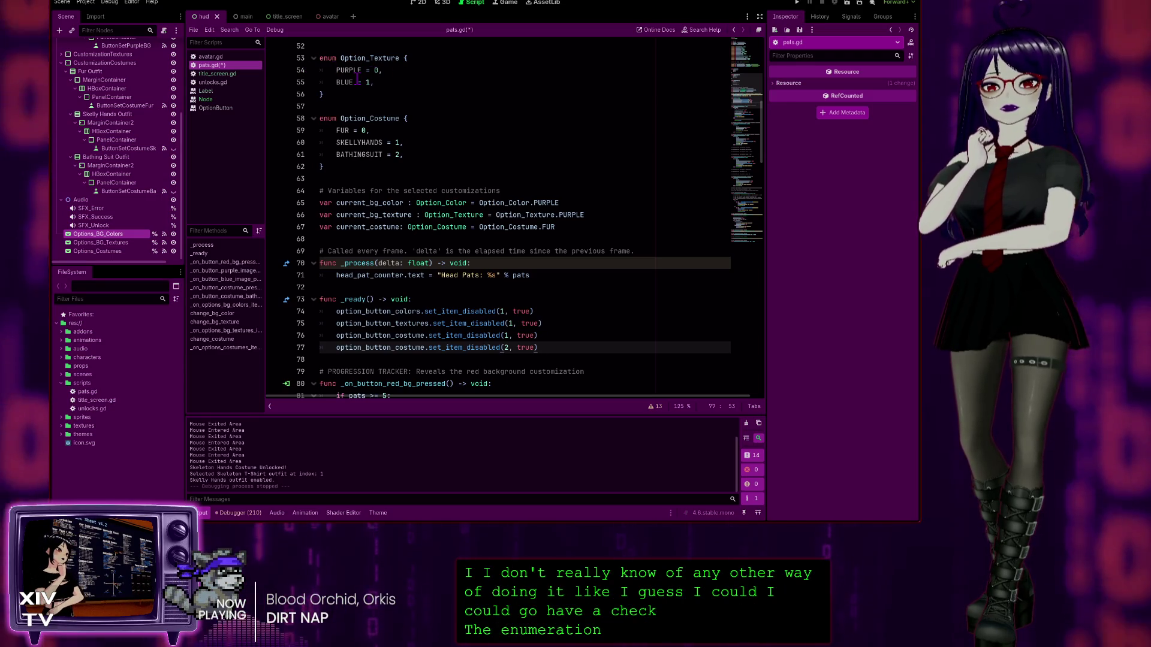
scroll(358, 78, up, 3)
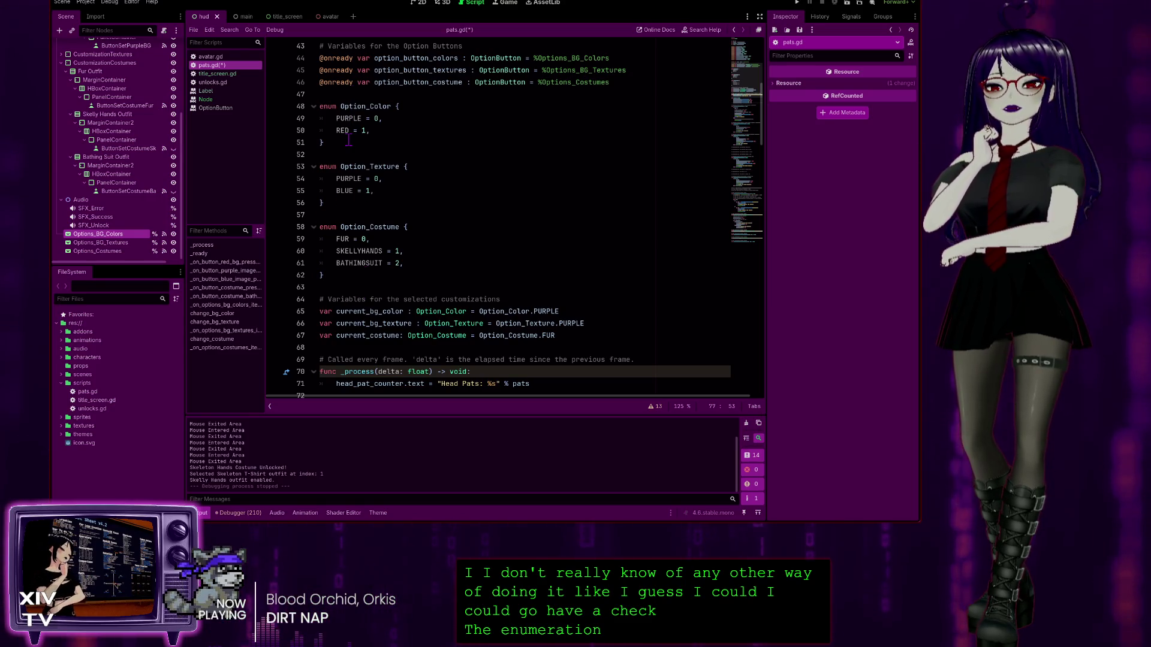
scroll(352, 135, down, 1)
scroll(576, 363, down, 3)
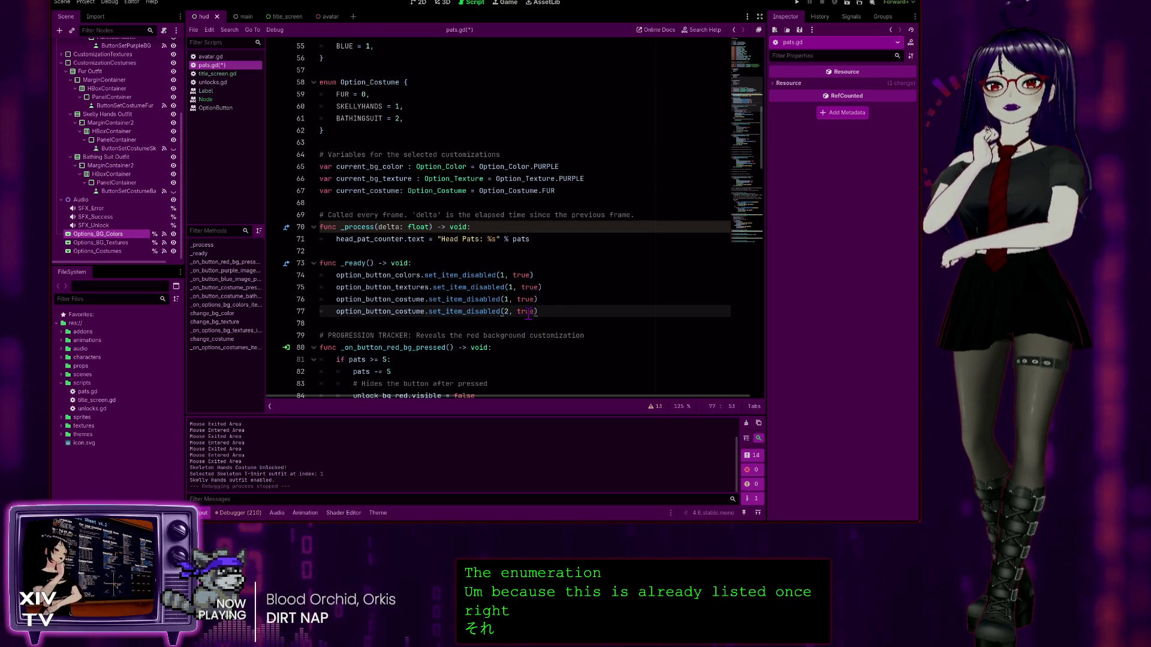
scroll(549, 329, up, 2)
scroll(551, 340, up, 2)
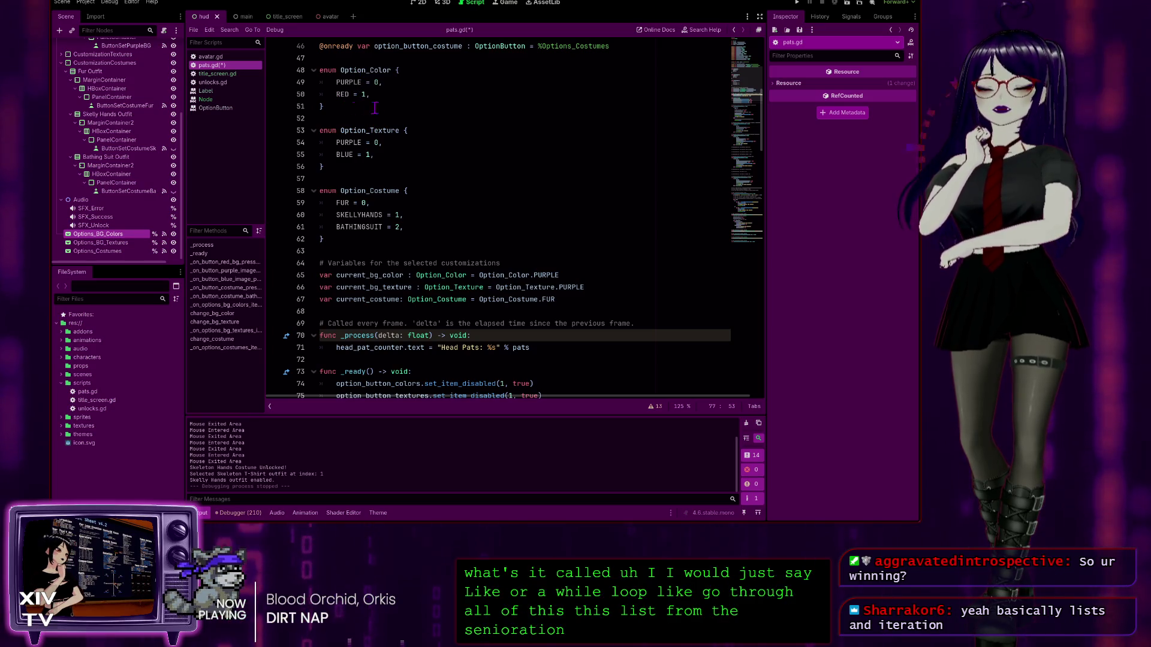
scroll(360, 94, up, 2)
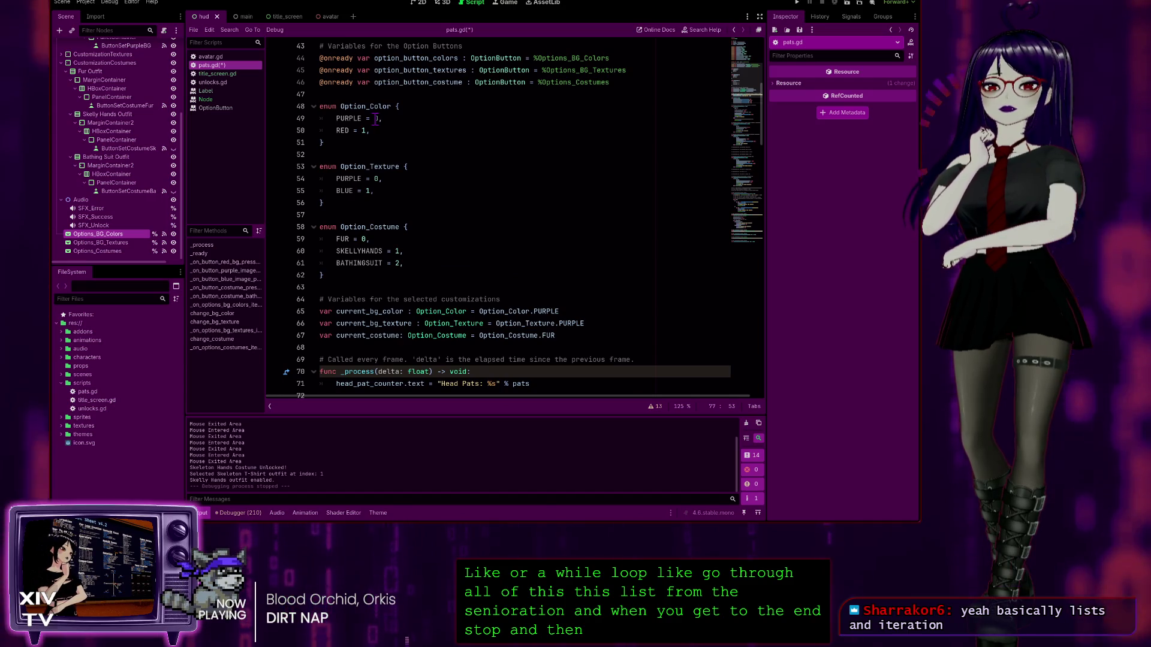
scroll(394, 161, down, 5)
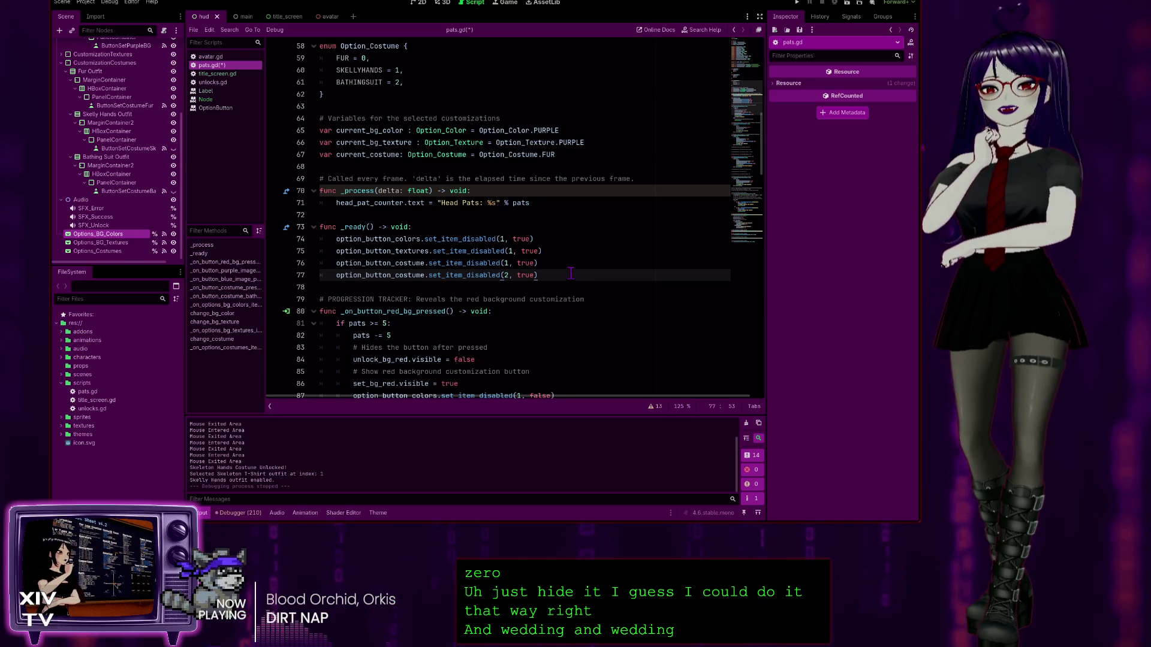
scroll(571, 274, up, 4)
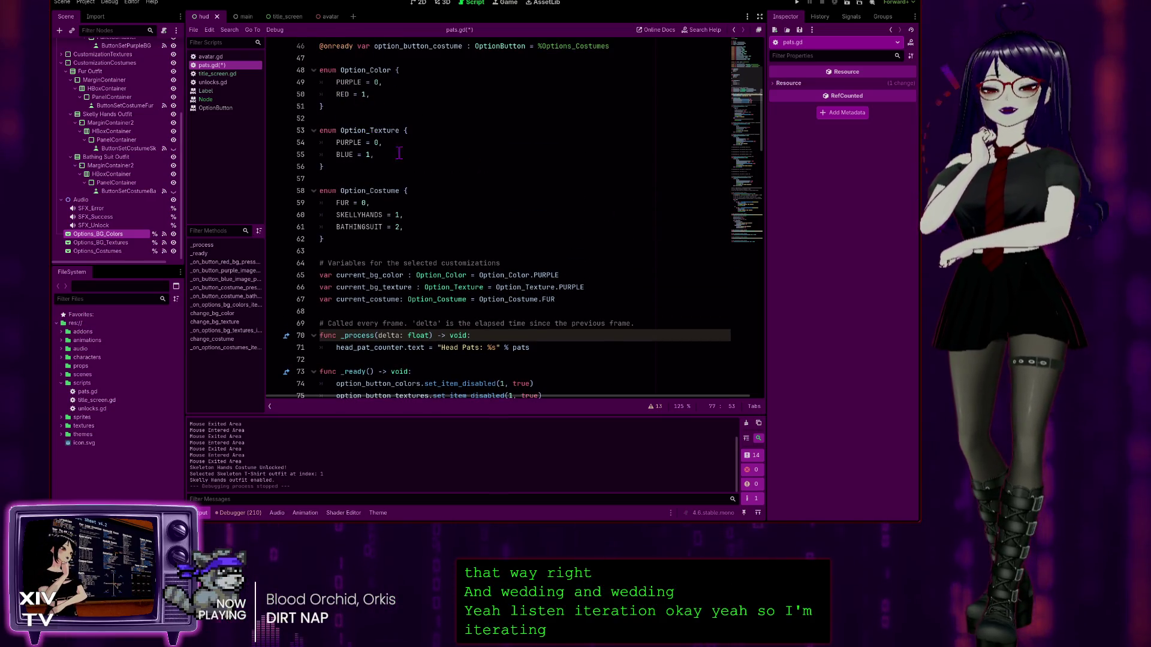
scroll(456, 271, down, 3)
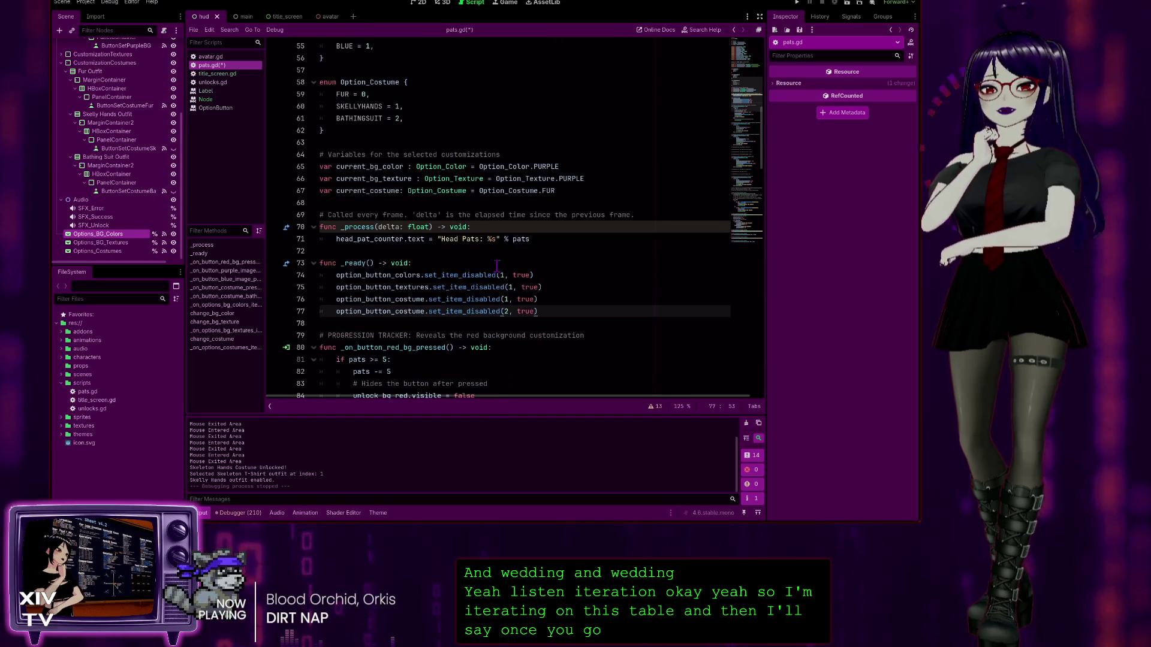
scroll(469, 348, up, 2)
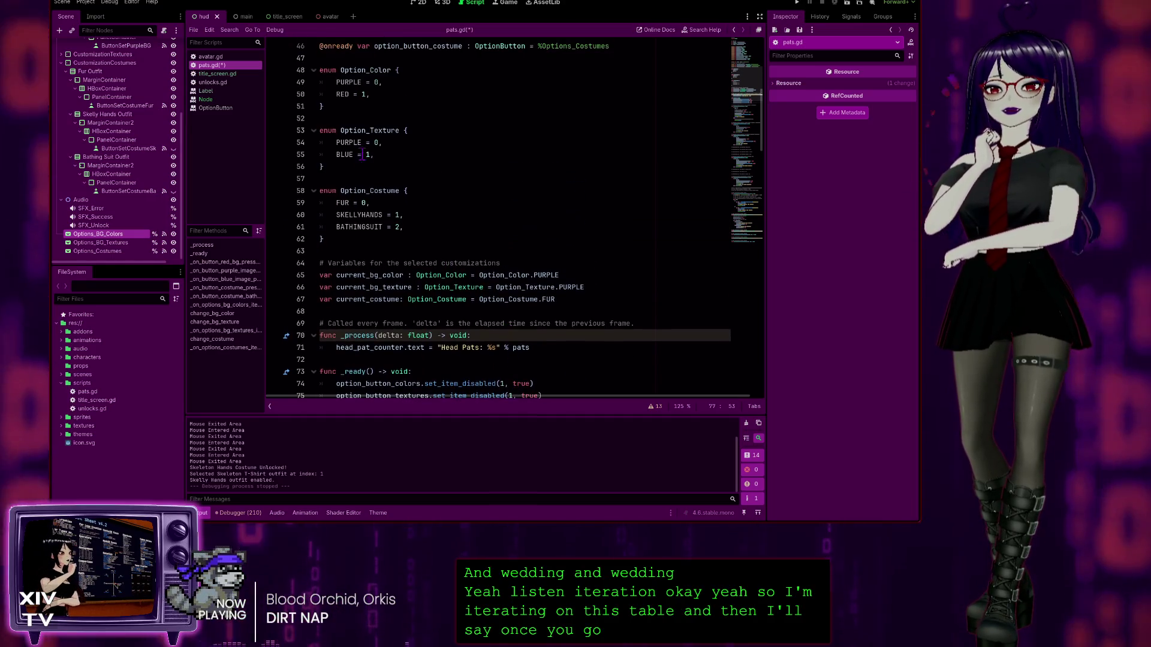
scroll(469, 348, down, 2)
scroll(511, 191, down, 2)
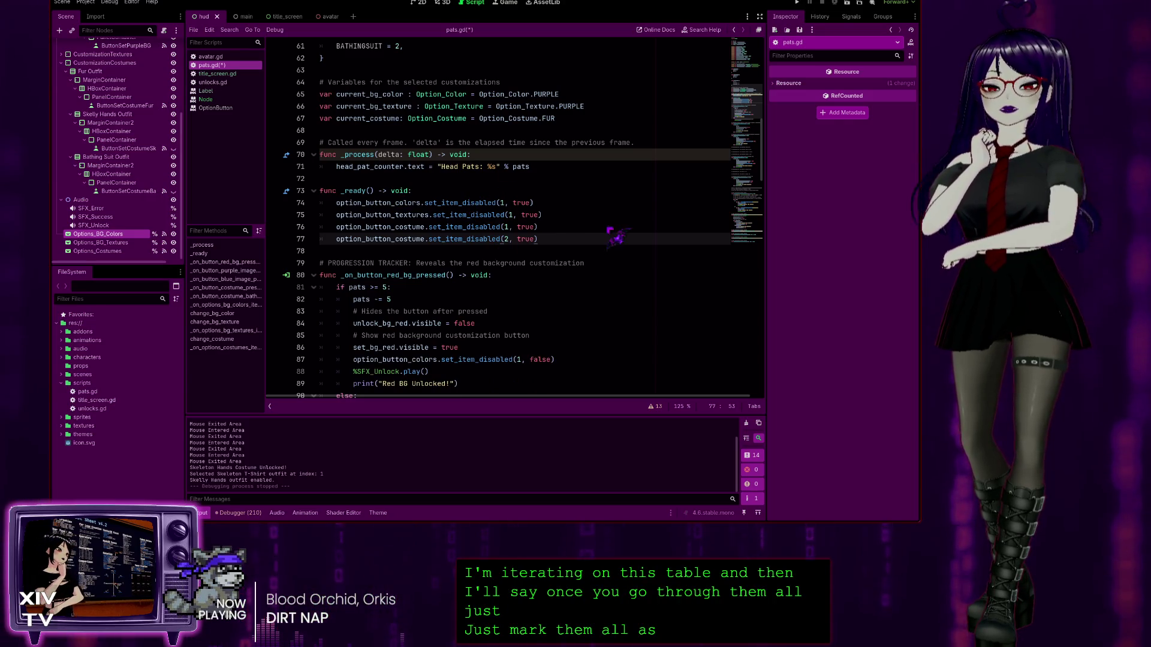
click(439, 192)
Step: Add a '# TO DO Create a For or While loop to iterate on each enum so it's' comment to _ready
key(Return)
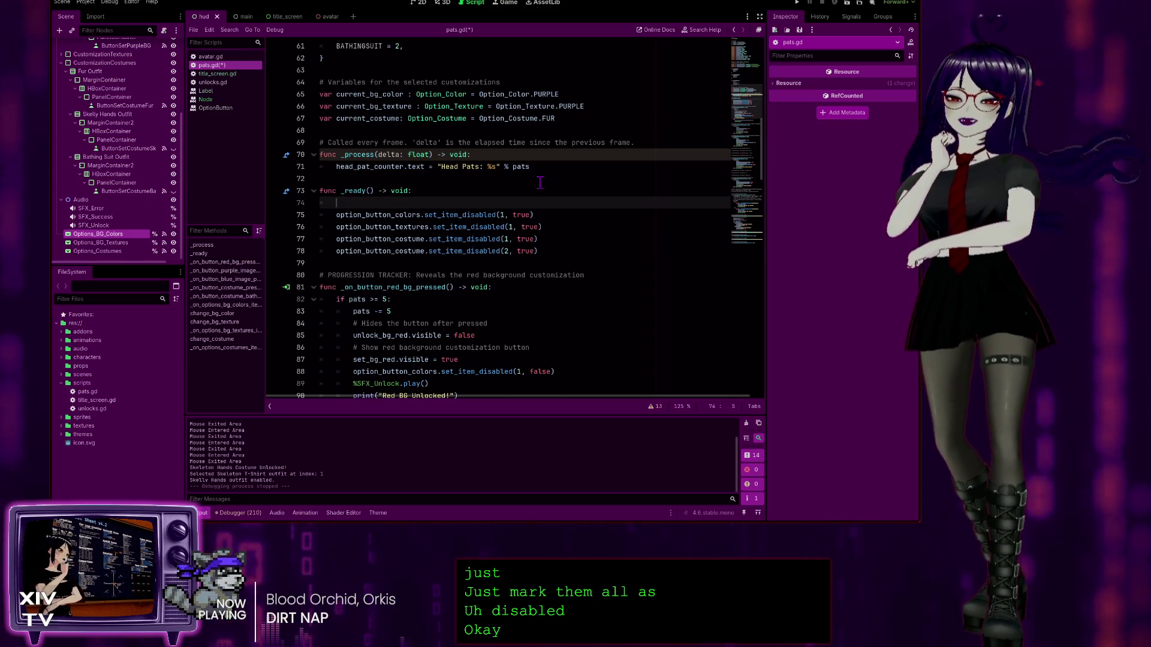
text(#T)
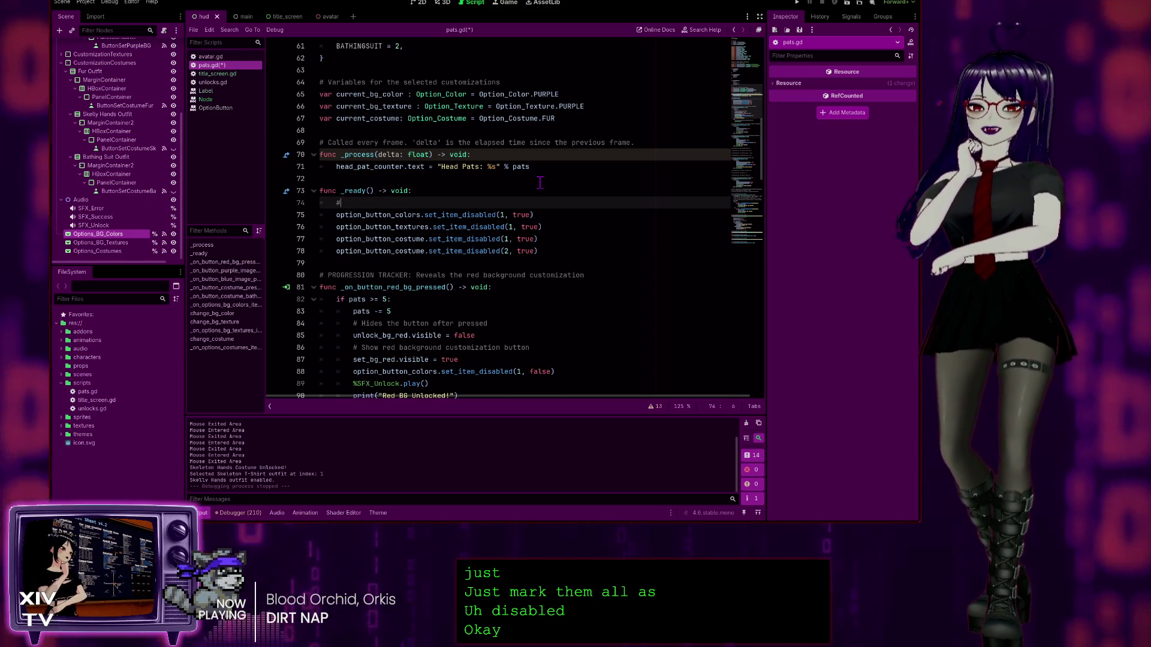
key(BackSpace)
text(TO DO:)
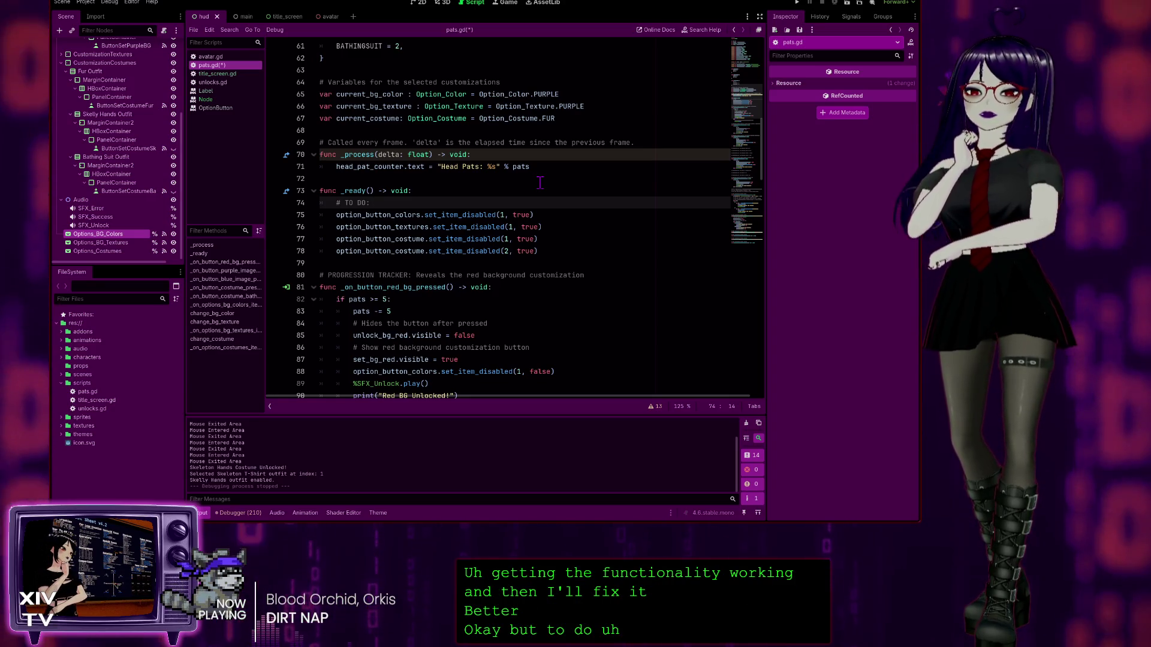
text(Create)
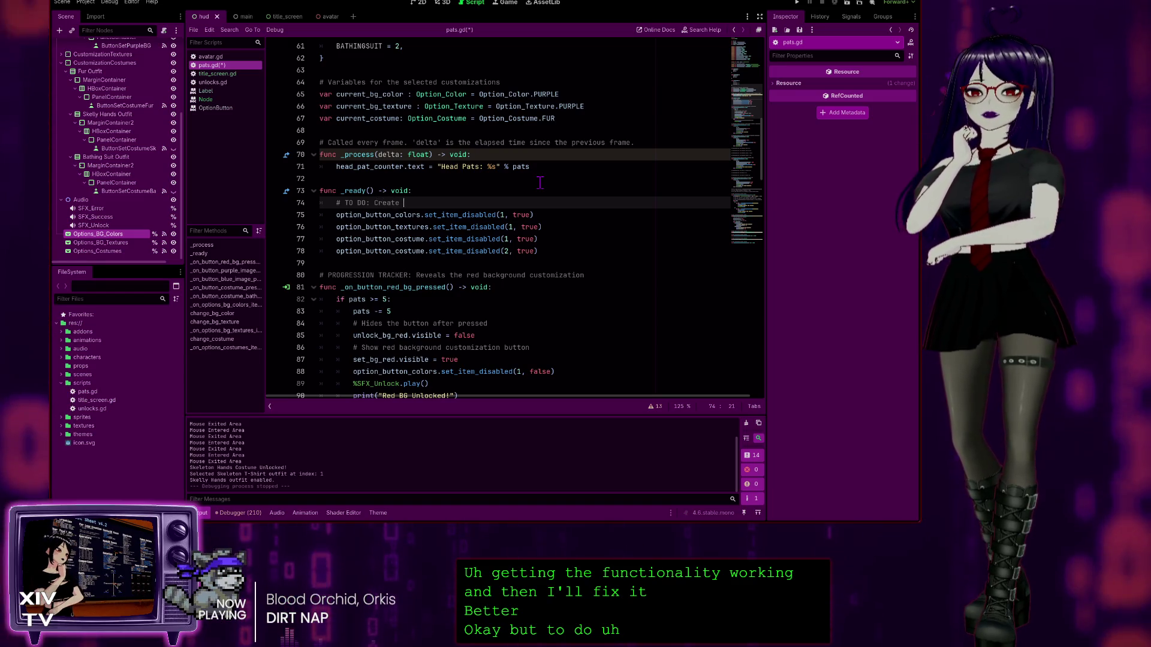
text( a For or While loop t)
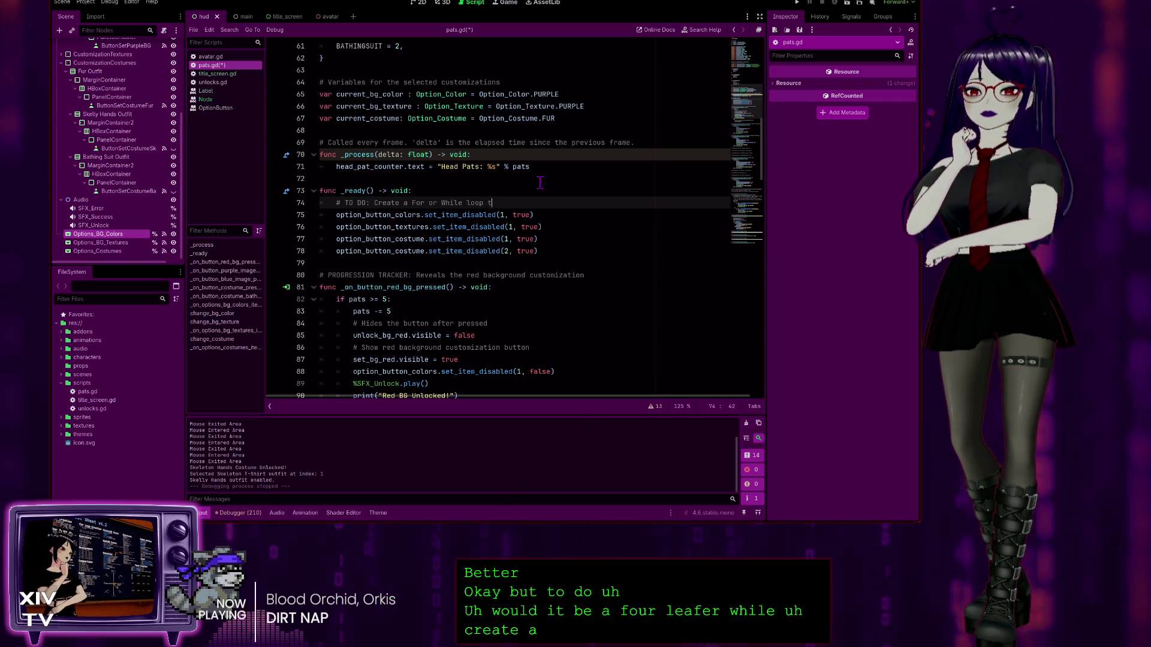
text(o iterate )
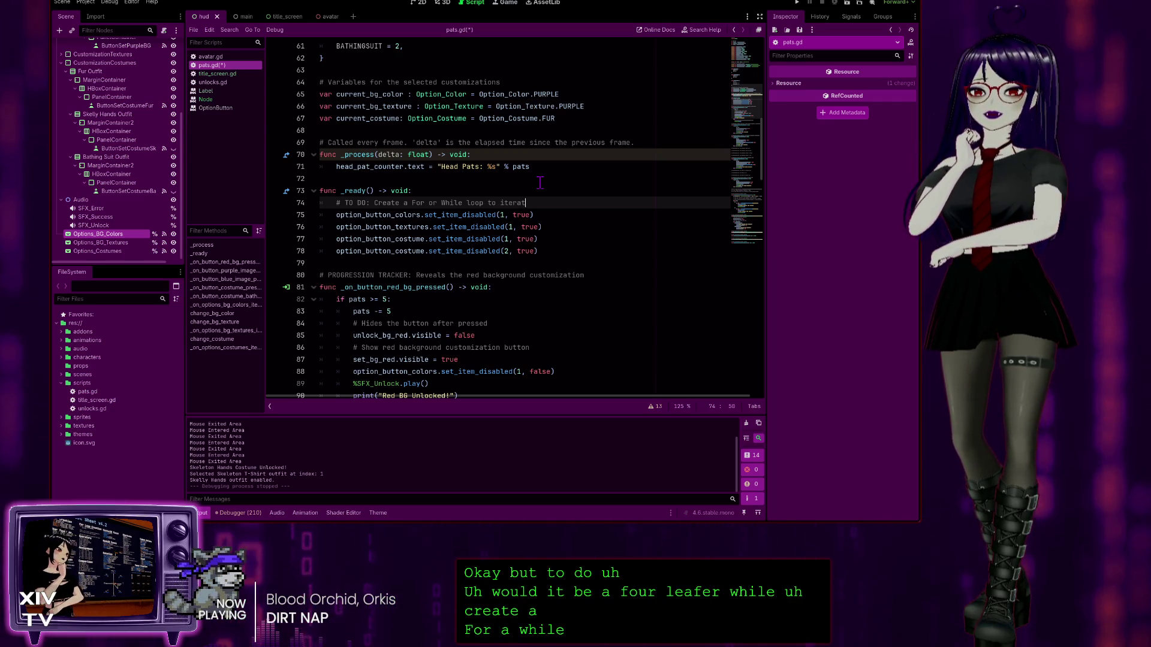
text(on each )
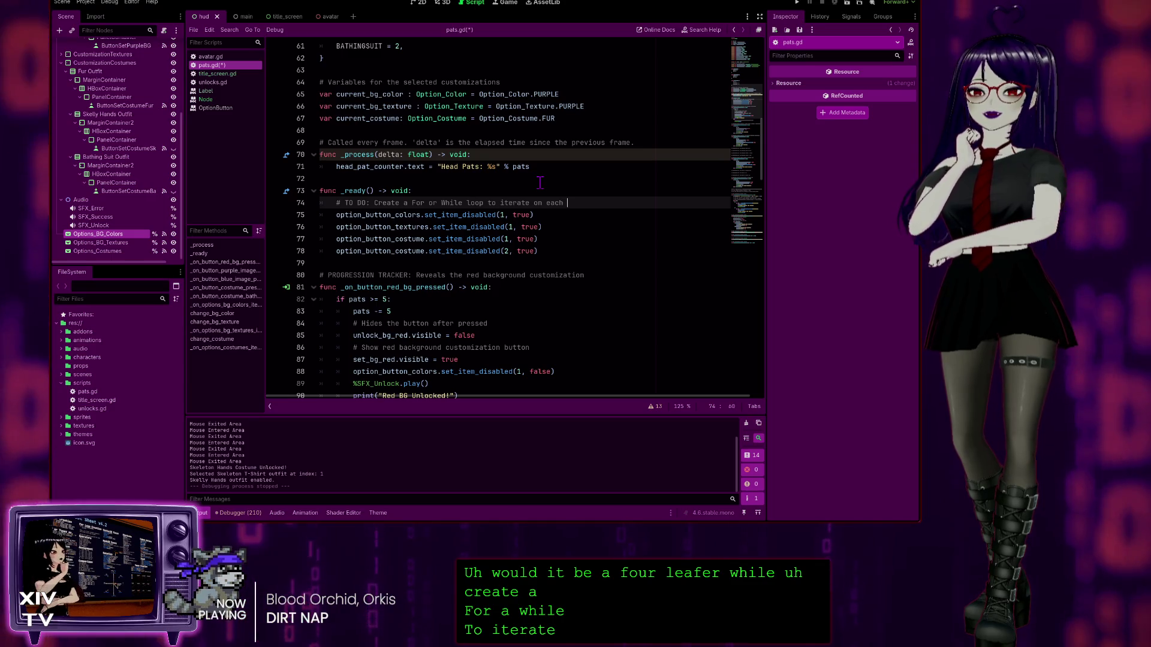
text(enum list)
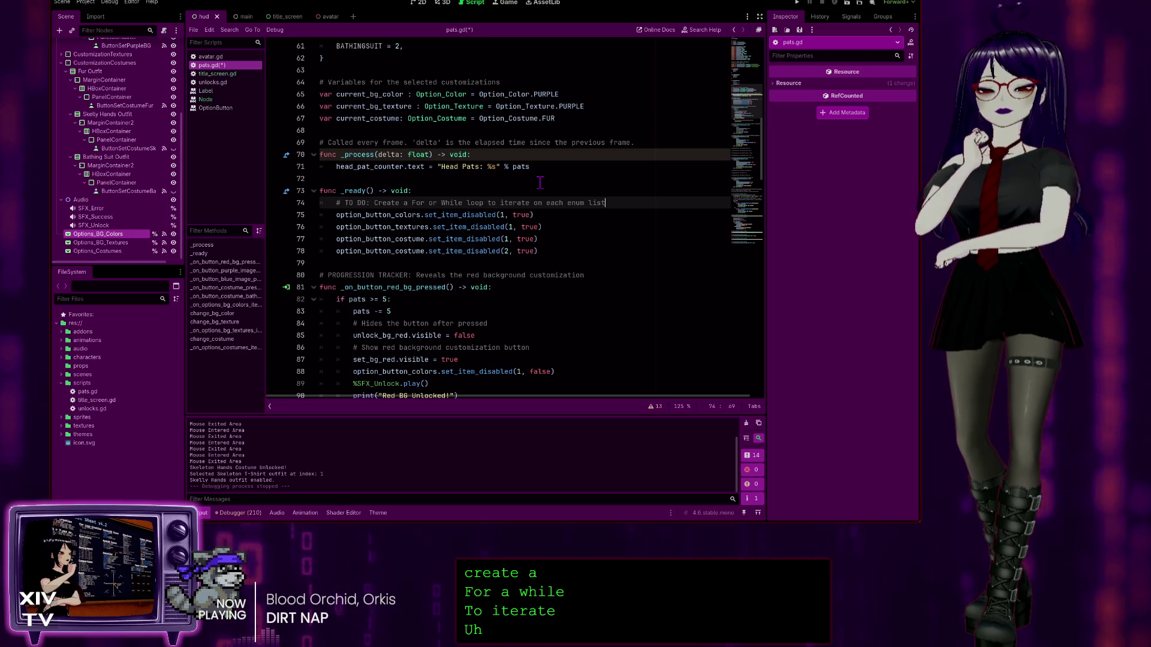
text( so it's)
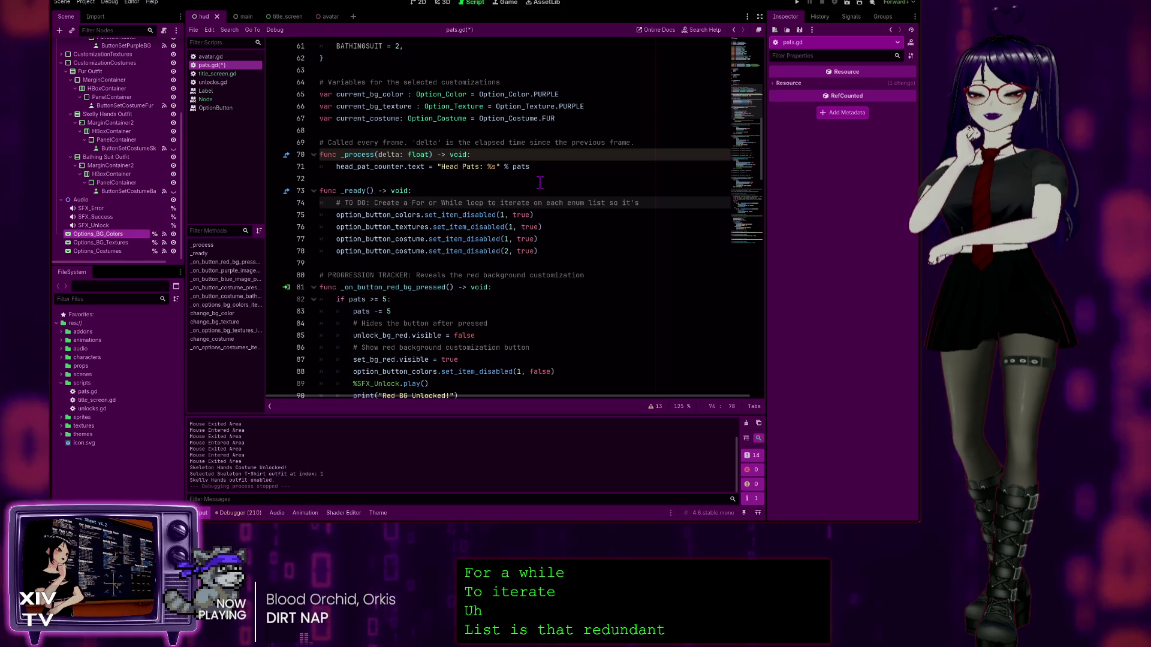
Step: Continue the comment on two lines ending with 'this manual mess that you see below:'
key(Return)
text(# running through)
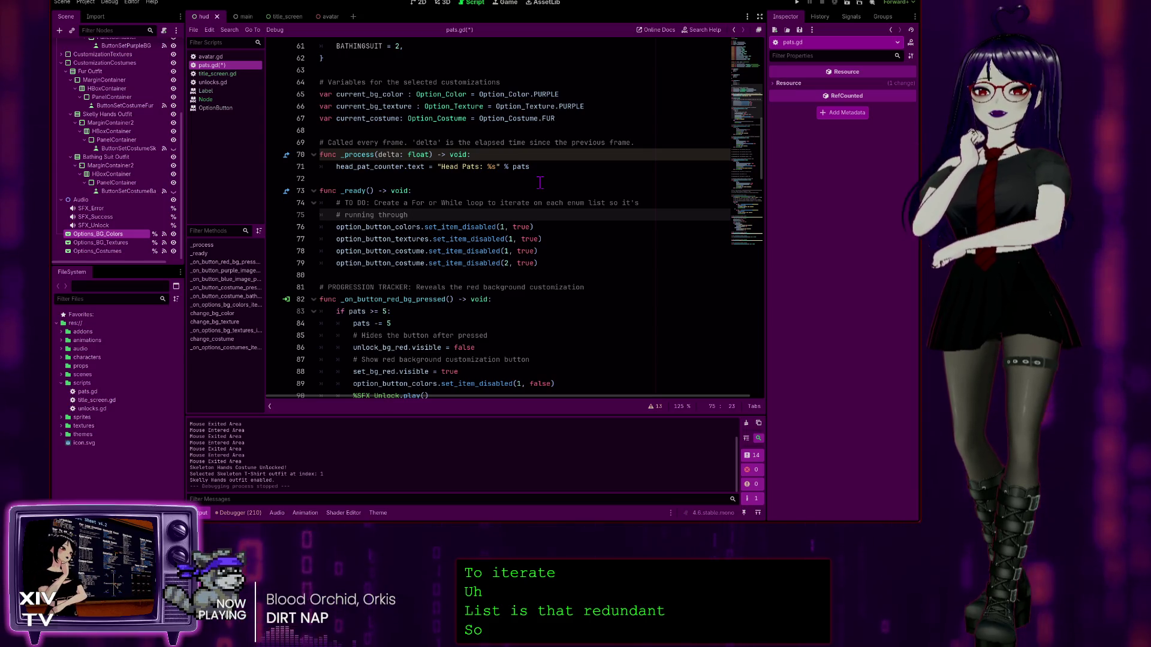
text(the )
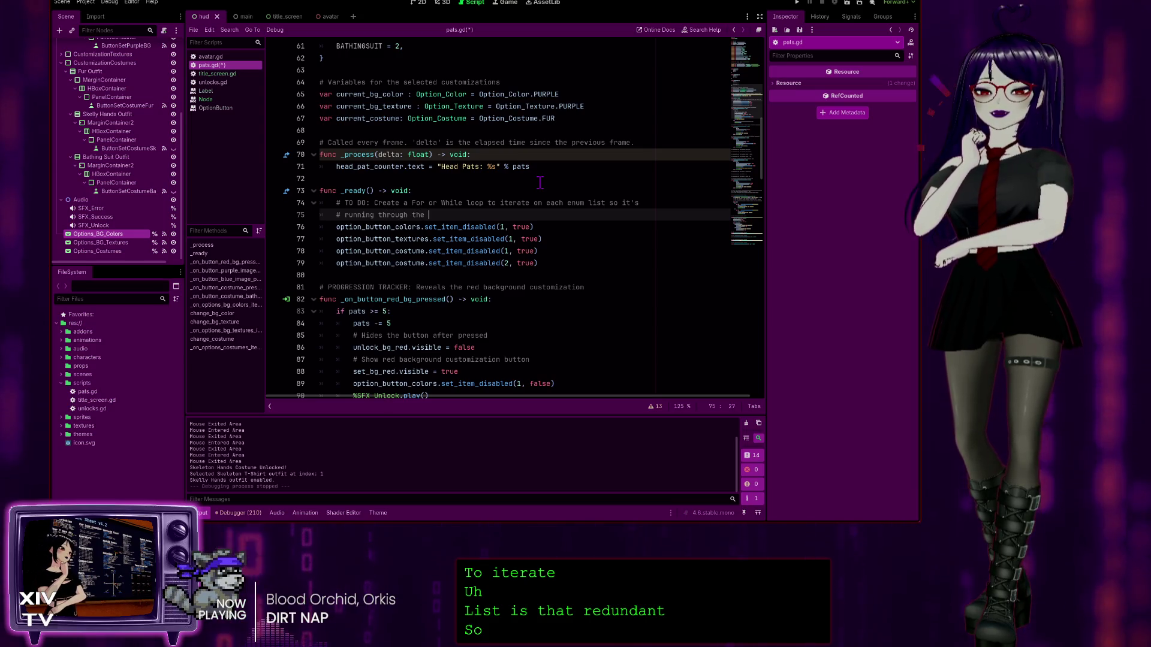
text( progra)
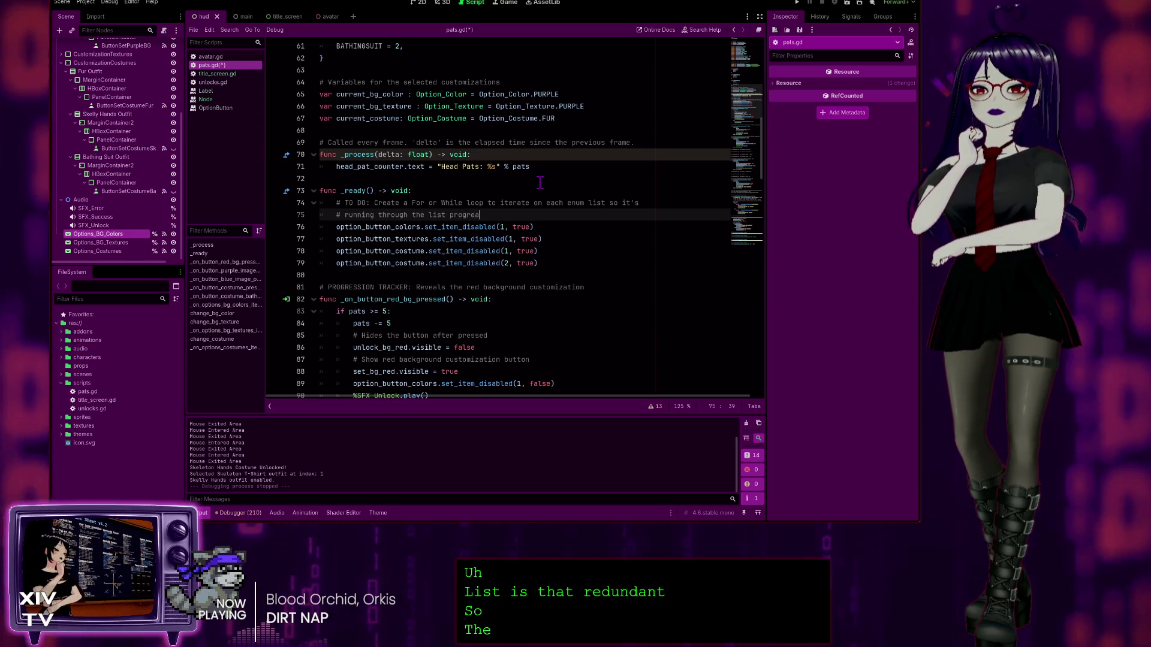
text(mmatically )
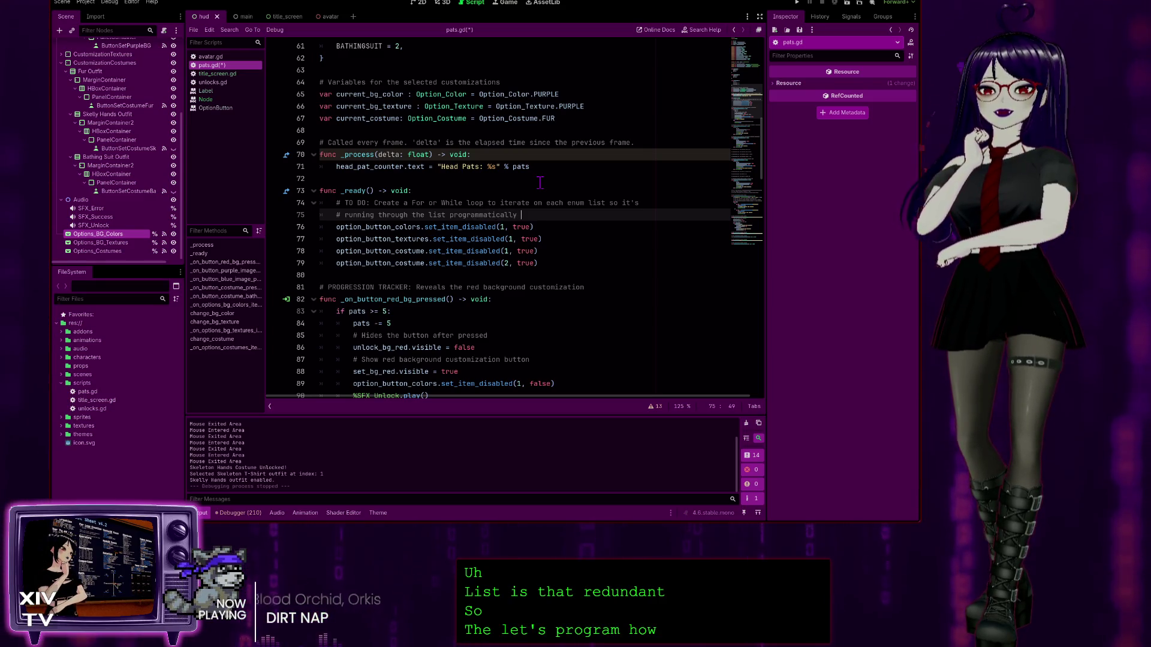
text(instead of )
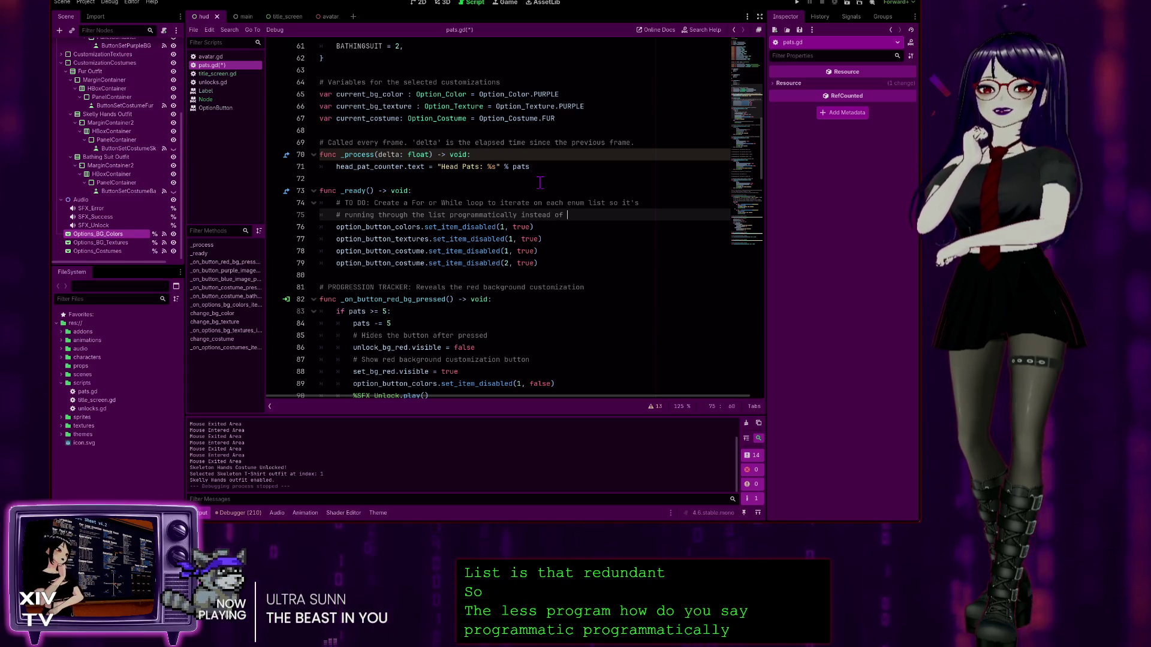
text(manual)
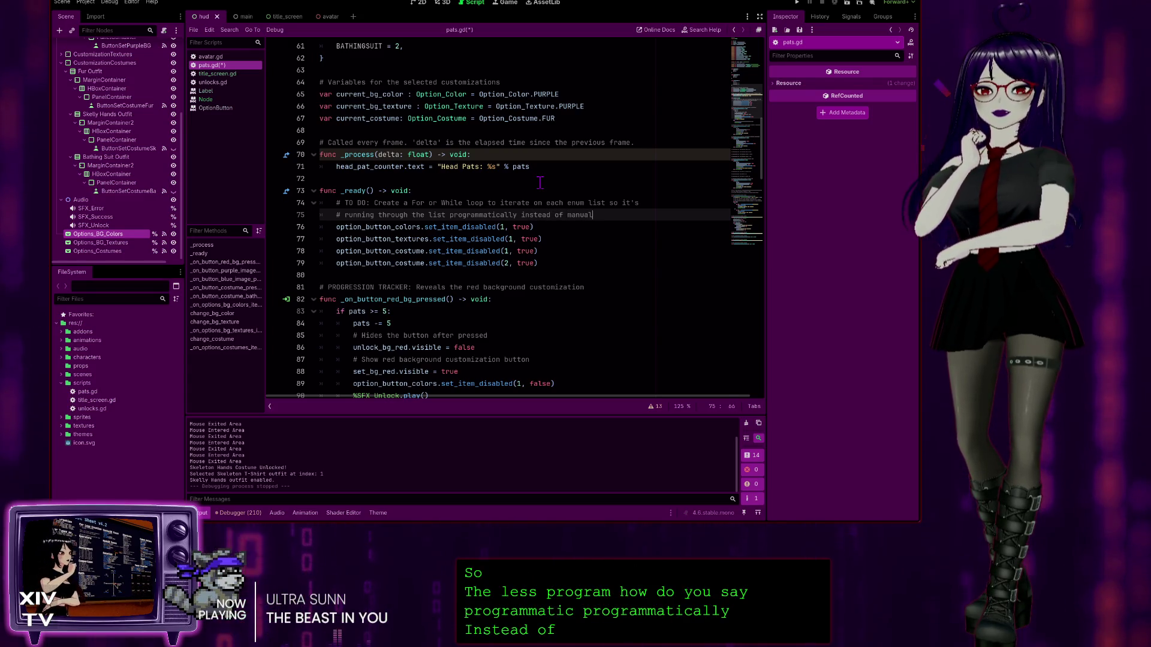
key(BackSpace)
key(BackSpace)
key(BackSpace)
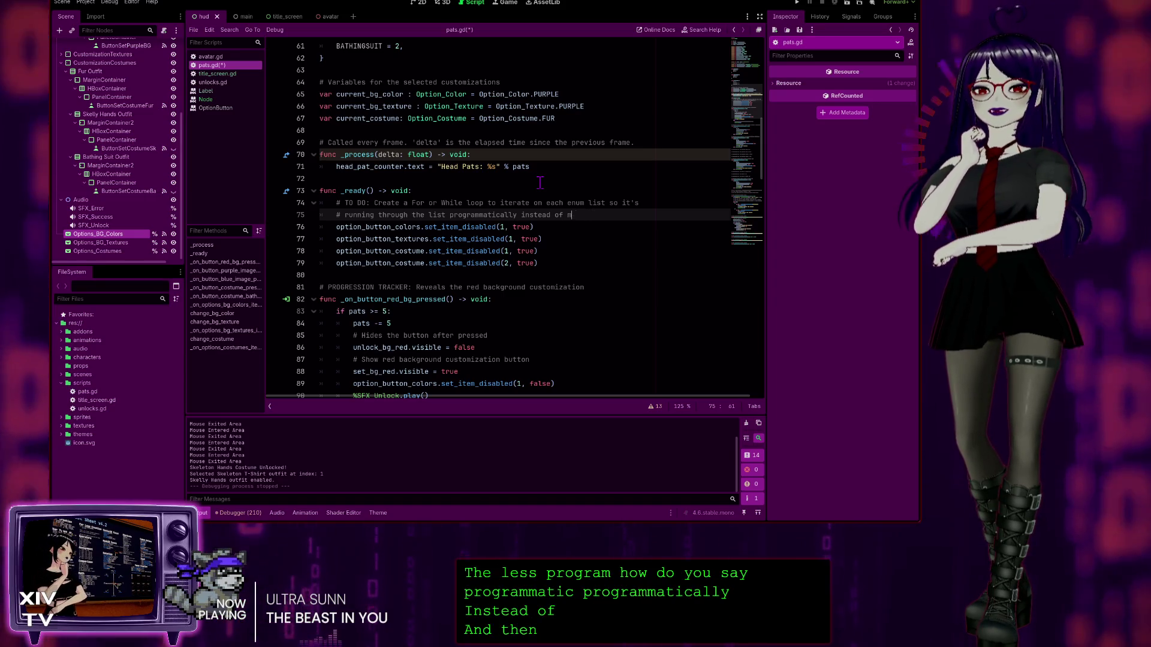
text(this manuak)
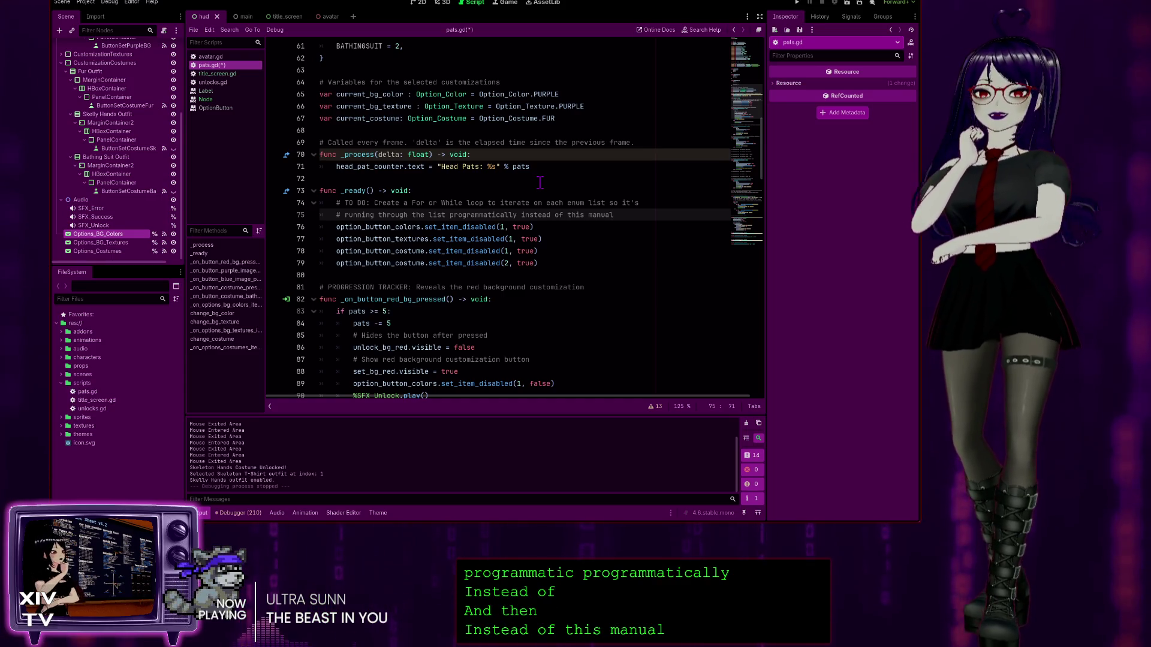
text(ly added)
key(Return)
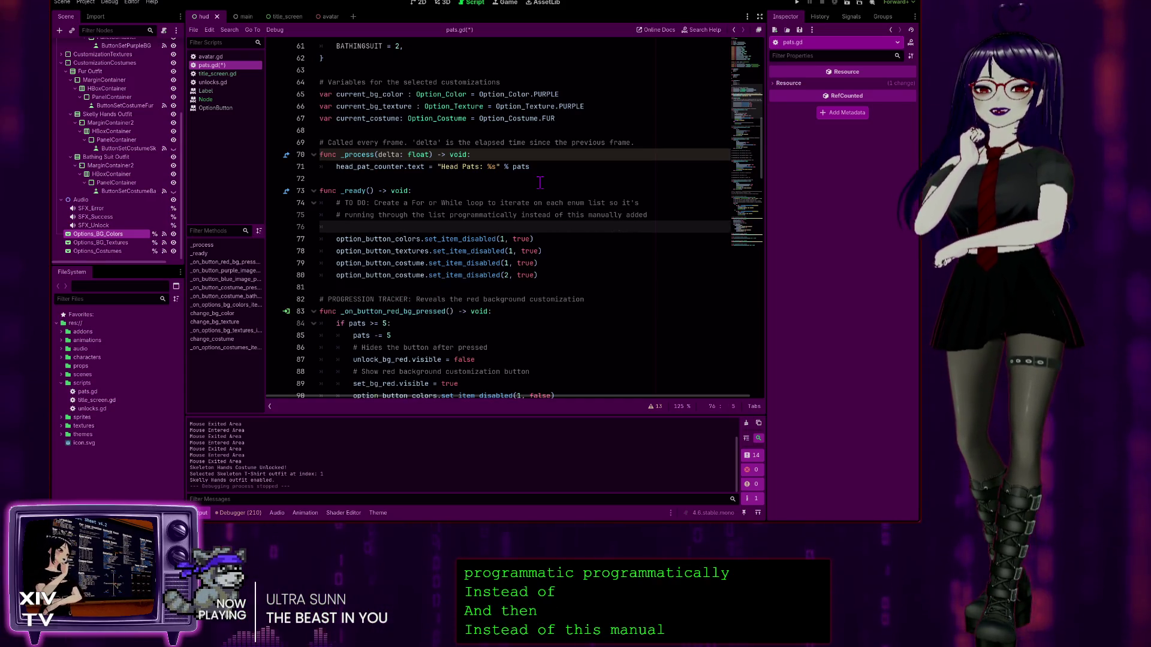
text(# mess tha)
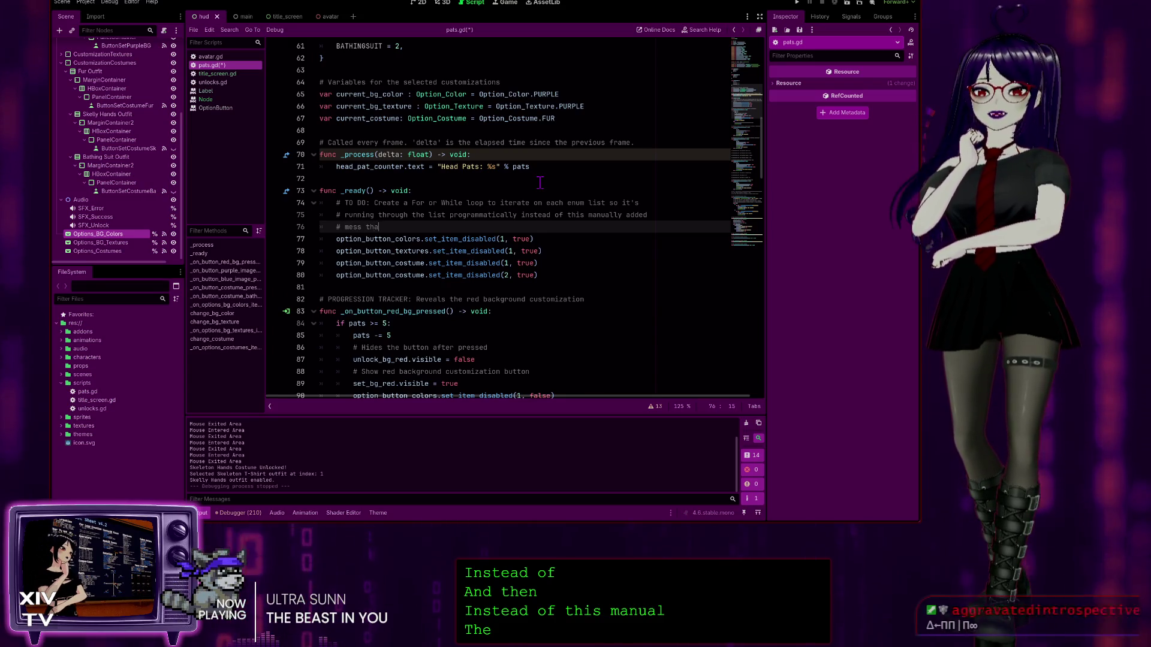
text(t you see b)
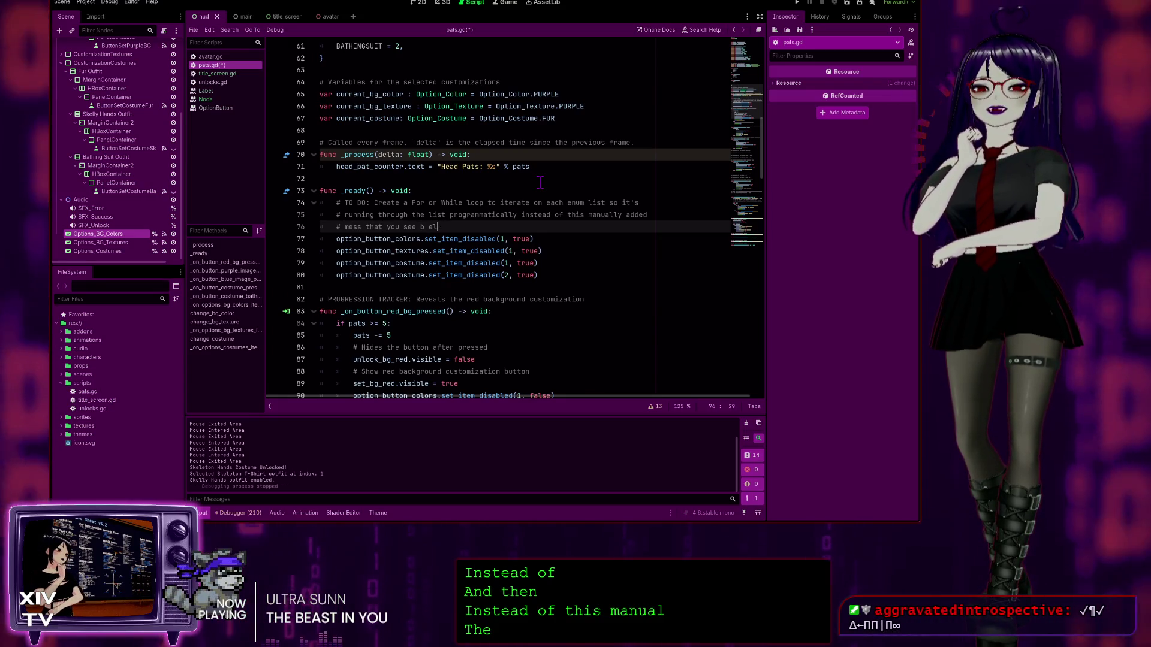
key(BackSpace)
text(elow:)
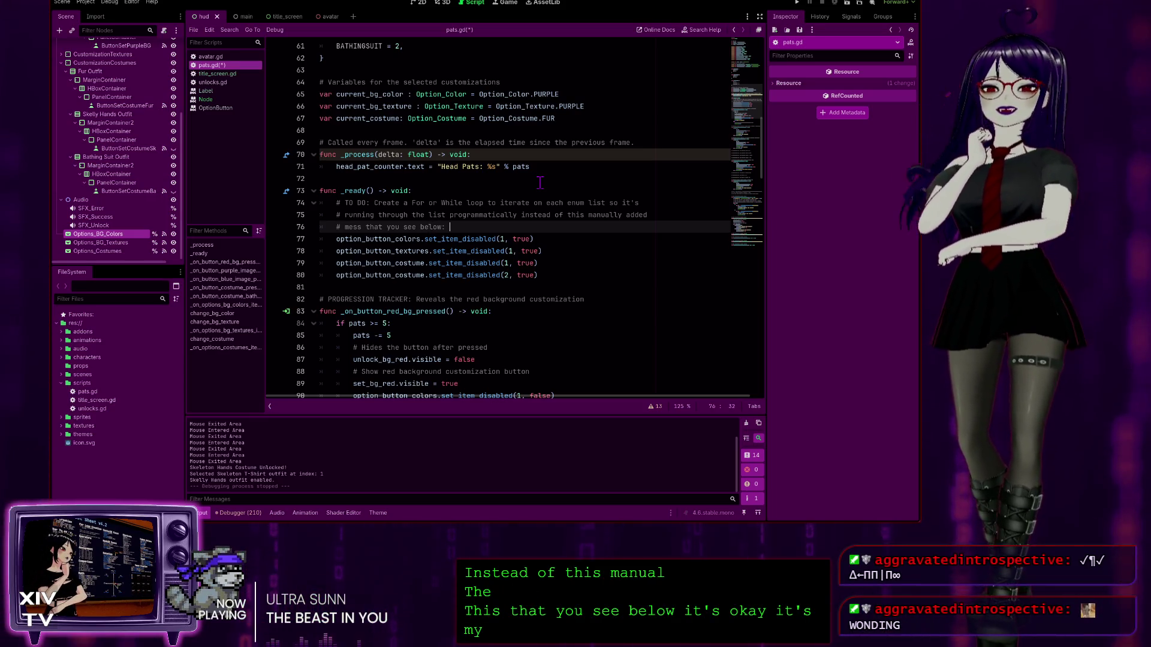
click(483, 215)
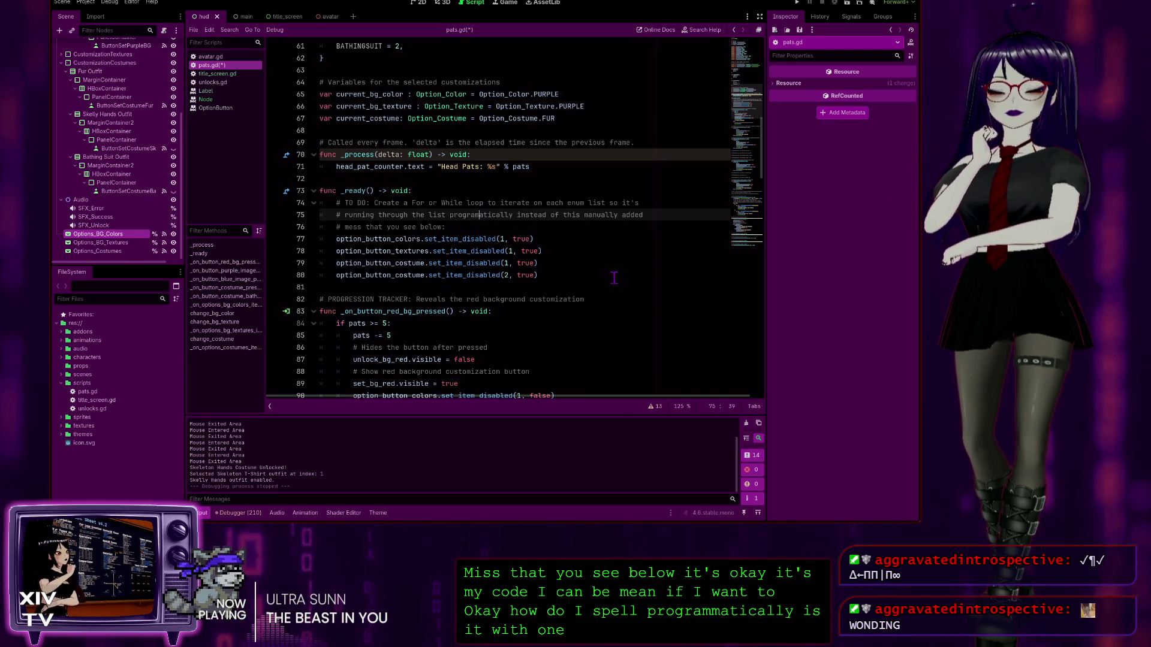
text(m)
click(558, 221)
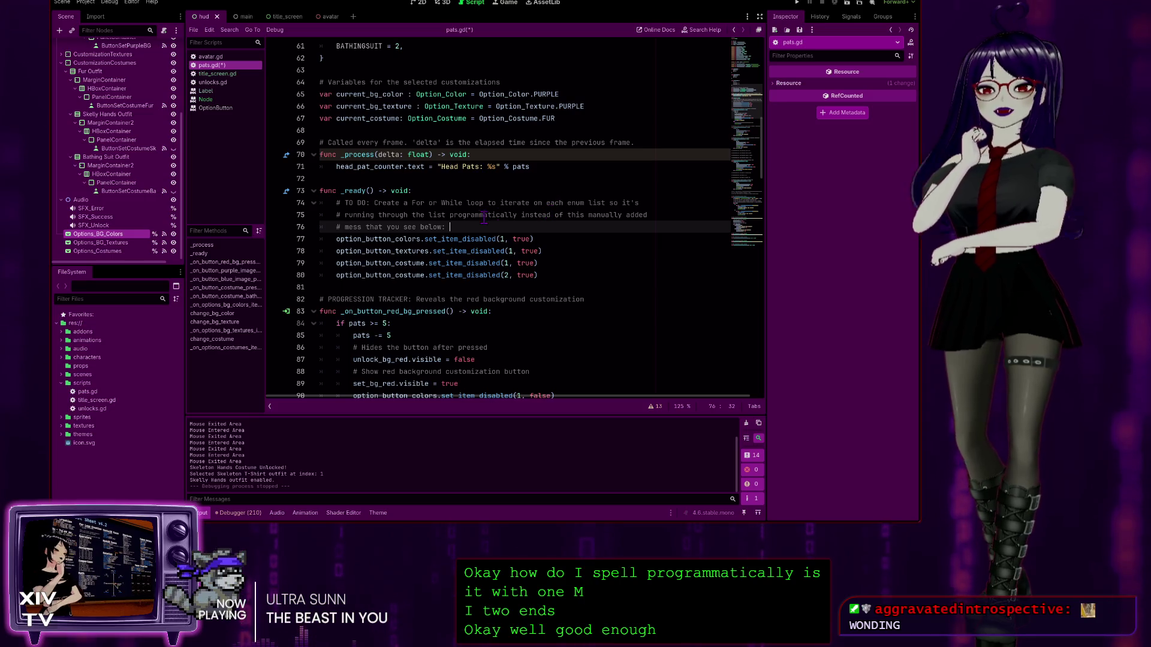
click(465, 215)
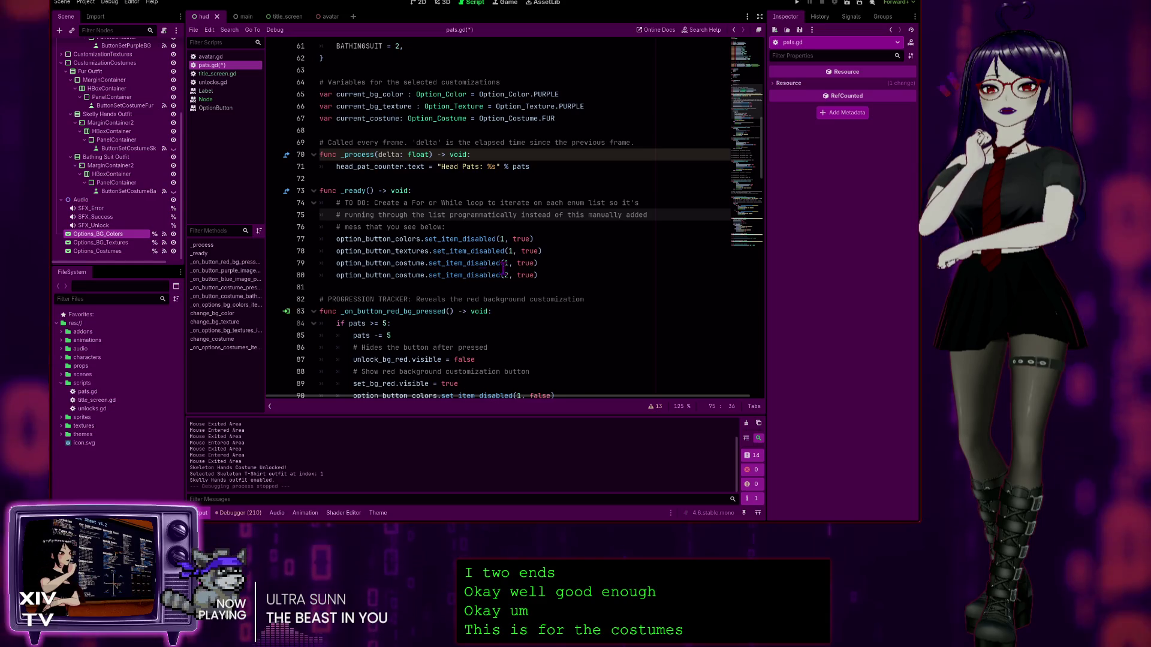
scroll(602, 259, up, 4)
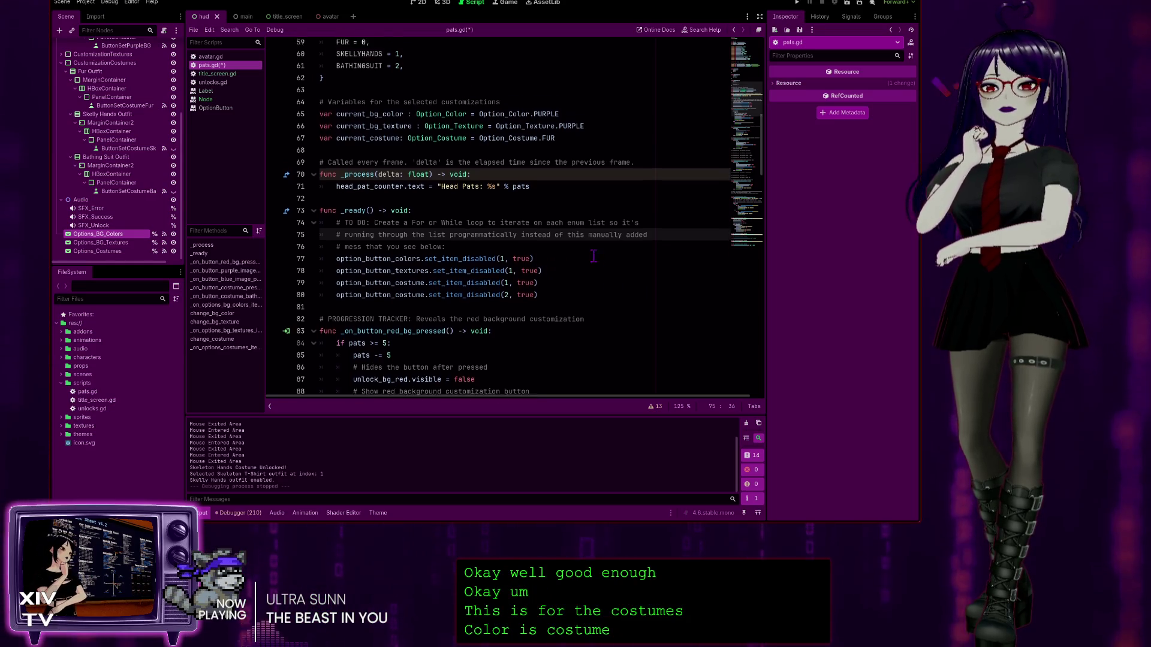
scroll(590, 255, down, 8)
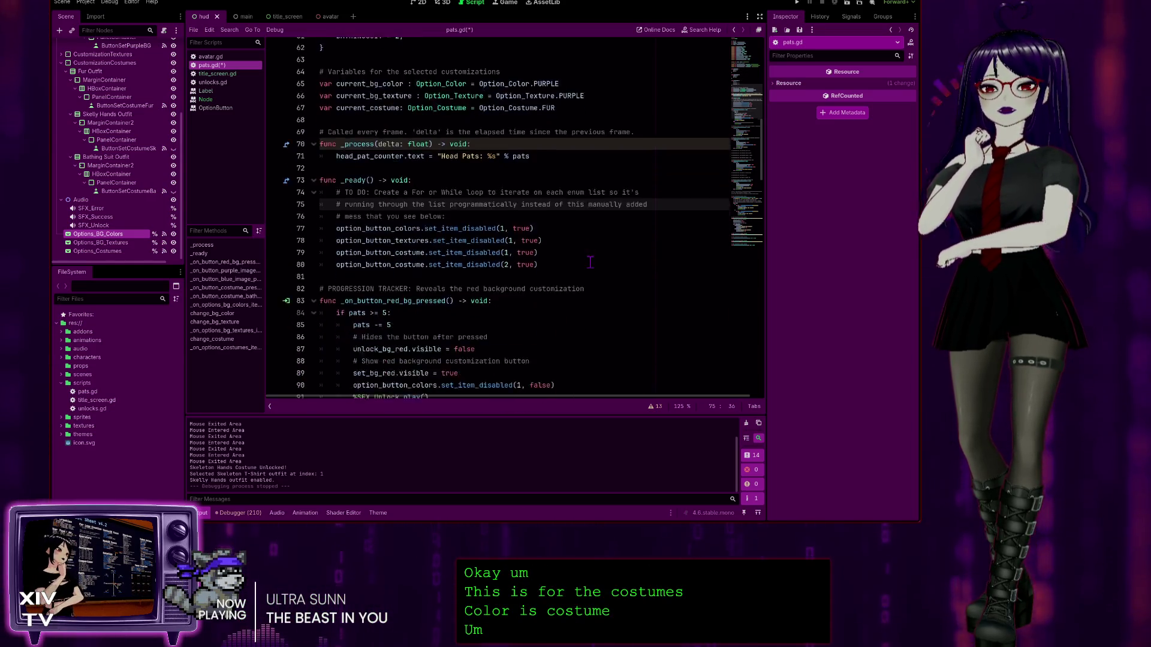
mouse_move(542, 128)
mouse_down()
mouse_move(360, 121)
mouse_move(334, 133)
mouse_up()
scroll(444, 162, down, 9)
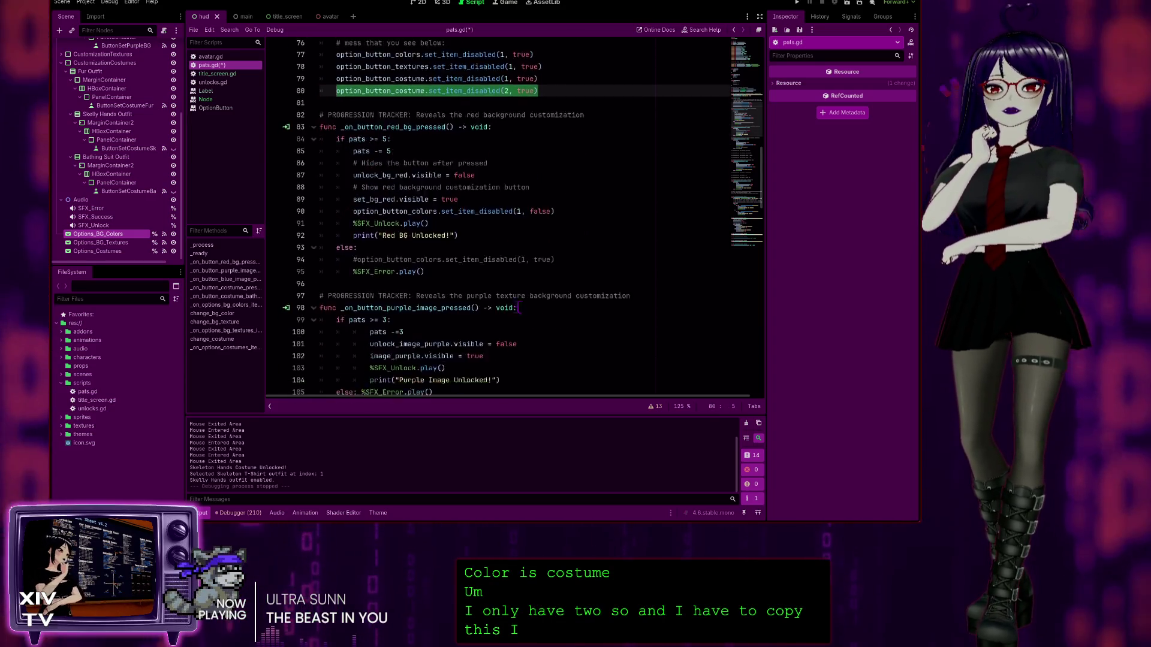
scroll(468, 210, down, 15)
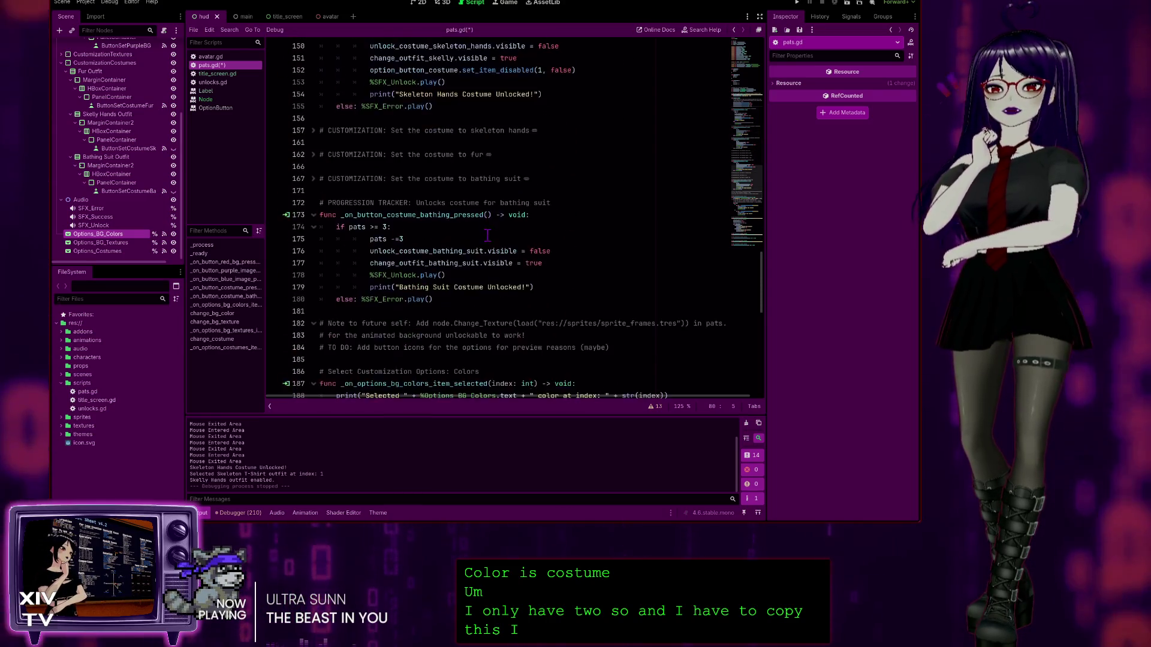
scroll(495, 253, down, 4)
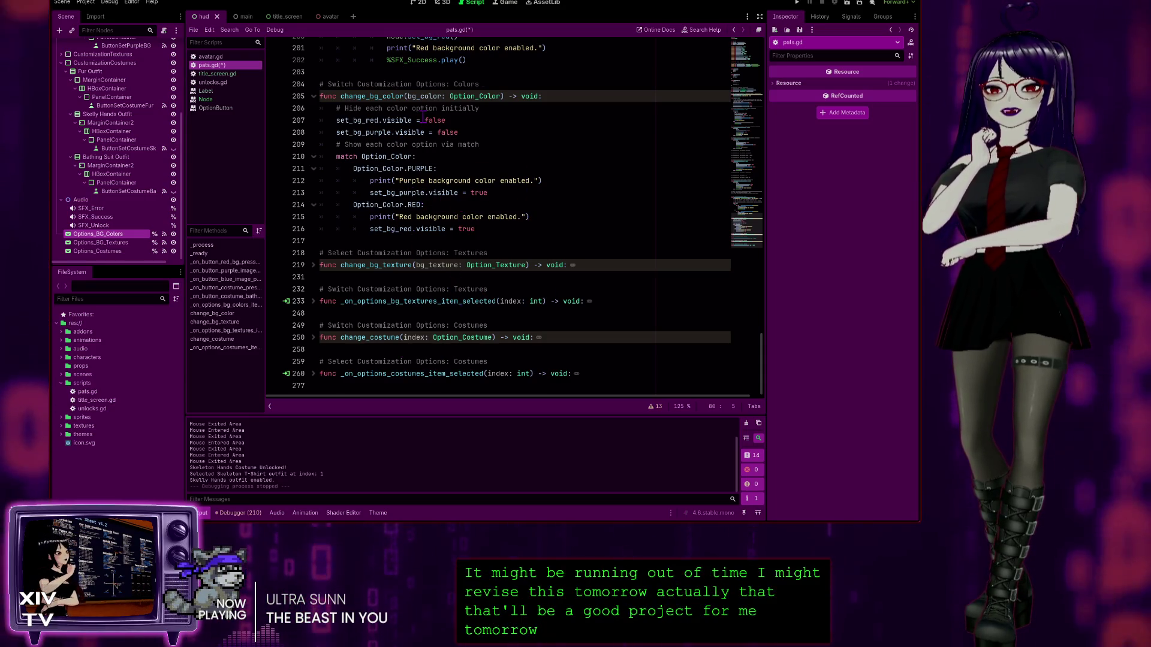
scroll(506, 185, up, 2)
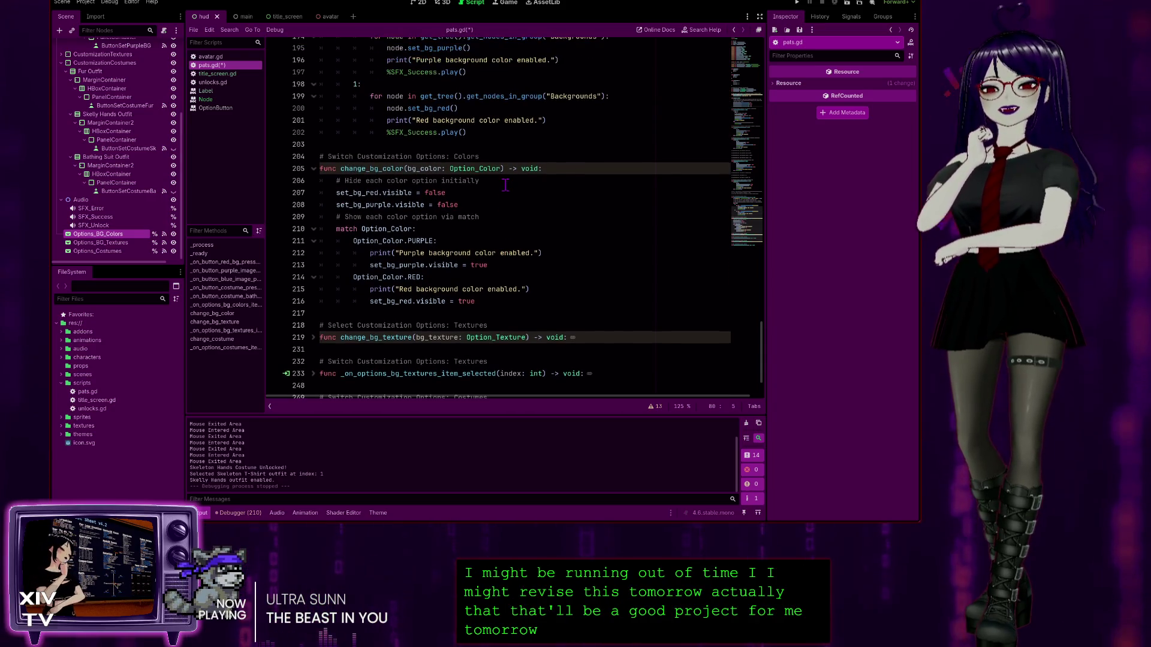
scroll(524, 172, up, 2)
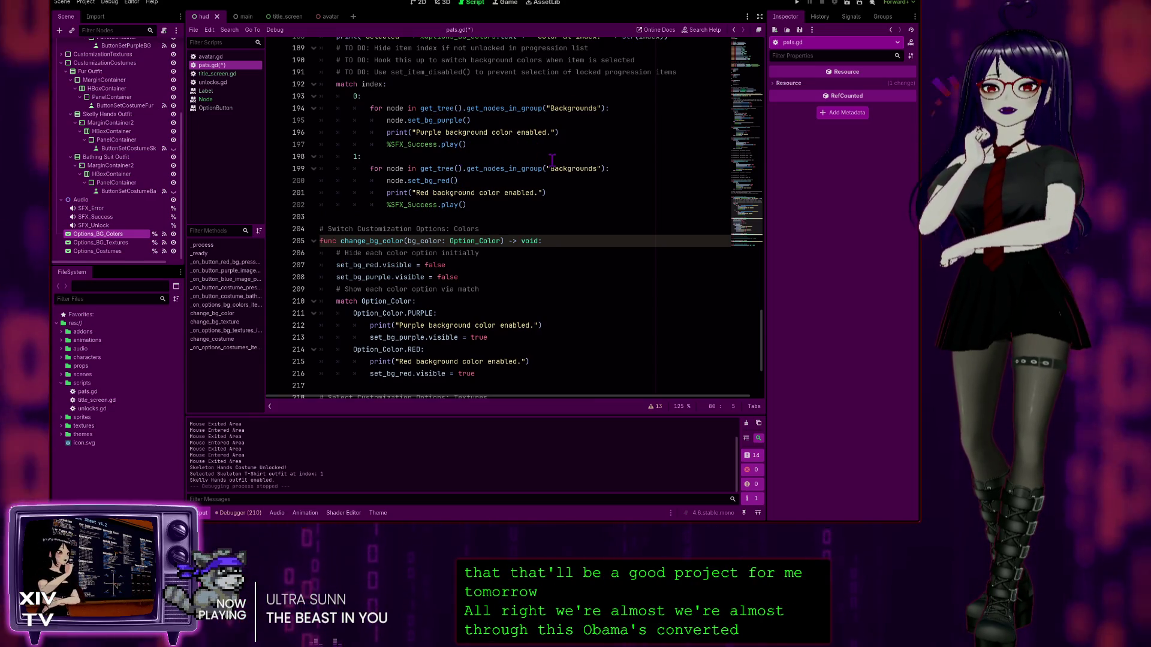
scroll(533, 226, up, 2)
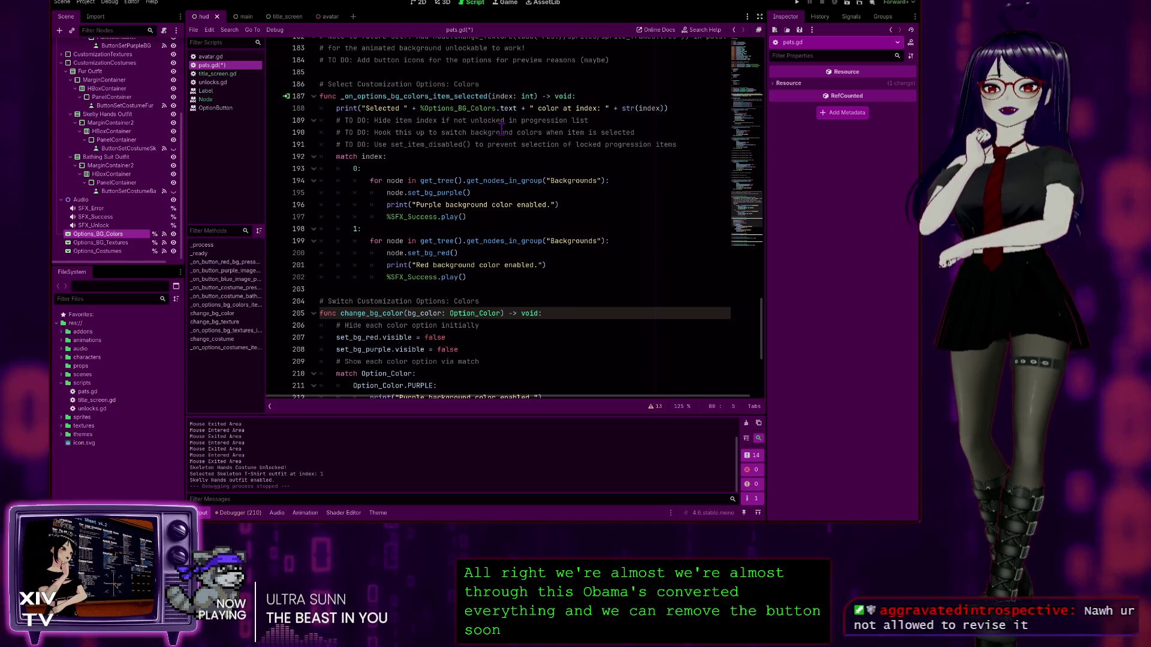
scroll(400, 209, down, 3)
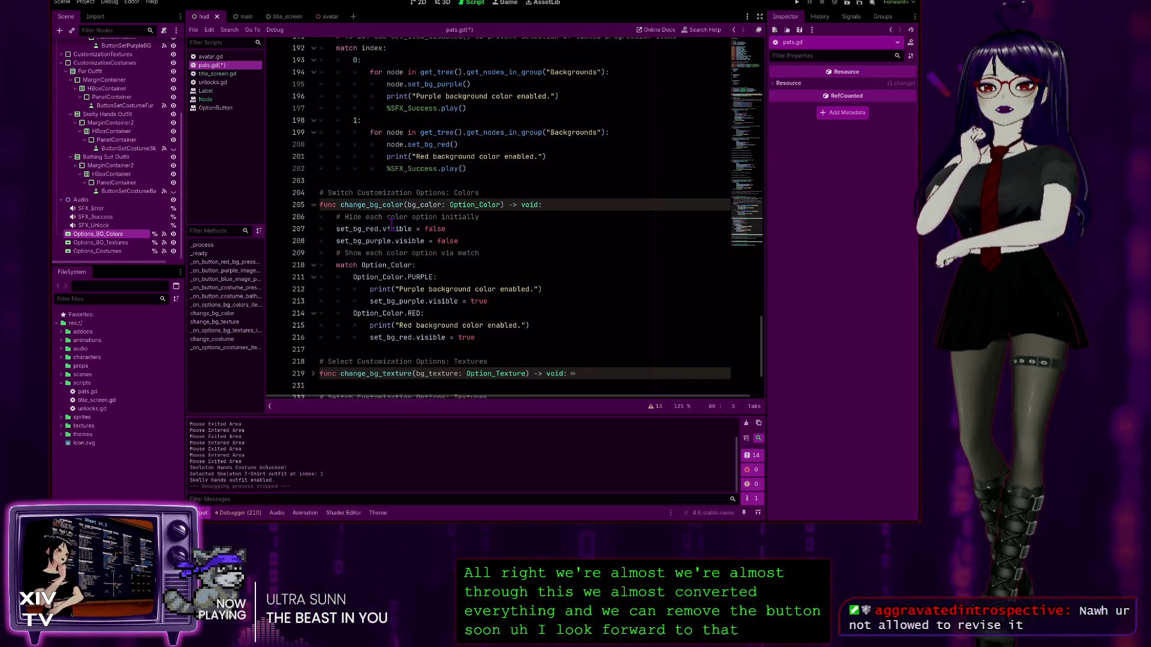
scroll(402, 213, up, 11)
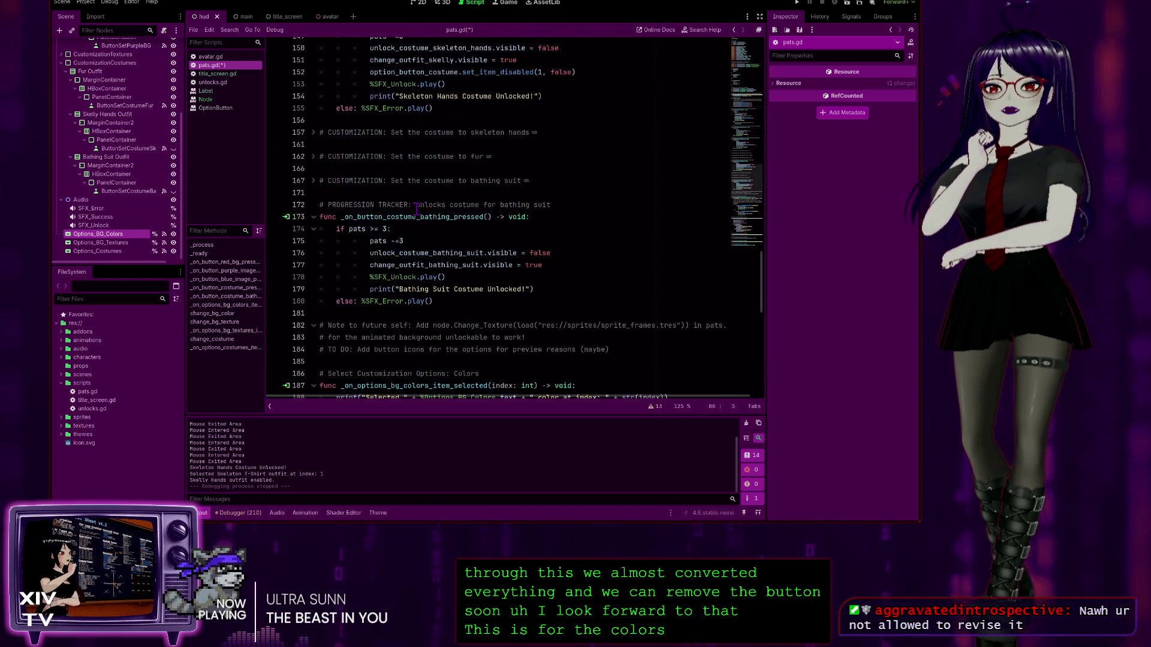
scroll(417, 209, up, 2)
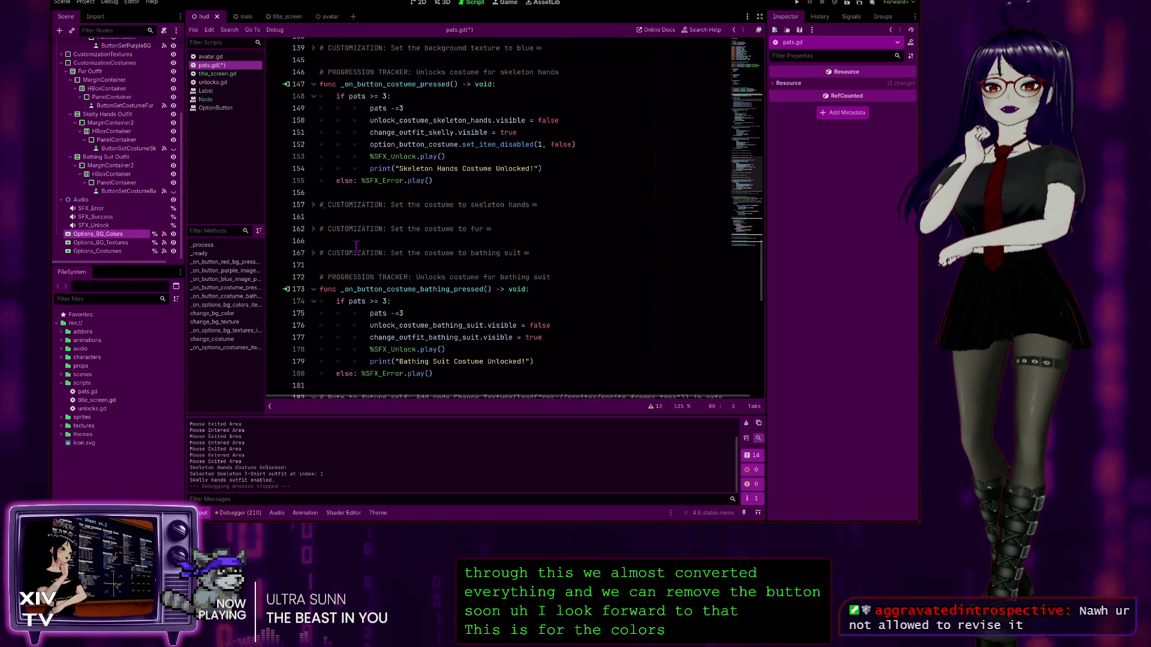
scroll(458, 225, down, 1)
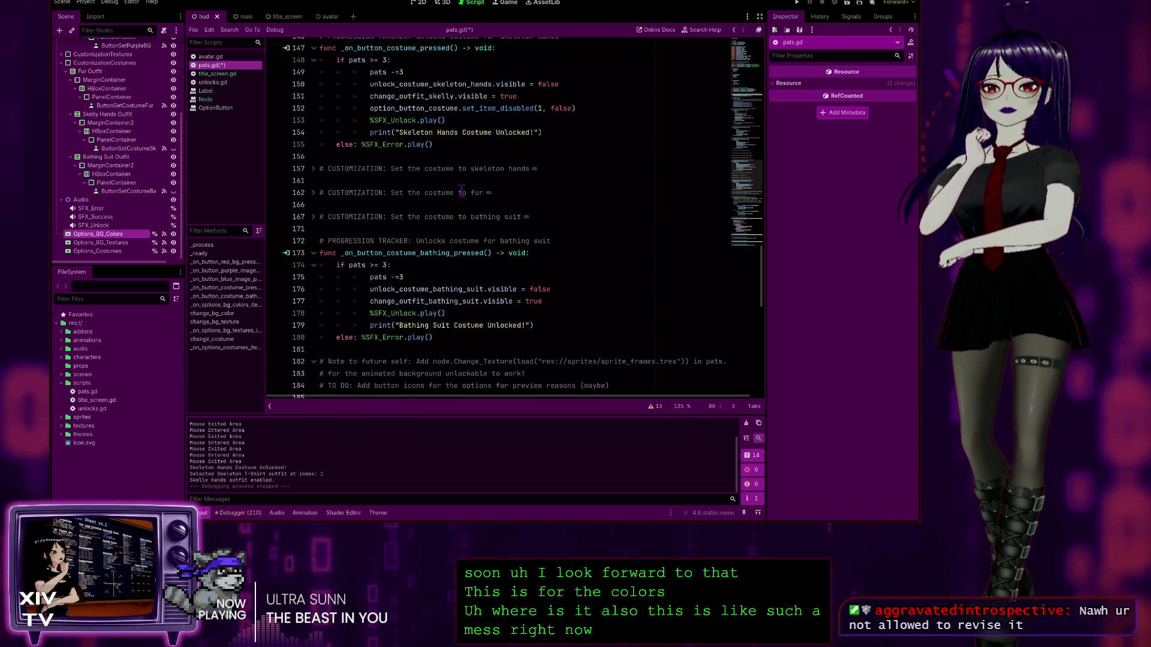
scroll(462, 209, up, 1)
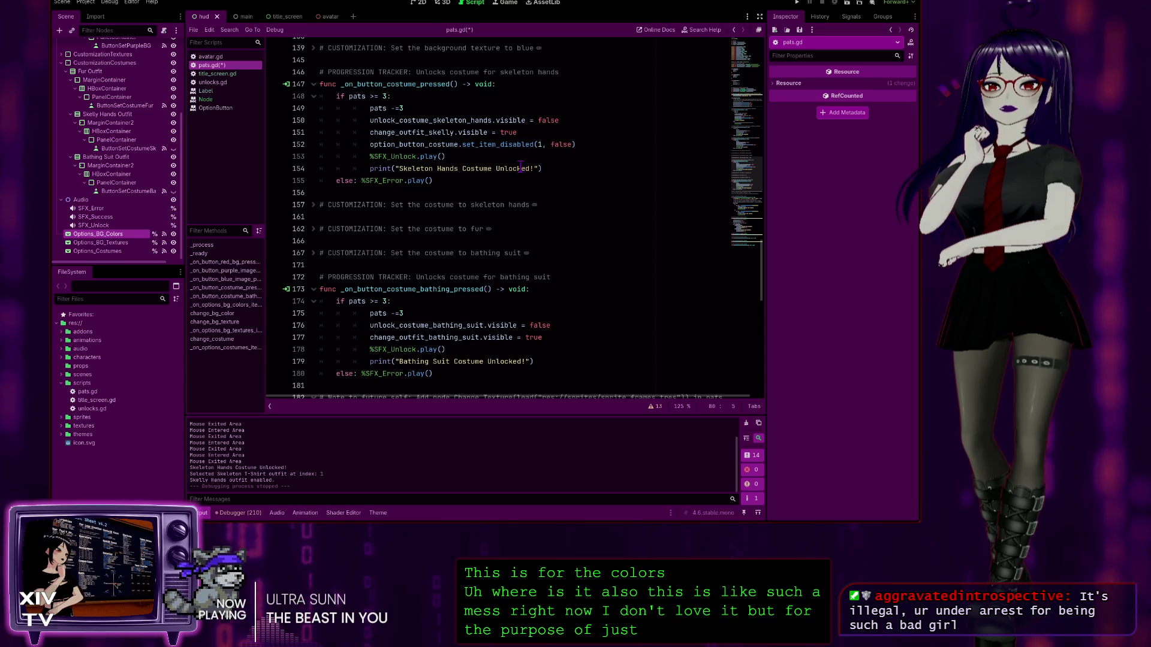
Step: Add option_button_costume.set_item_disabled(2, false) after line 177 in the bathing suit function and run with F5
click(561, 339)
key(Return)
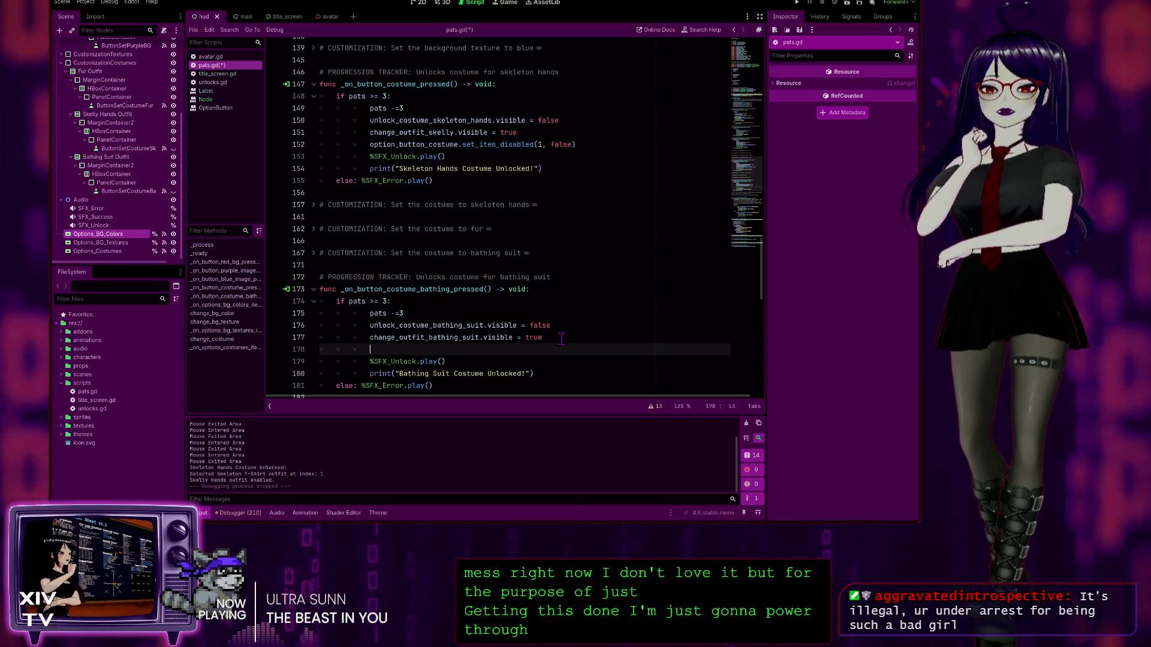
text(option_button_costume.set_item_disabled(2, )
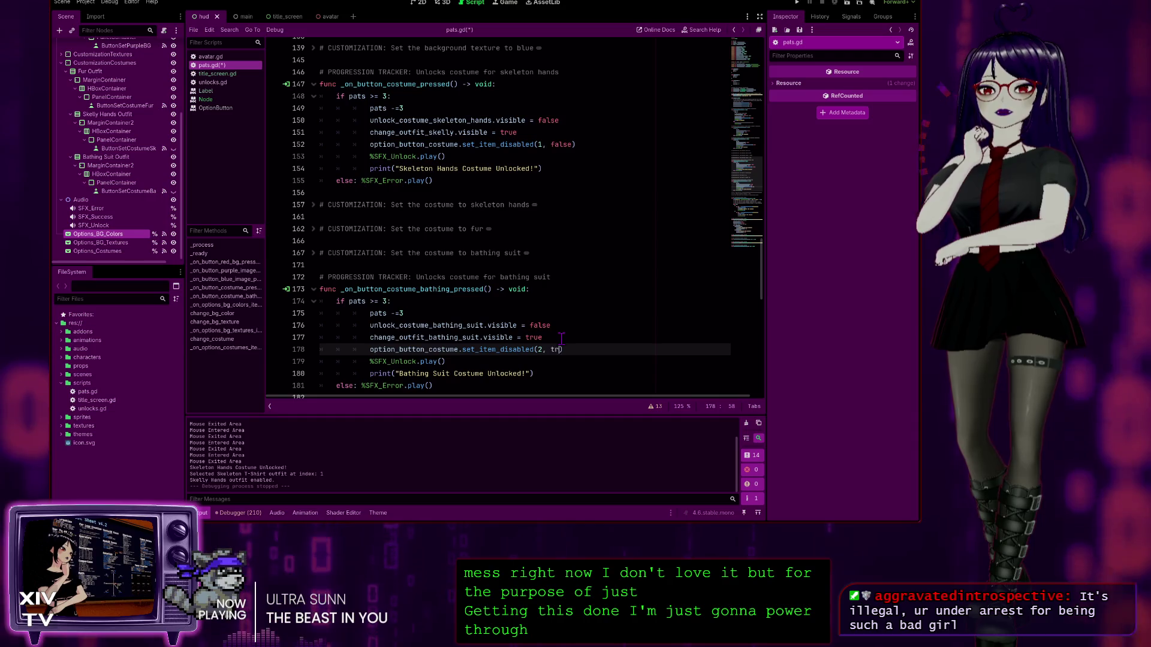
text(false)
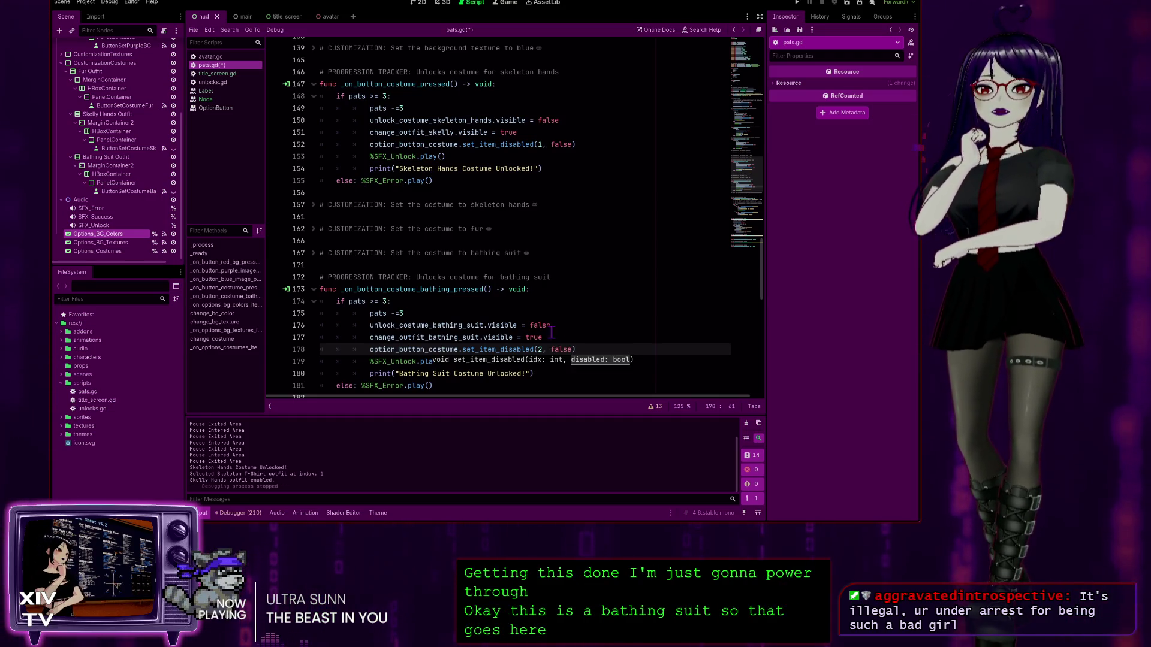
click(606, 339)
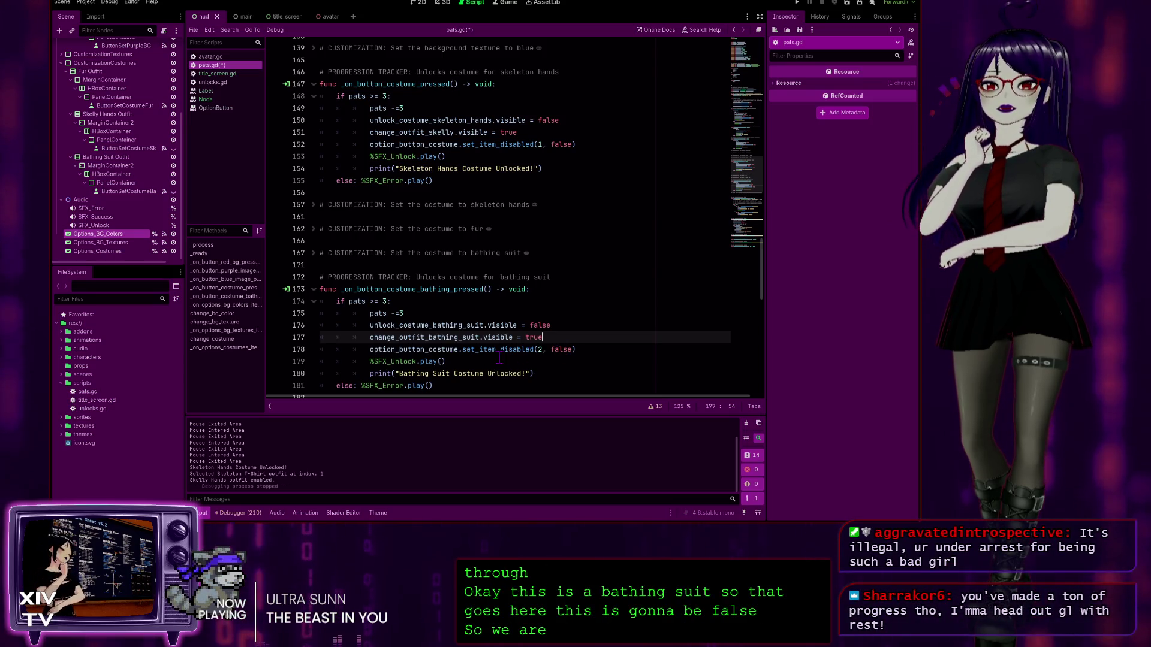
key(F5)
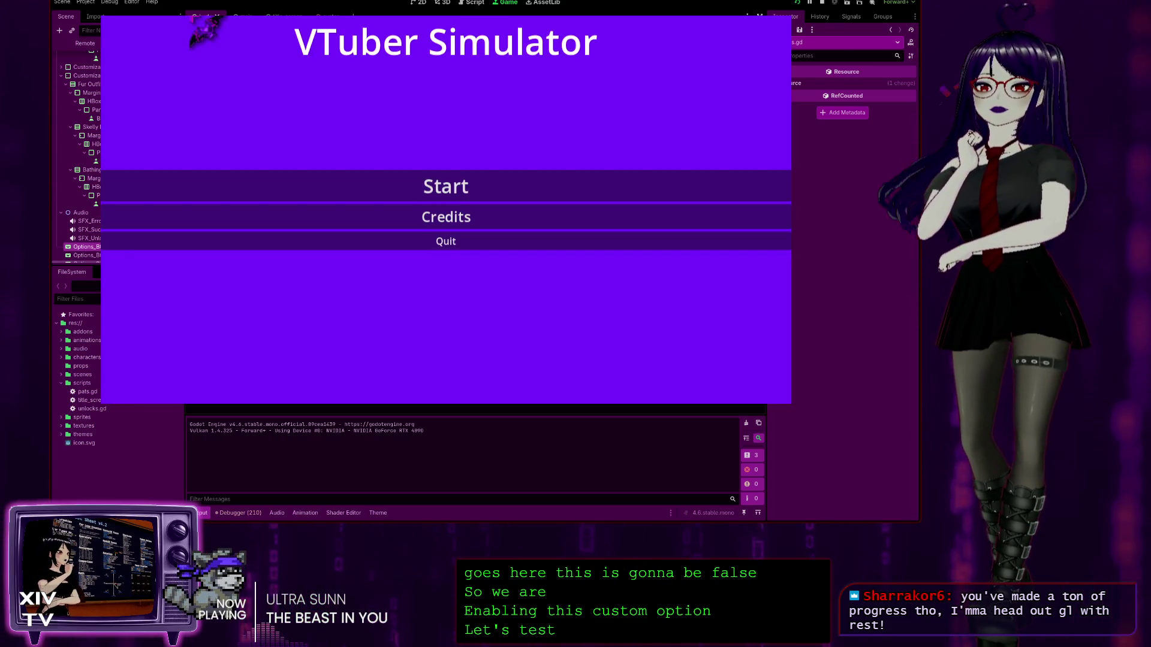
Step: Start the game and inspect the costume, texture and background choice lists
click(506, 186)
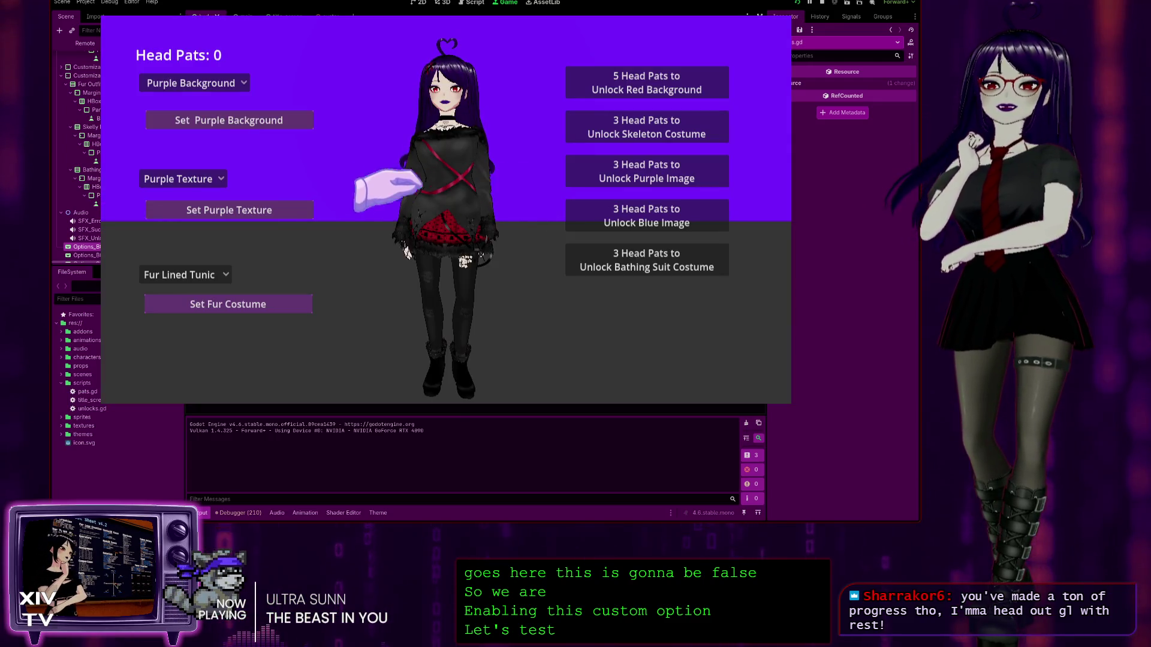
click(165, 275)
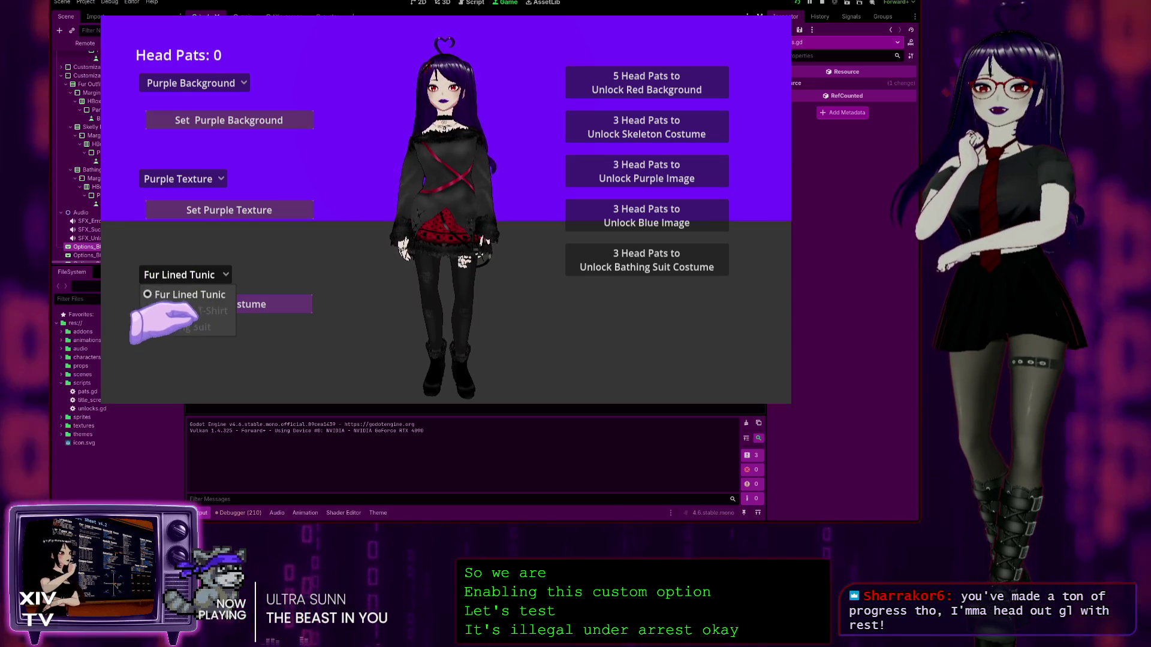
click(183, 294)
click(180, 179)
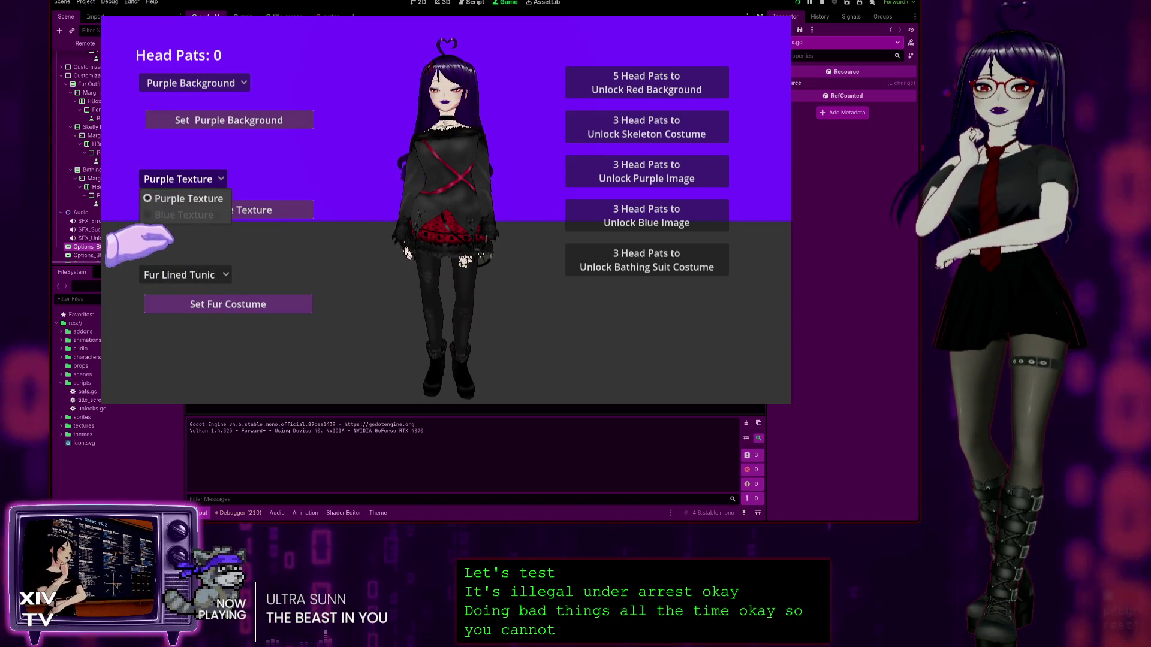
click(155, 83)
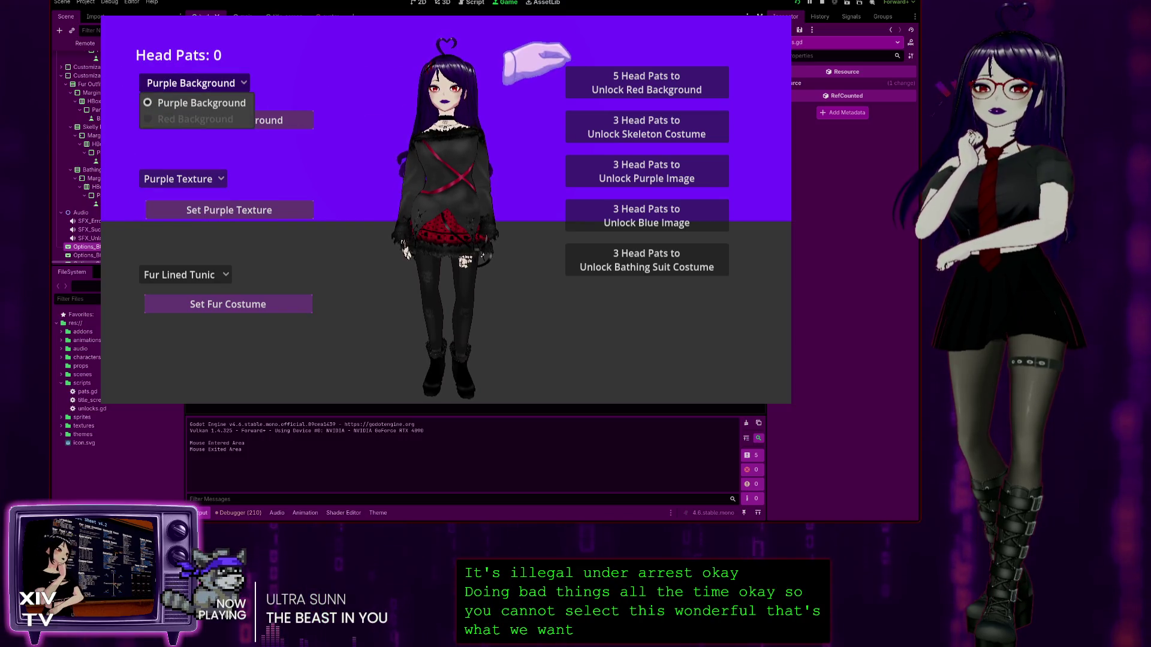
click(426, 74)
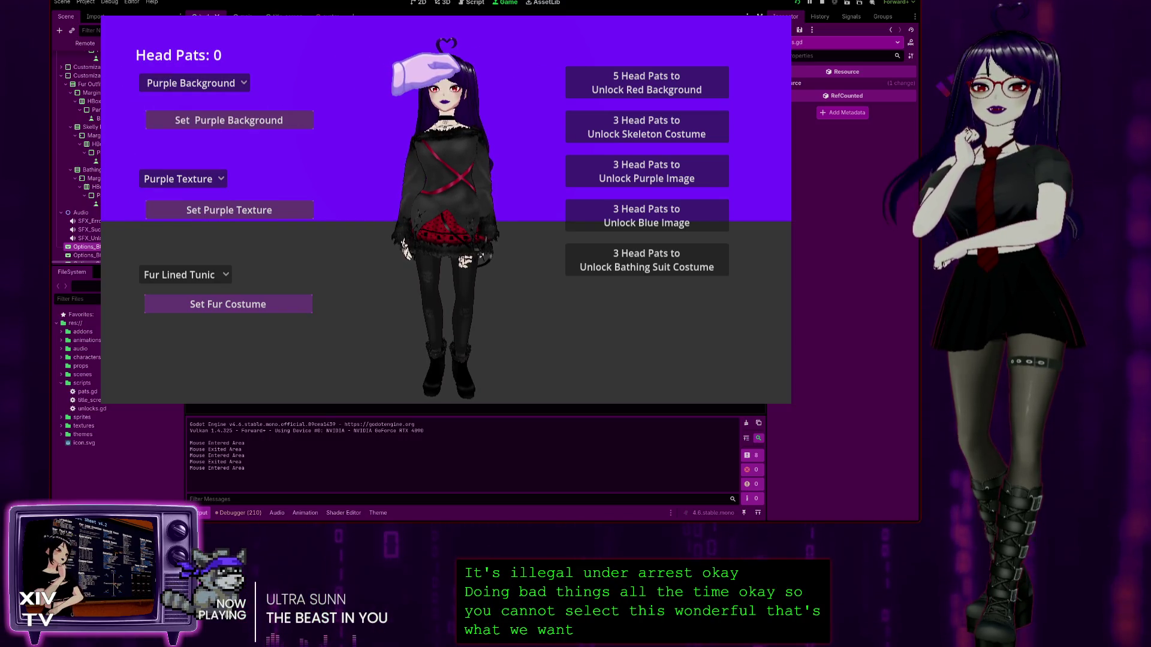
Step: Pat the head to 5, unlock the red background, switch to red, then back to purple
double_click(427, 75)
click(426, 75)
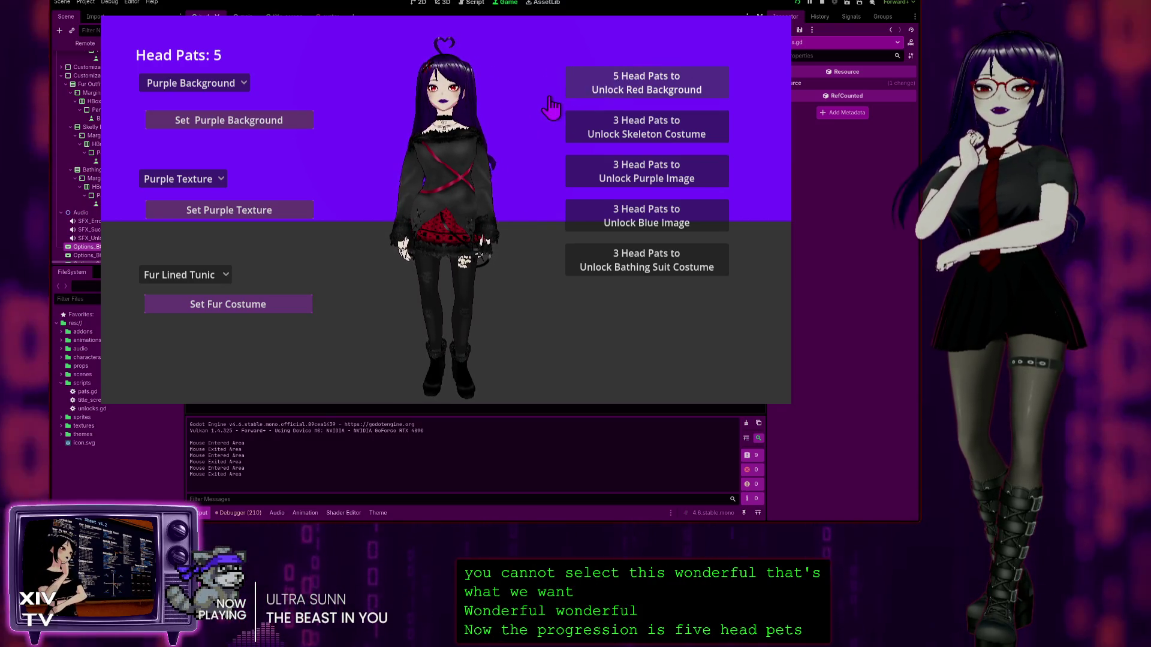
click(623, 76)
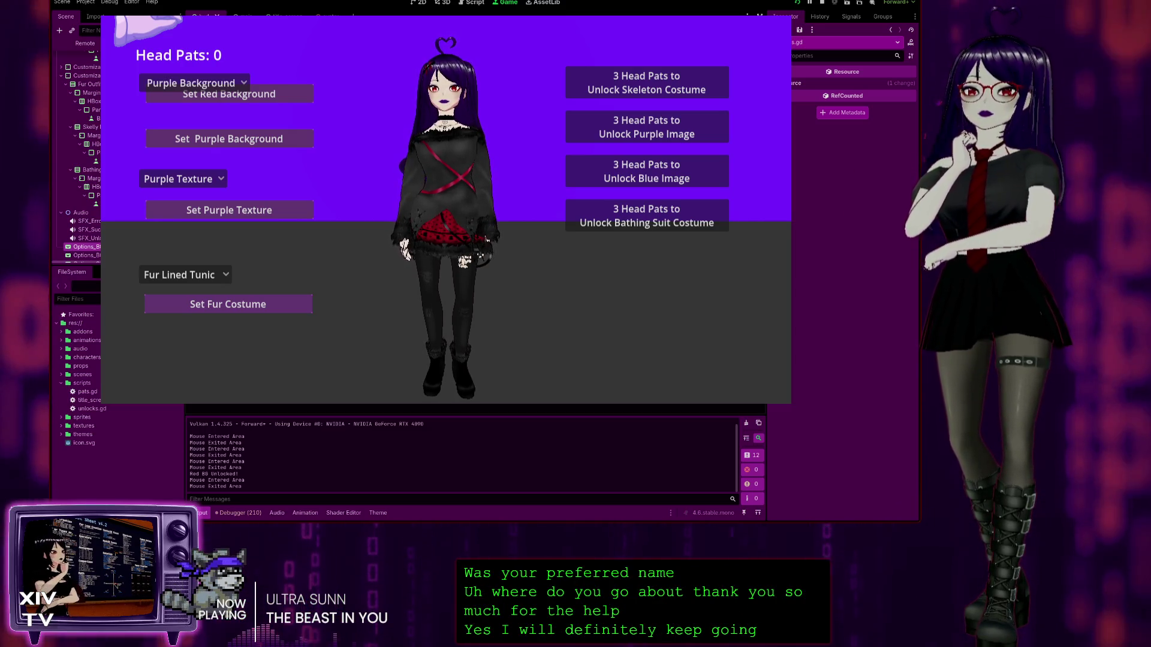
click(180, 83)
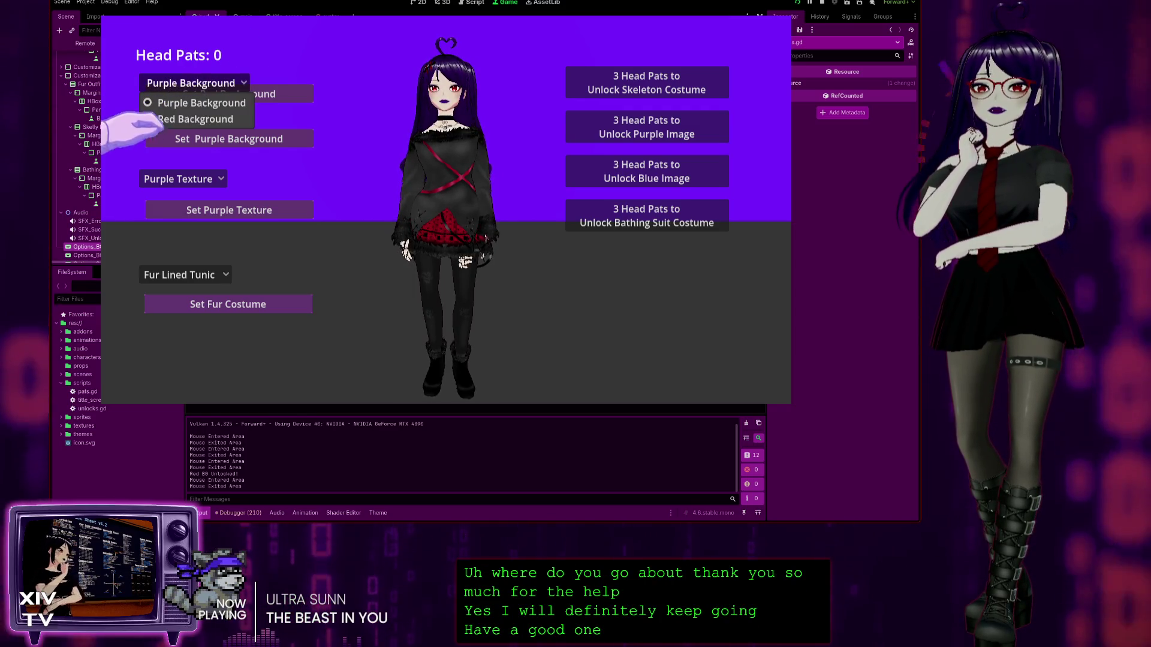
click(171, 120)
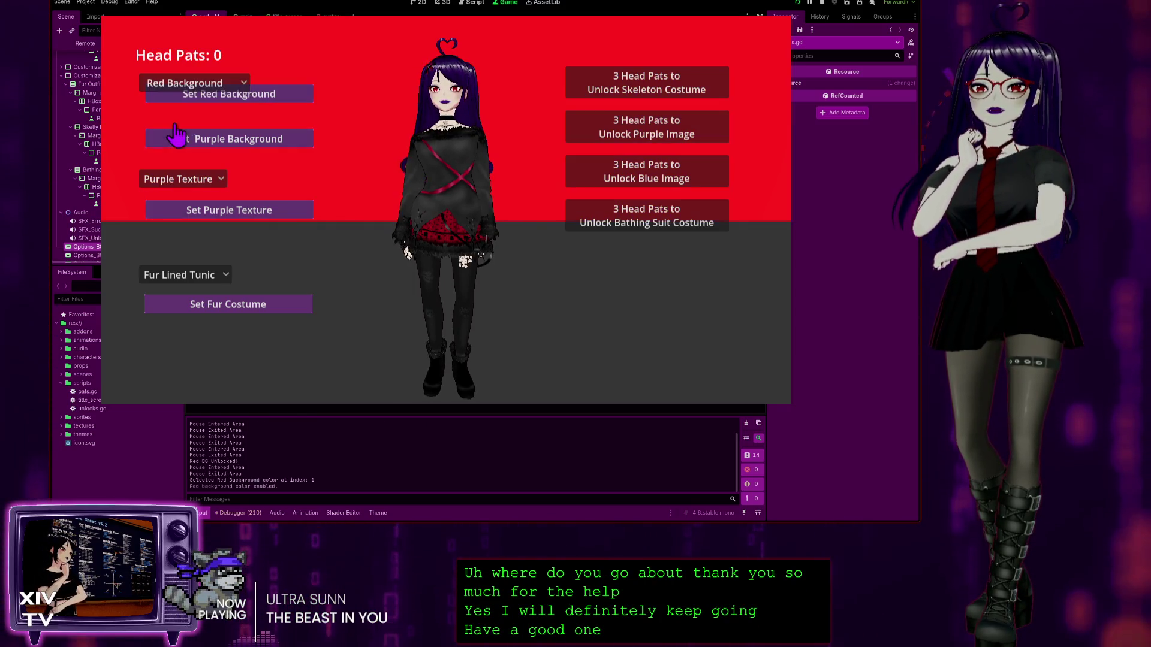
click(159, 84)
click(177, 102)
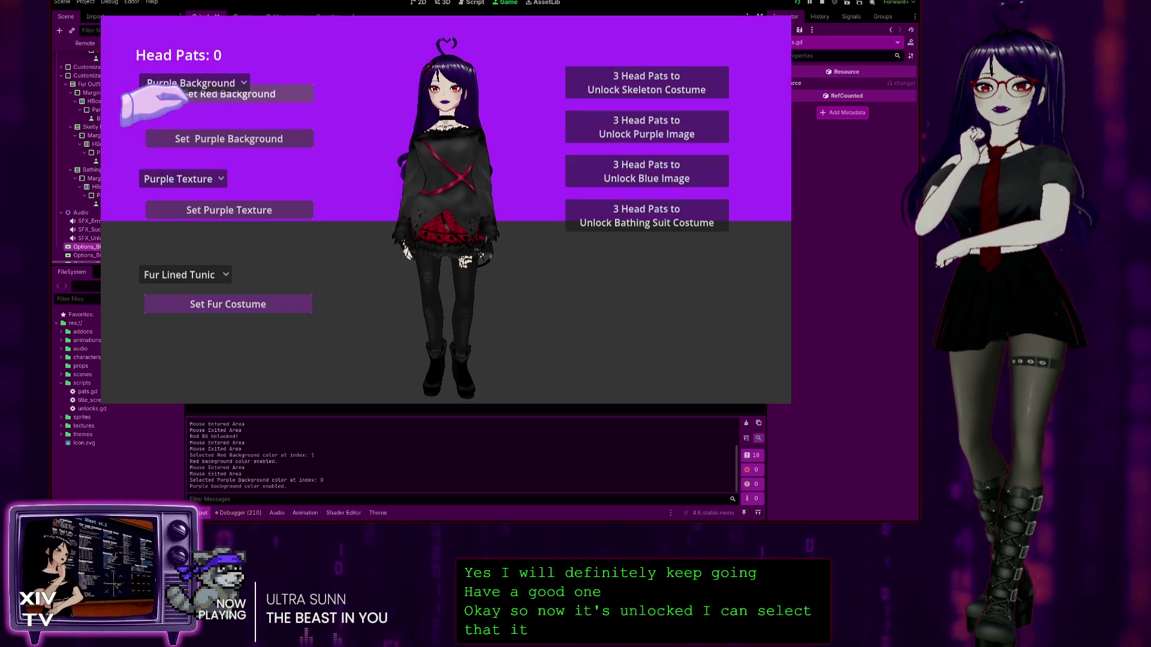
Step: Pat the head to 3, unlock the purple image, then stop the game
click(192, 179)
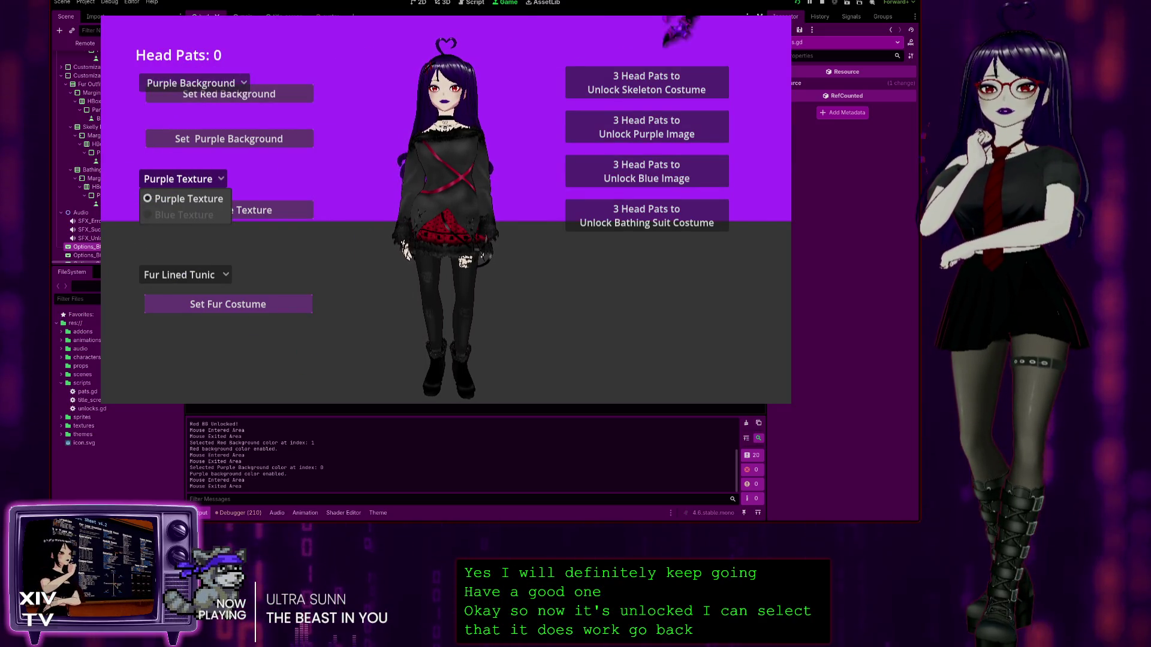
click(442, 88)
click(442, 88)
click(442, 89)
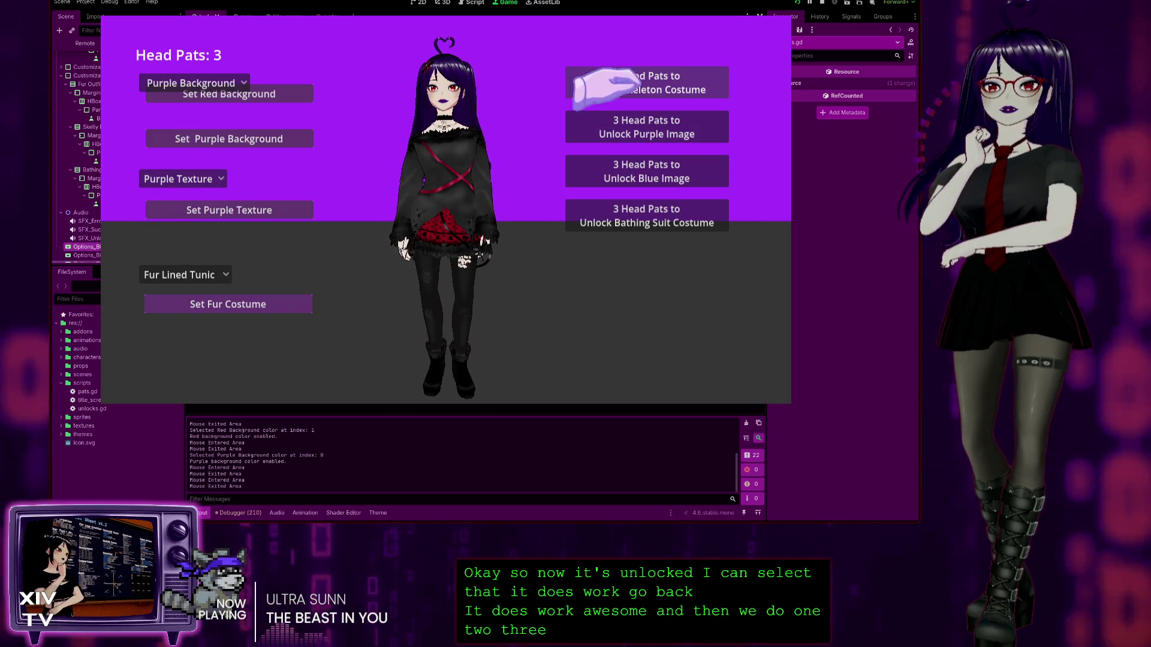
click(627, 124)
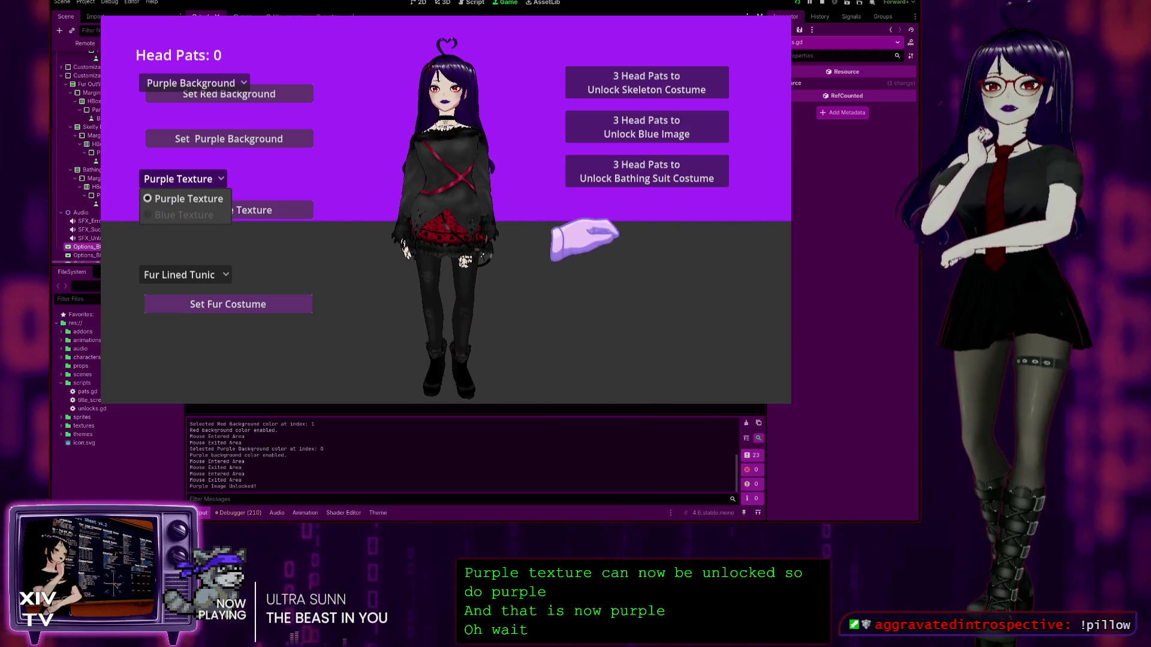
click(141, 84)
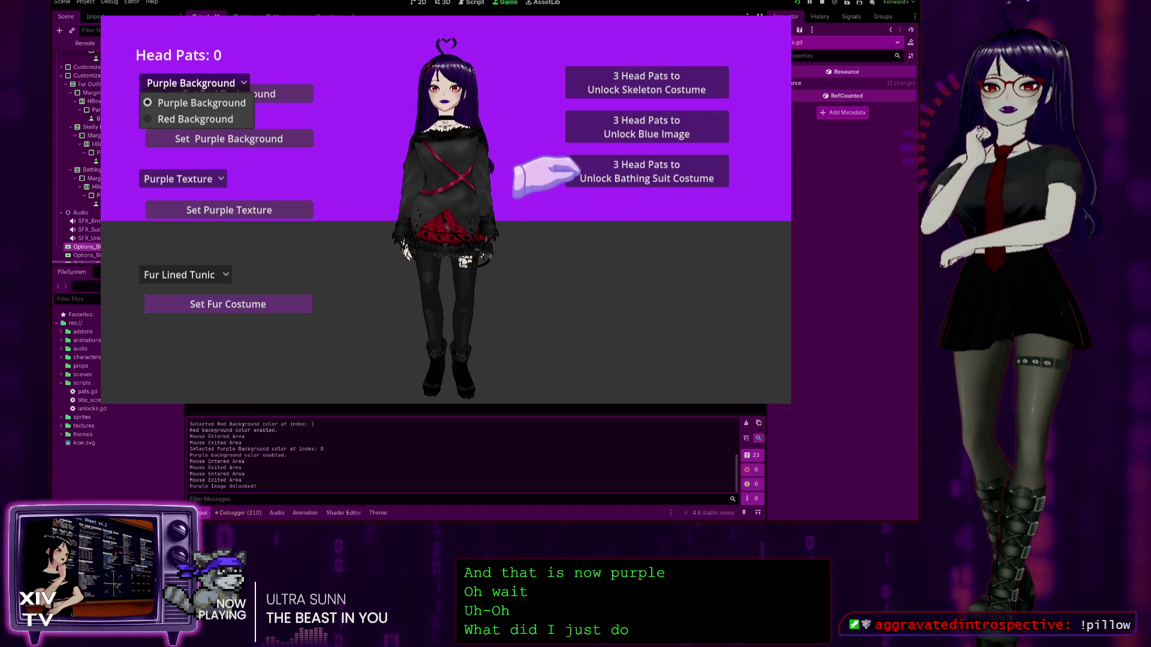
click(821, 2)
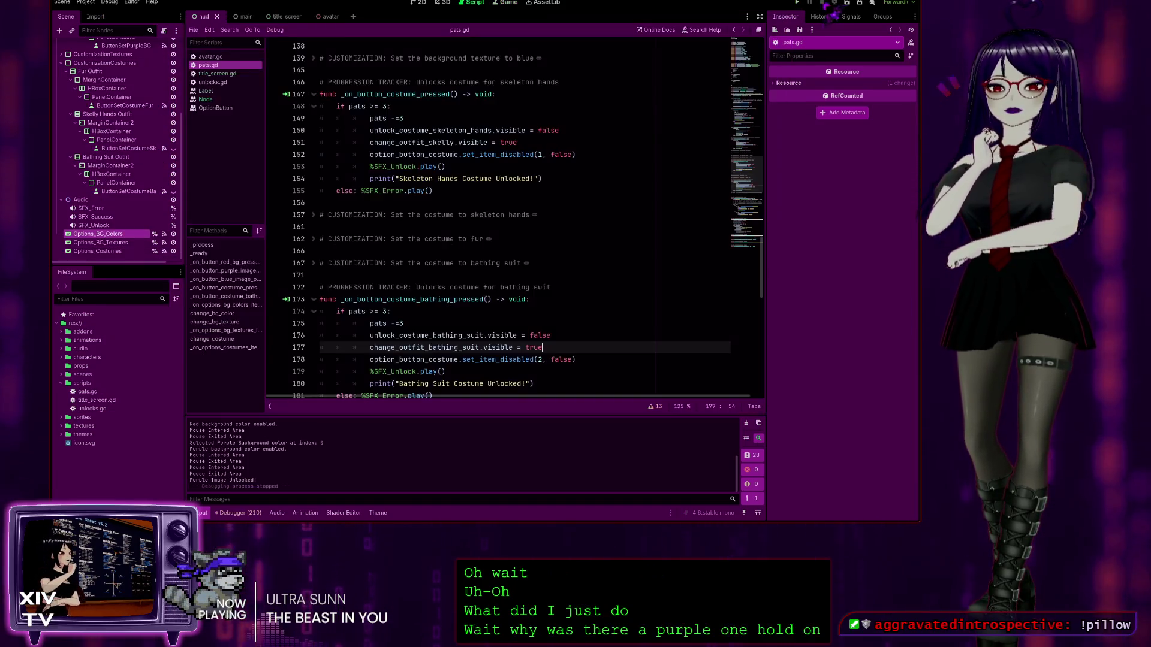
Step: Rerun and start the game, unlock the blue image with 3 pats, and apply Blue Texture
click(797, 2)
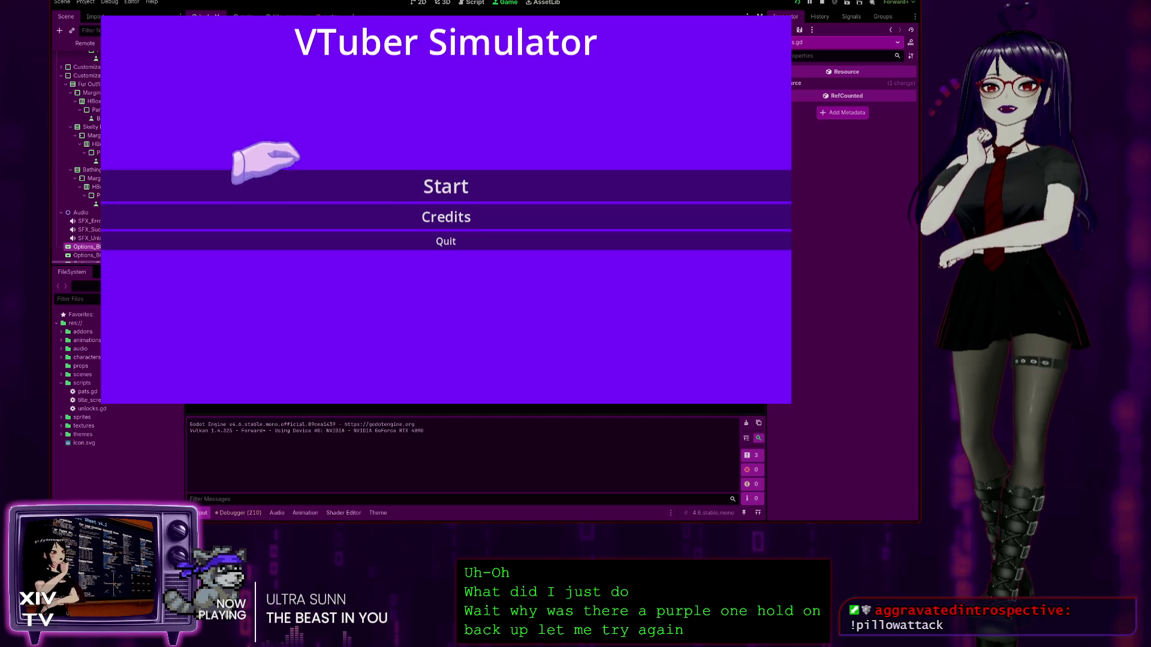
click(444, 183)
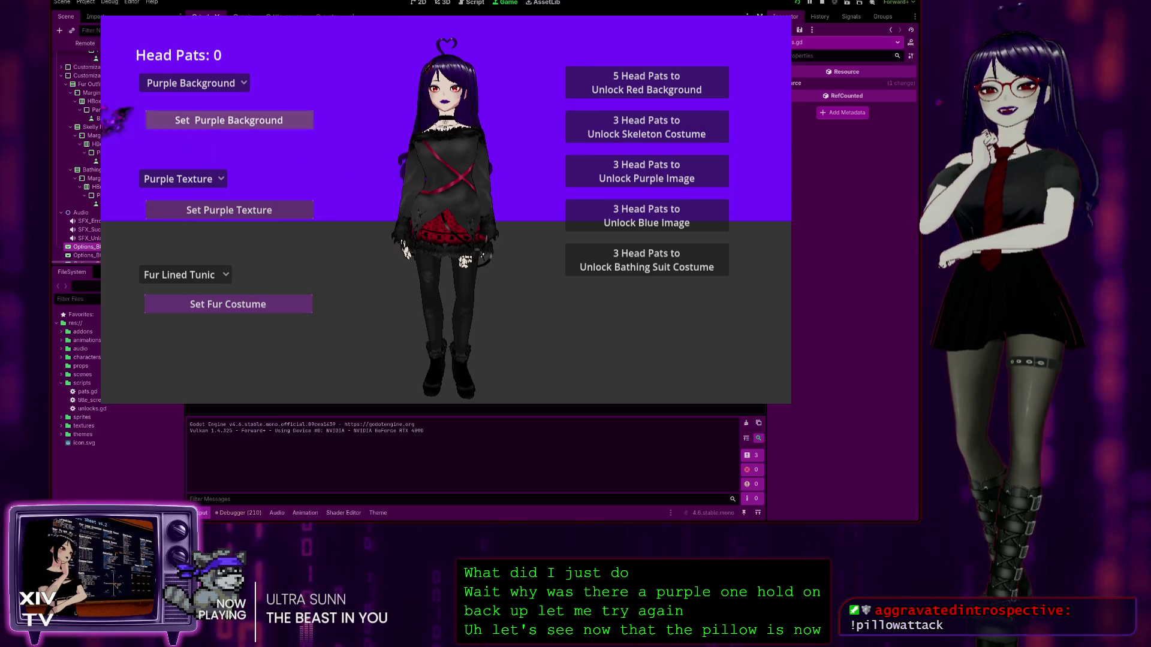
click(436, 66)
click(435, 66)
click(436, 66)
click(173, 179)
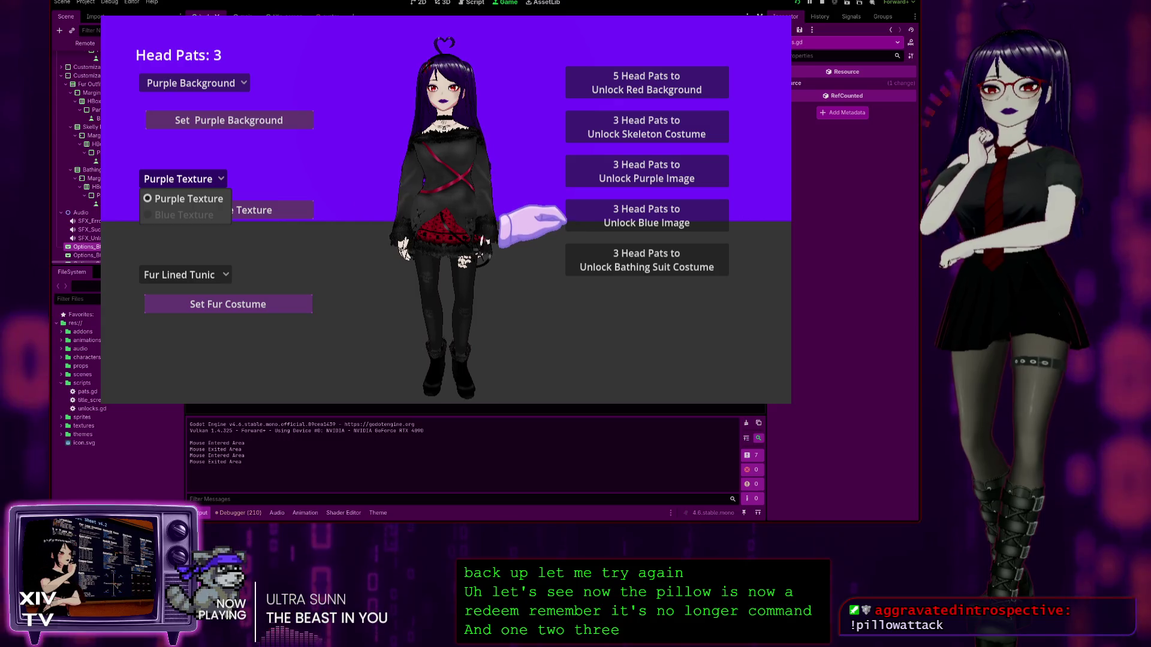
click(576, 217)
click(180, 178)
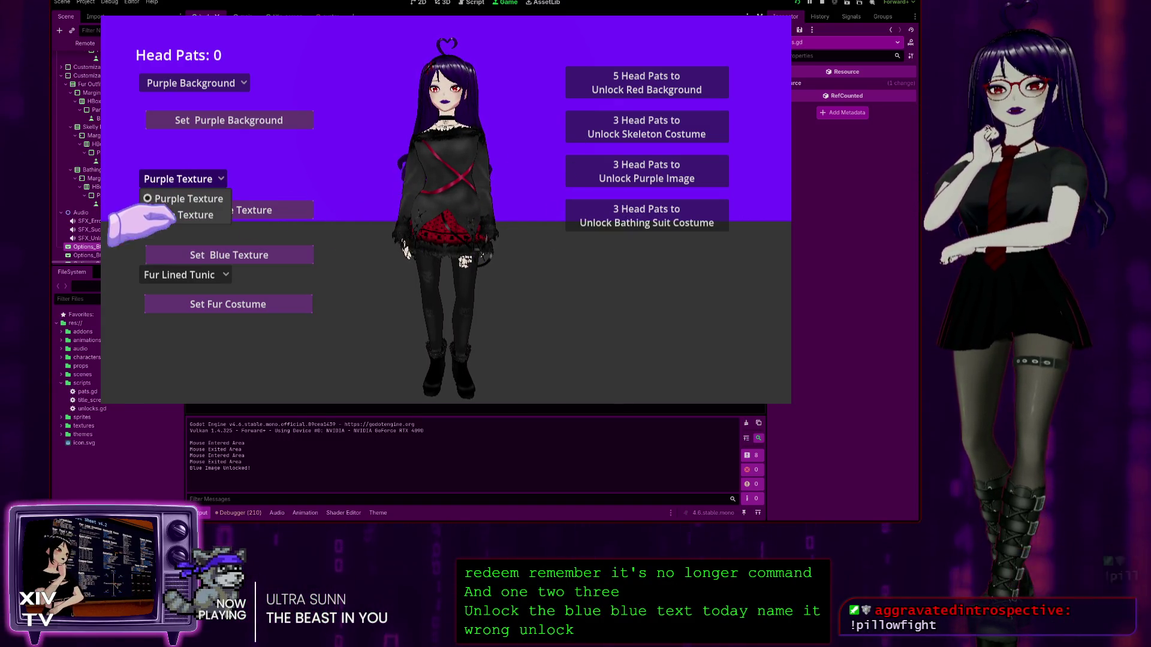
click(179, 214)
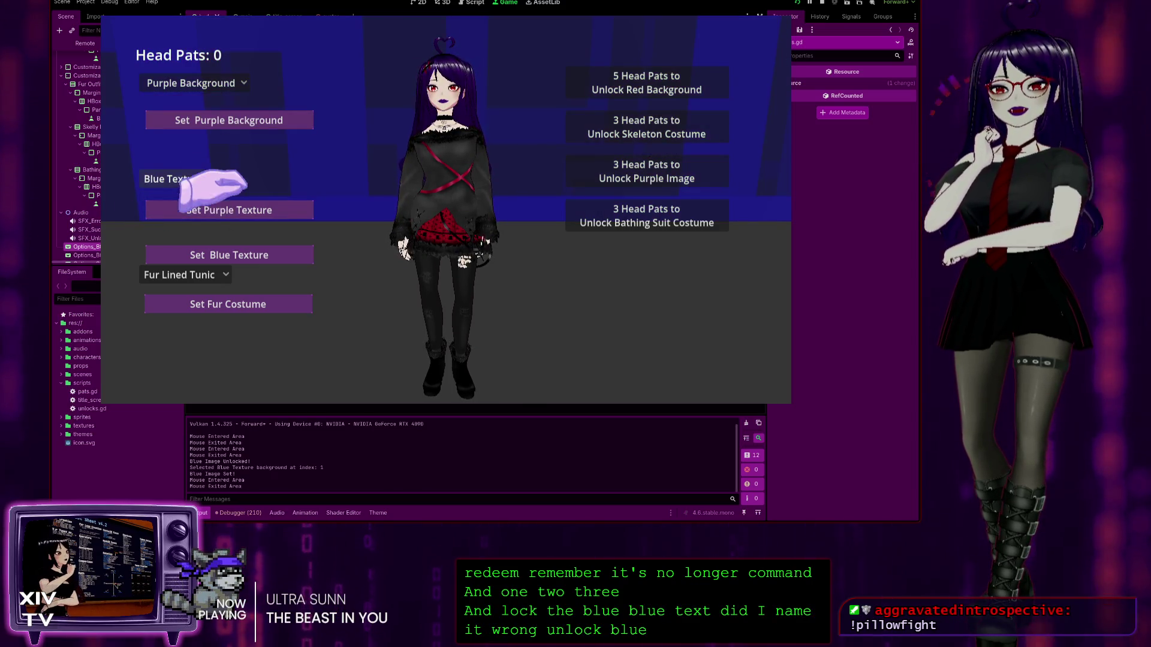
Step: Pat the head to 3, unlock the skeleton hands costume, and equip Skeleton T-Shirt
click(444, 99)
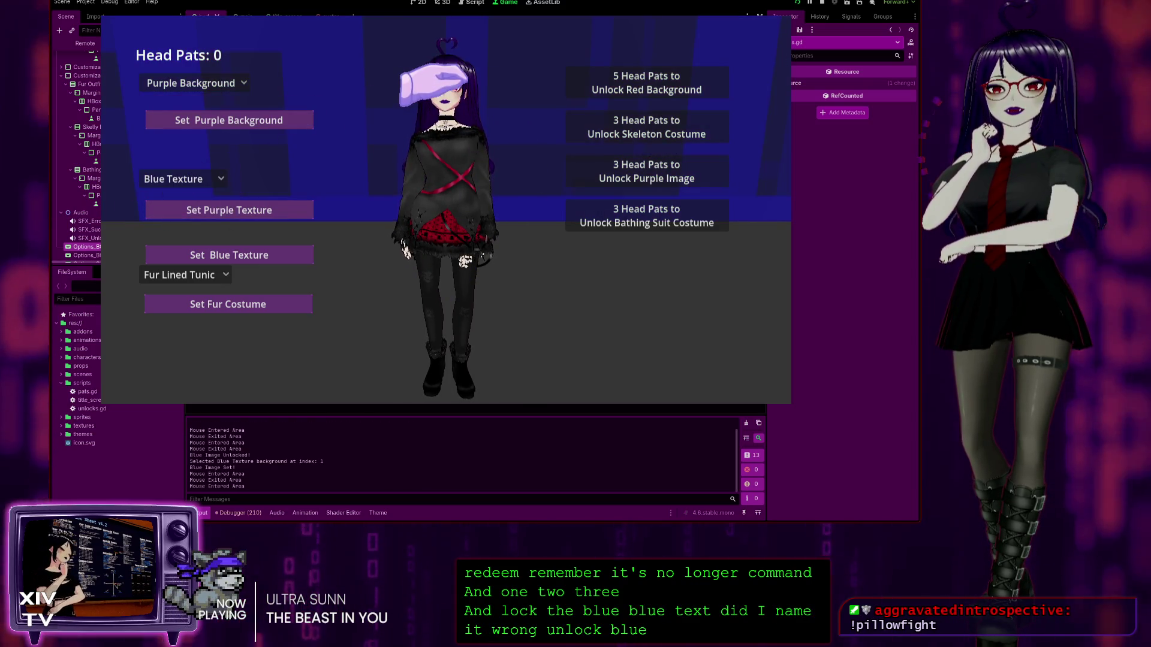
click(435, 87)
click(433, 87)
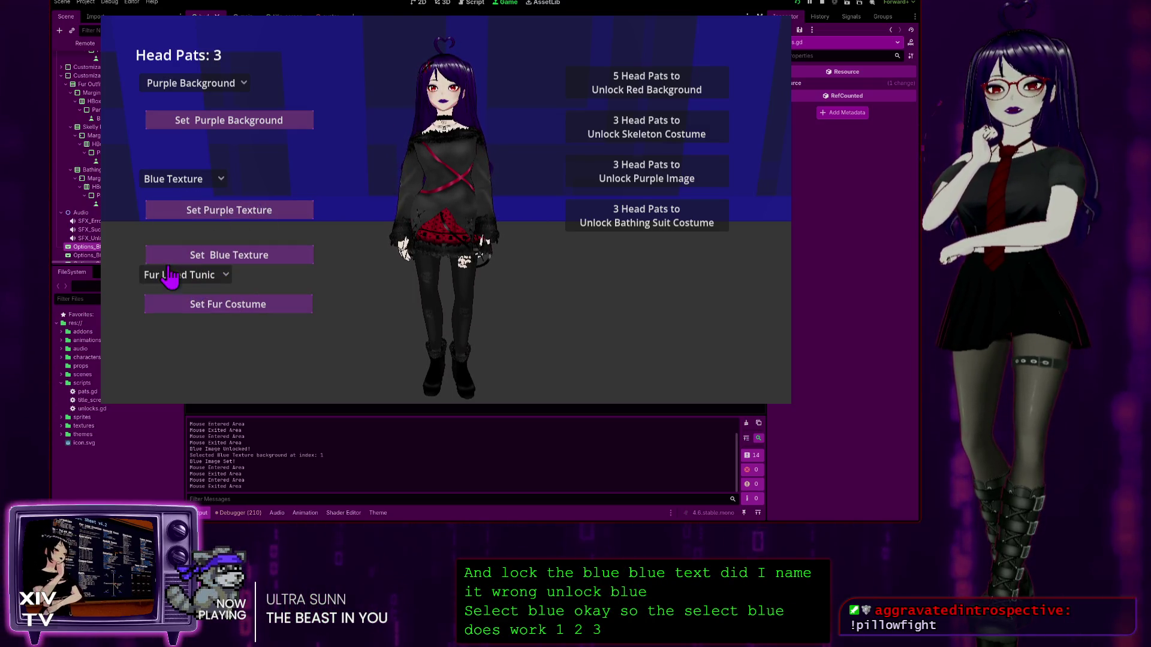
click(191, 275)
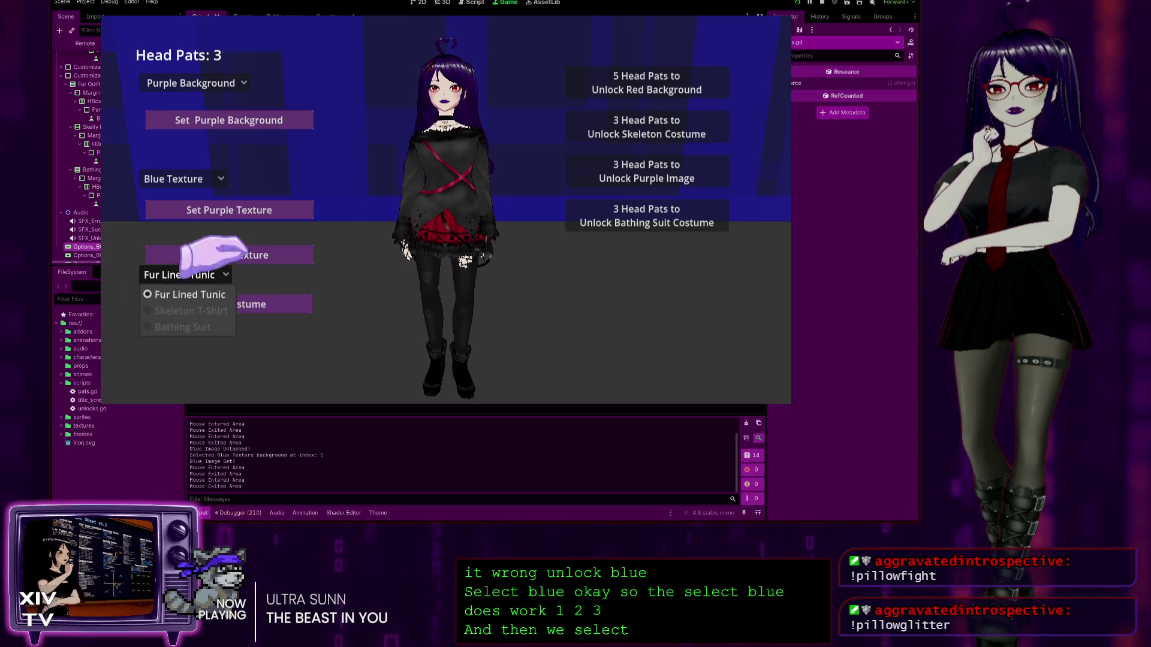
click(470, 105)
click(600, 129)
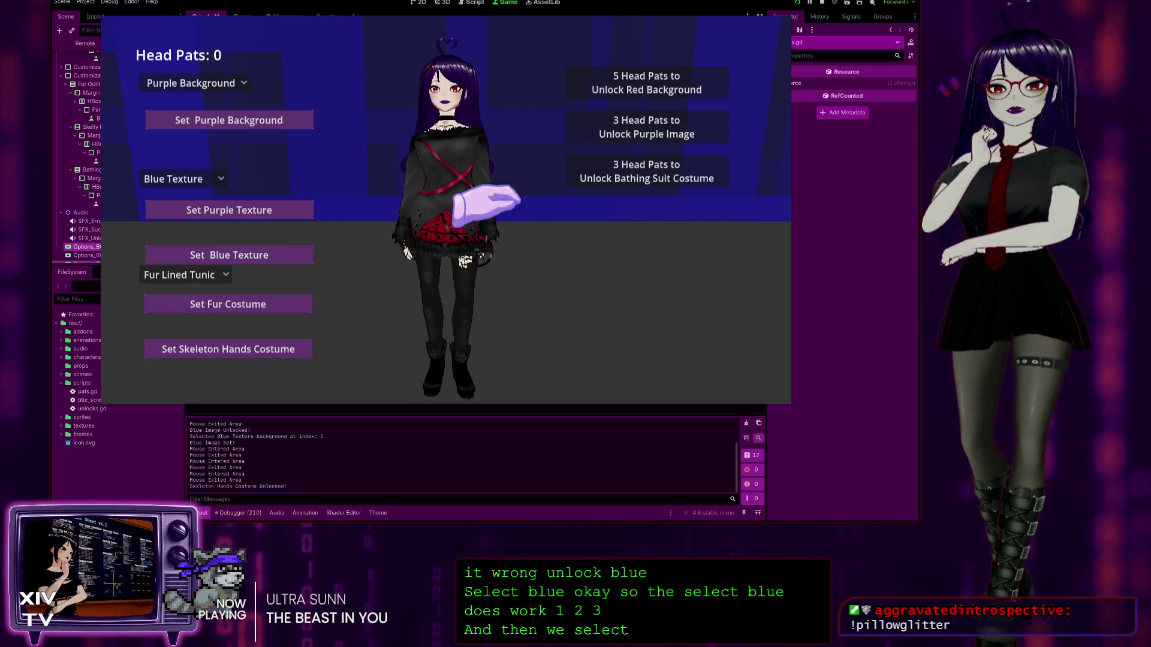
click(192, 275)
click(192, 313)
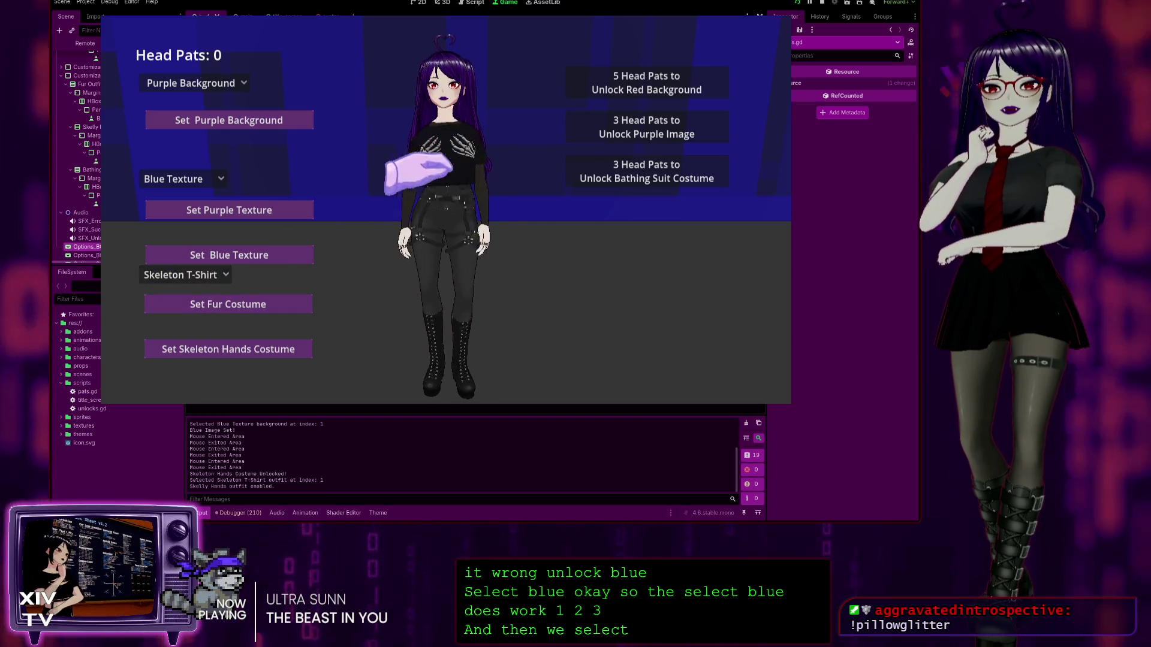
Step: Unlock and equip the Bathing Suit costume, then quit the game from the pause menu
click(431, 81)
click(431, 81)
click(431, 81)
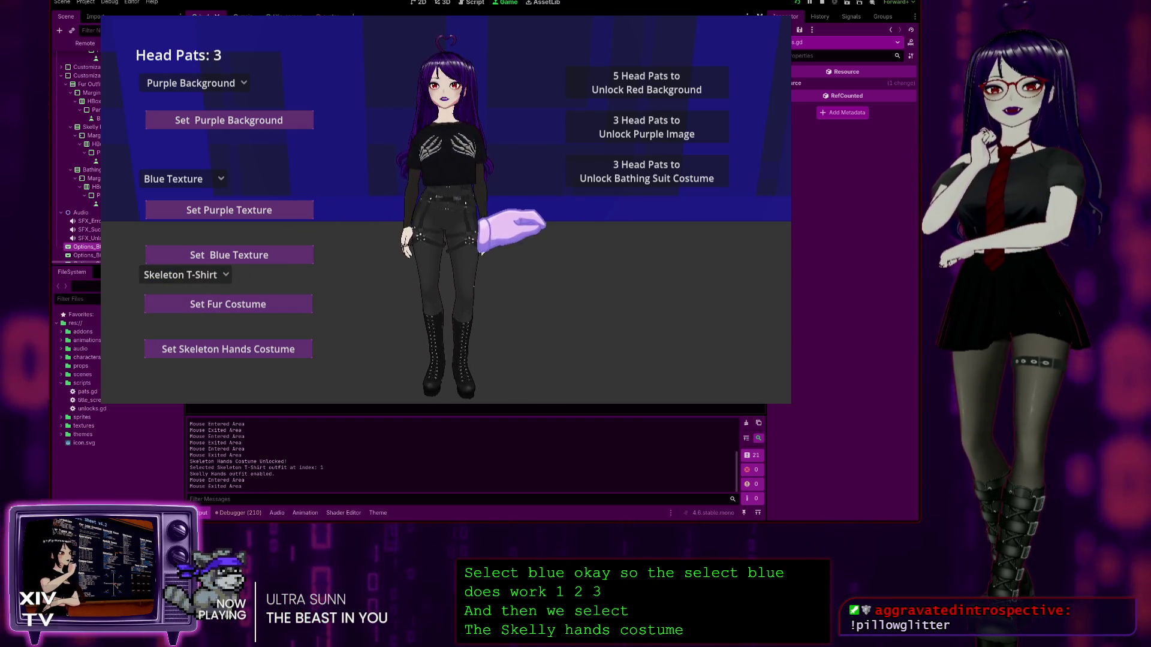
click(593, 173)
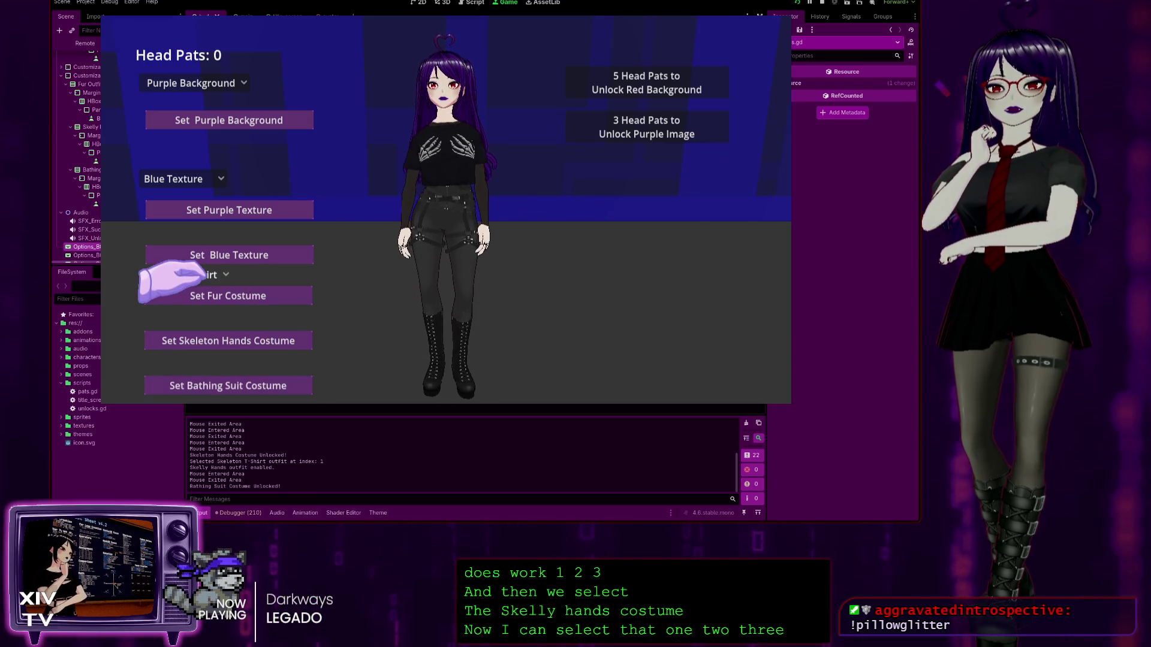
click(180, 327)
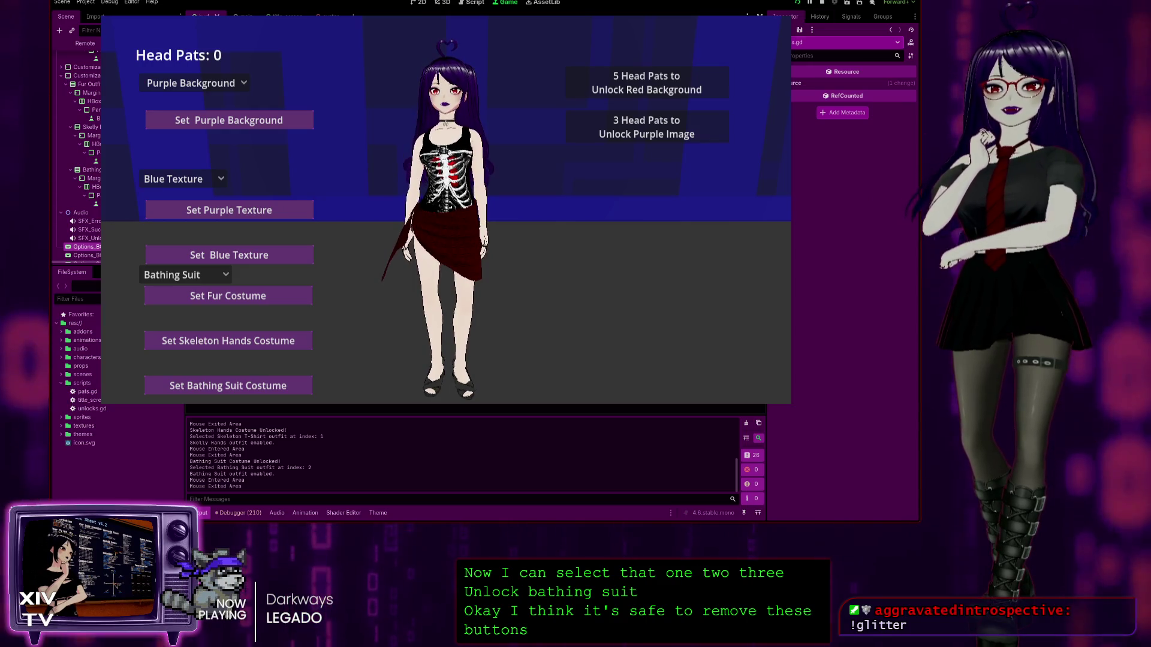
key(Escape)
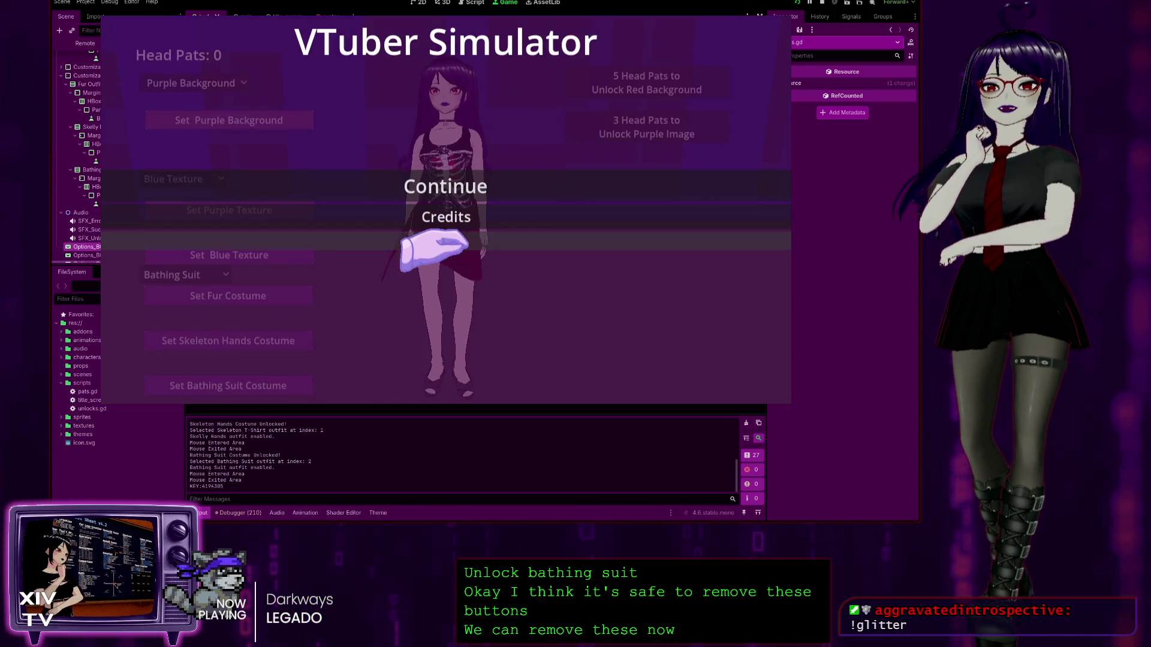
click(446, 241)
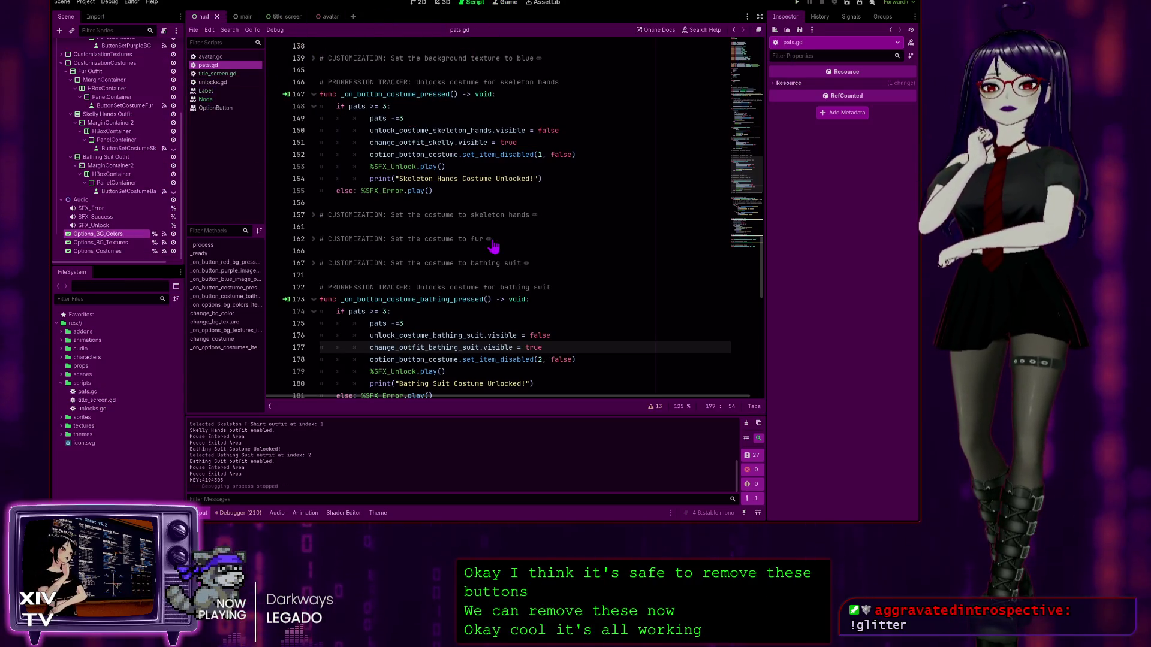
scroll(489, 270, down, 15)
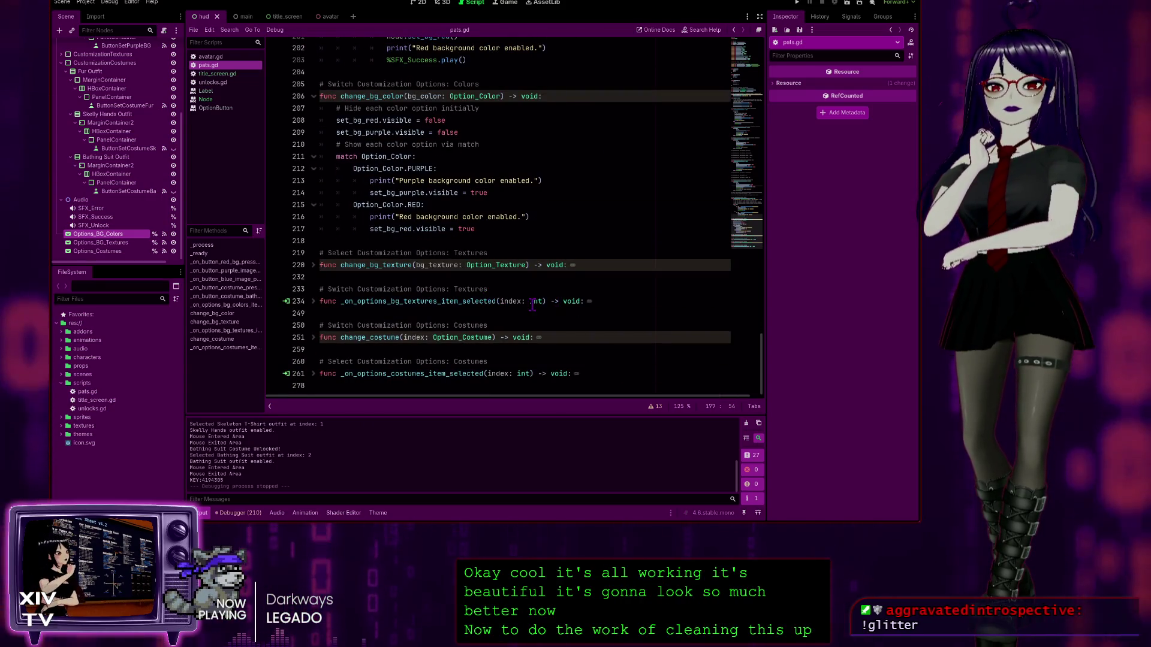
scroll(550, 301, up, 10)
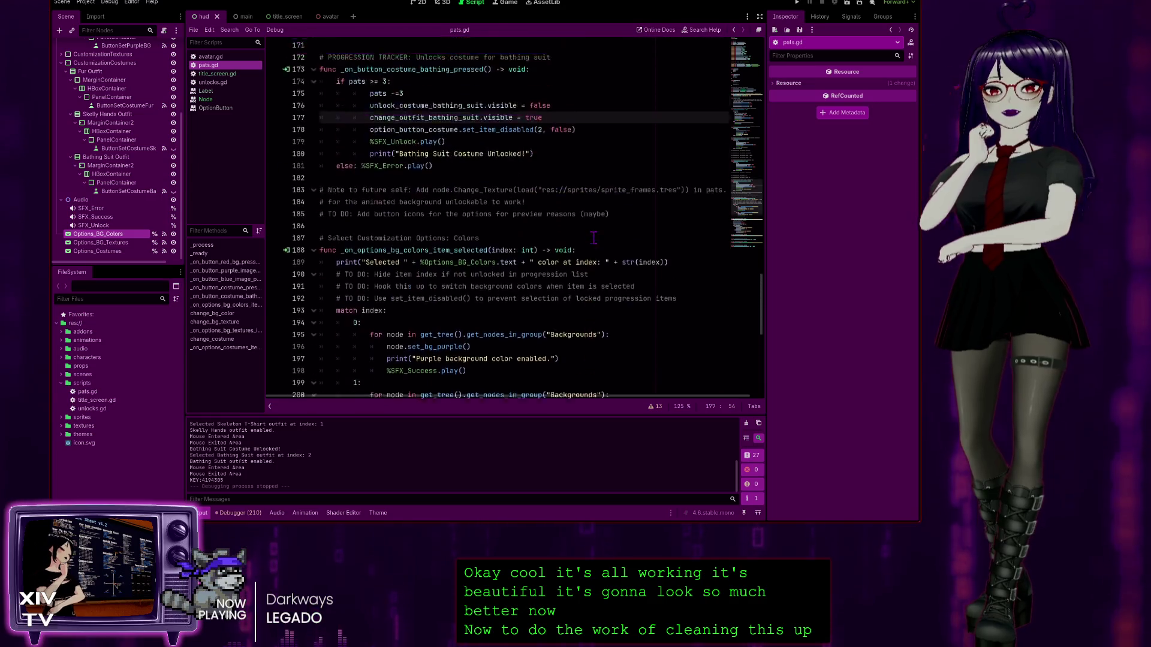
scroll(592, 238, up, 15)
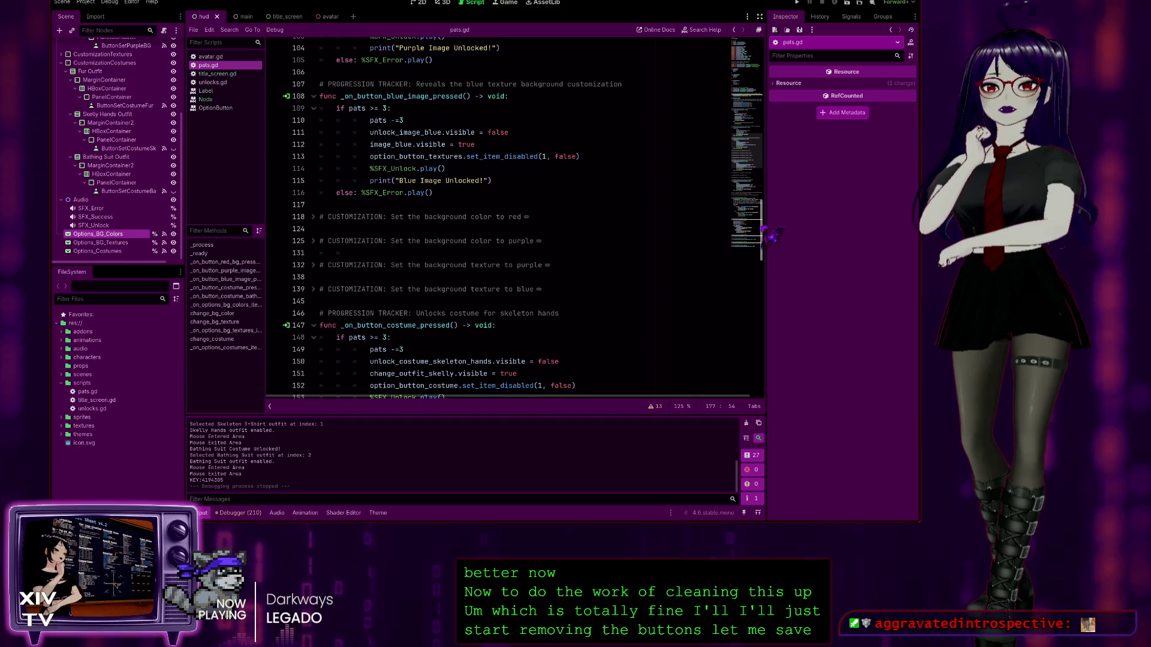
scroll(560, 195, up, 20)
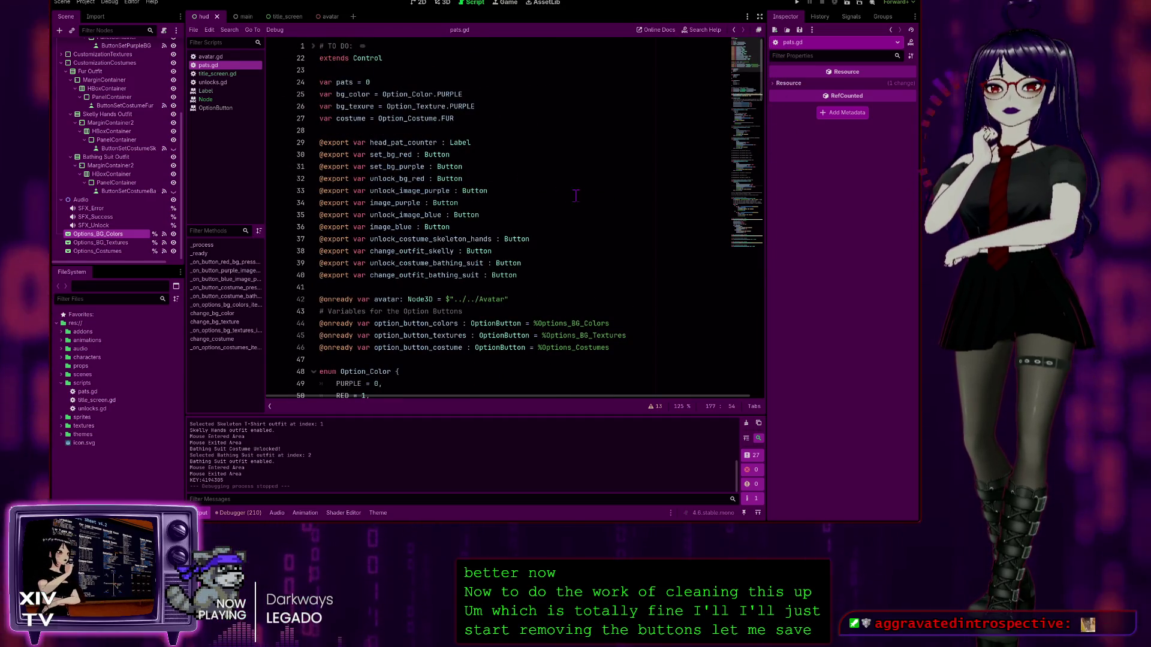
scroll(560, 195, down, 9)
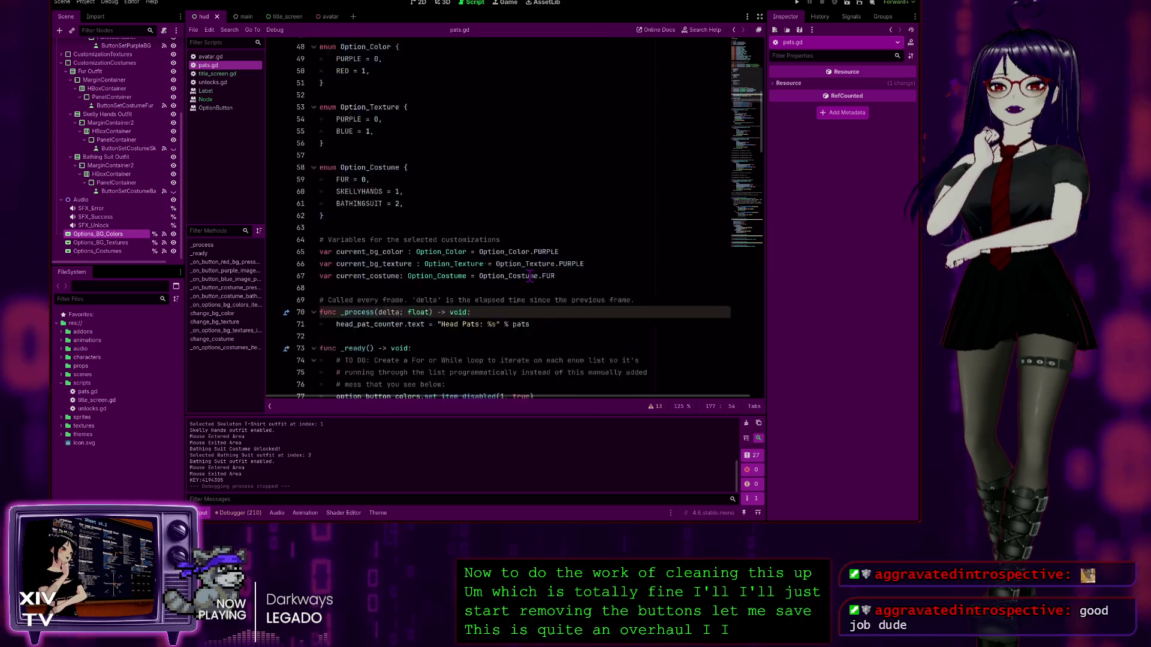
scroll(530, 276, up, 3)
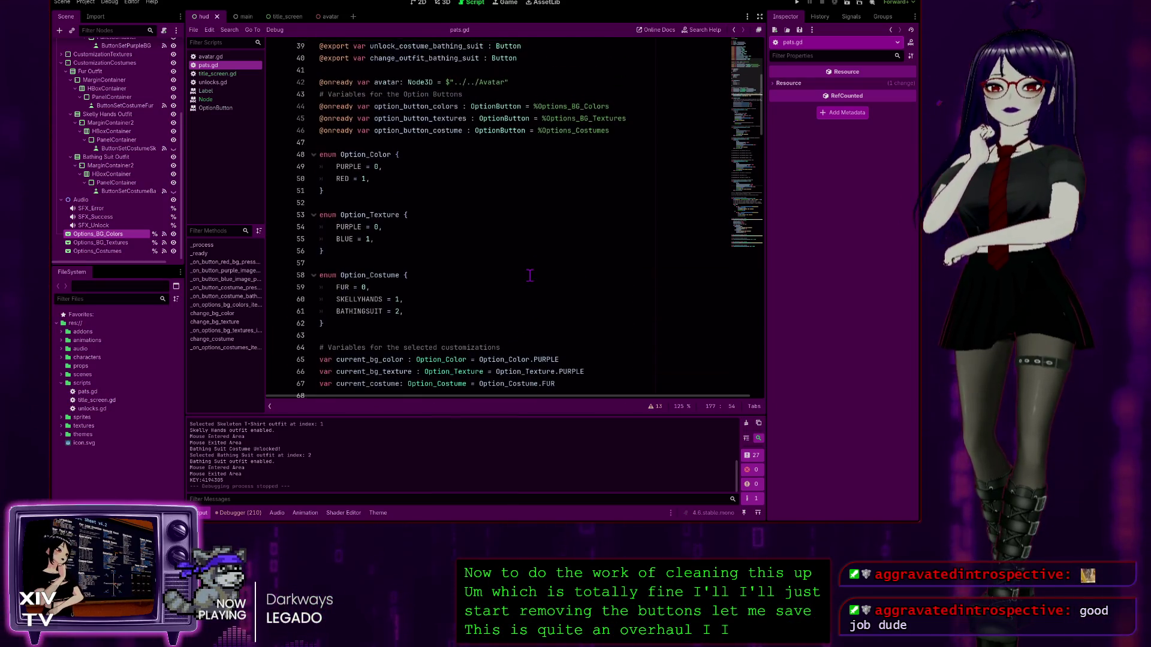
scroll(530, 276, down, 4)
scroll(441, 238, down, 3)
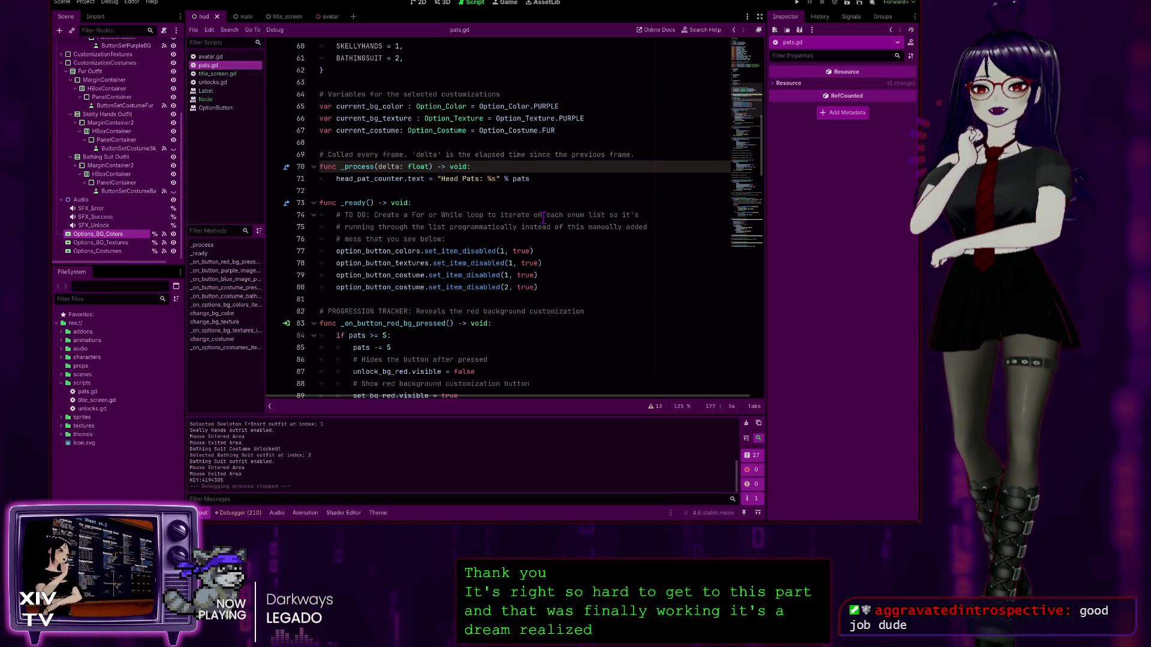
scroll(533, 206, up, 2)
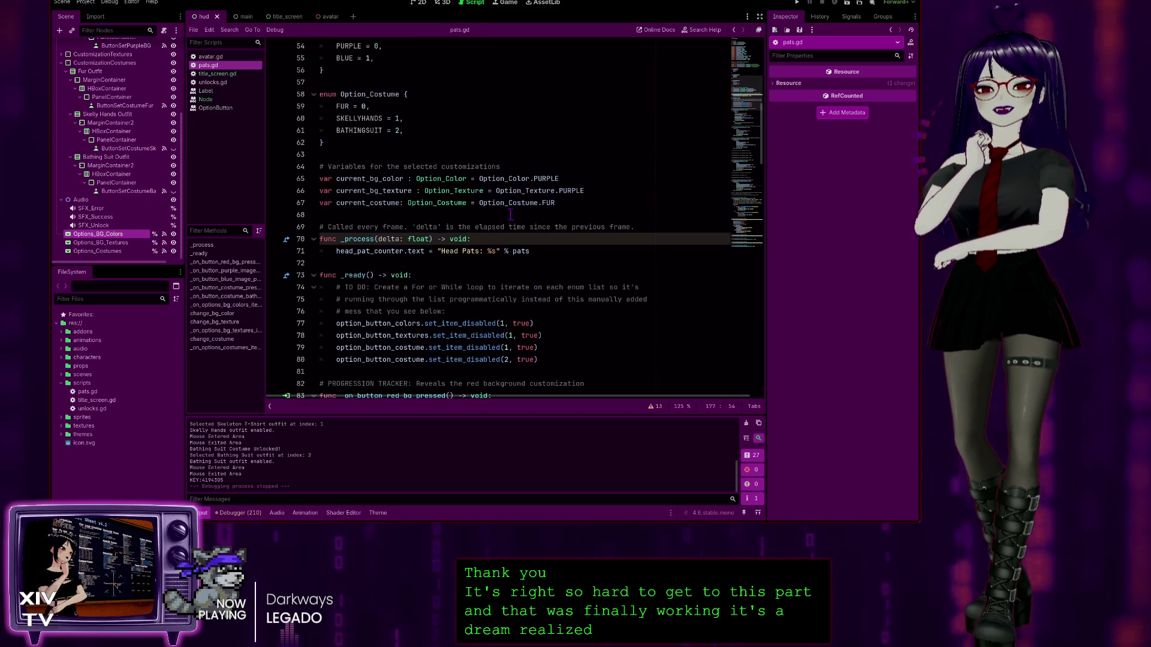
scroll(414, 303, down, 3)
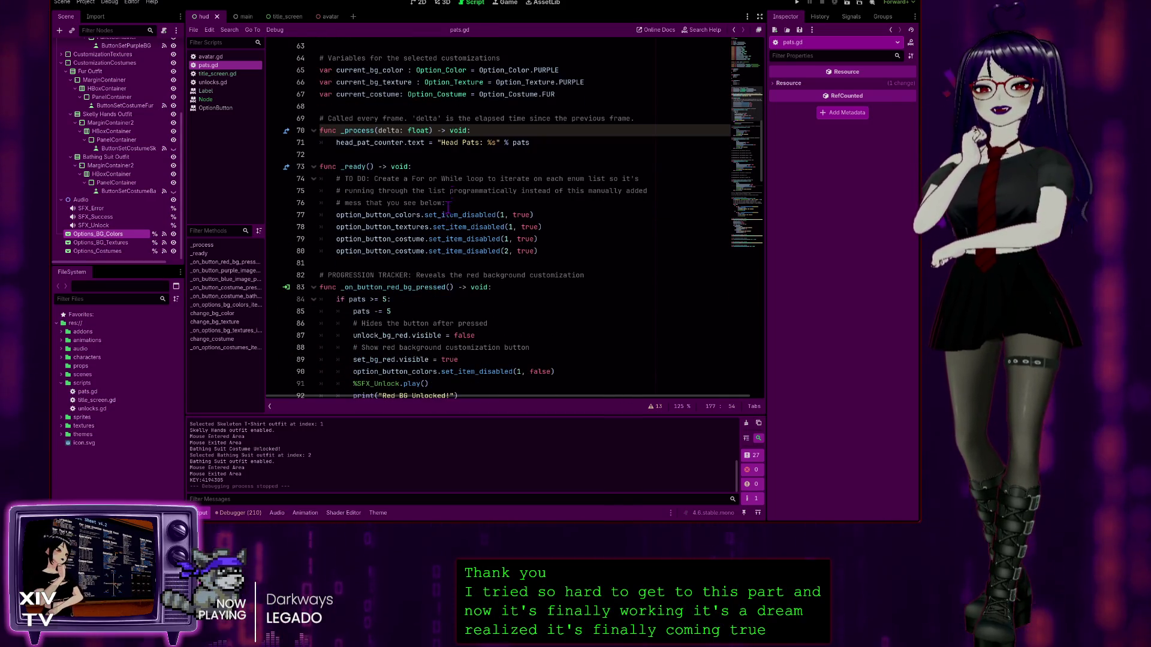
scroll(420, 144, up, 3)
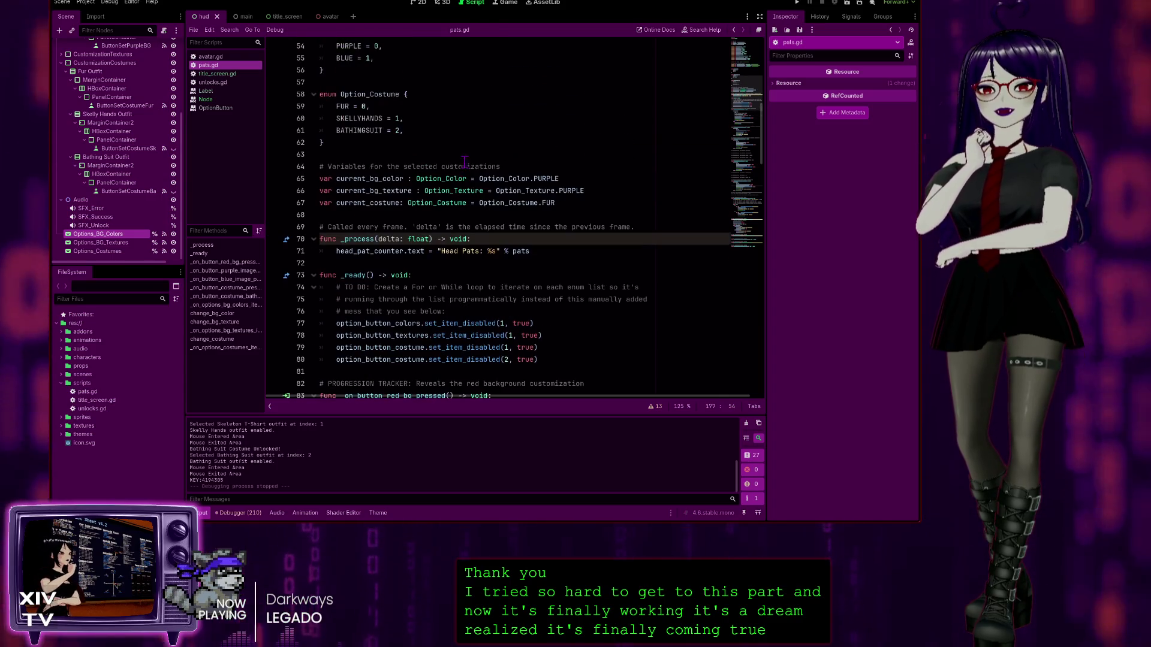
scroll(430, 151, up, 7)
scroll(420, 157, down, 17)
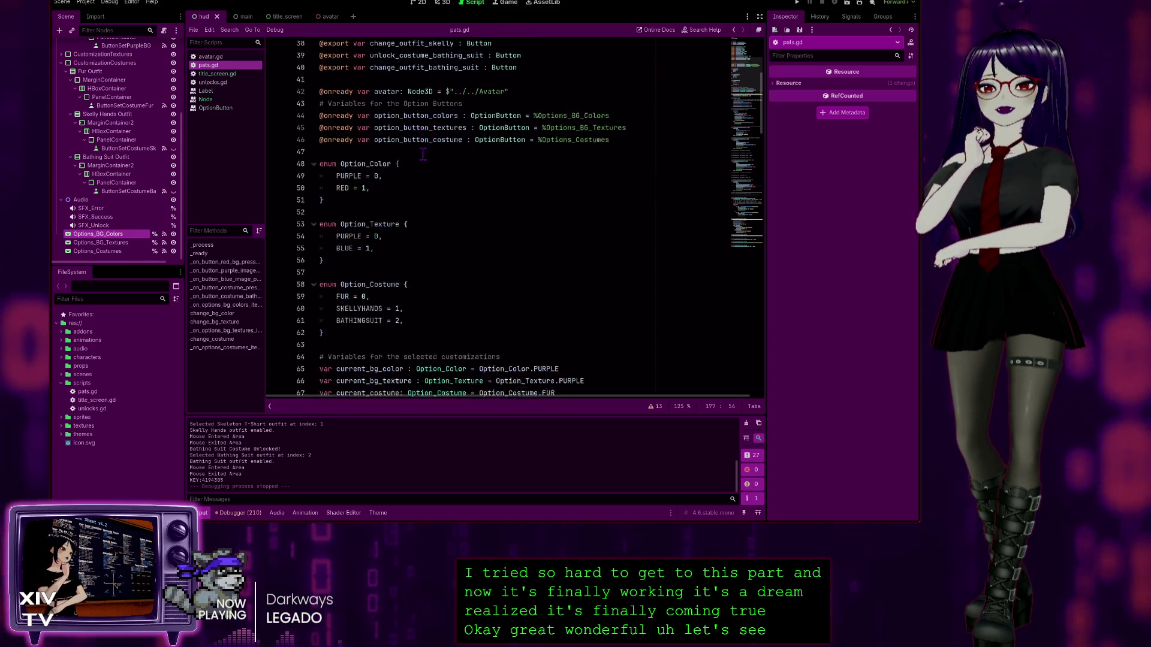
scroll(413, 163, down, 2)
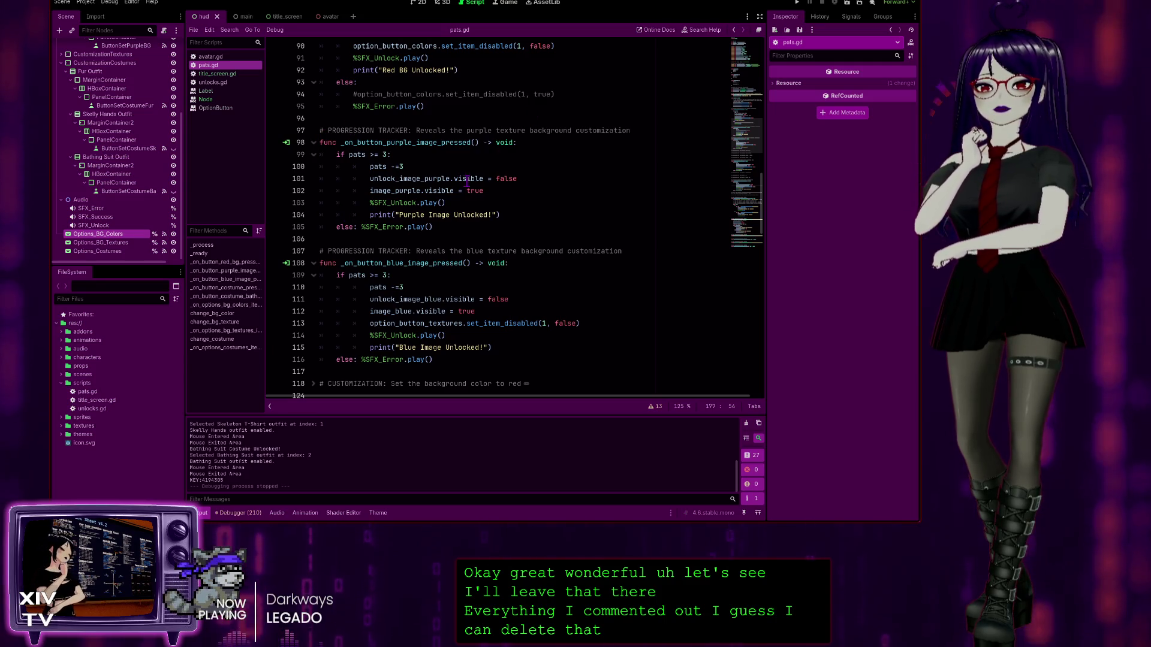
scroll(464, 179, down, 13)
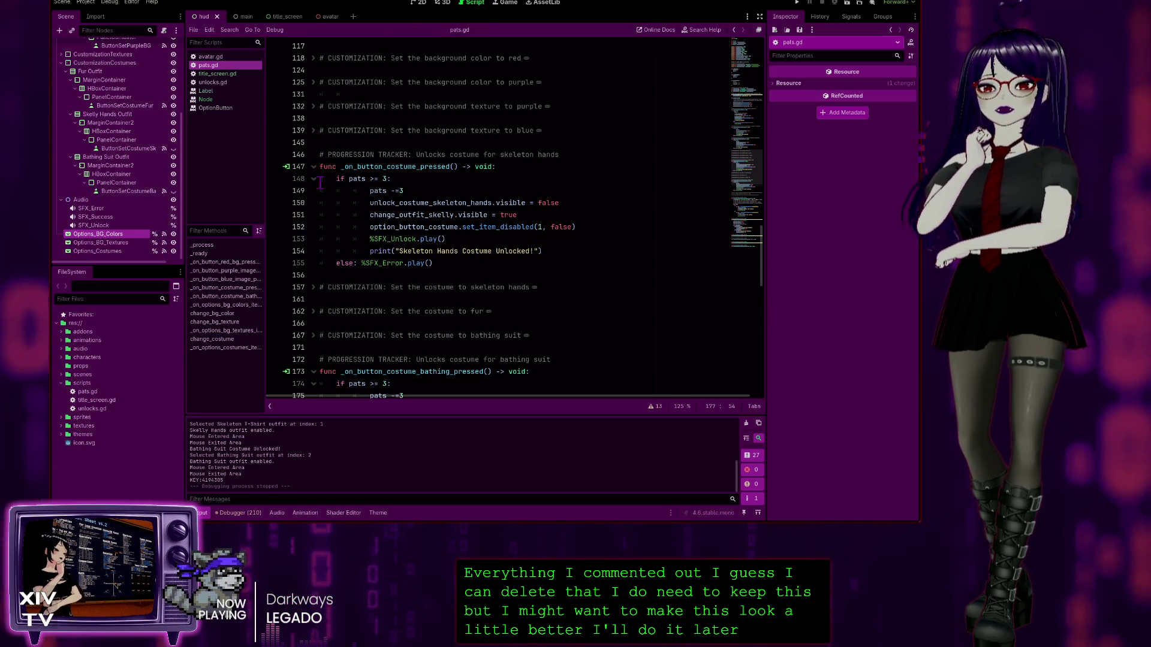
click(313, 131)
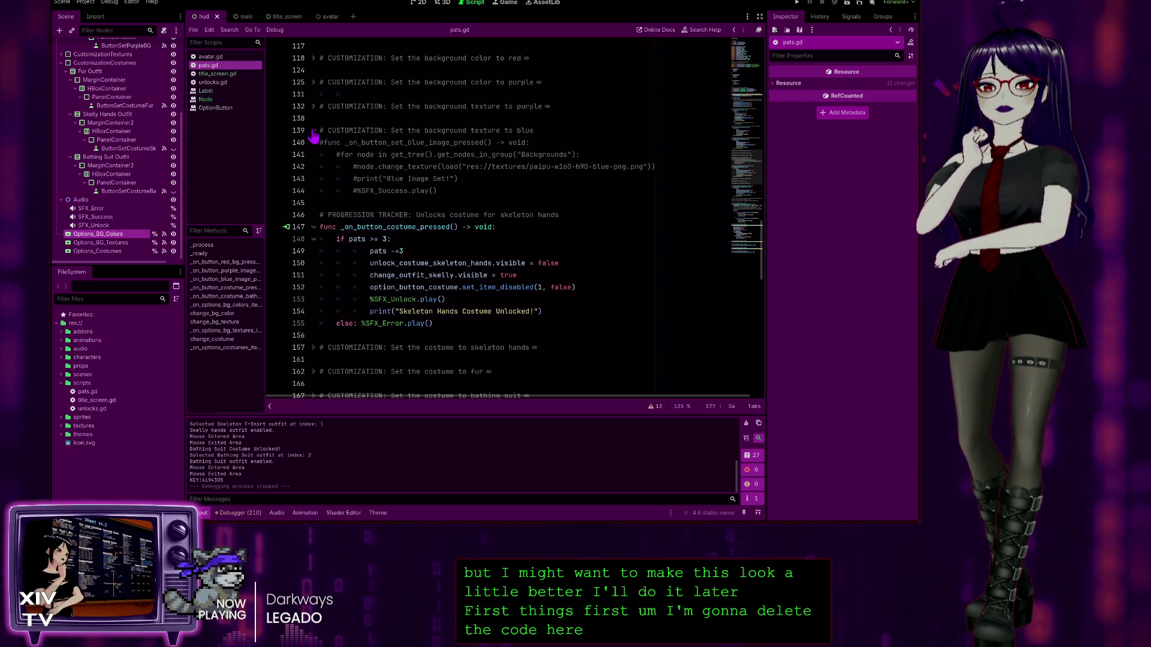
click(313, 132)
scroll(556, 202, up, 2)
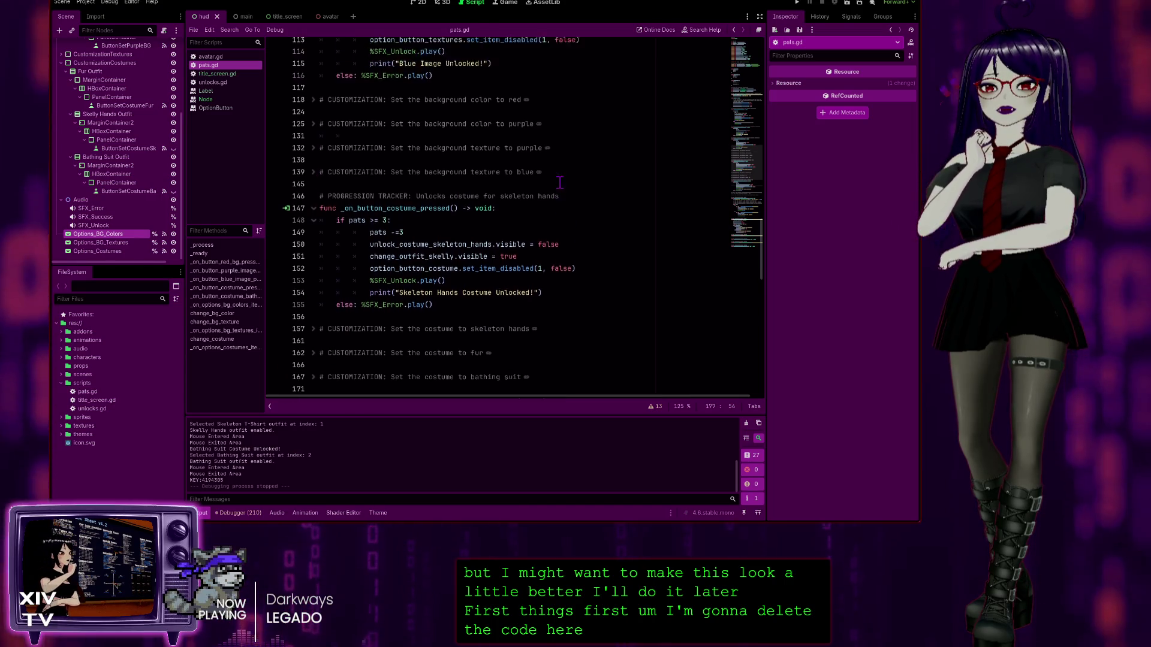
mouse_move(557, 203)
mouse_down()
mouse_move(336, 199)
mouse_move(274, 130)
mouse_up()
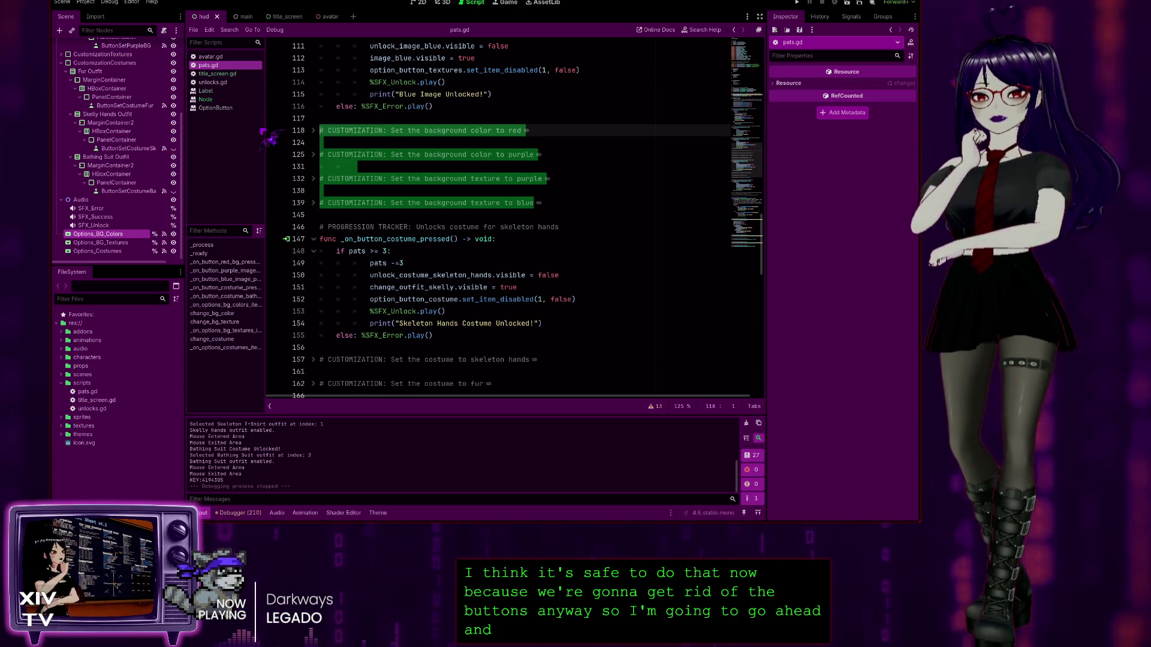
key(BackSpace)
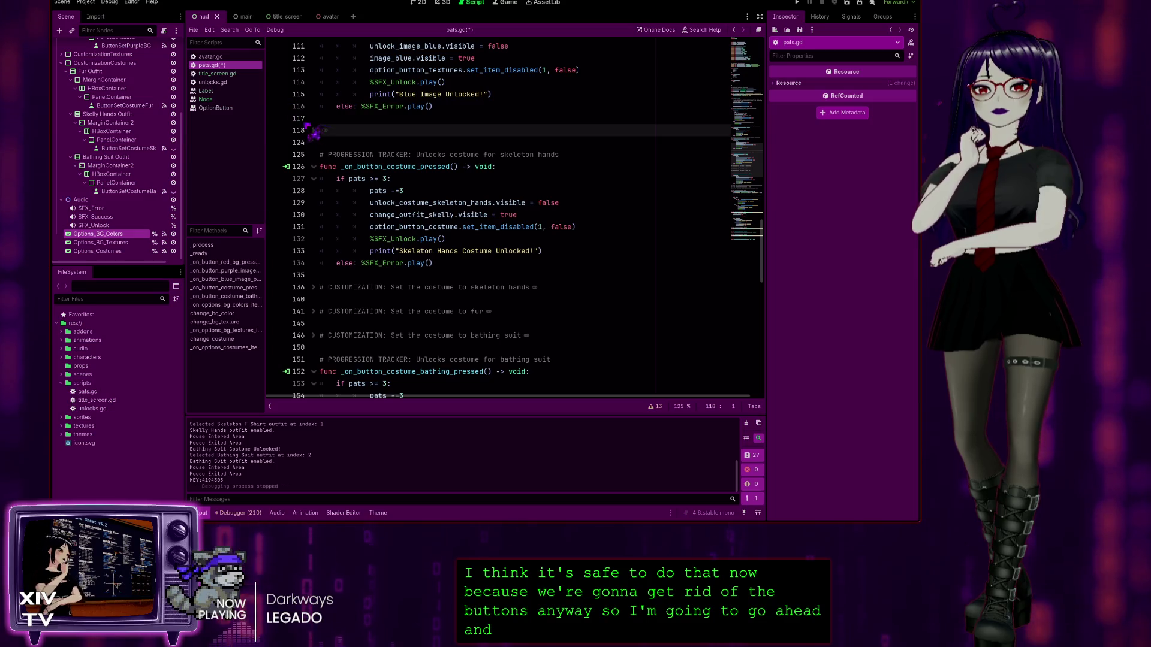
click(324, 131)
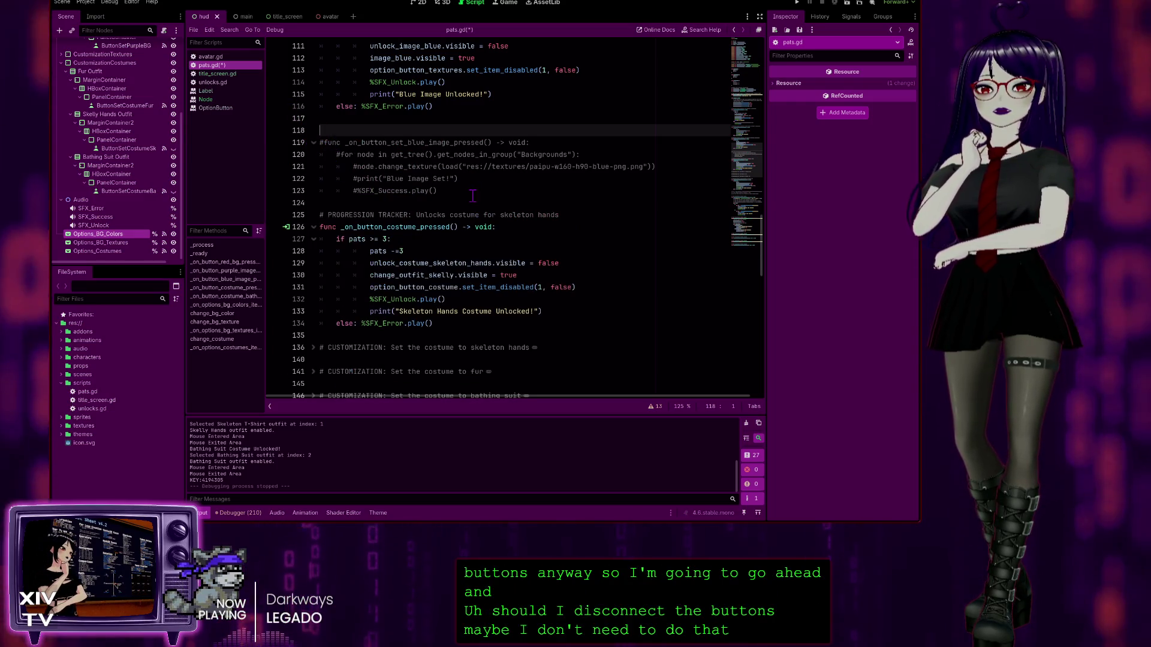
mouse_move(471, 196)
mouse_down()
mouse_move(371, 171)
mouse_move(320, 143)
mouse_up()
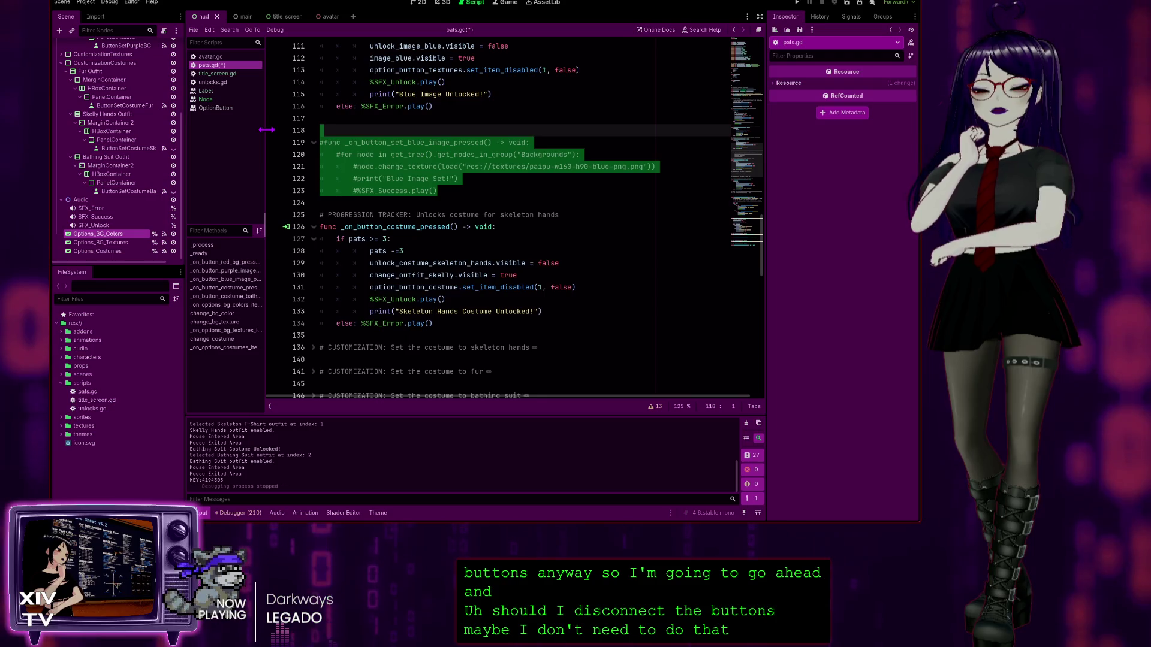
key(BackSpace)
key(BackSpace)
key(BackSpace)
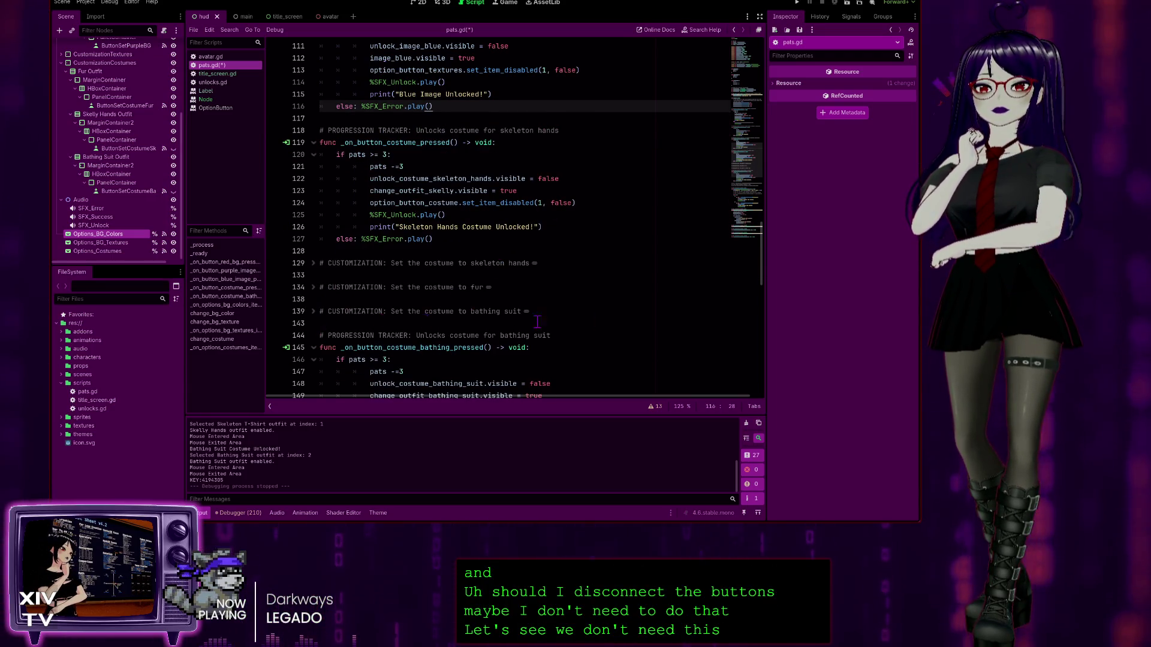
mouse_move(567, 313)
mouse_down()
mouse_move(420, 276)
mouse_move(273, 266)
mouse_up()
key(BackSpace)
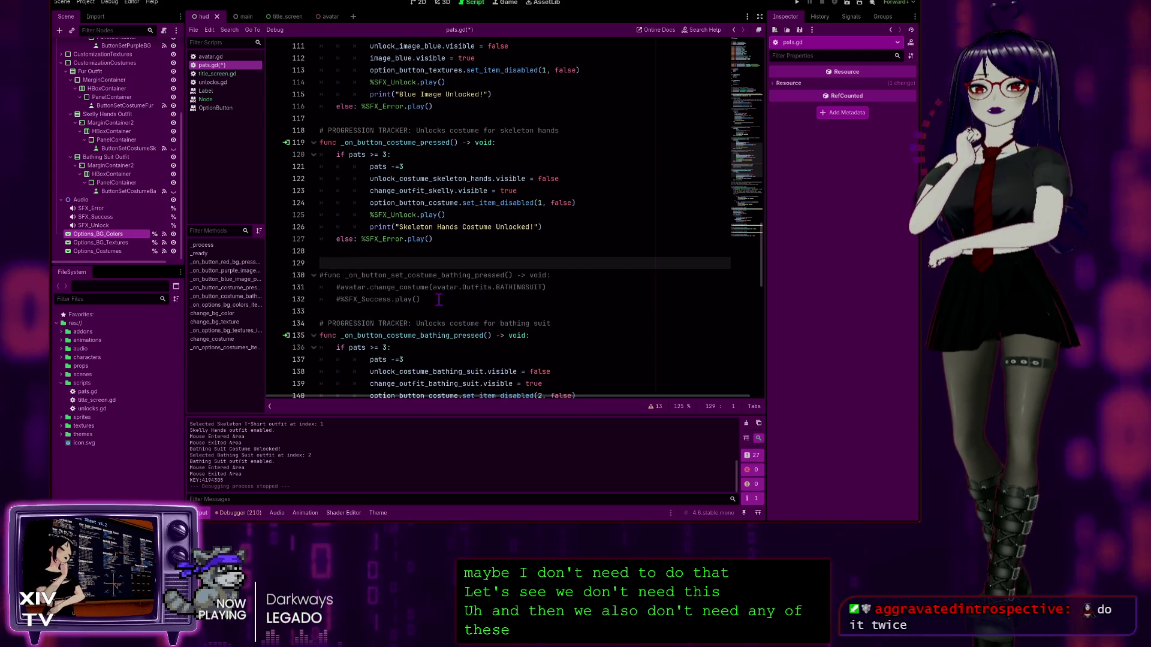
key(ctrl+z)
key(BackSpace)
key(BackSpace)
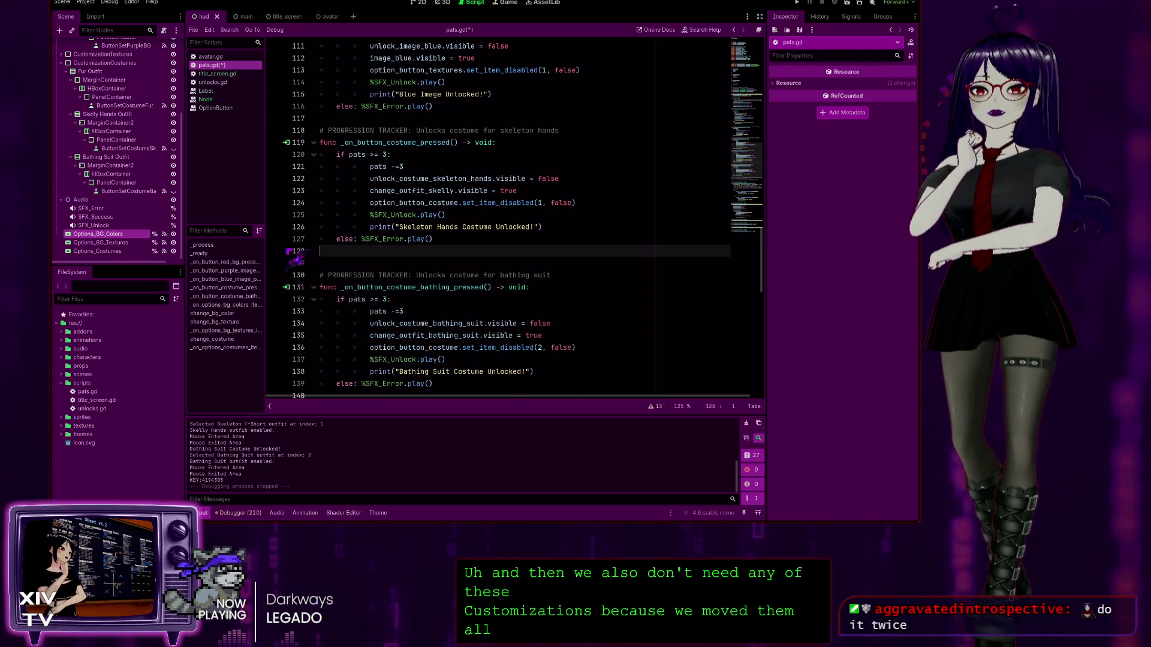
scroll(633, 152, down, 5)
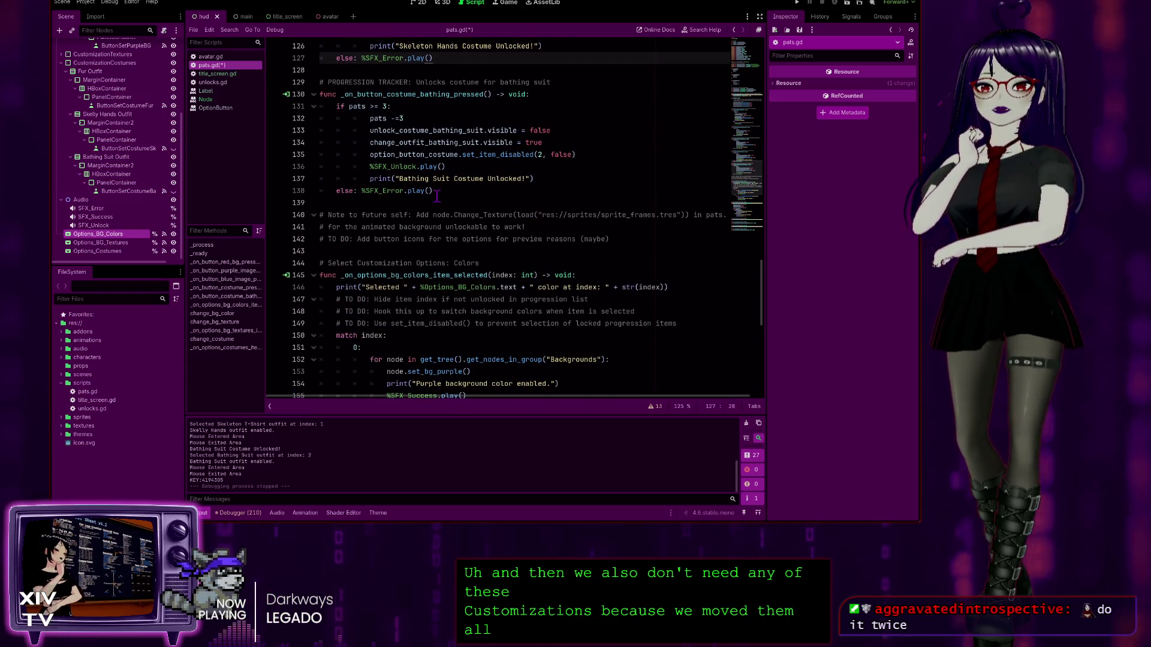
scroll(532, 237, down, 11)
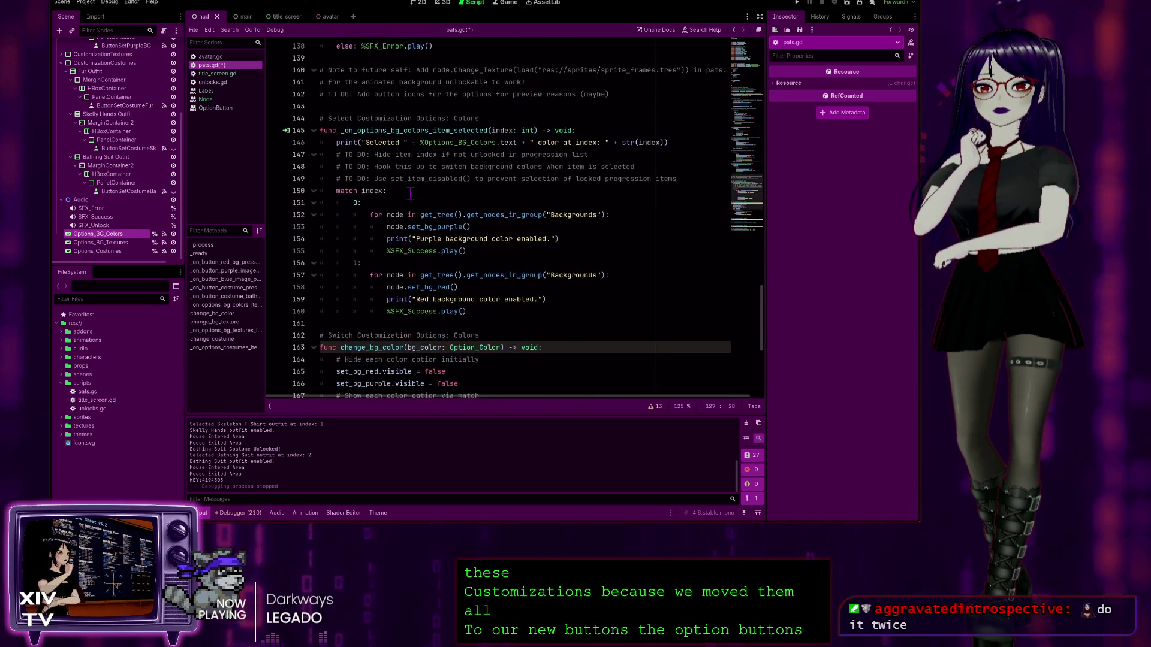
scroll(580, 237, up, 20)
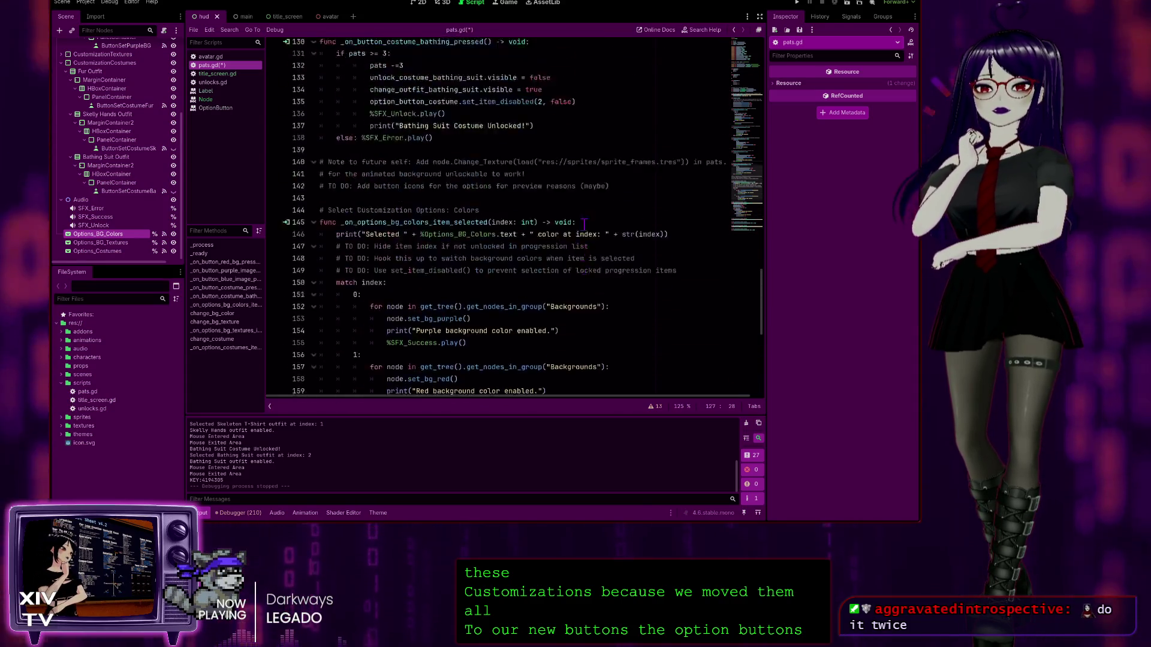
scroll(567, 202, up, 6)
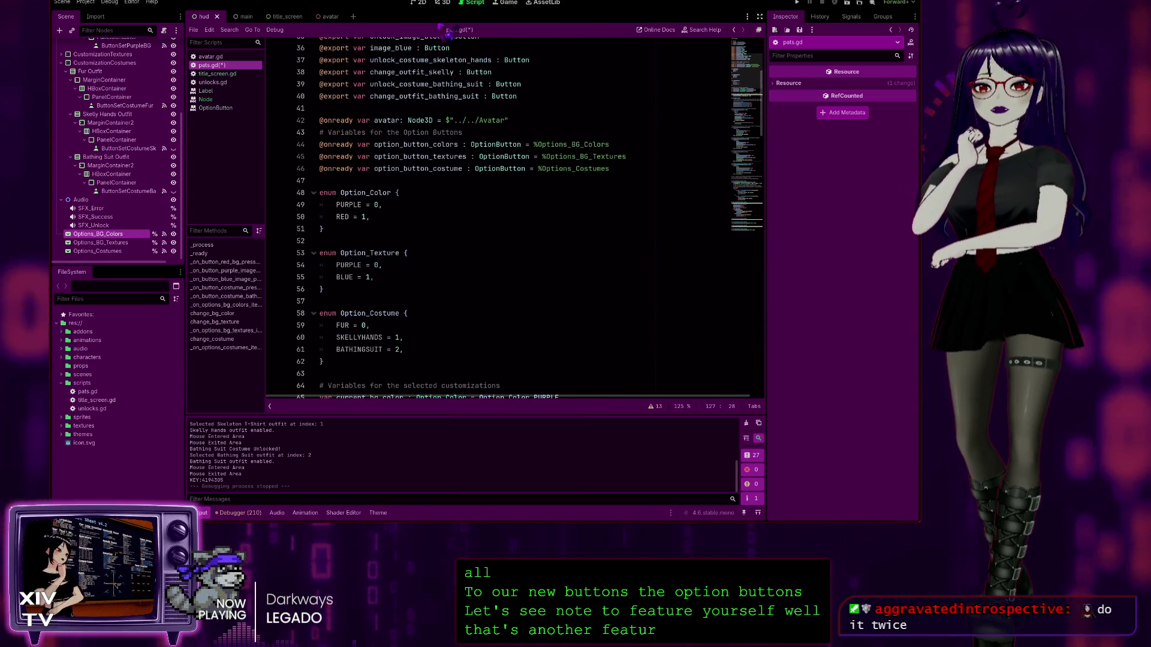
Step: Delete the Fur Outfit container holding the Set Fur Costume button
click(420, 3)
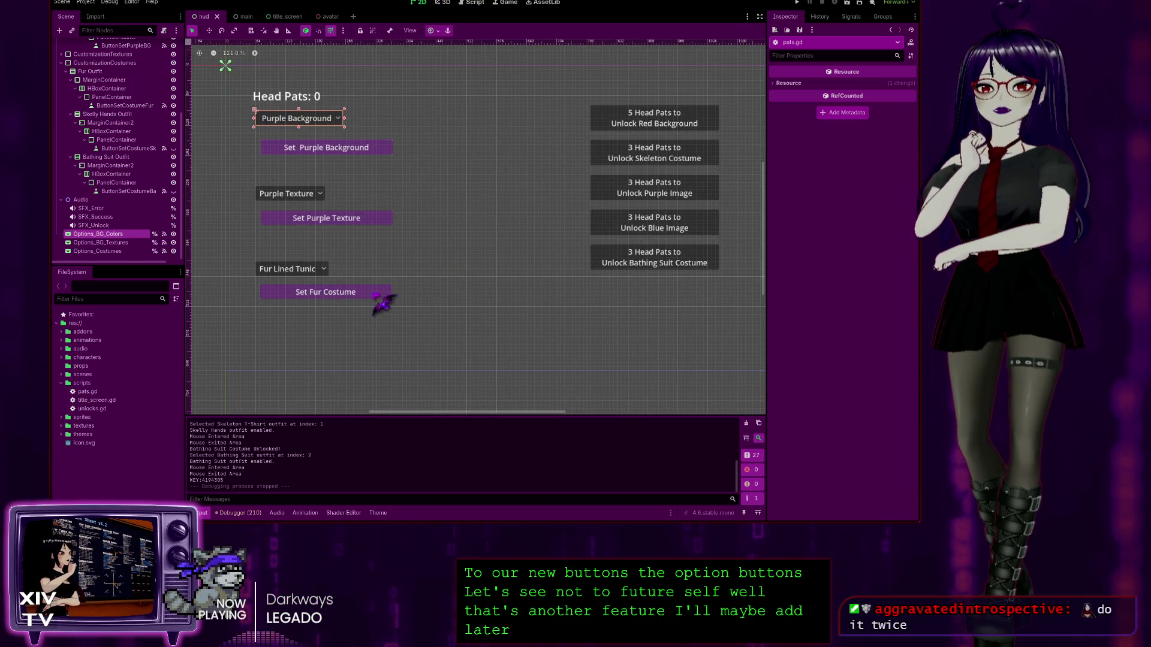
click(328, 293)
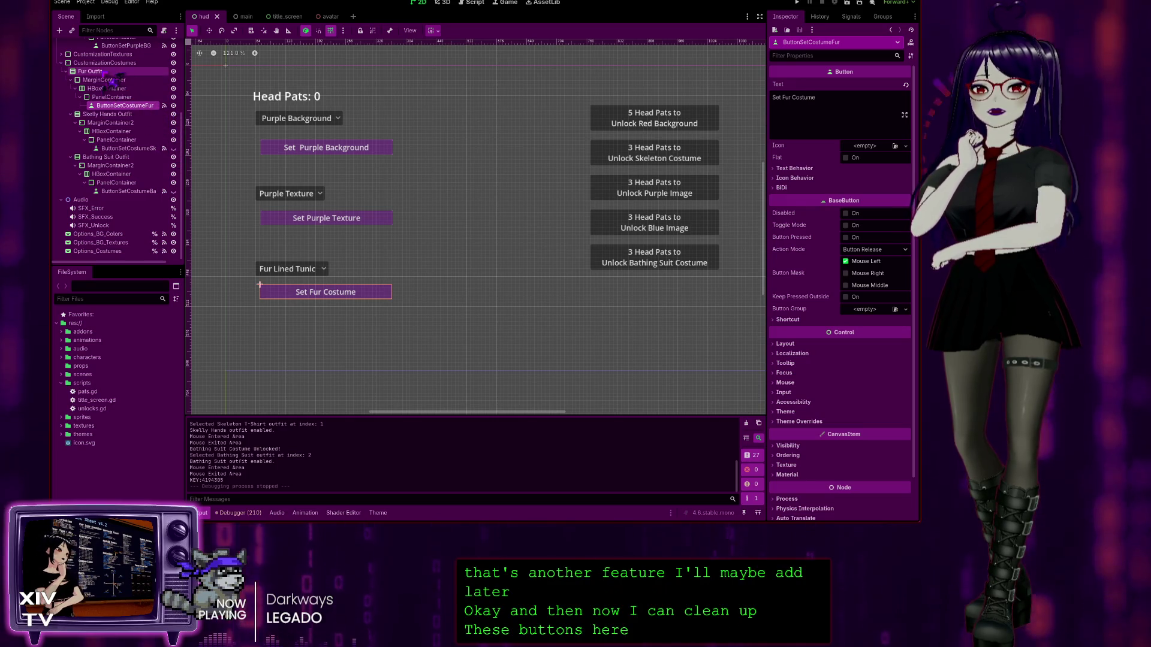
click(105, 72)
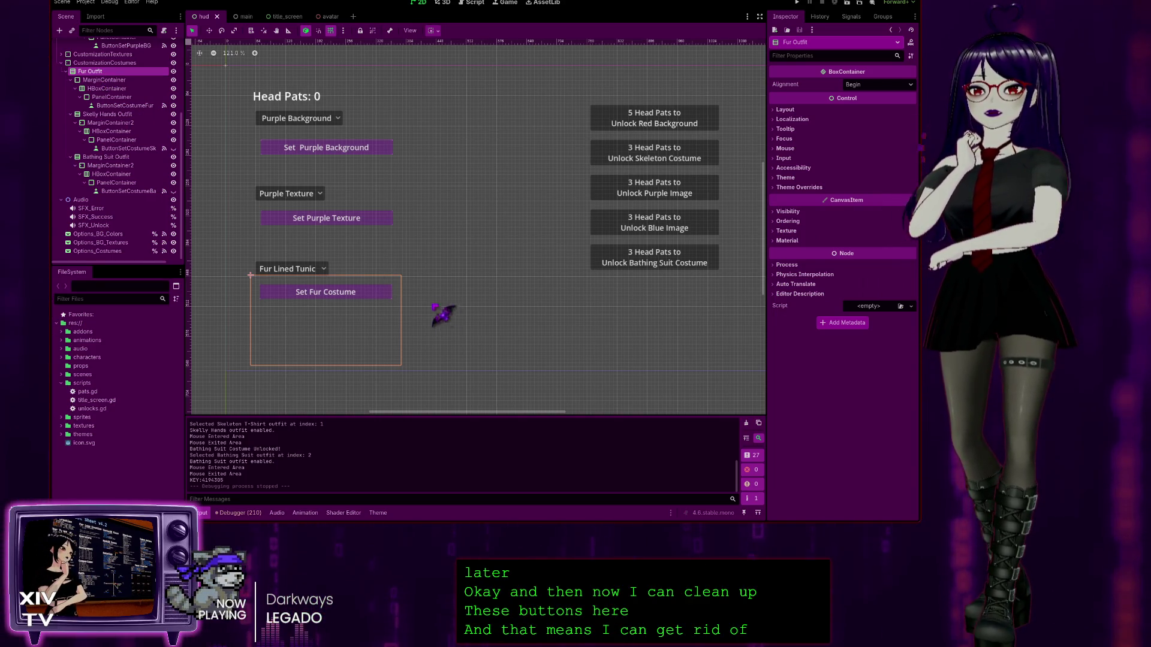
key(Delete)
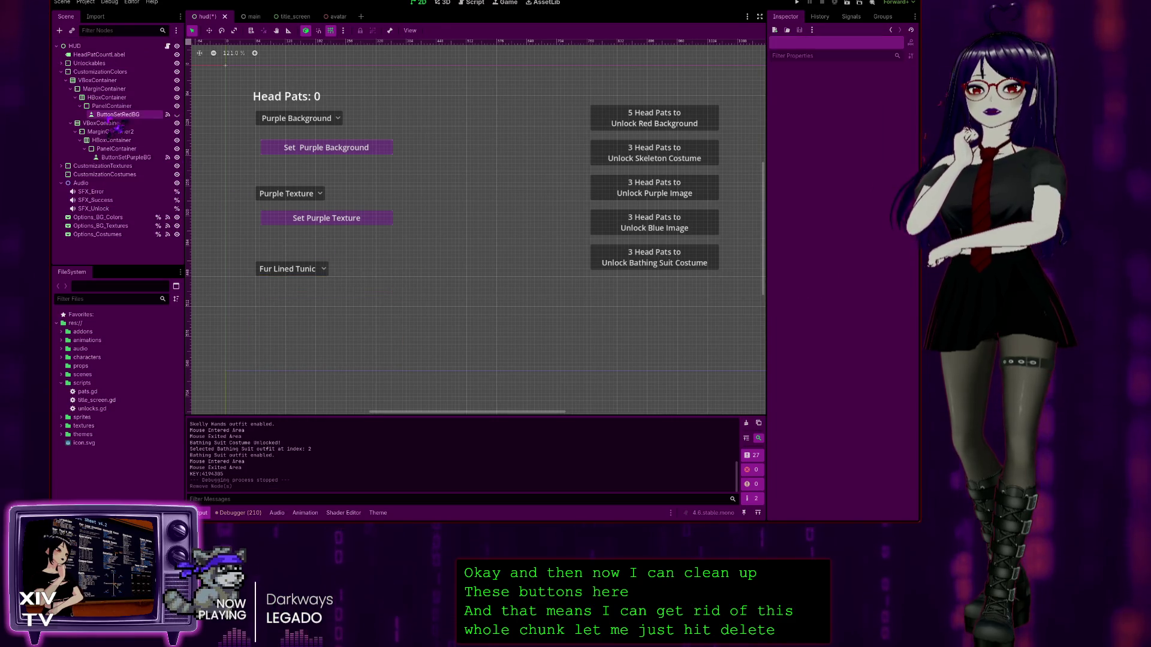
Step: Delete the container holding the Set Purple Texture button, then select Set Purple Background
click(310, 221)
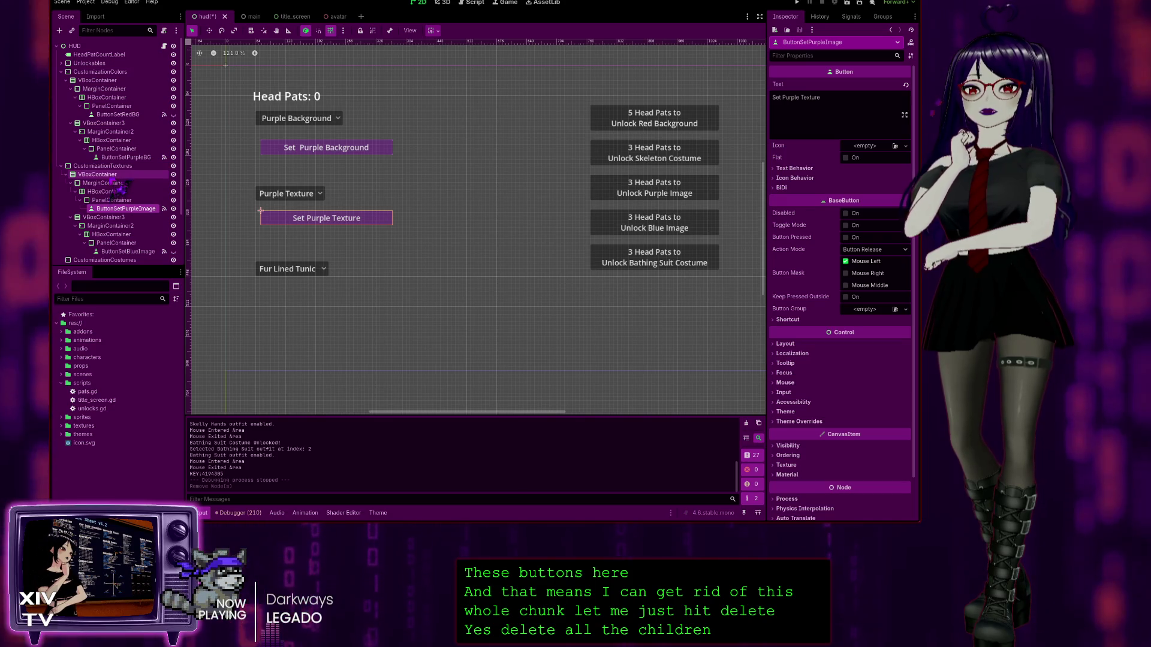
click(102, 174)
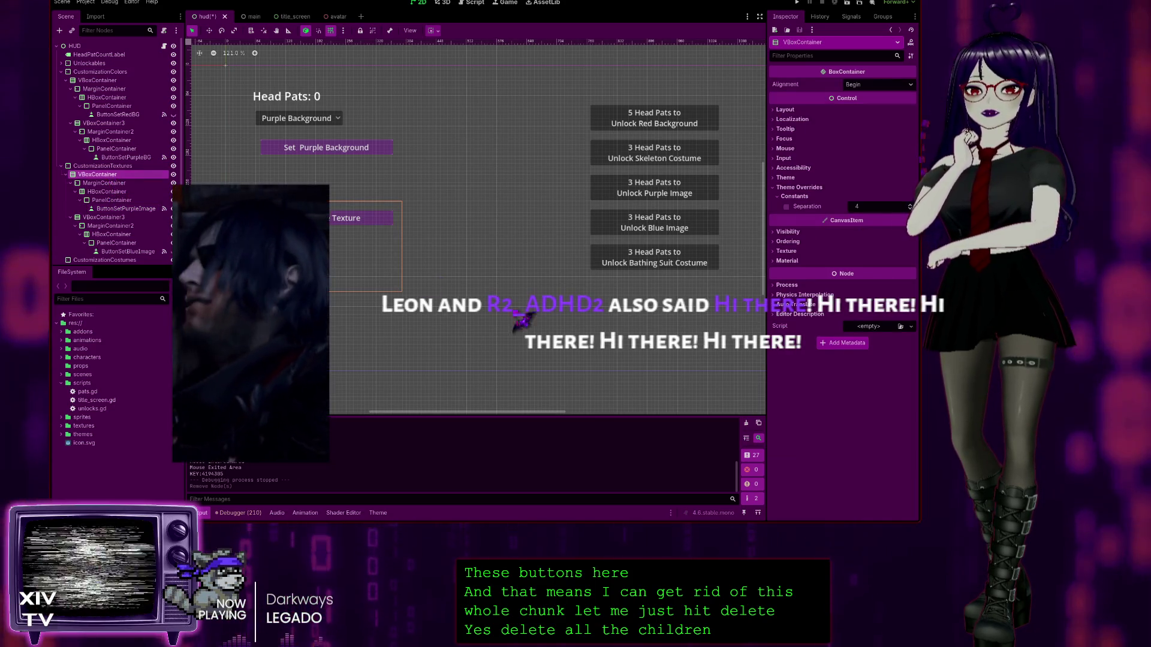
key(Delete)
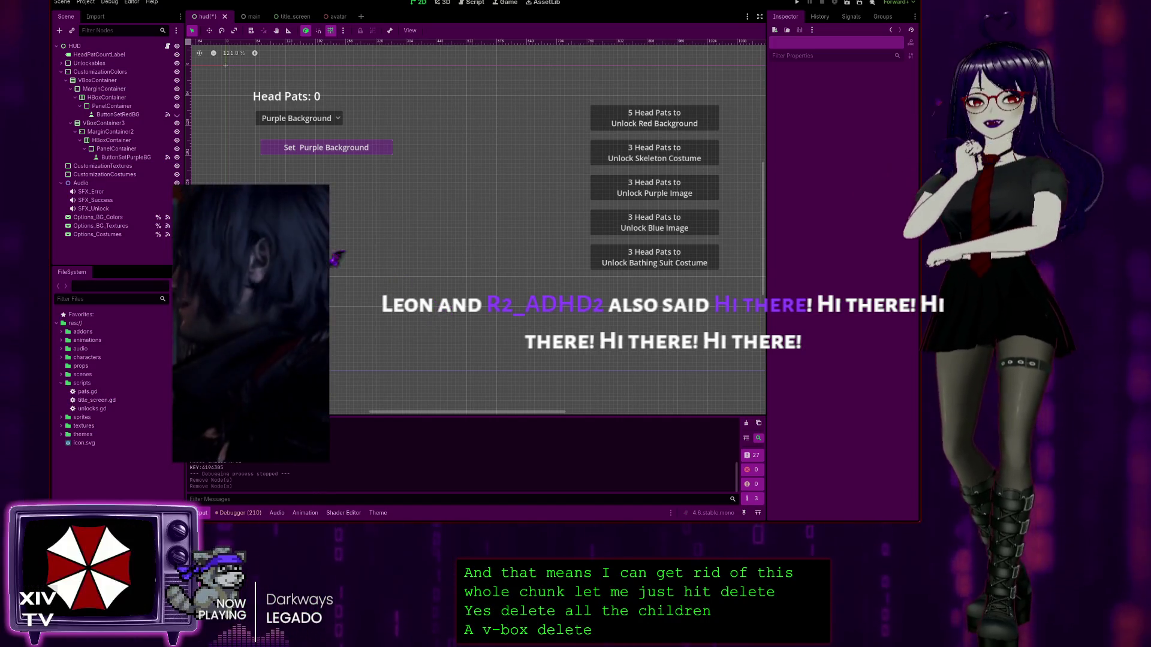
click(329, 147)
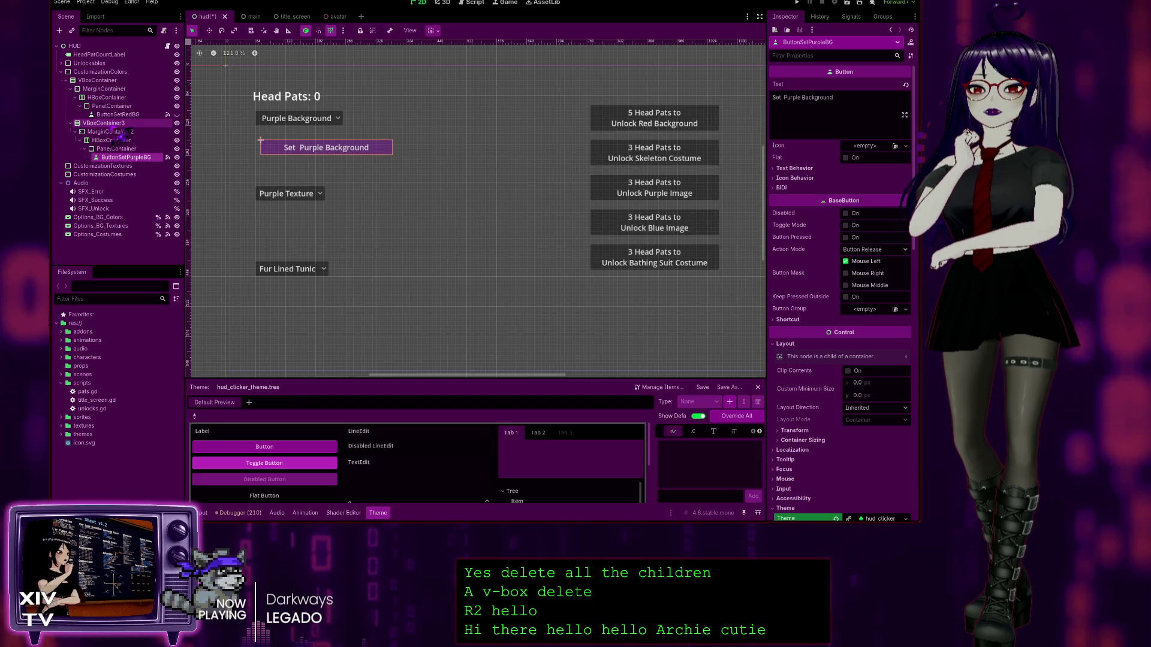
Step: Delete the VBoxContainer holding the Set Purple Background button
click(115, 82)
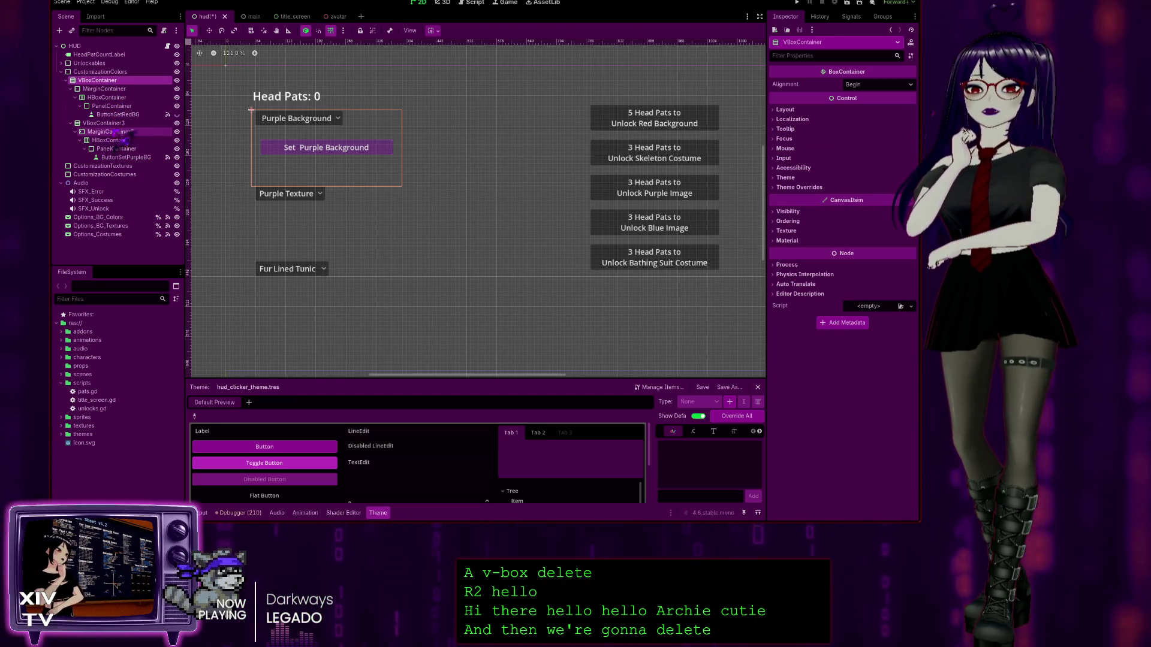
click(124, 124)
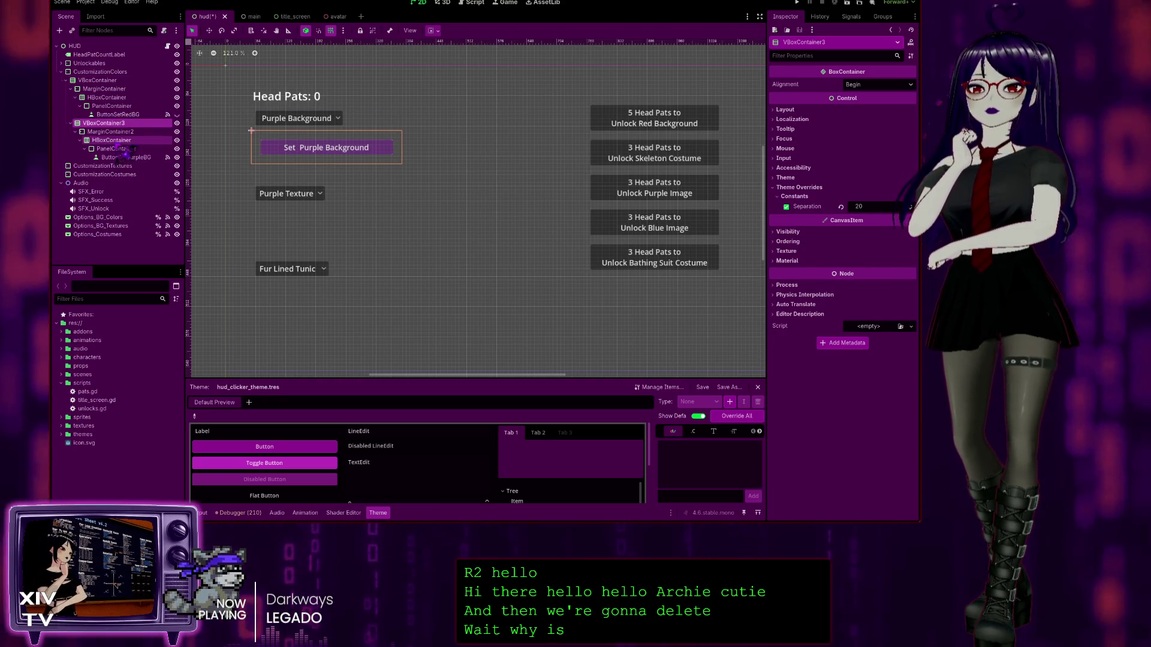
click(102, 80)
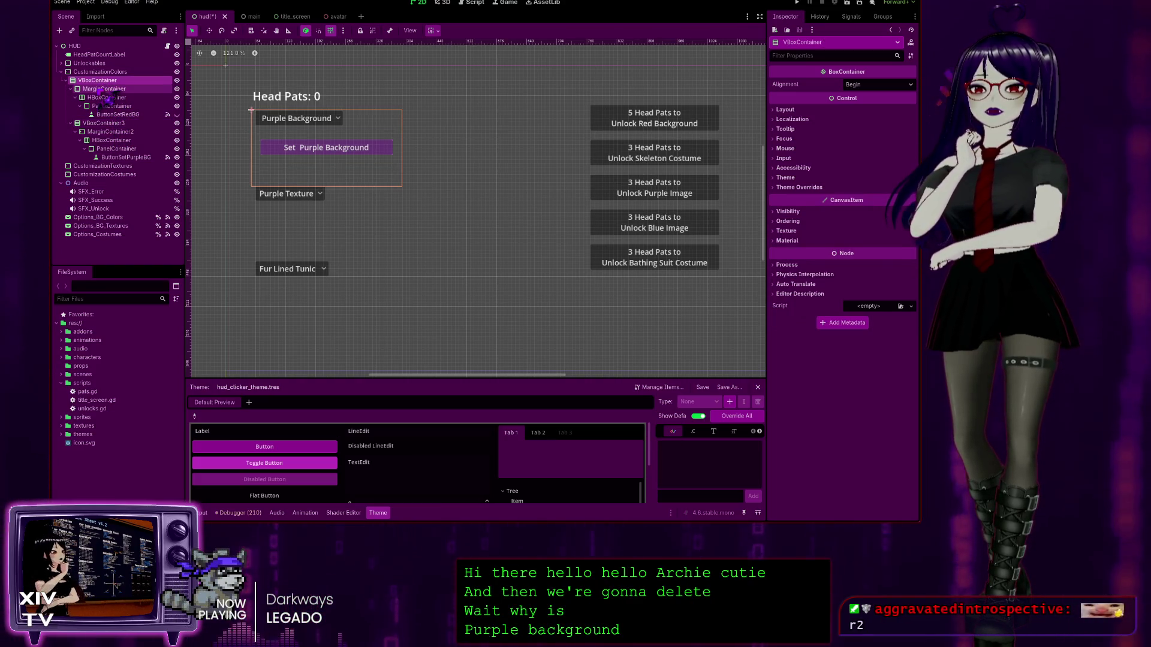
key(Delete)
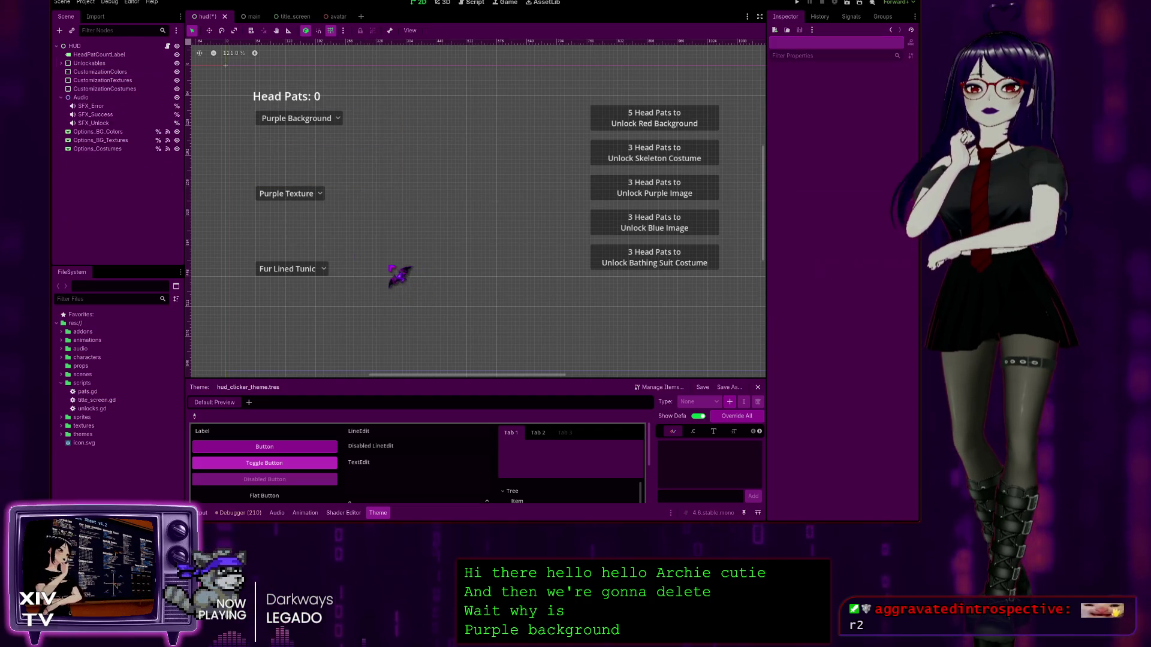
Step: Remove the CustomizationColors, CustomizationTextures and CustomizationCostumes containers, then run the scene with F6
click(108, 72)
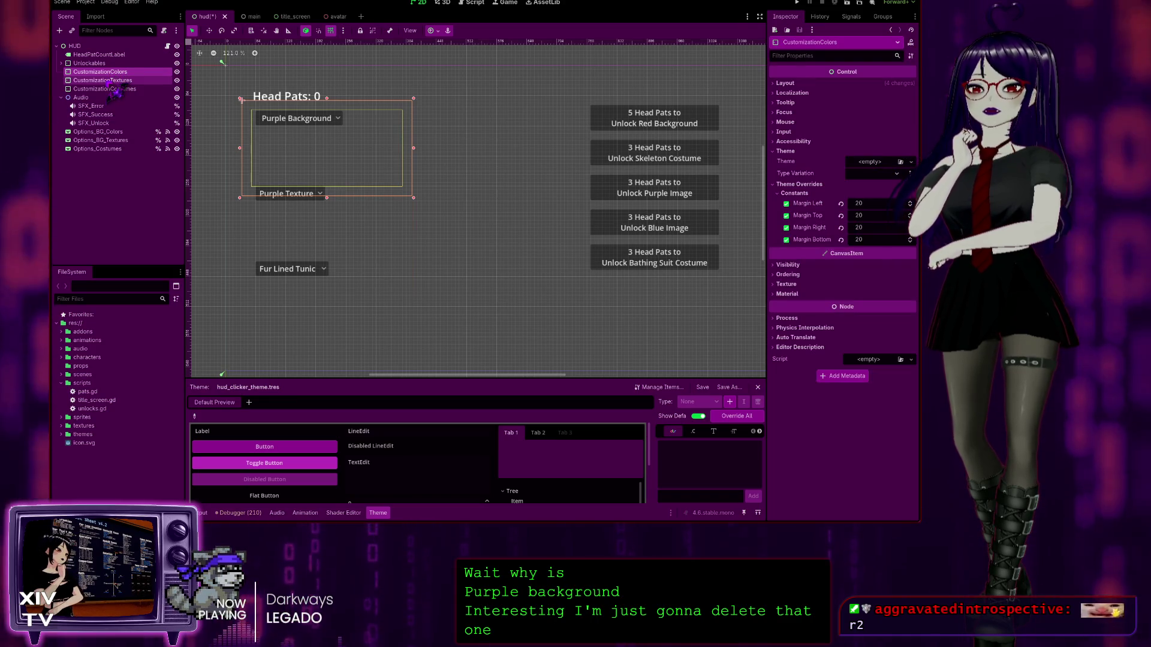
click(108, 80)
click(108, 89)
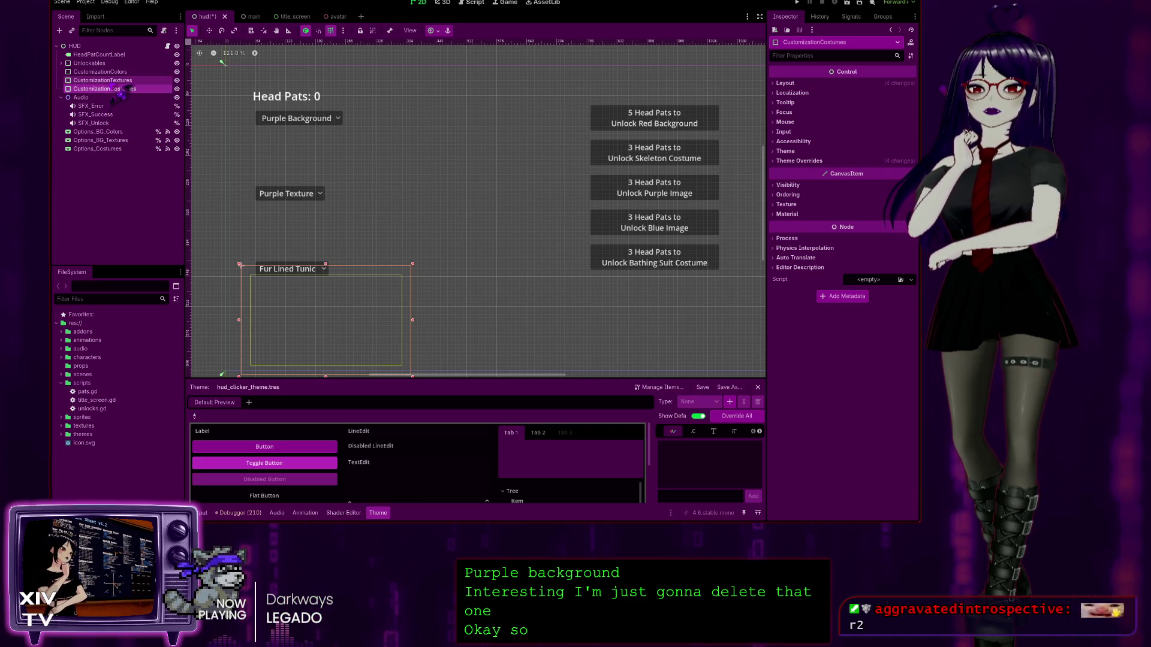
key(Up)
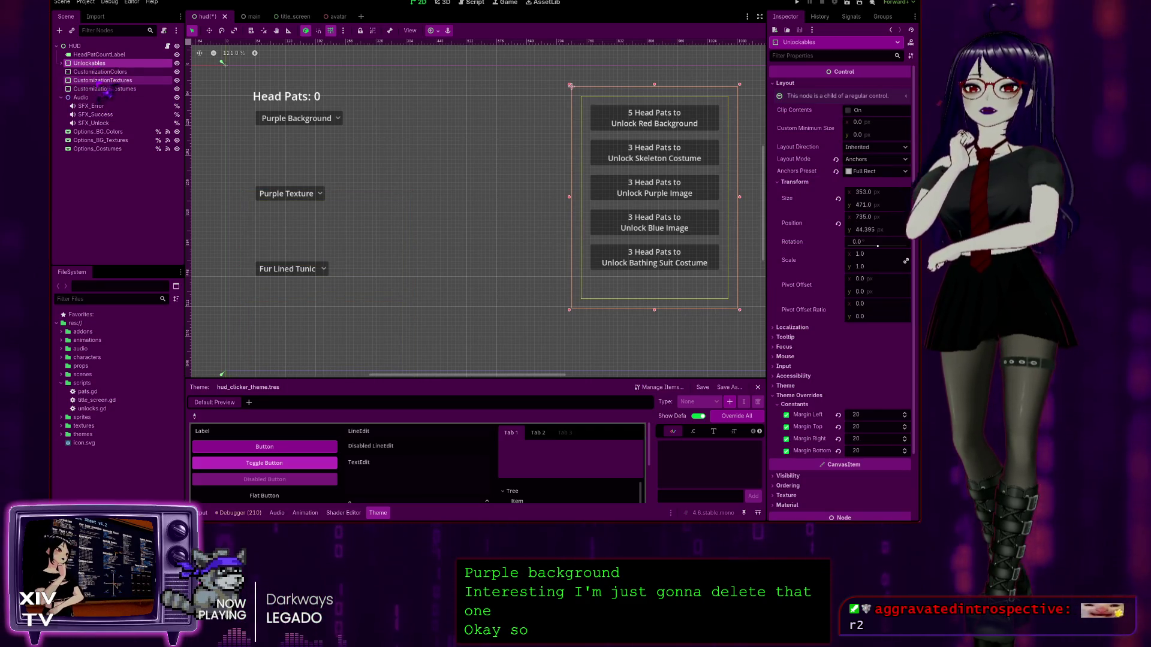
key(Down)
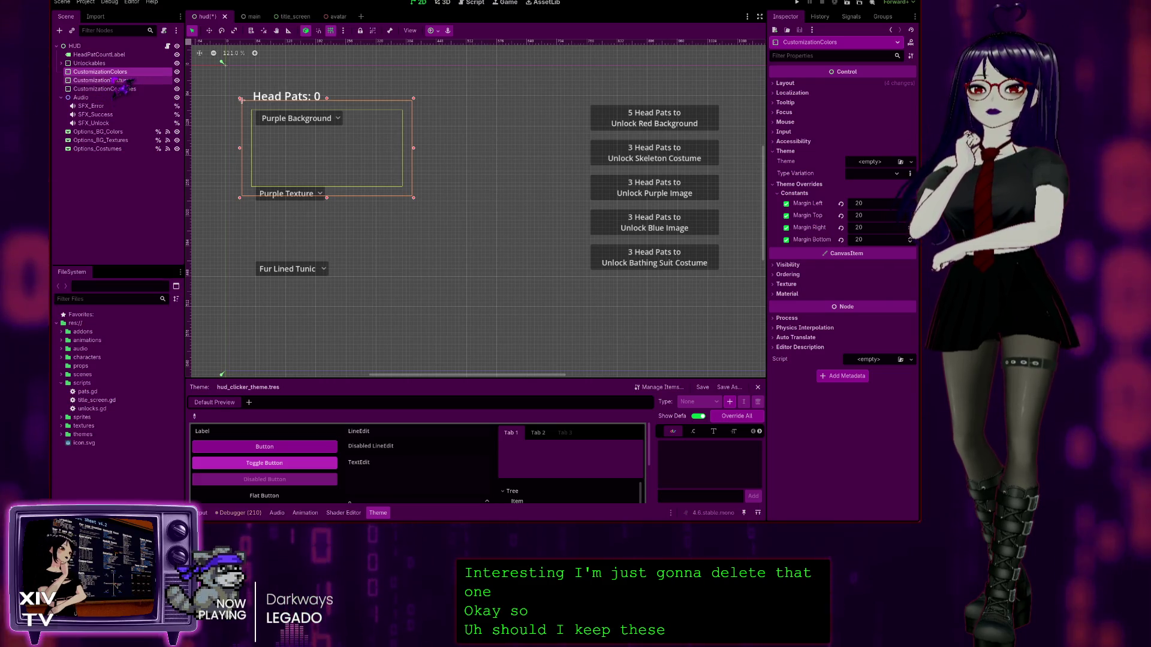
click(123, 80)
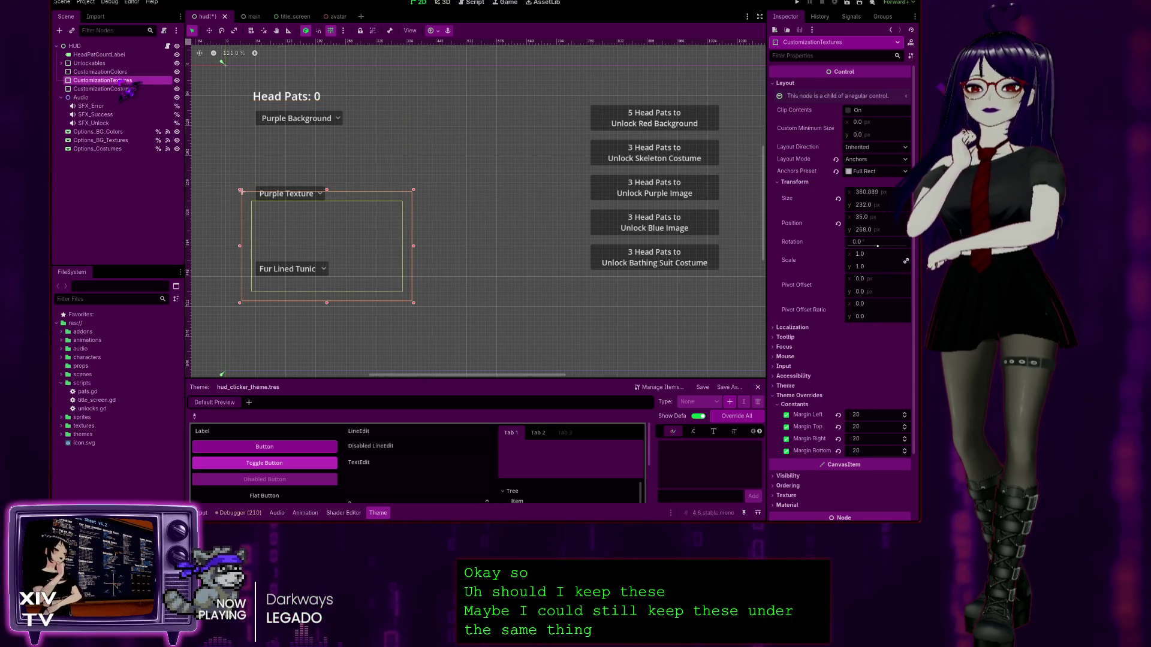
click(127, 89)
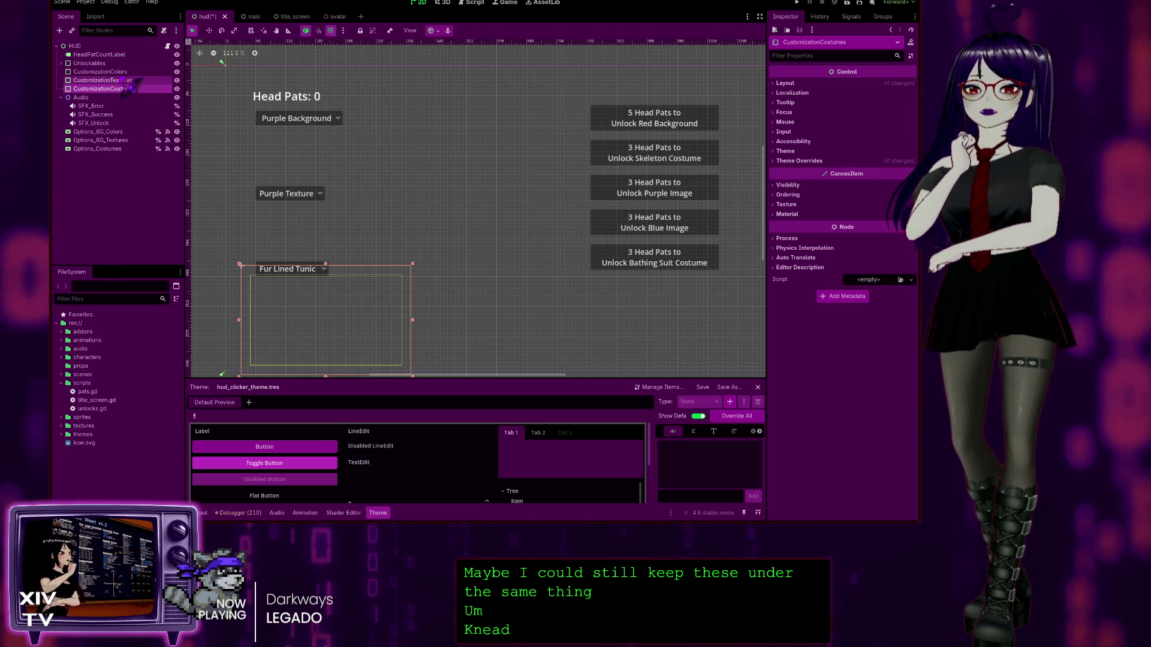
shift+click(100, 72)
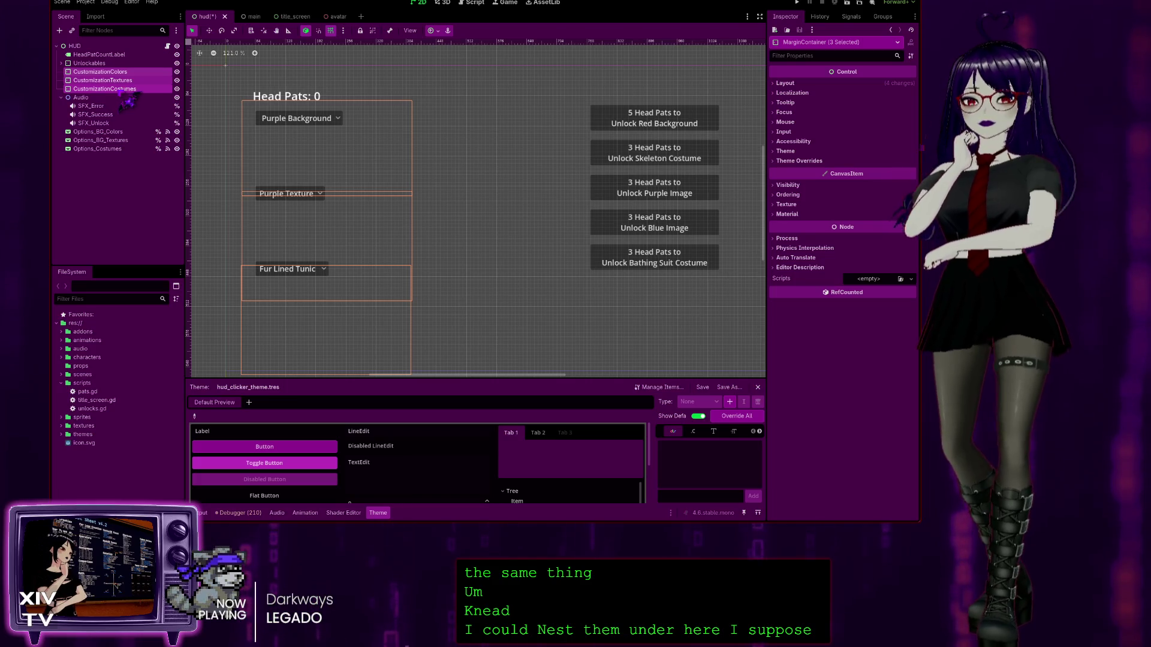
key(ctrl+x)
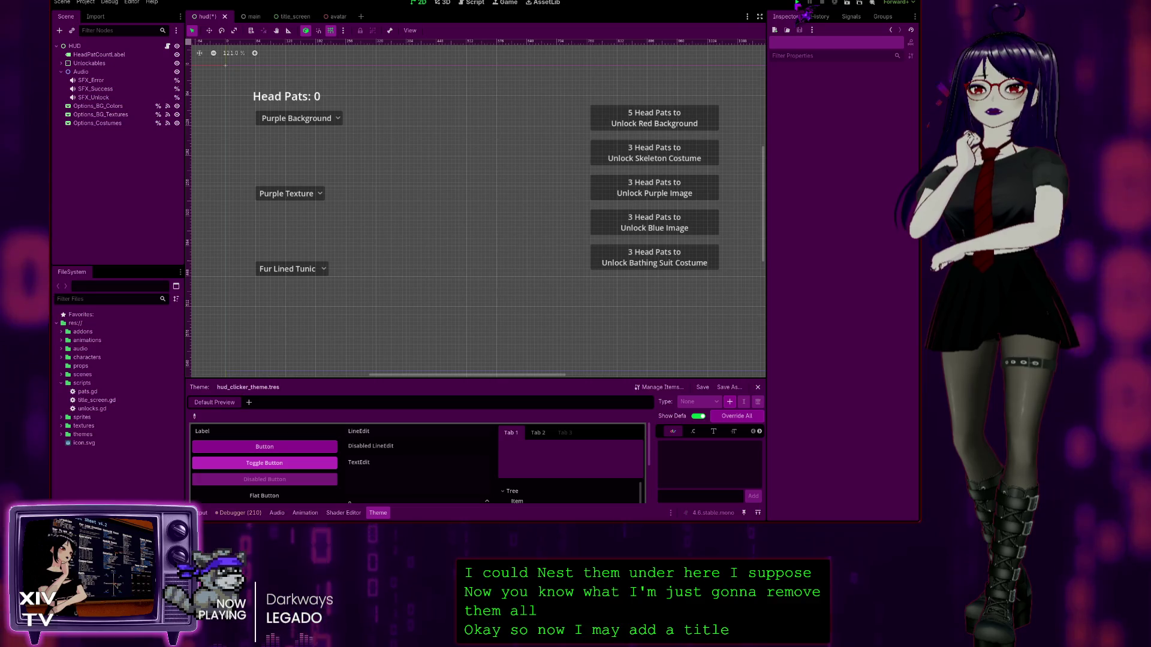
key(F6)
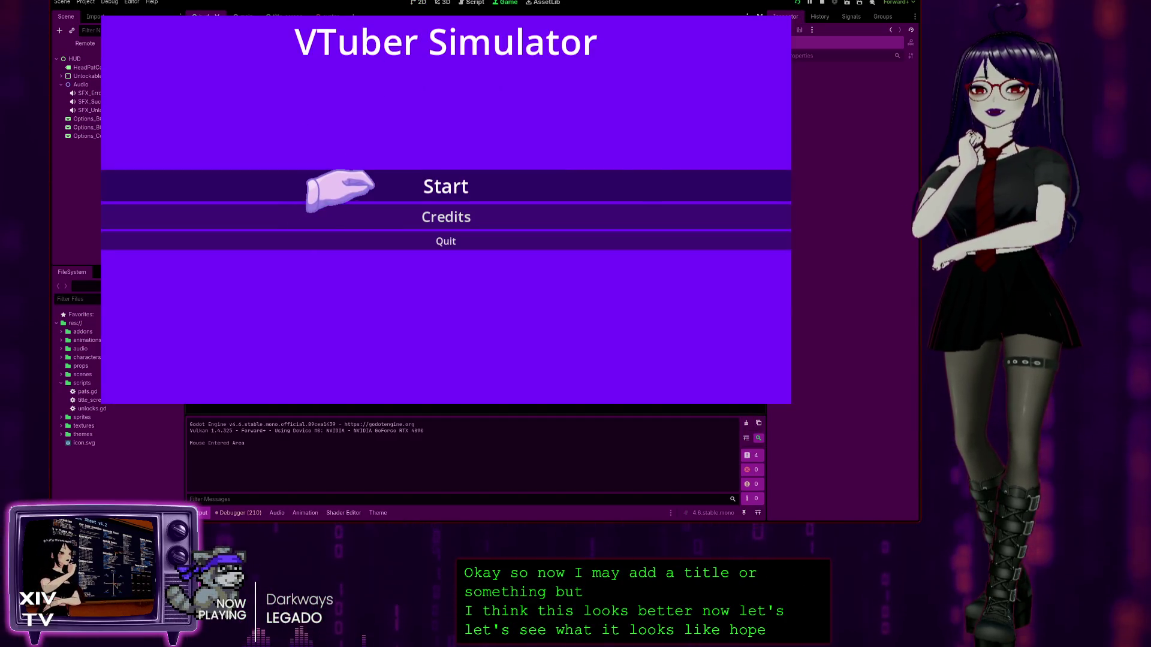
Step: Start the game and look through the background colour, texture and costume dropdowns
click(359, 186)
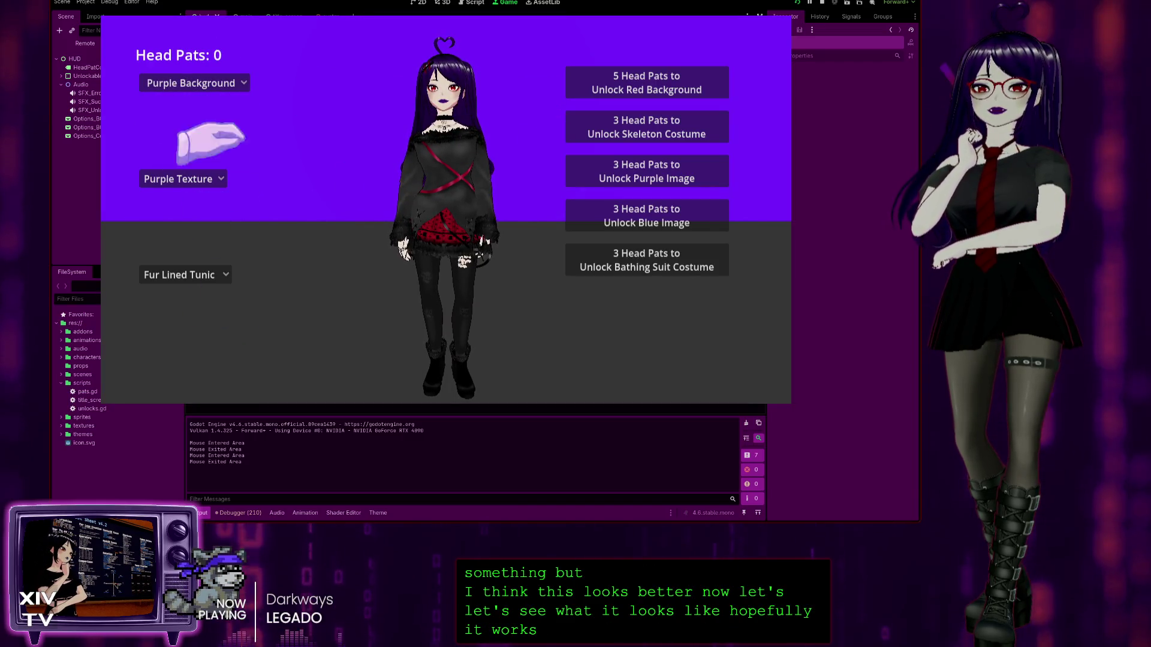
click(191, 82)
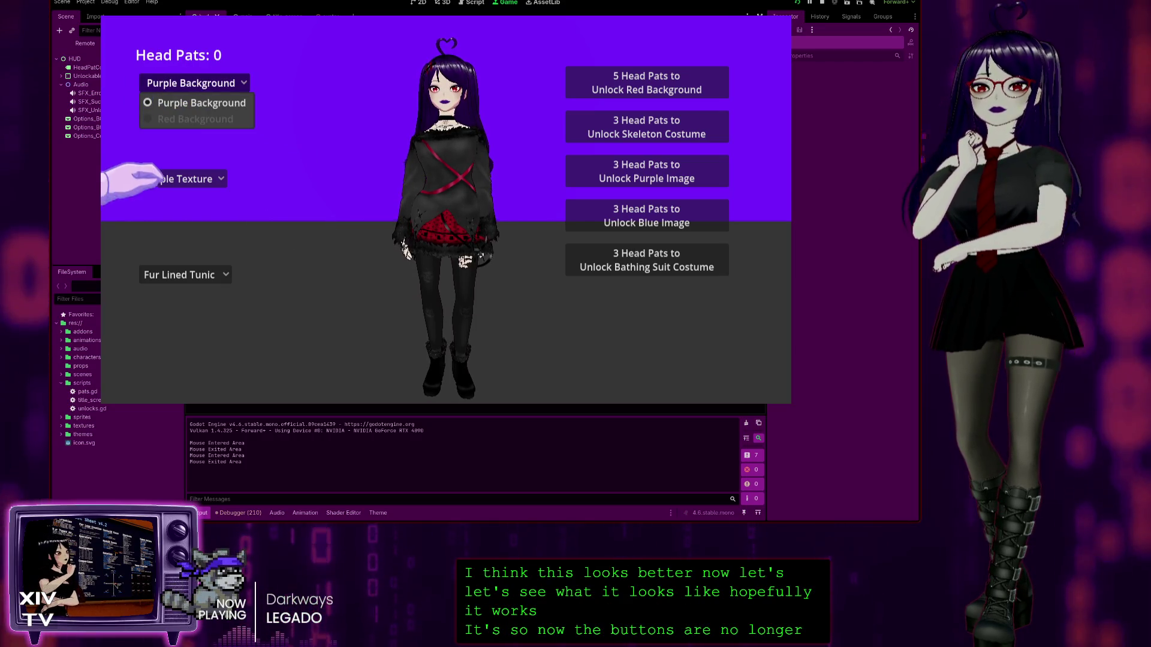
click(159, 182)
click(186, 275)
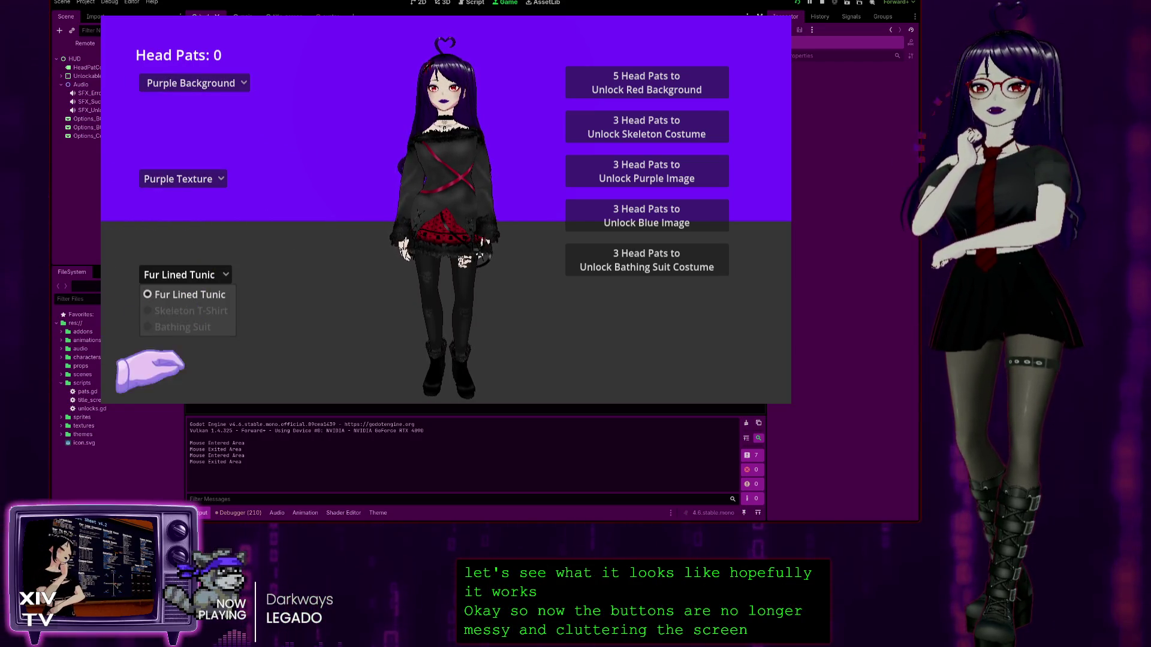
click(400, 144)
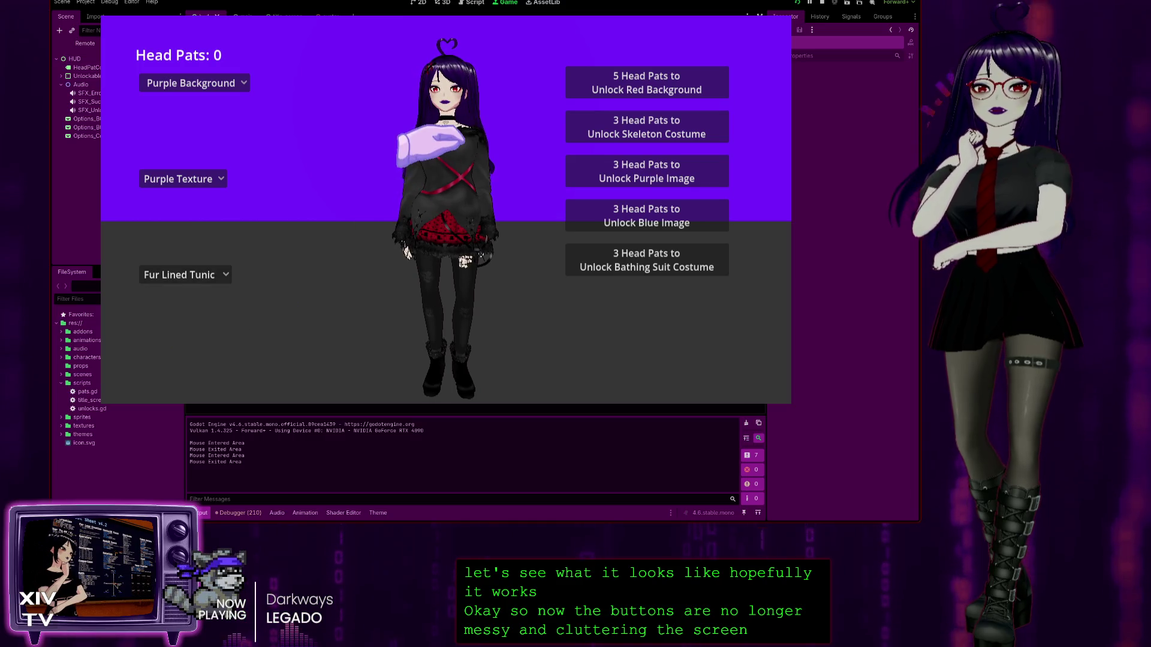
Step: Pat the character's head, then spend 5 head pats on the red background unlock
click(431, 81)
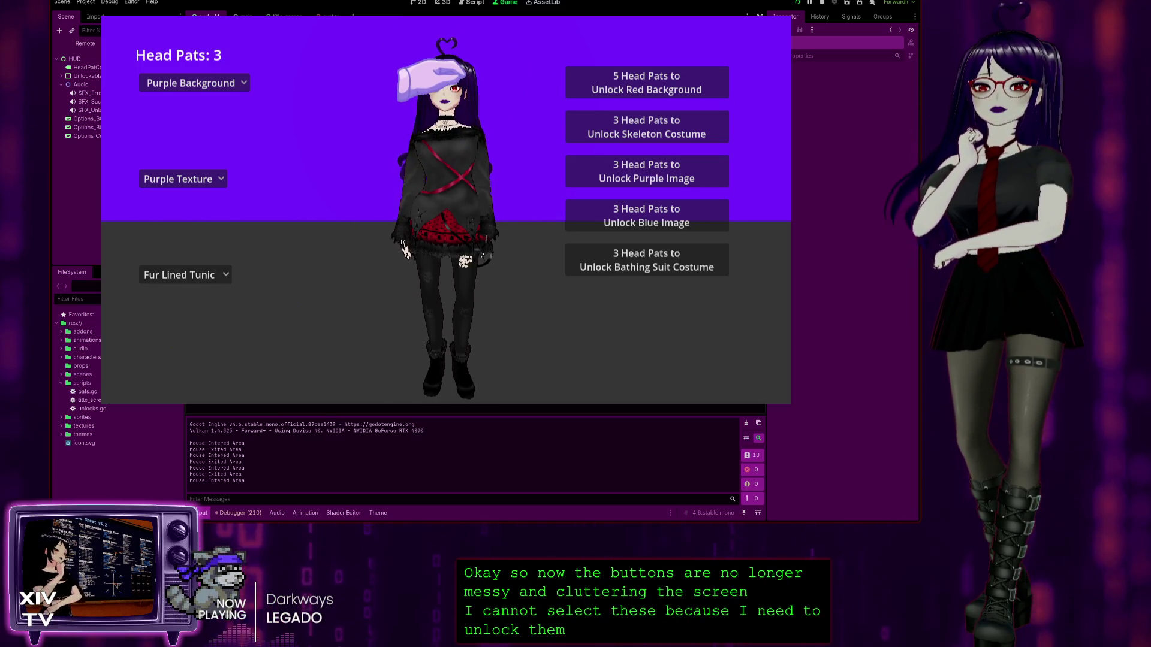
click(430, 81)
click(430, 81)
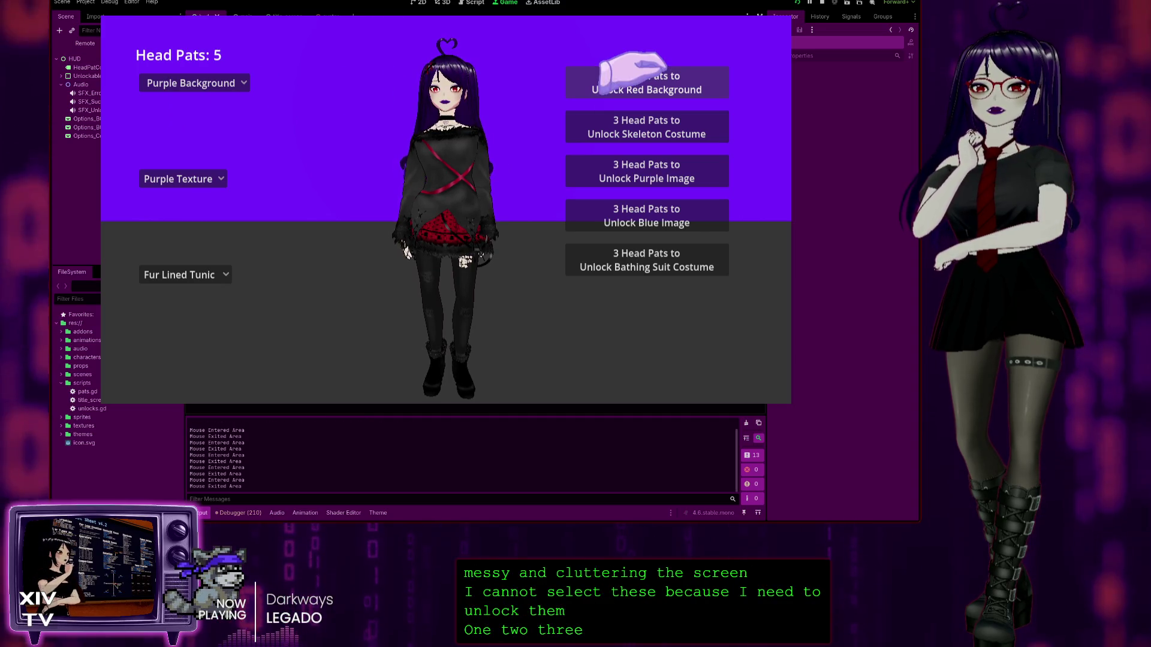
click(629, 72)
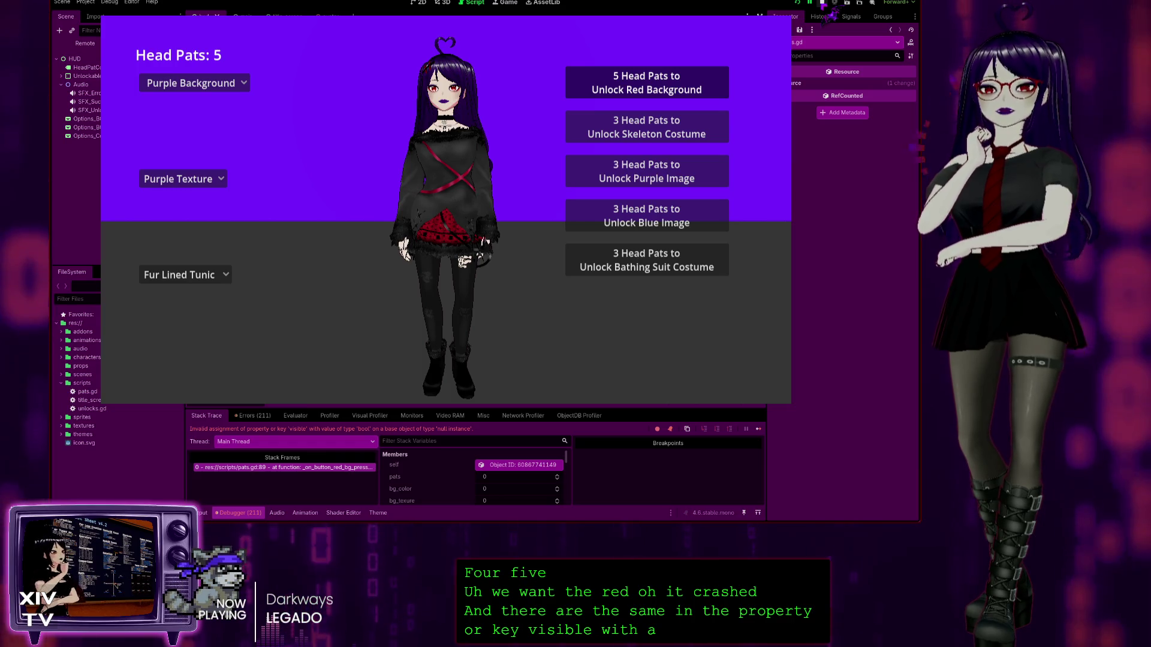
Step: Stop the crashed game, scroll through pats.gd, and switch to avatar.gd
click(823, 3)
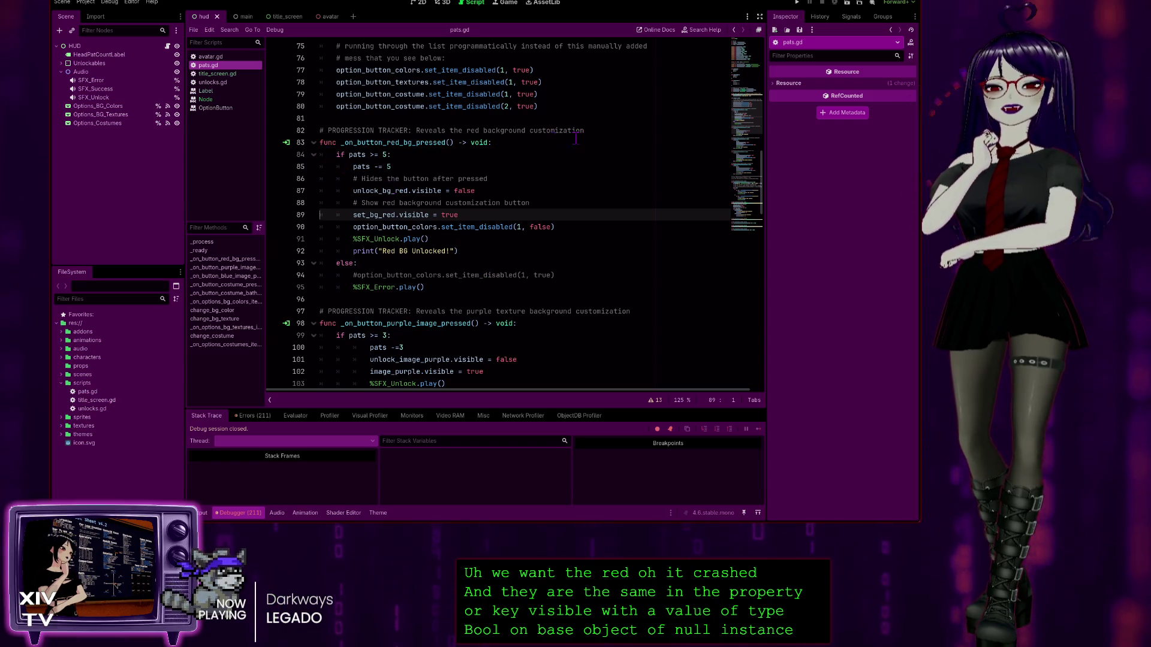
mouse_move(763, 175)
mouse_down()
mouse_move(761, 371)
mouse_move(761, 45)
mouse_up()
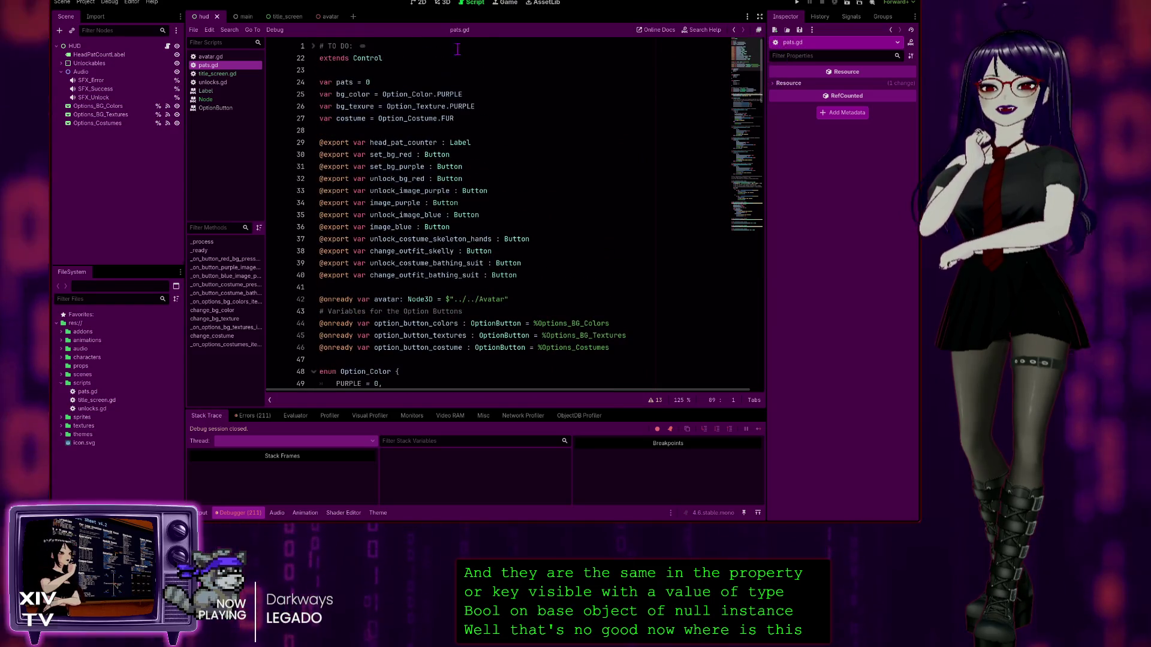
click(233, 57)
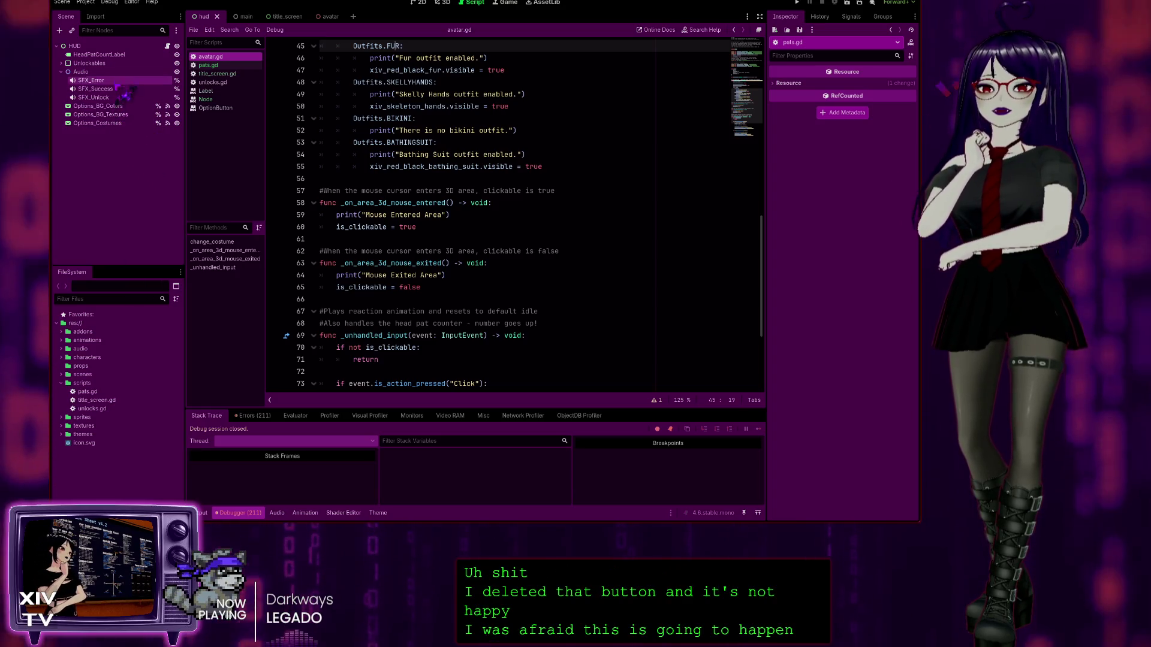
Step: Read through avatar.gd, then relaunch the project with F5
scroll(497, 215, down, 4)
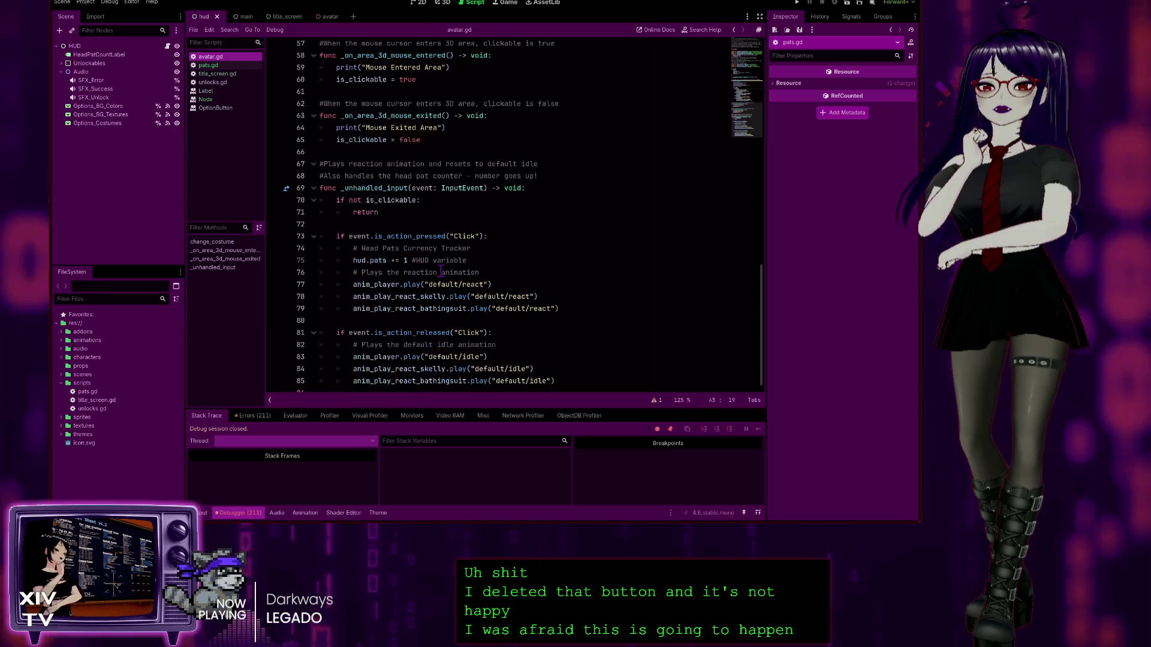
scroll(558, 185, up, 18)
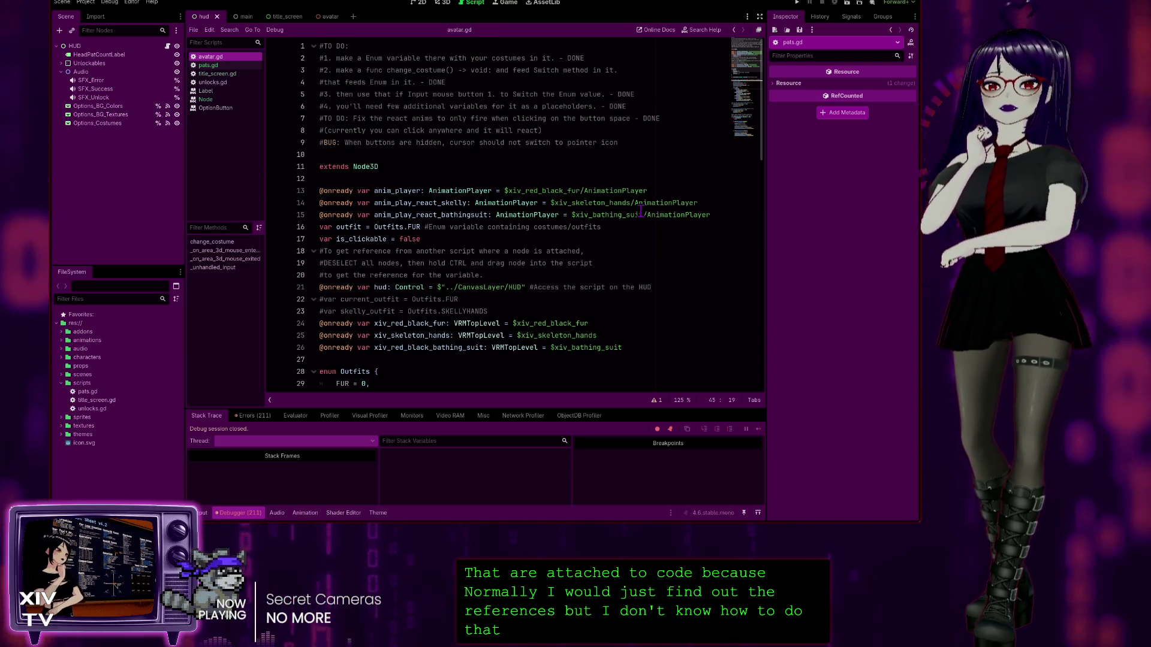
scroll(512, 240, down, 2)
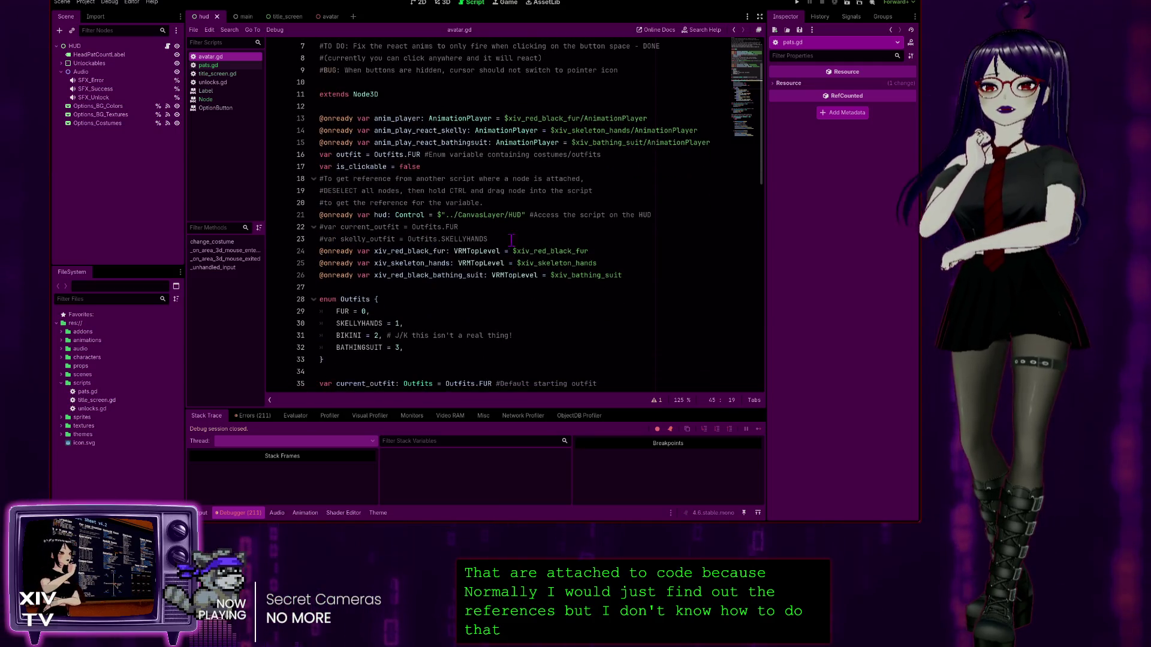
scroll(439, 217, down, 2)
key(F5)
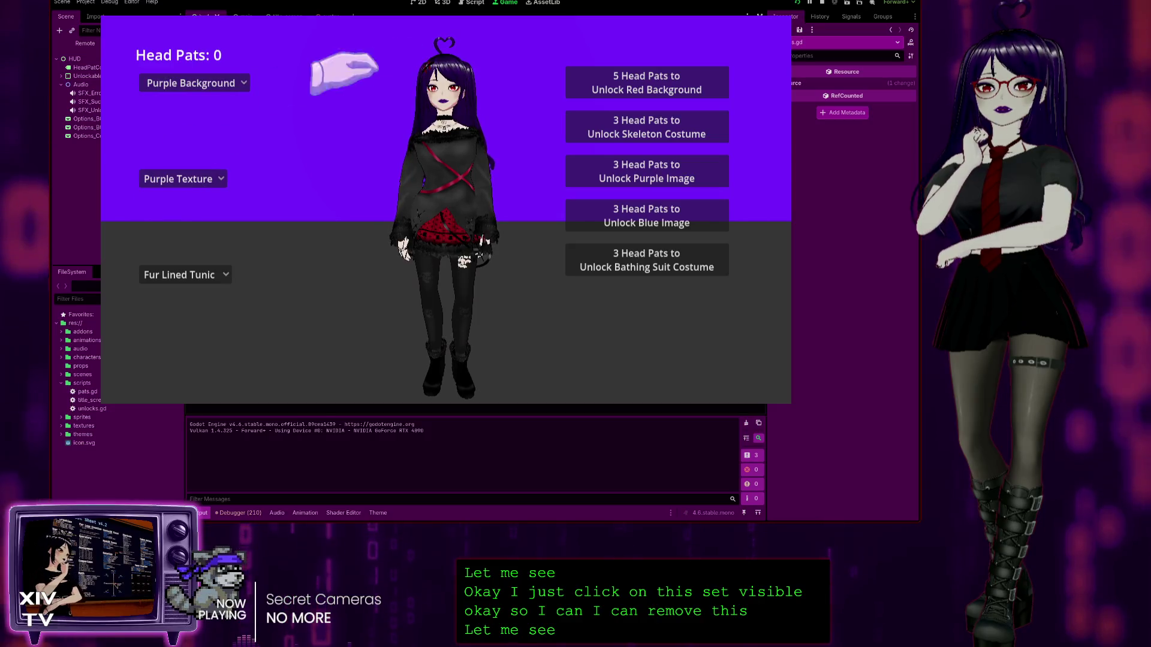
Step: Pat the avatar, buy the red background, then switch the background to red and back to purple
click(468, 75)
click(468, 75)
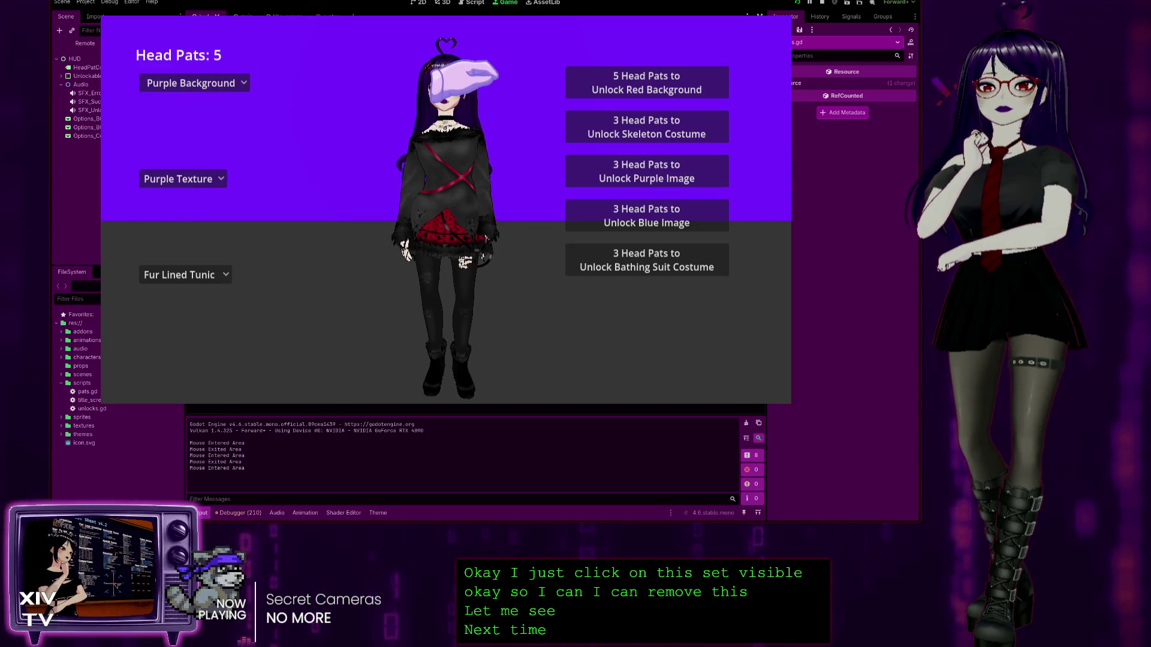
click(635, 73)
click(183, 84)
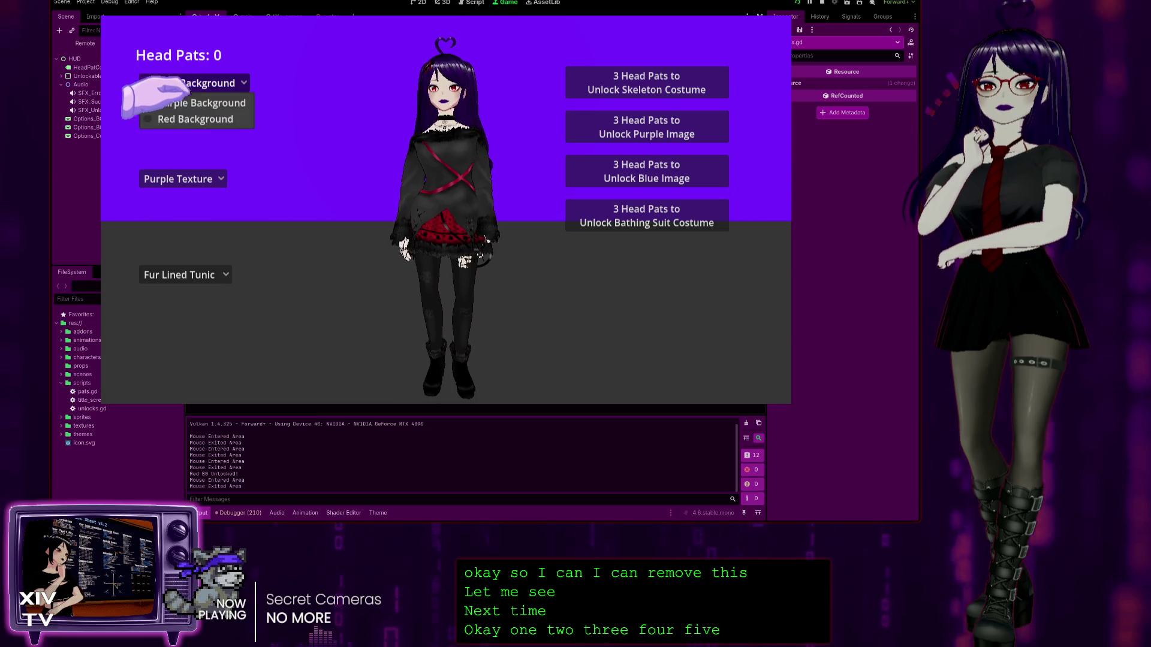
click(187, 119)
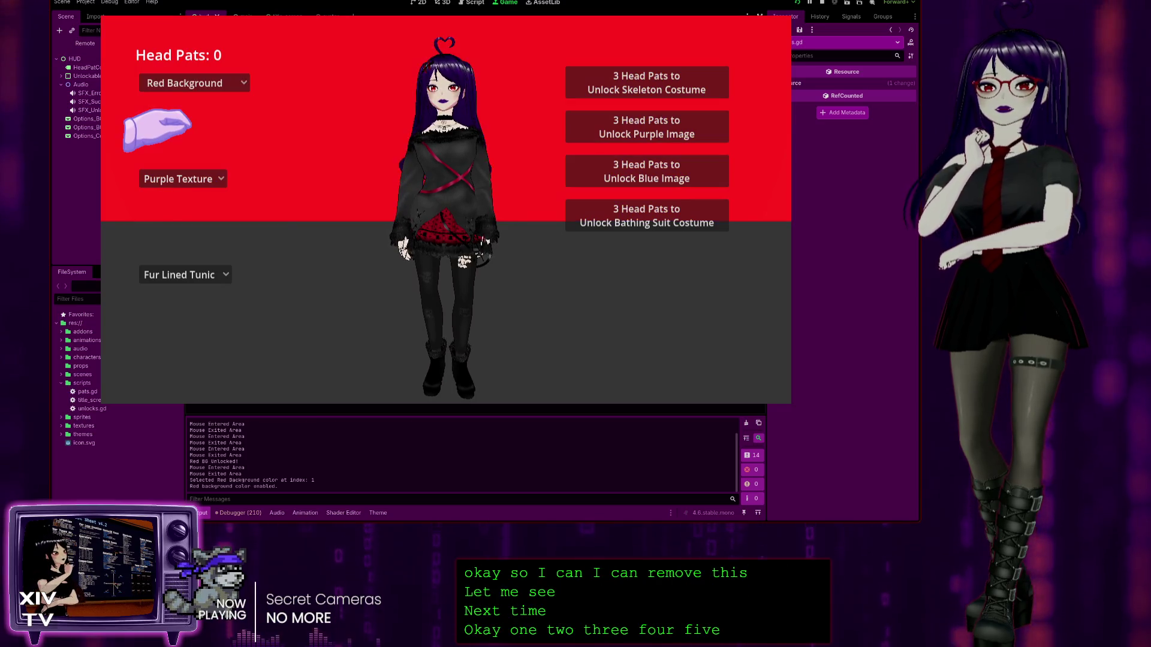
click(198, 84)
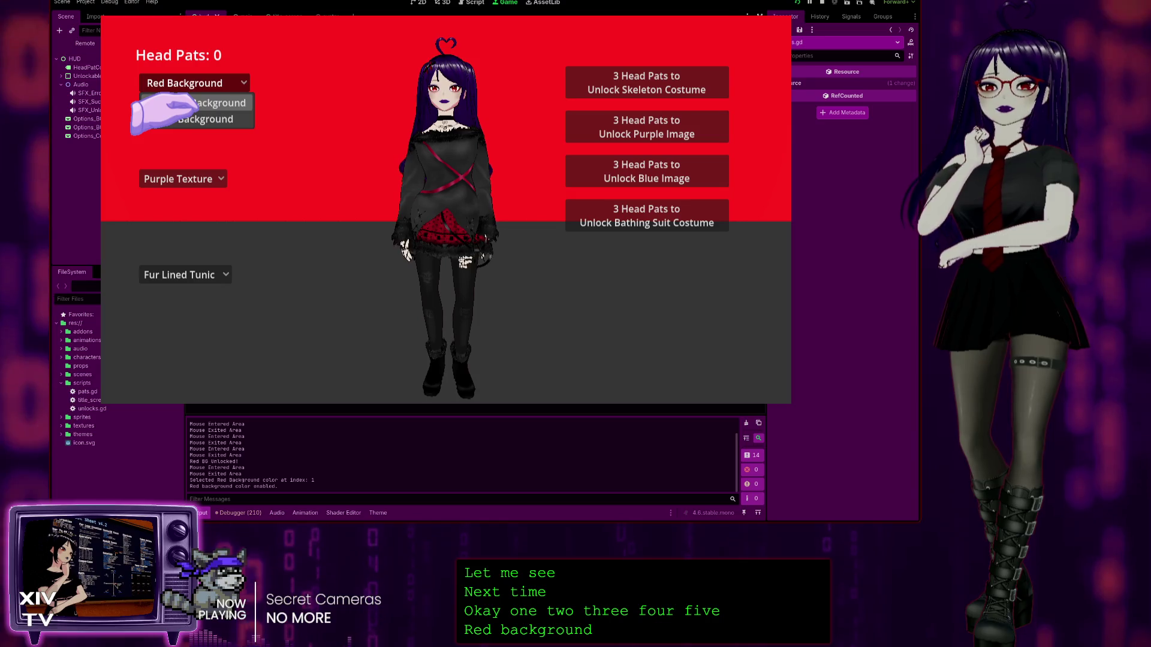
click(192, 100)
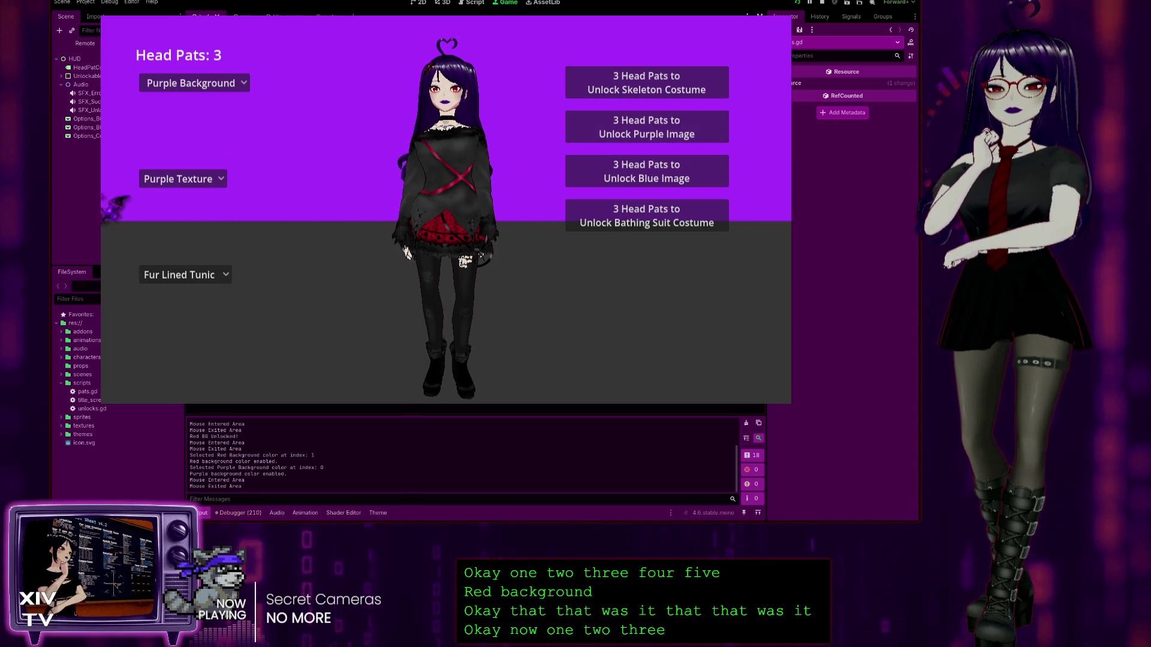
Step: Buy the blue image unlock, which crashes at line 112, and stop the game with F8
click(179, 179)
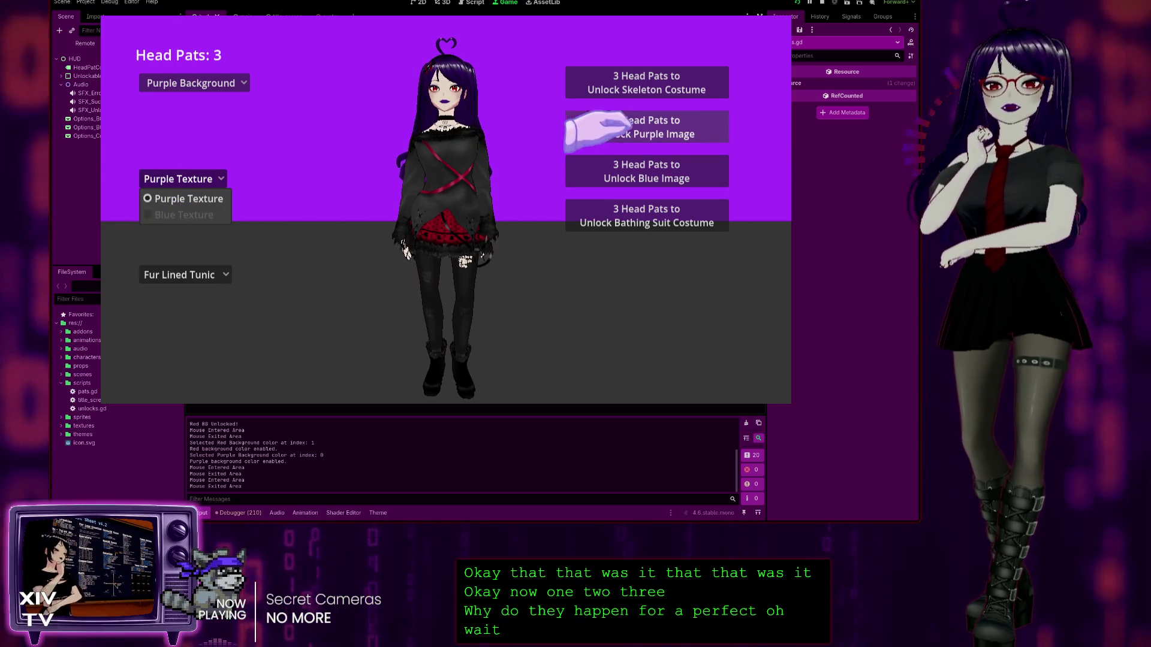
click(597, 173)
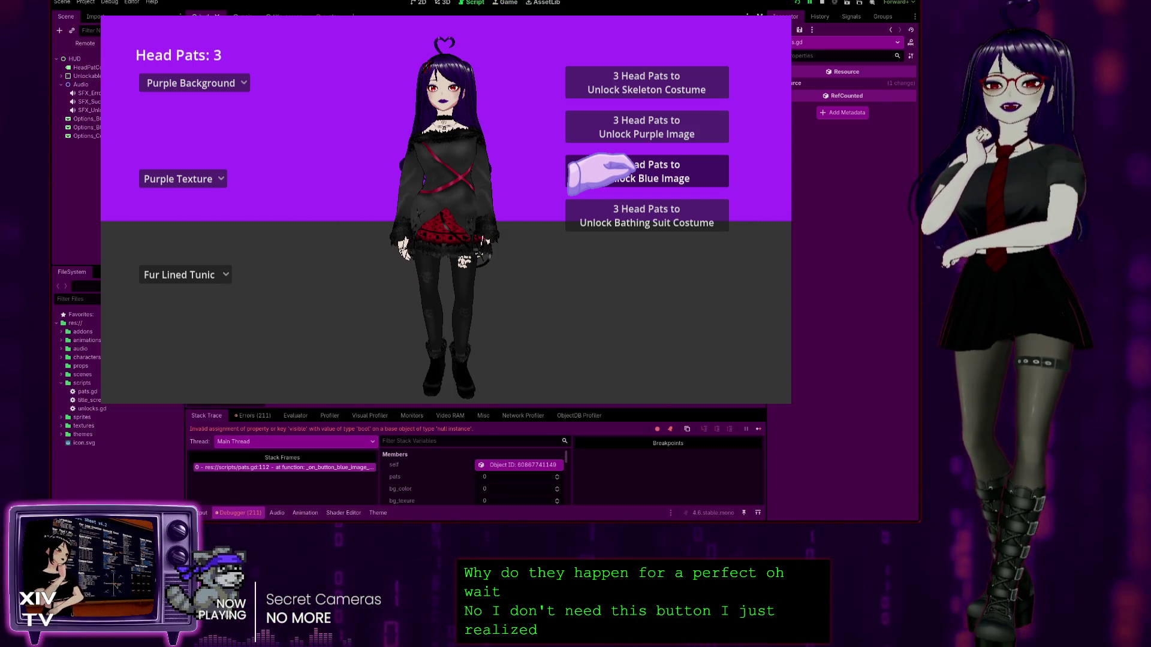
key(F8)
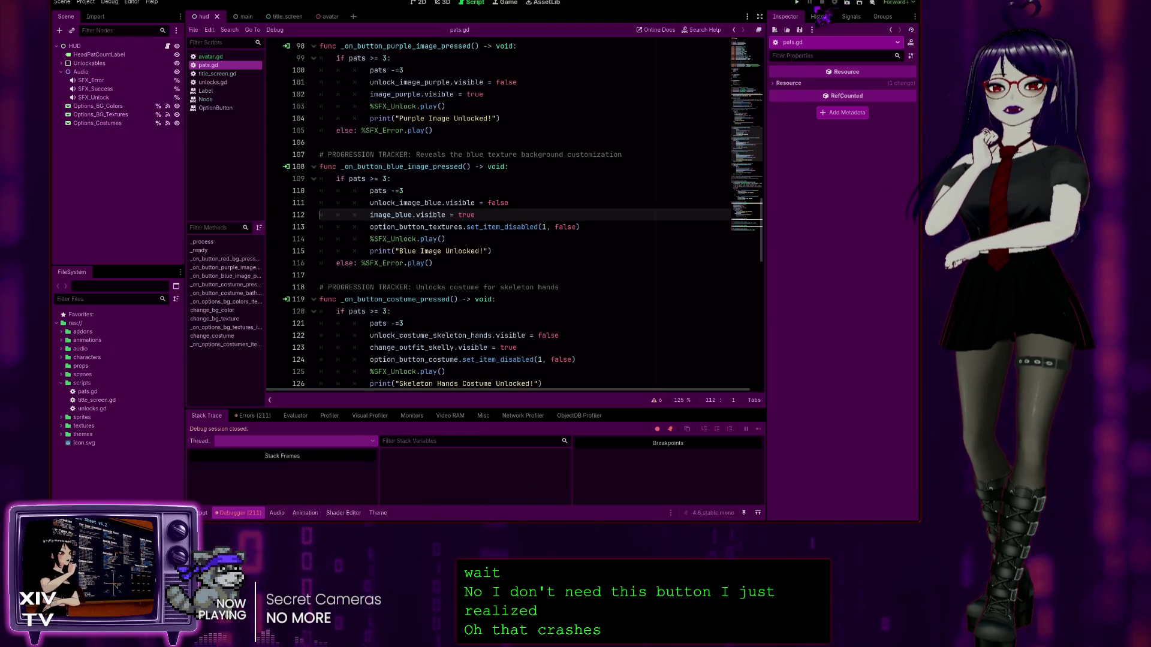
Step: Trace the line 112 visibility error in the Errors tab, comment out image_blue.visible, and rerun
click(252, 415)
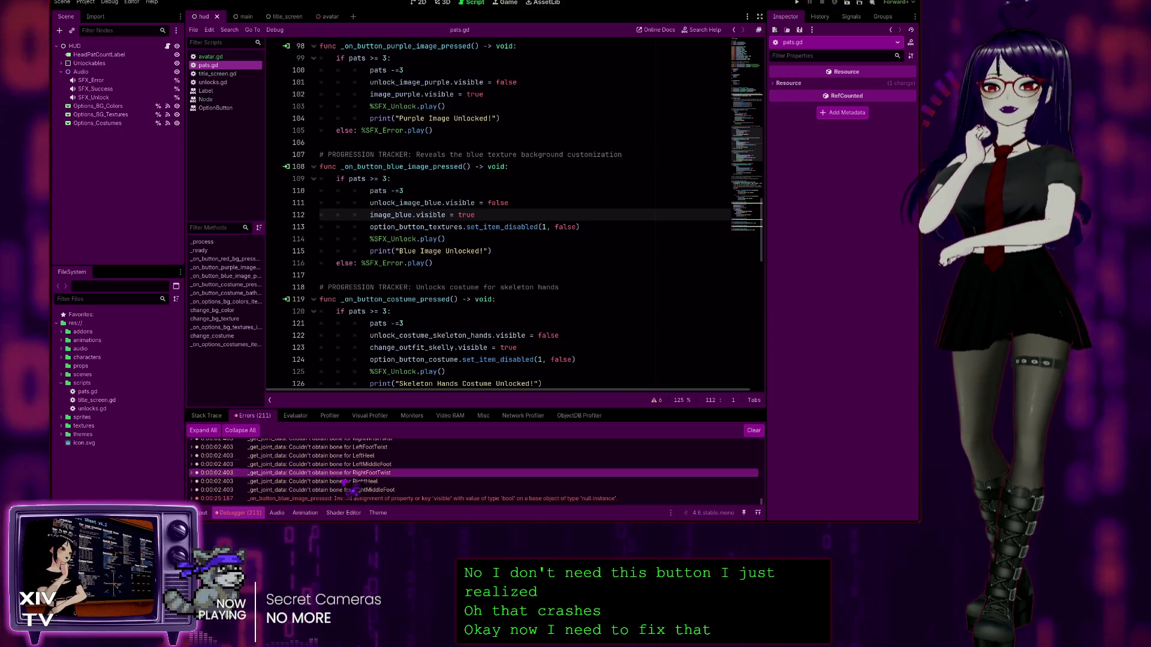
click(406, 498)
double_click(405, 498)
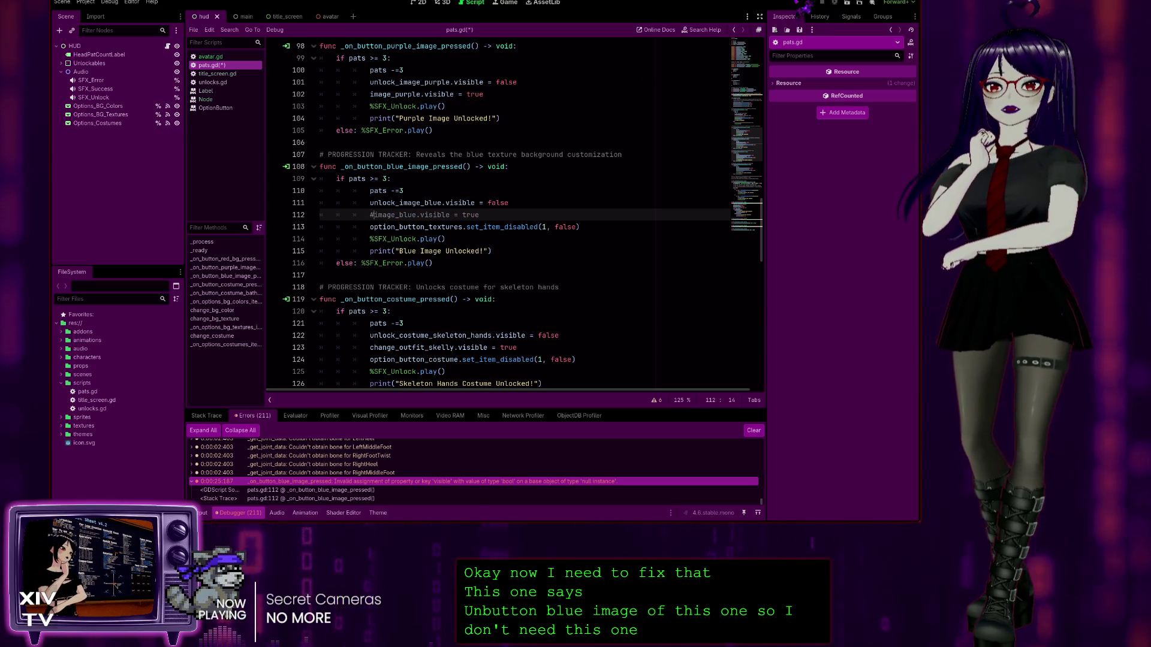
key(F5)
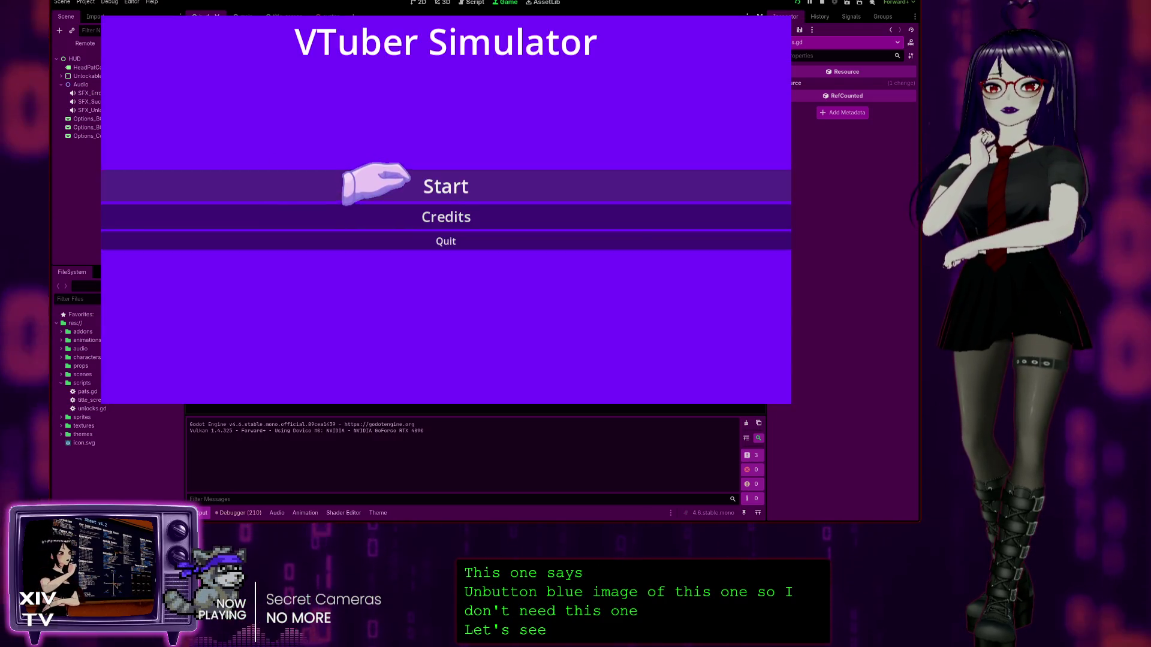
Step: Start the game, unlock the blue image, apply Blue Texture, then try the skeleton costume unlock
click(407, 183)
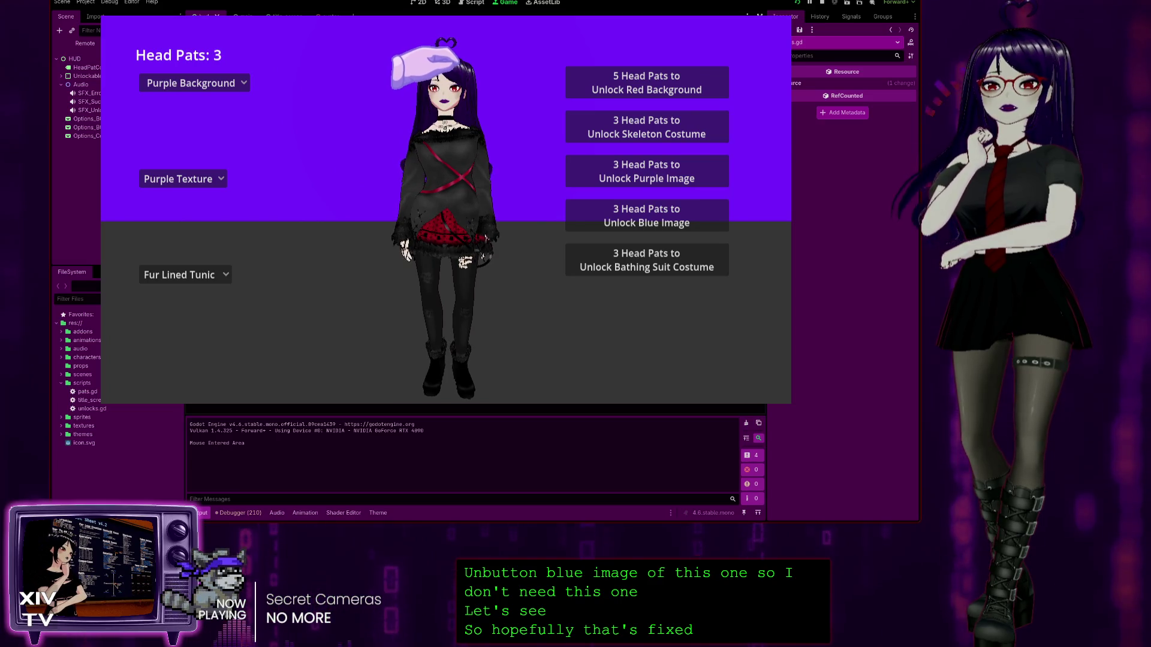
click(594, 219)
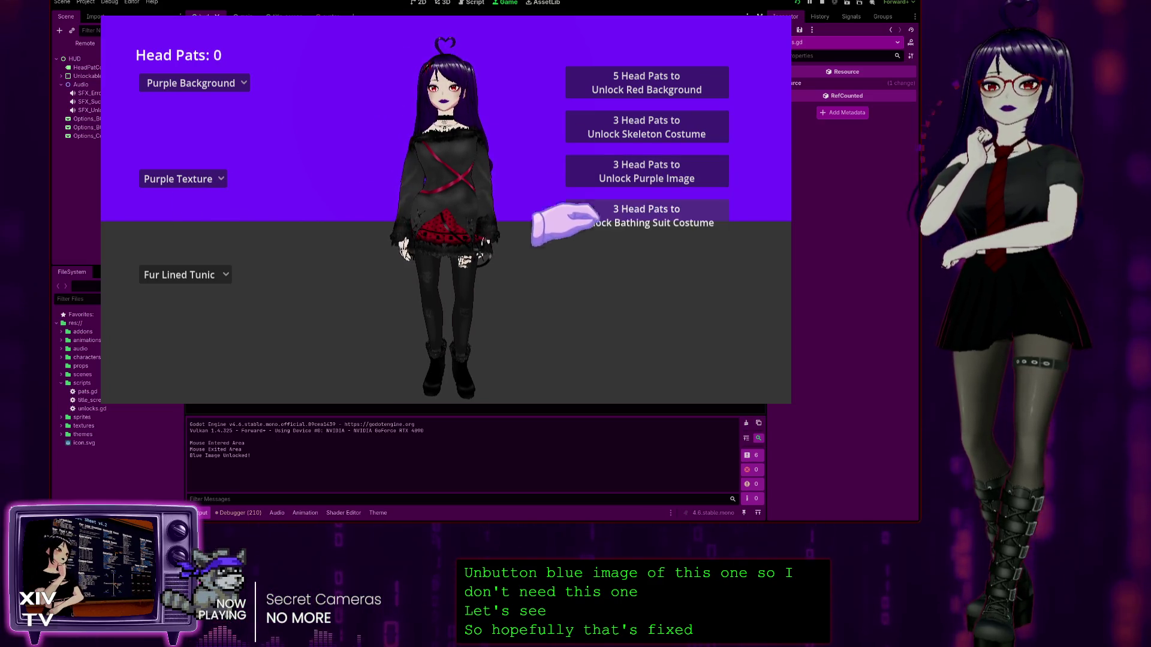
click(179, 179)
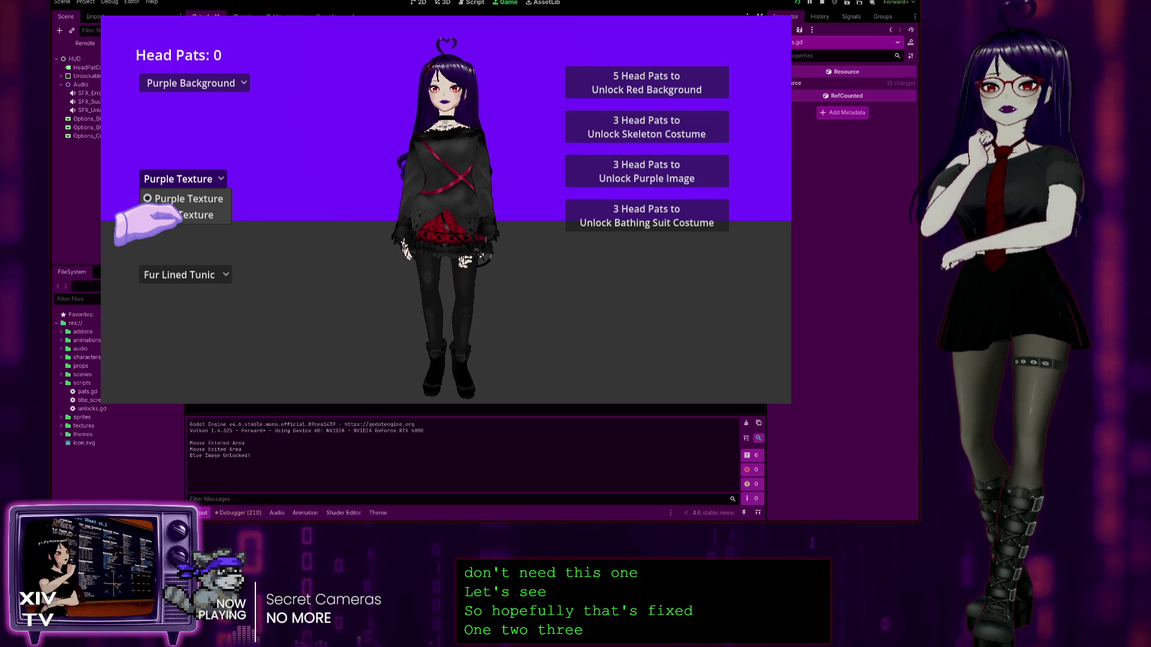
click(180, 214)
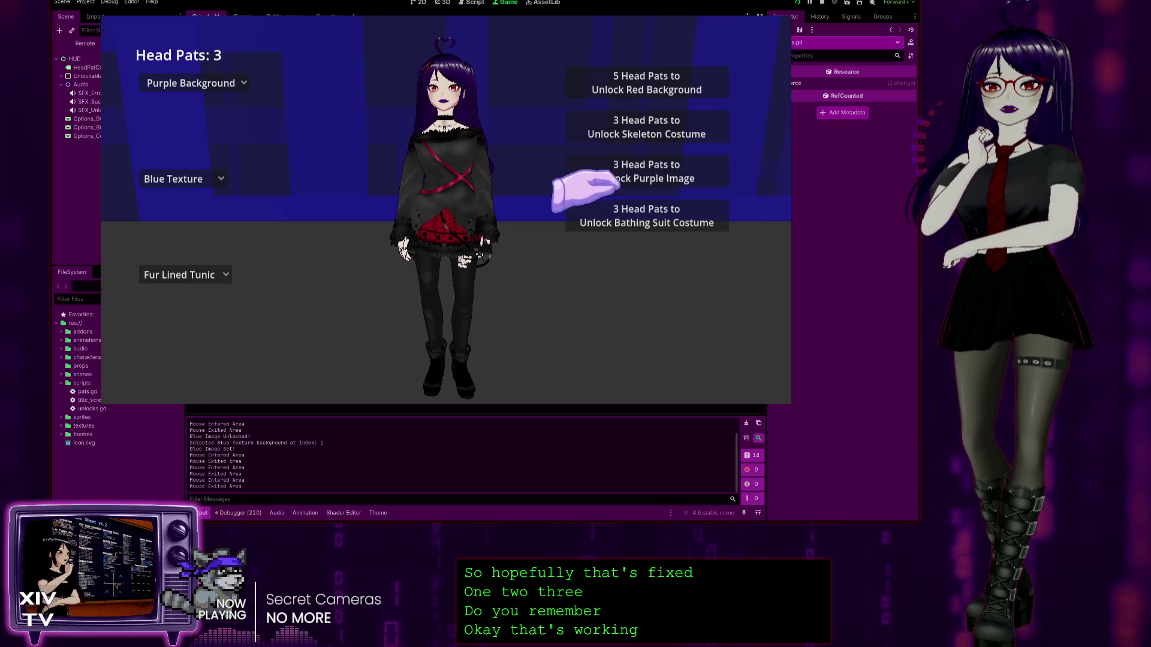
click(618, 123)
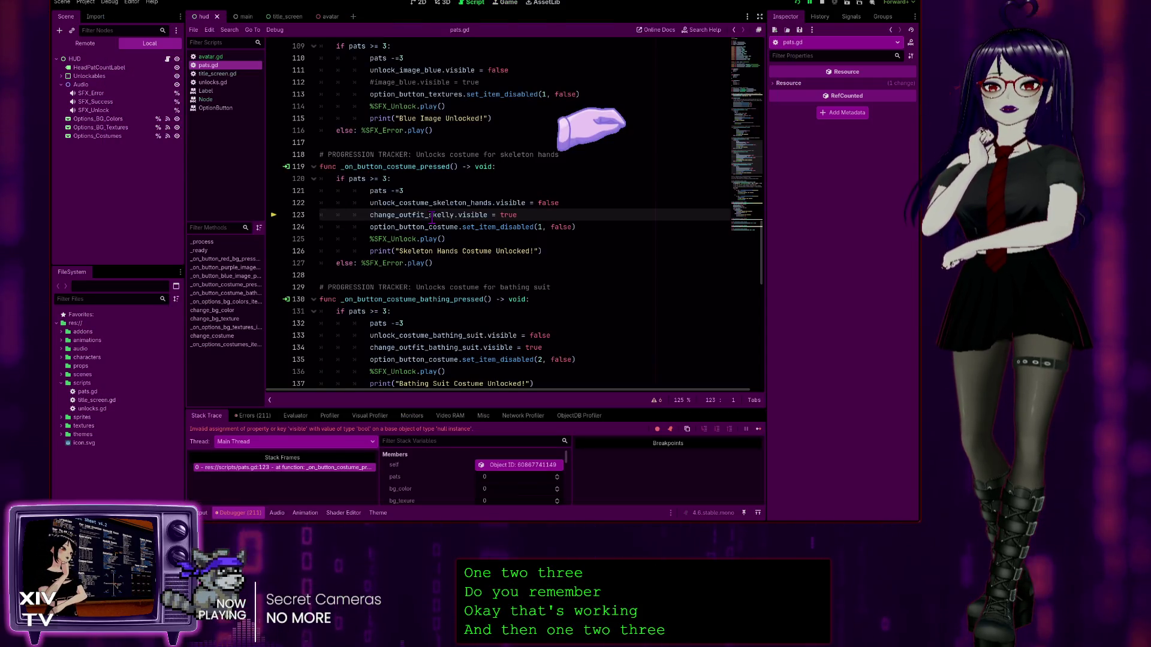
Step: Stop the game, inspect the skeleton costume error, comment out bathing suit line 134, and rerun
click(822, 3)
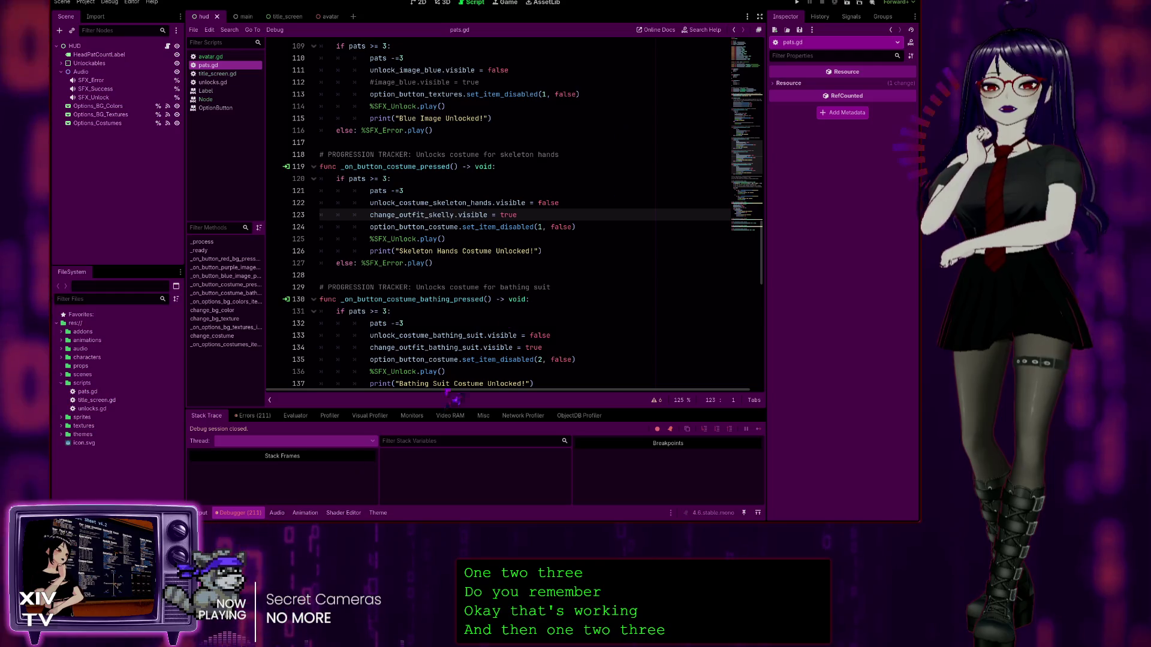
click(336, 499)
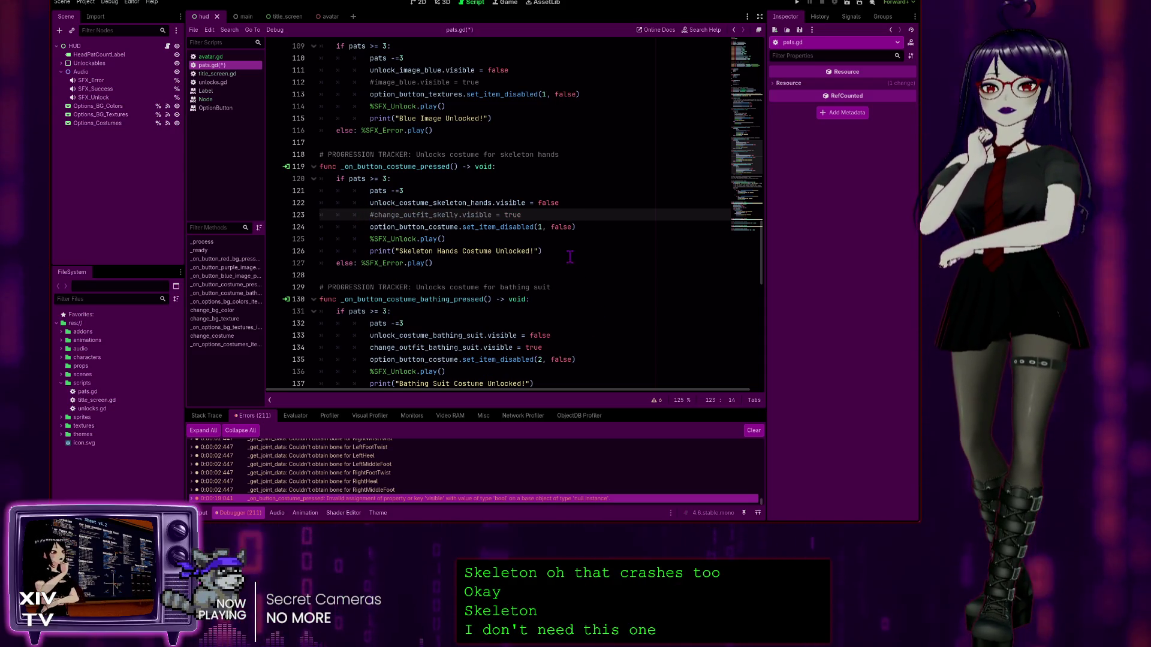
click(387, 344)
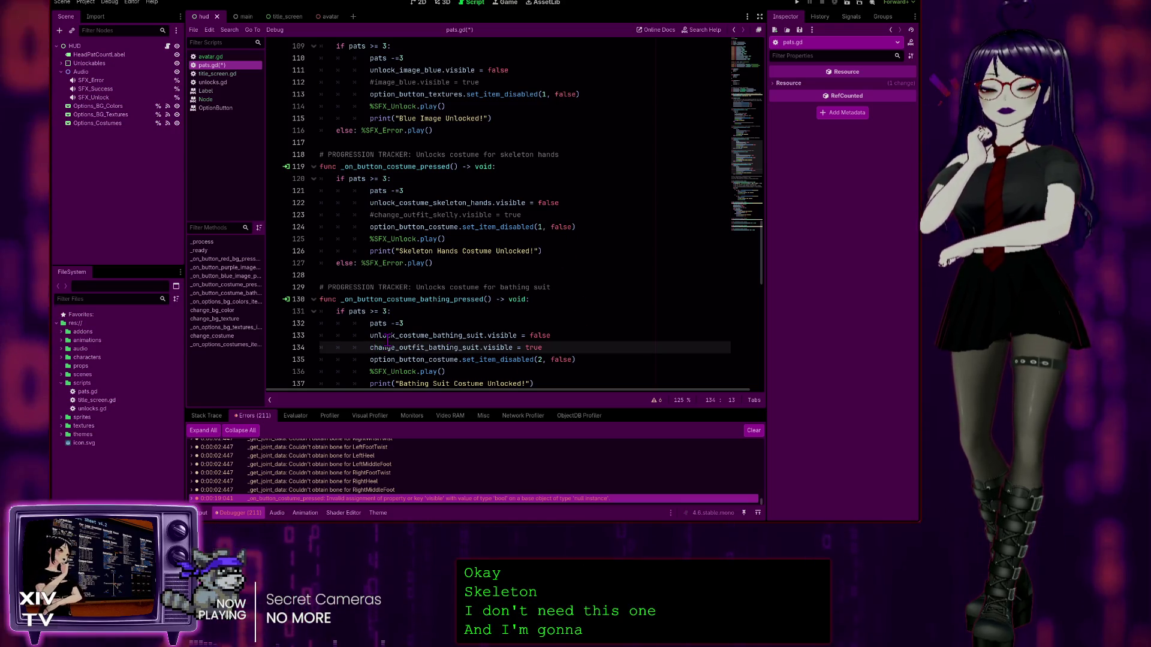
text(#)
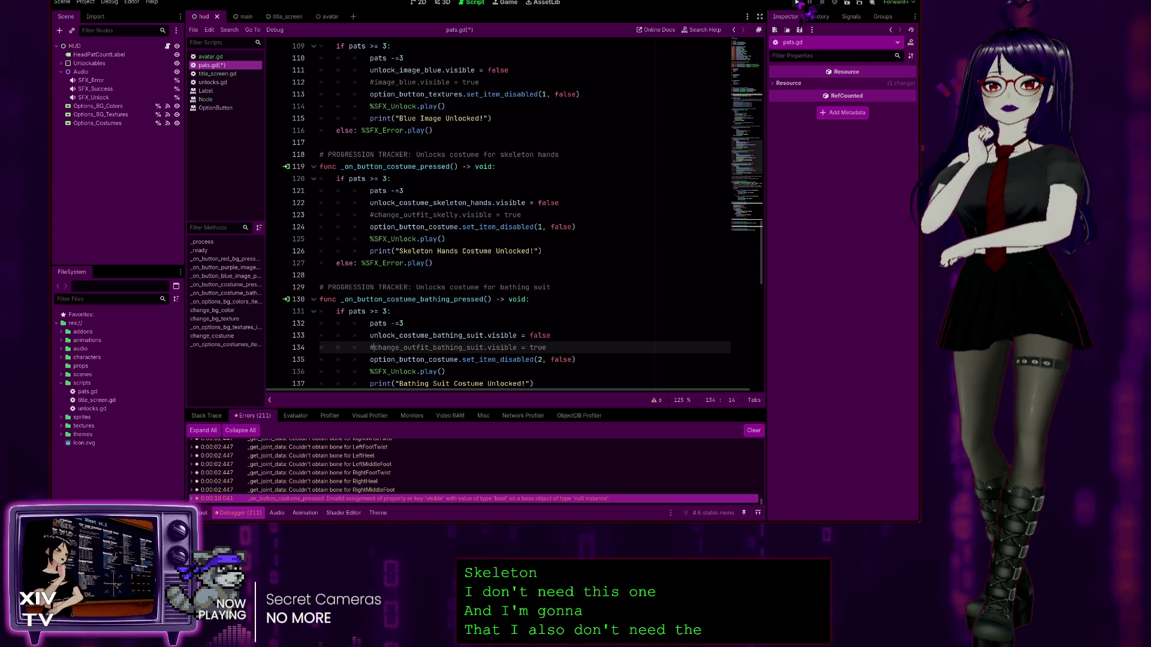
click(799, 3)
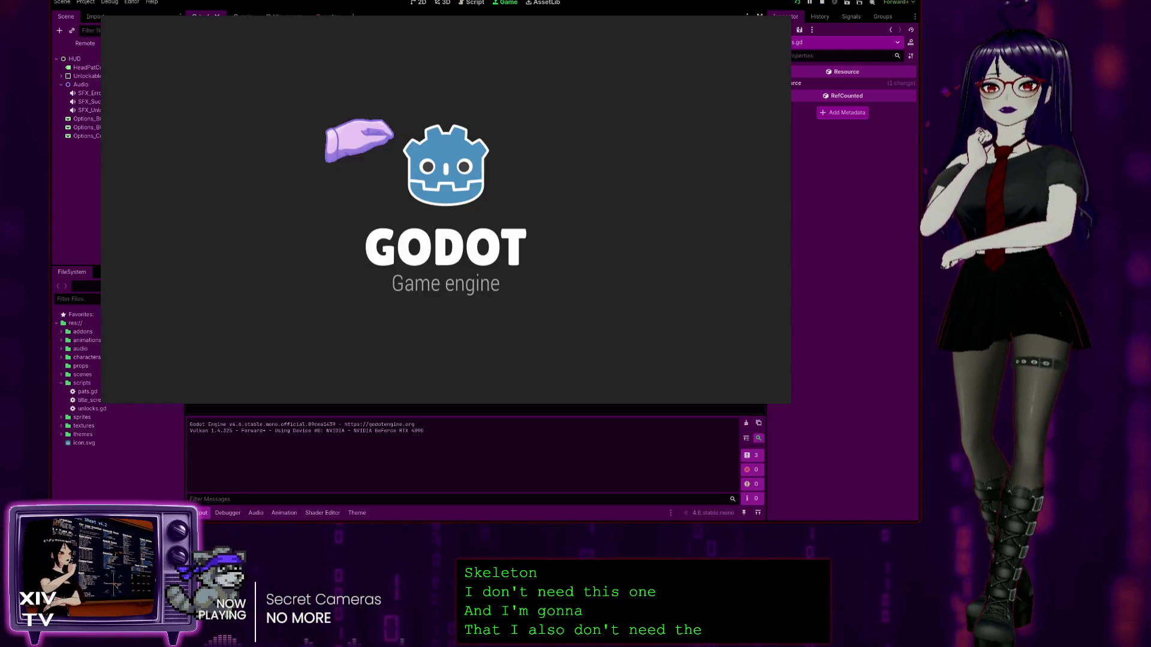
Step: Start the game, earn head pats, unlock the skeleton costume, and wear the Skeleton T-Shirt
click(403, 186)
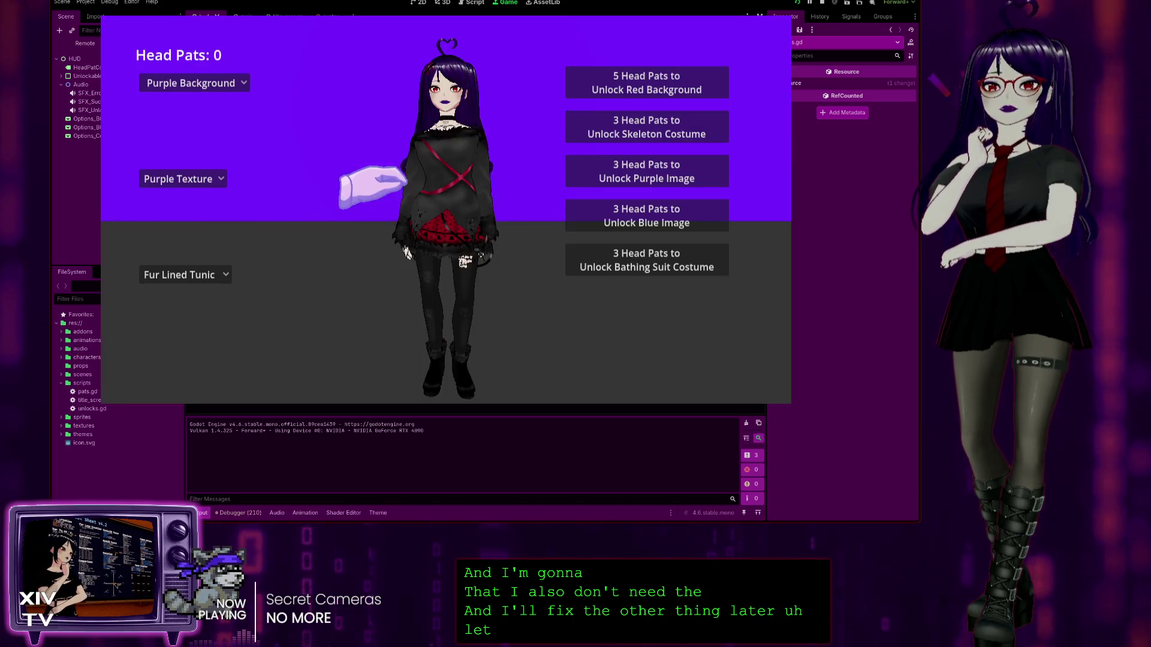
click(435, 84)
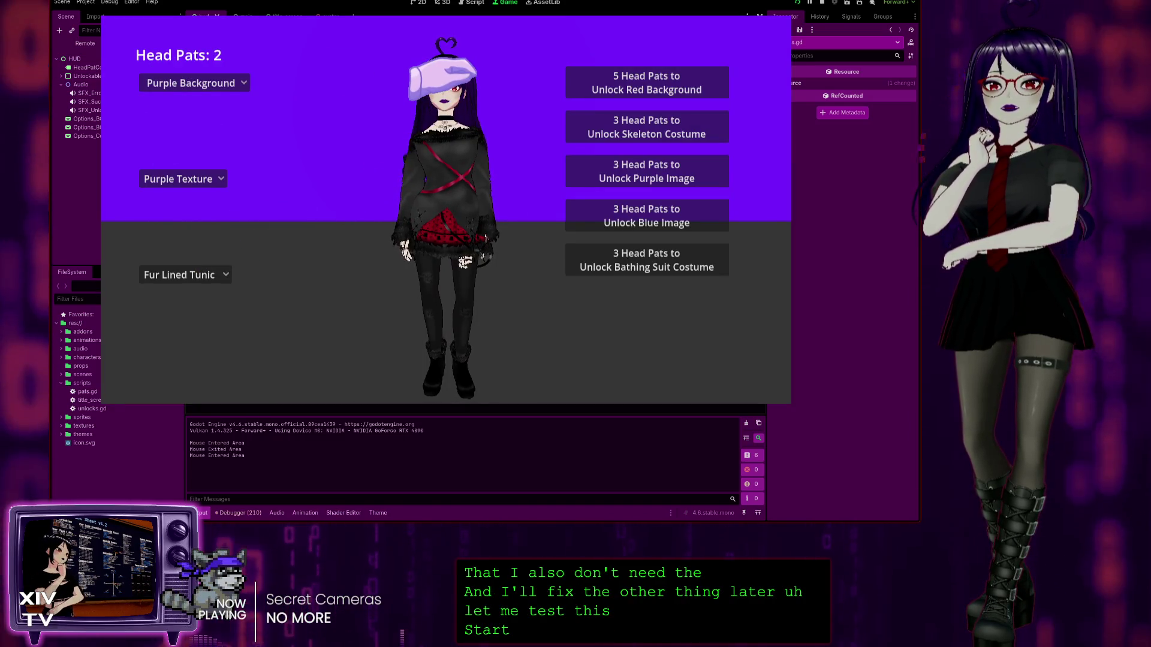
click(439, 84)
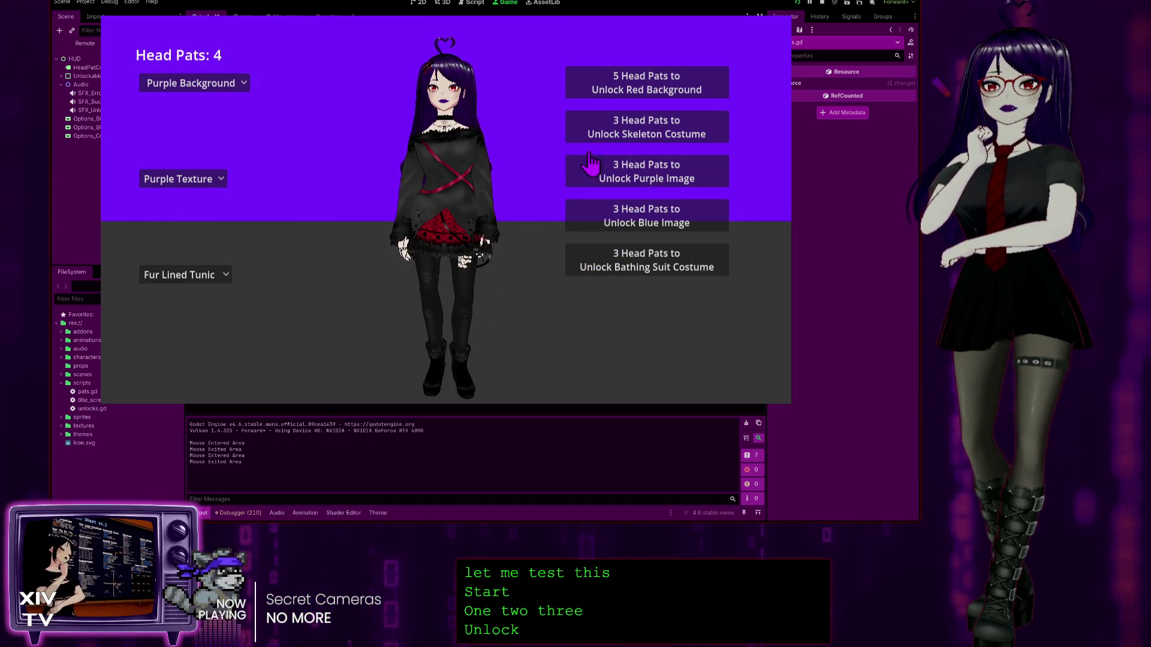
click(624, 124)
click(170, 274)
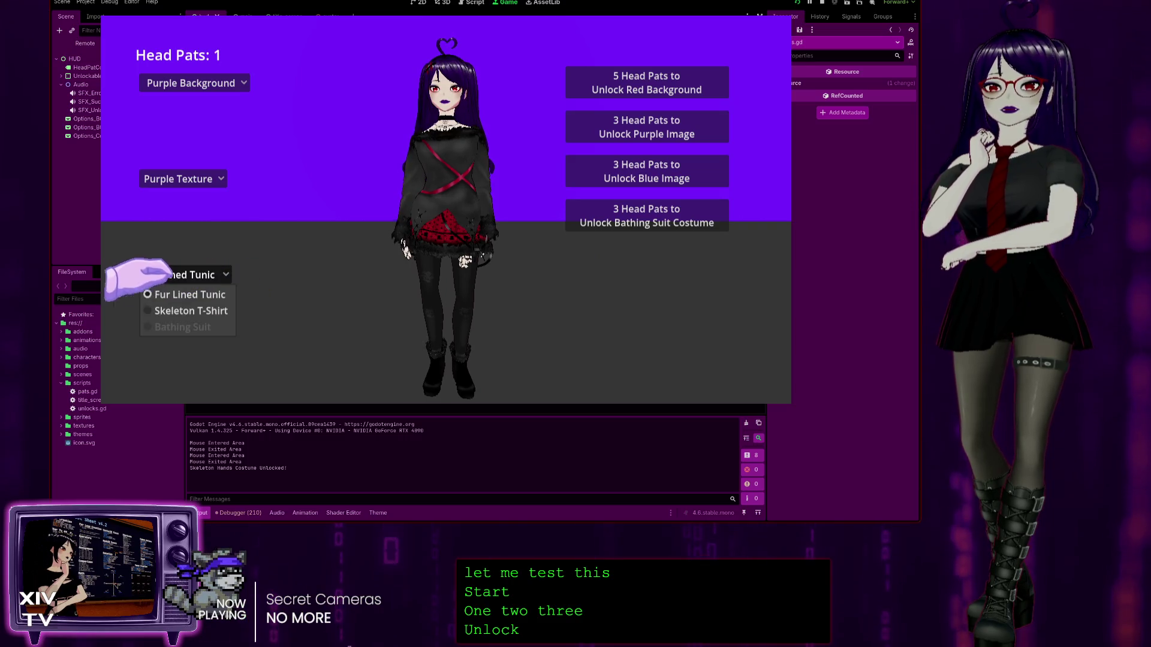
click(180, 311)
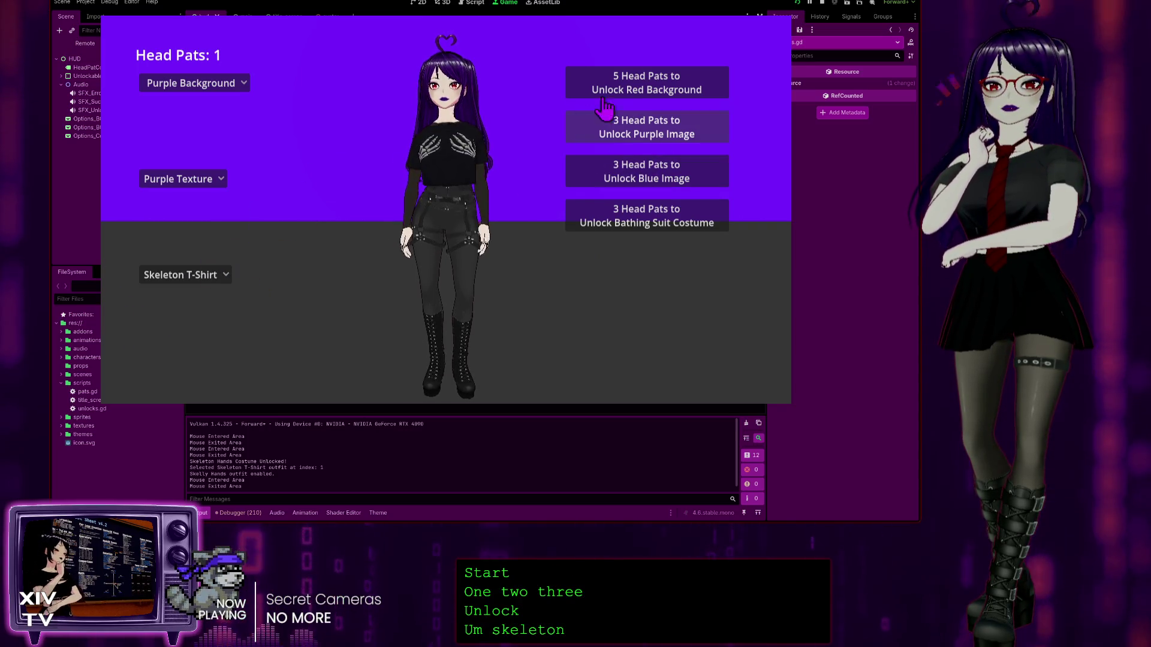
click(422, 90)
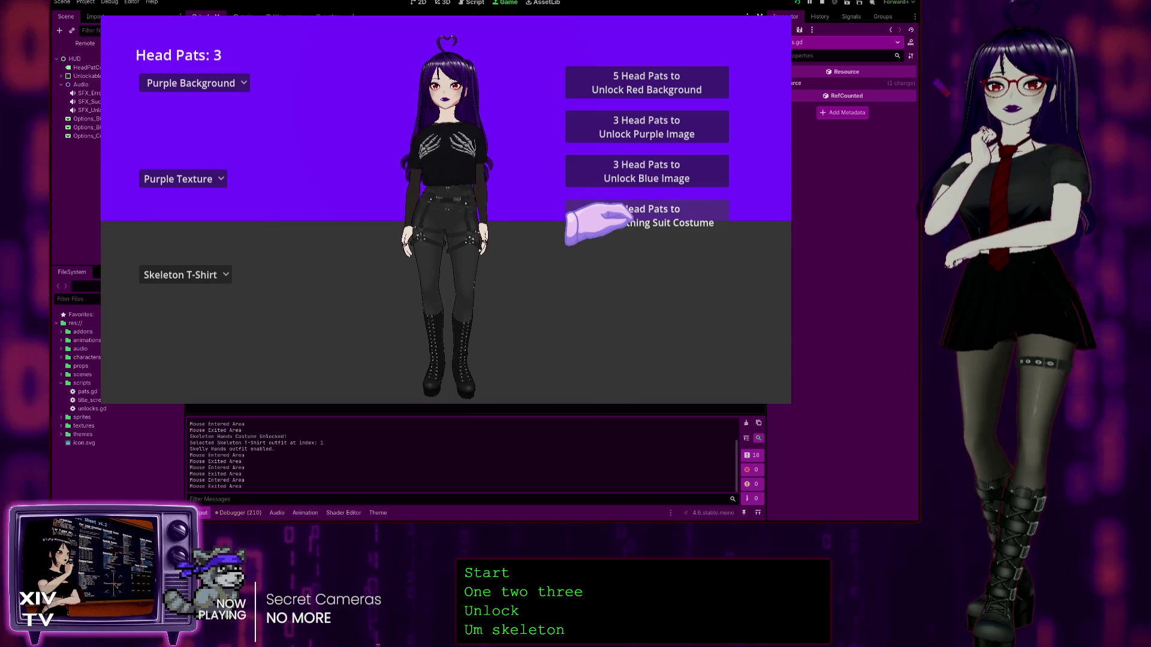
Step: Unlock the Bathing Suit costume, dress the character in it, then stop the game
click(588, 221)
click(213, 275)
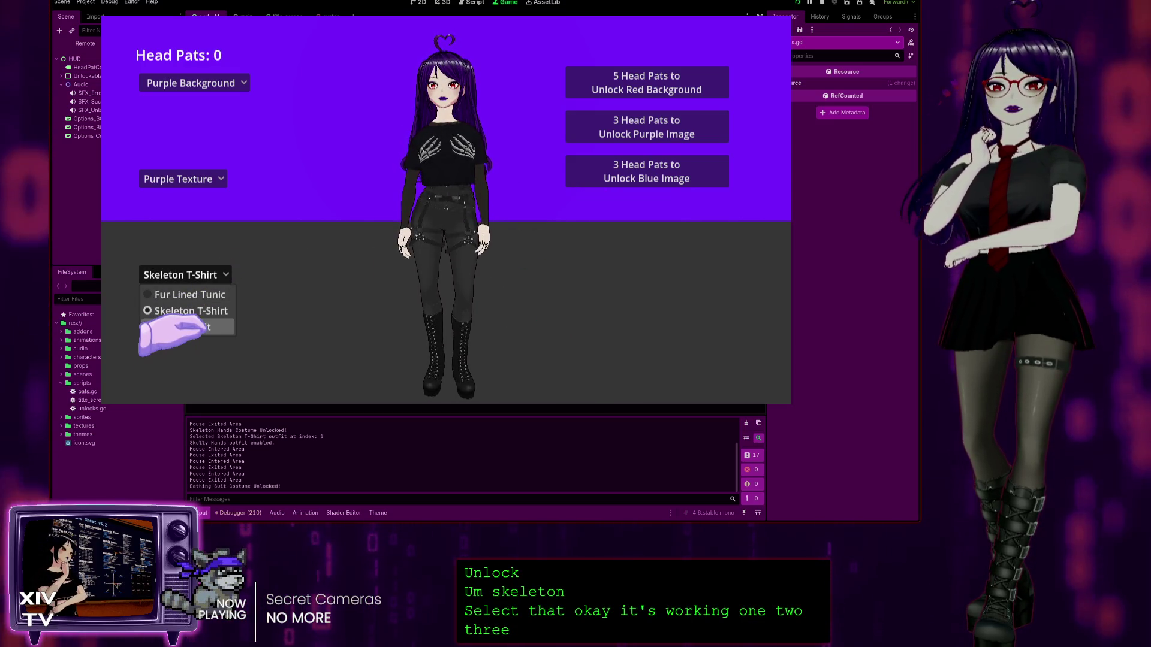
click(180, 329)
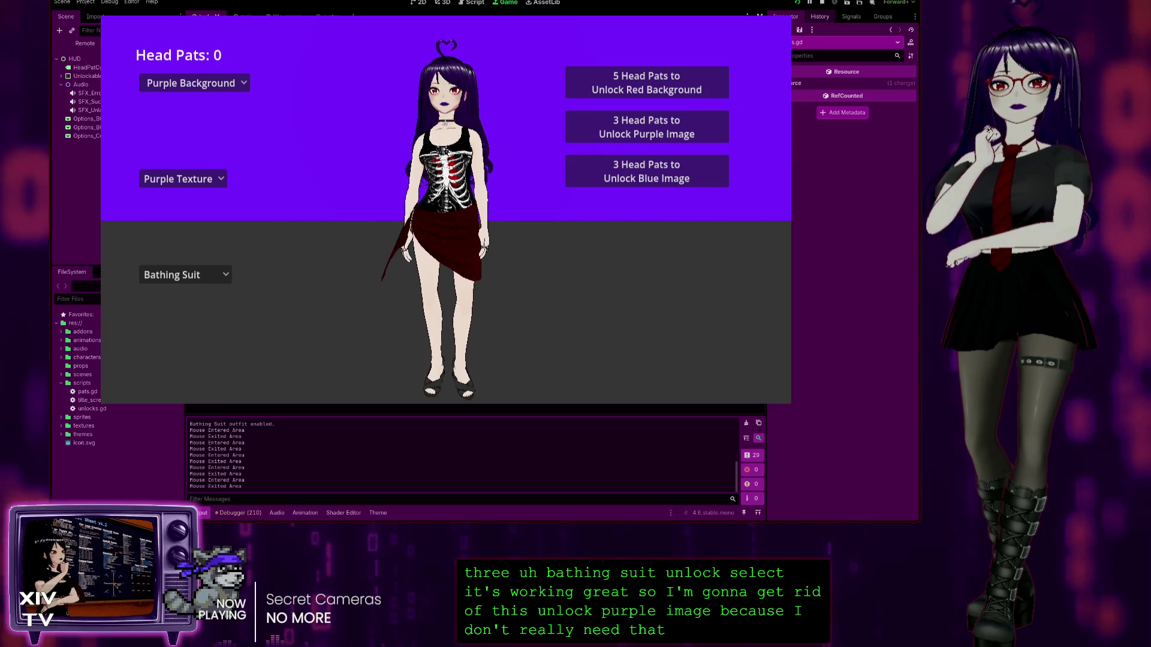
click(822, 2)
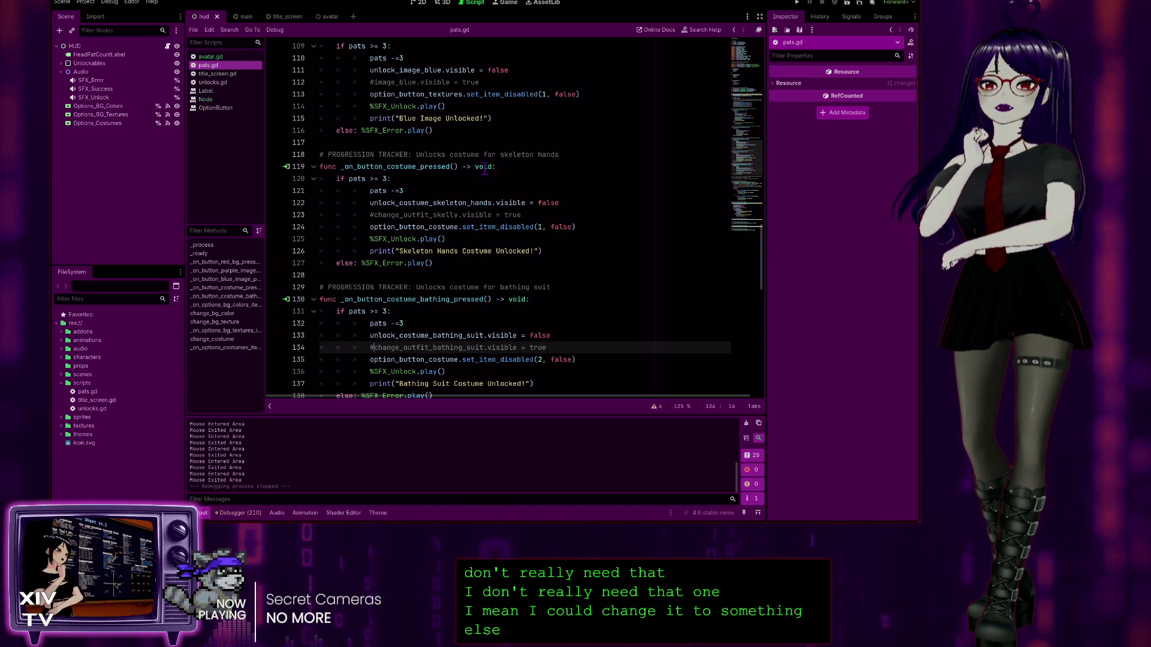
Step: Append ' - DONE!' to the set_item_disabled and background-colour hook-up TO DO comments on lines 149 and 148
scroll(496, 162, down, 10)
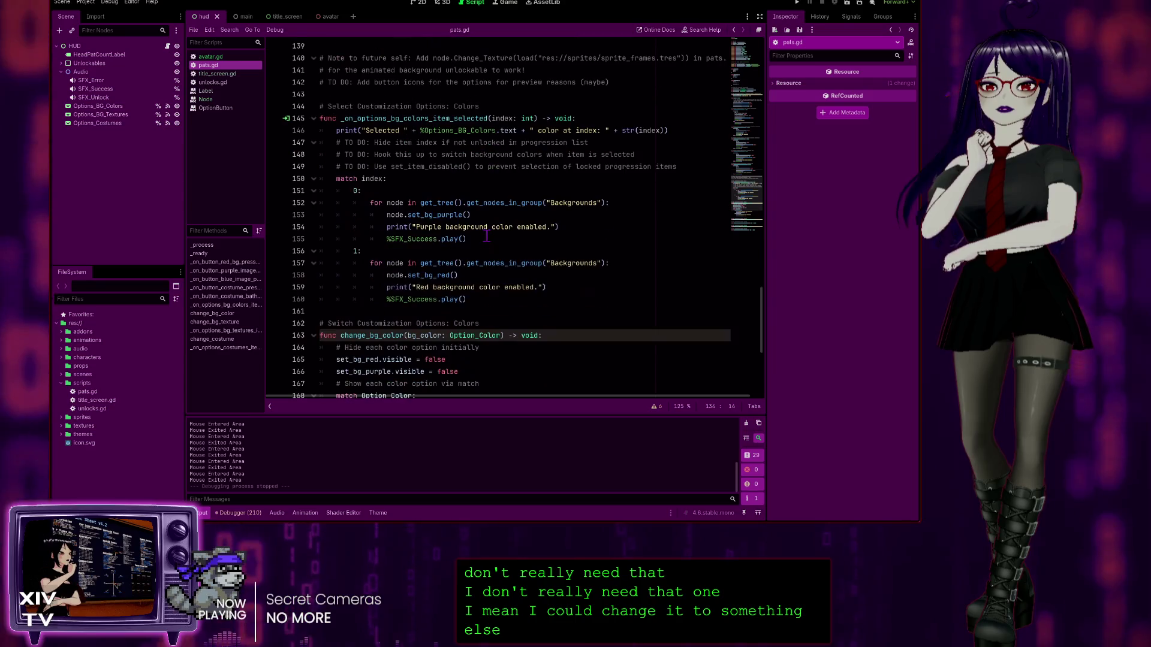
scroll(552, 262, down, 5)
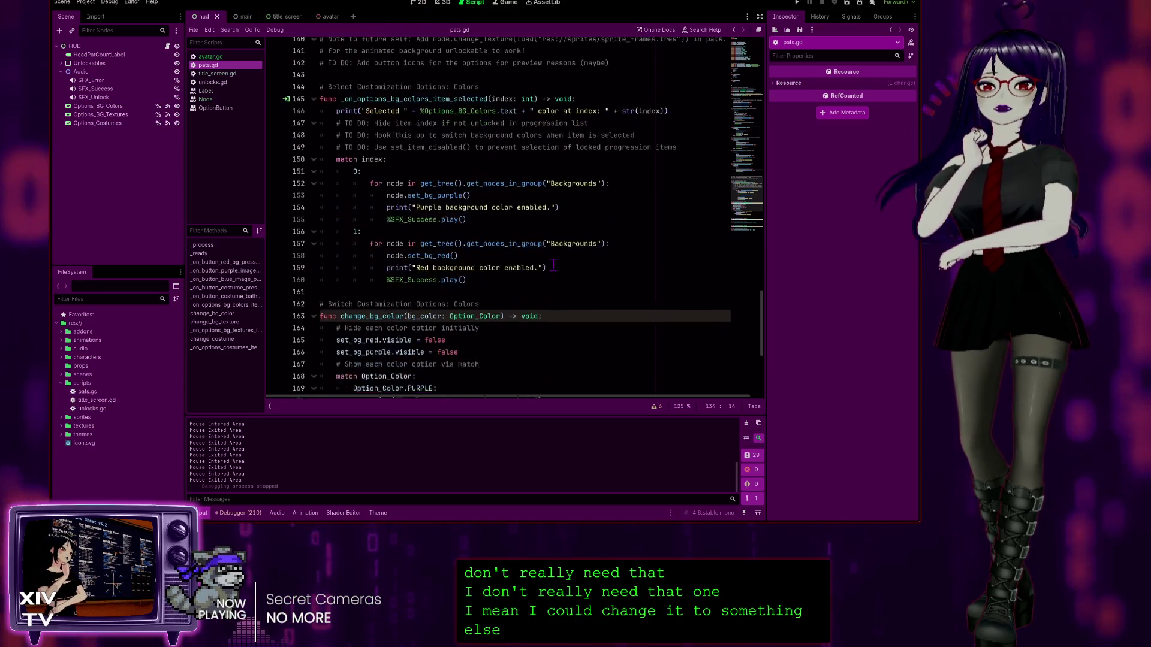
scroll(553, 262, down, 2)
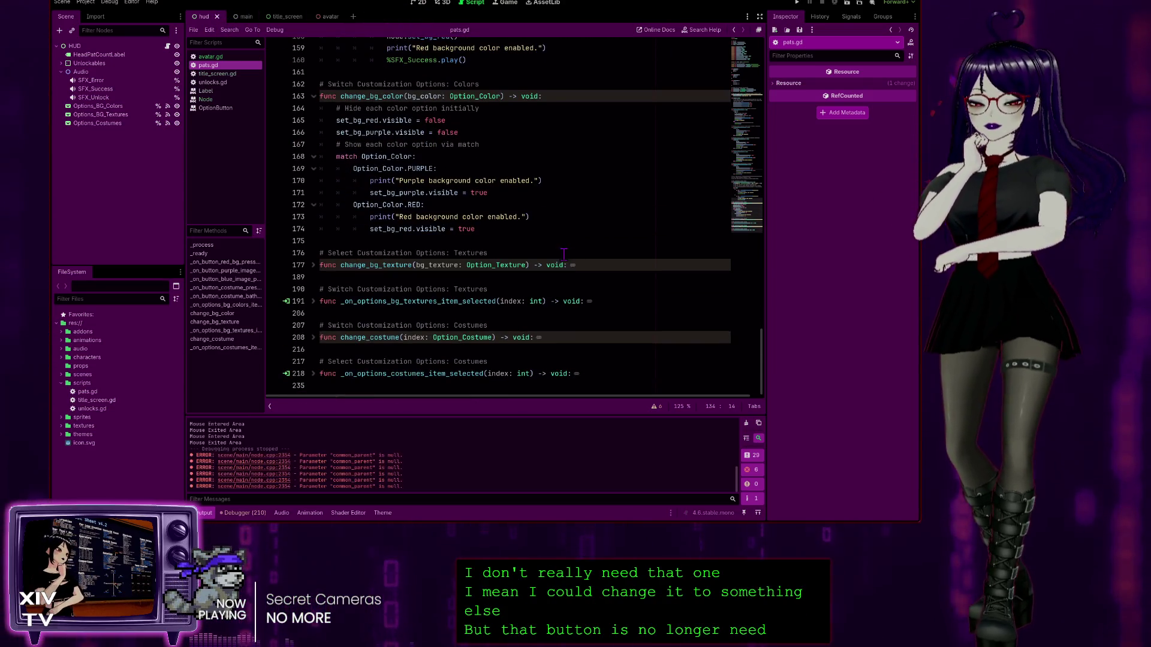
click(585, 300)
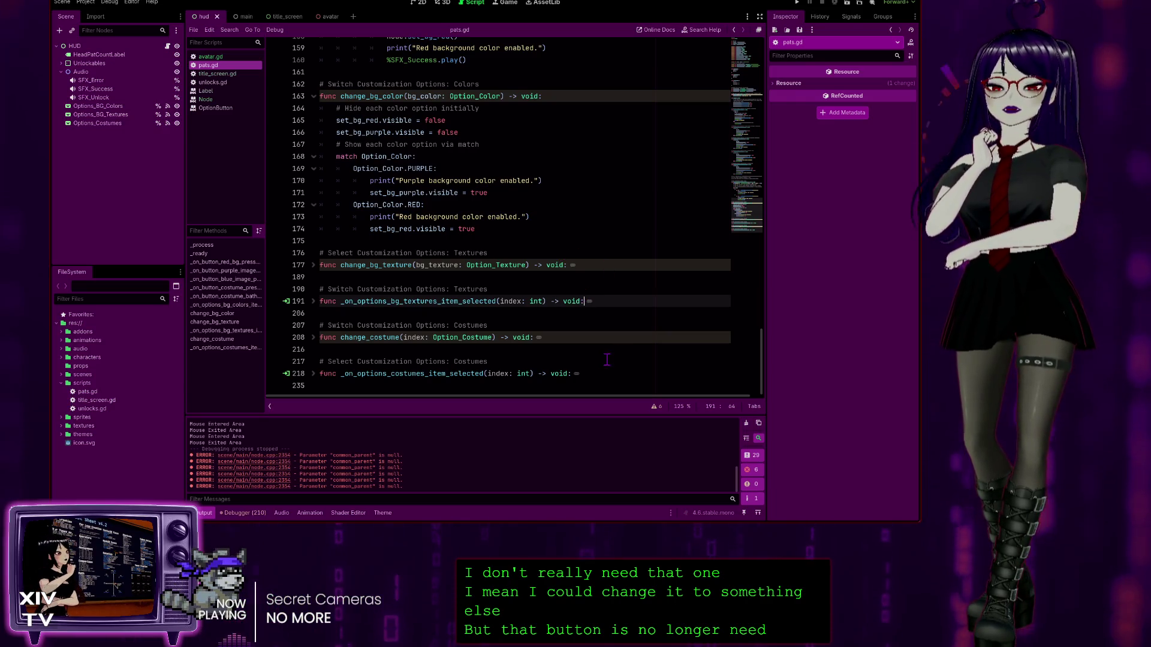
scroll(523, 320, up, 2)
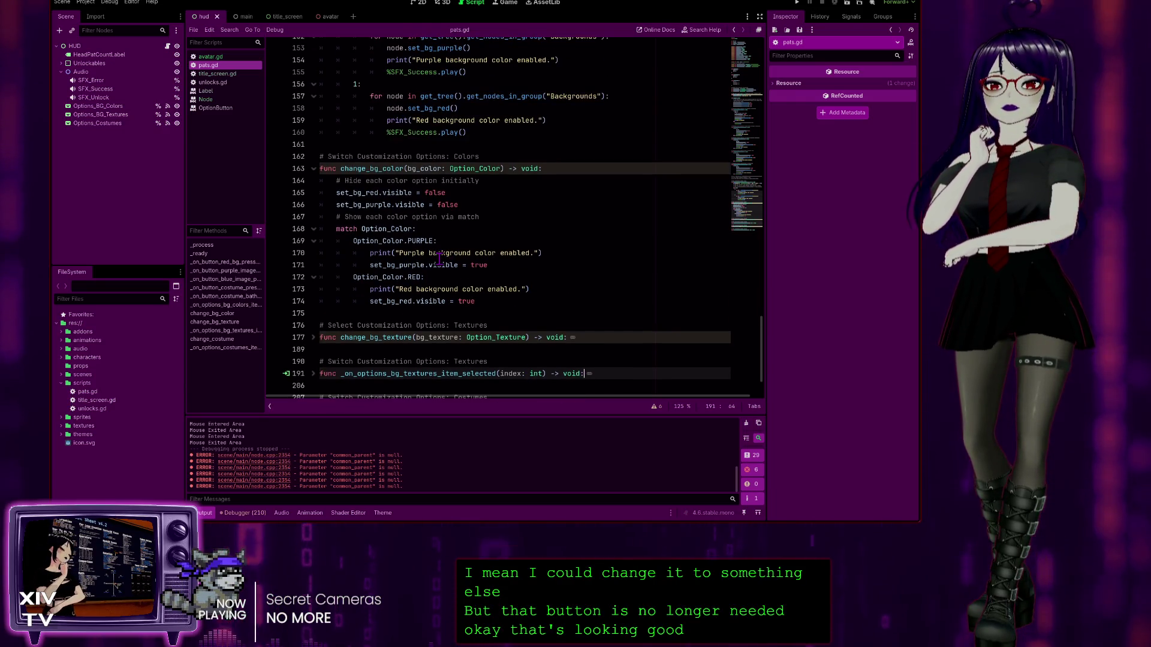
scroll(483, 232, up, 7)
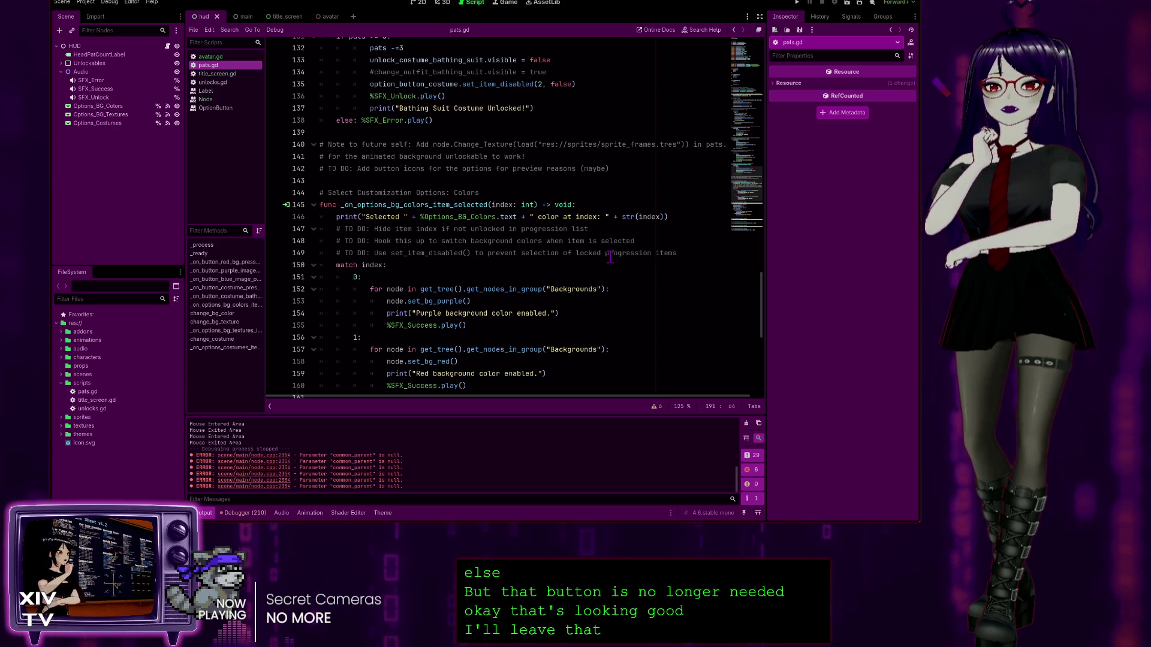
click(711, 253)
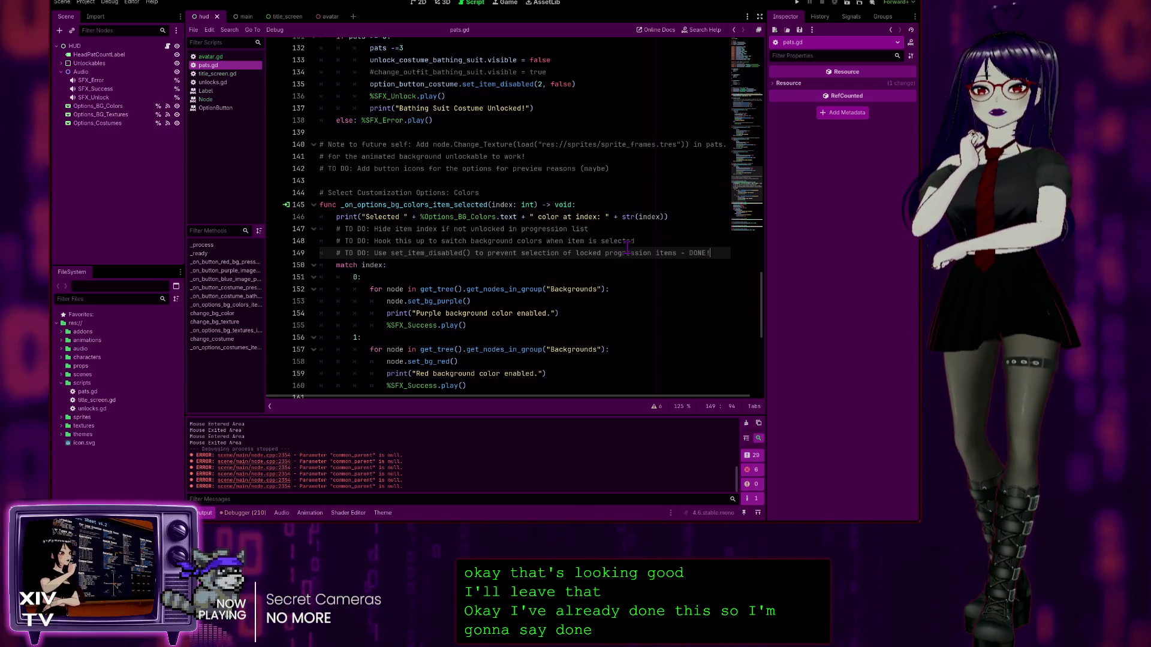
text(- DONE!)
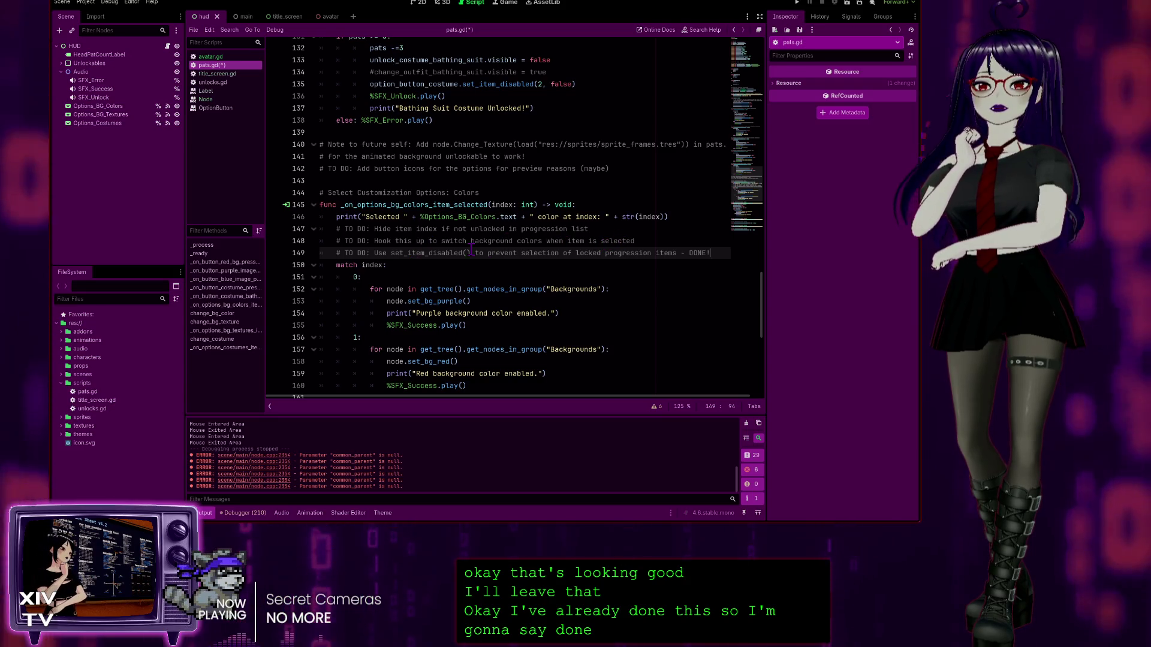
click(672, 236)
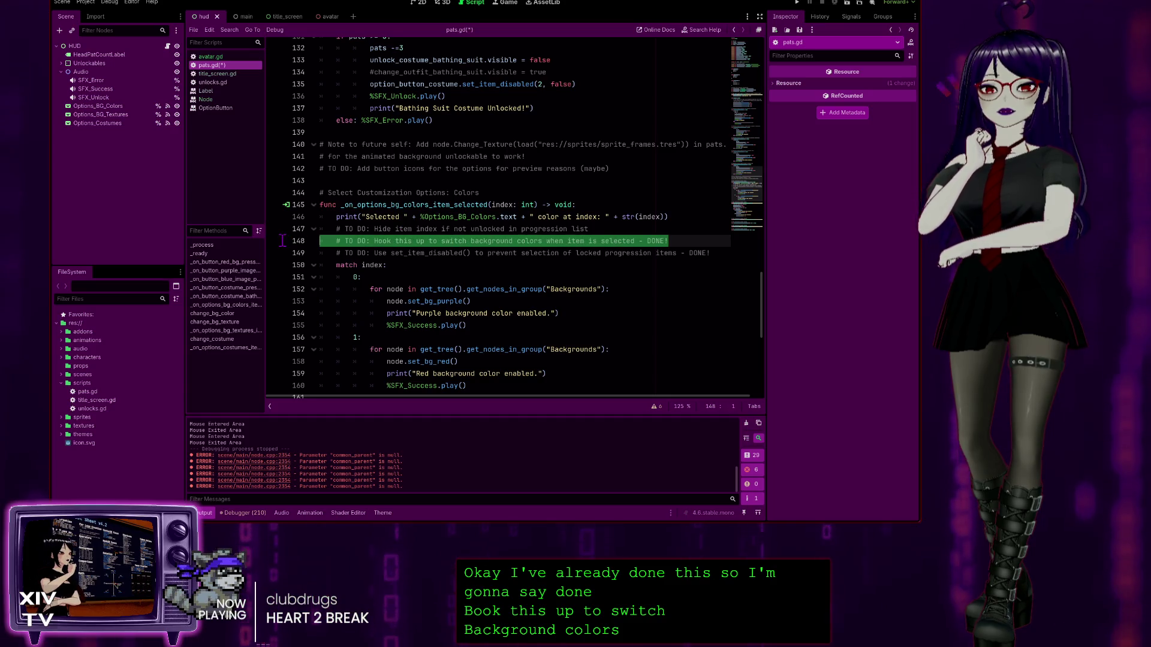
Step: Delete the finished hook-up comment and tidy the blank lines around change_bg_color
key(BackSpace)
key(BackSpace)
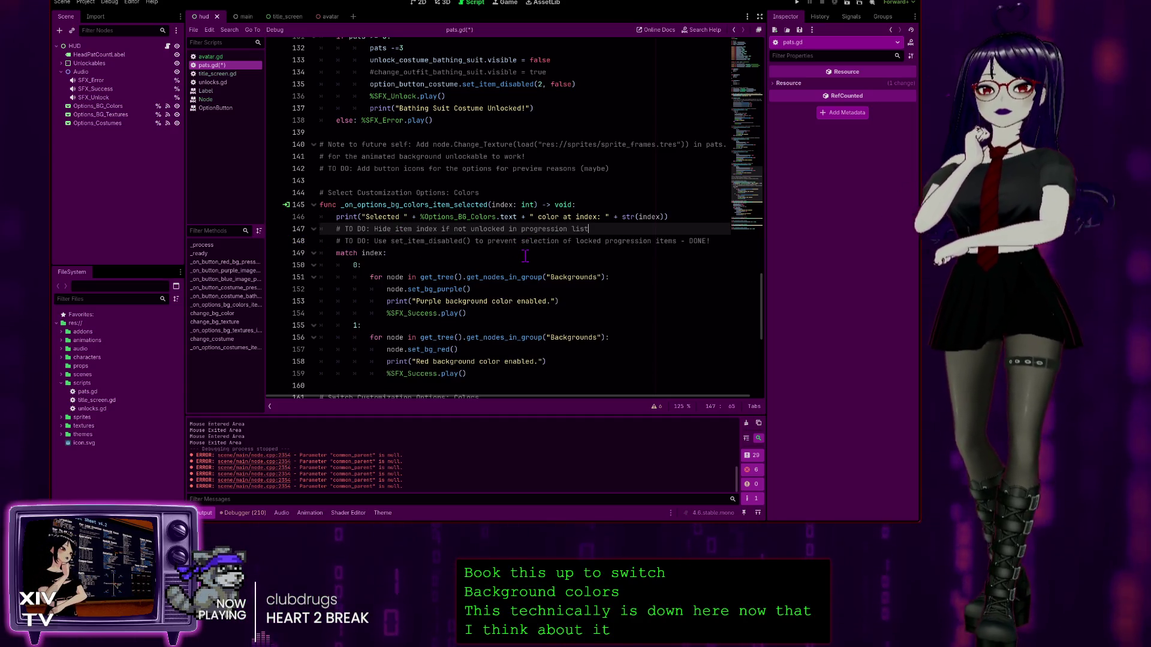
scroll(336, 211, down, 1)
scroll(410, 264, down, 2)
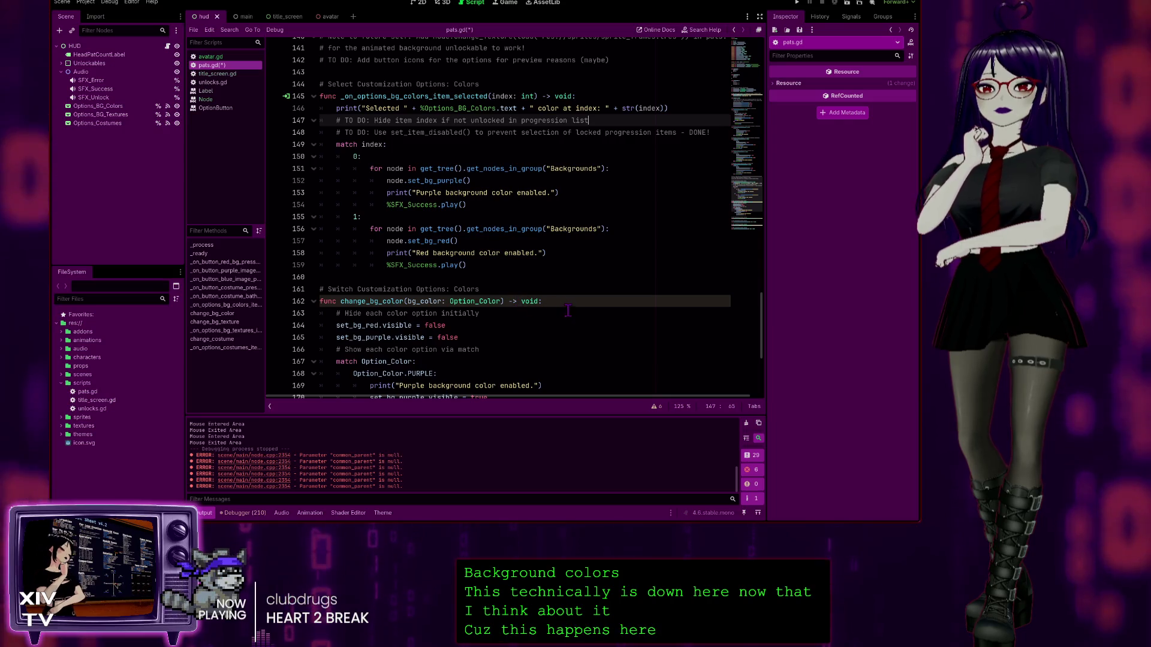
click(503, 301)
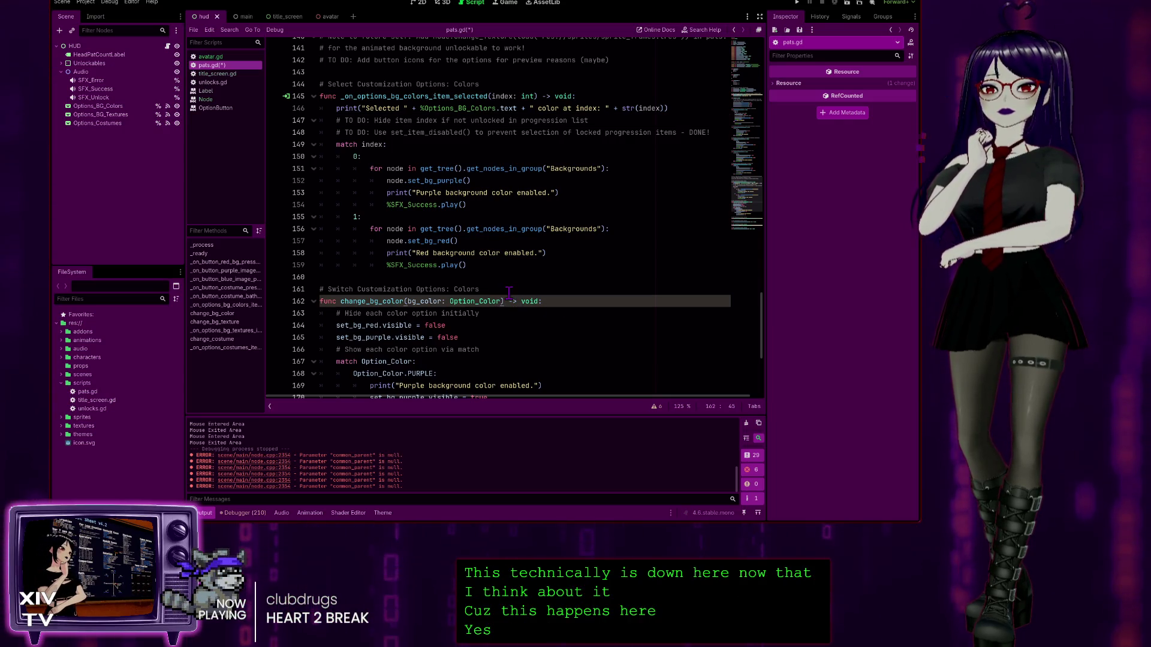
key(ctrl+shift+Return)
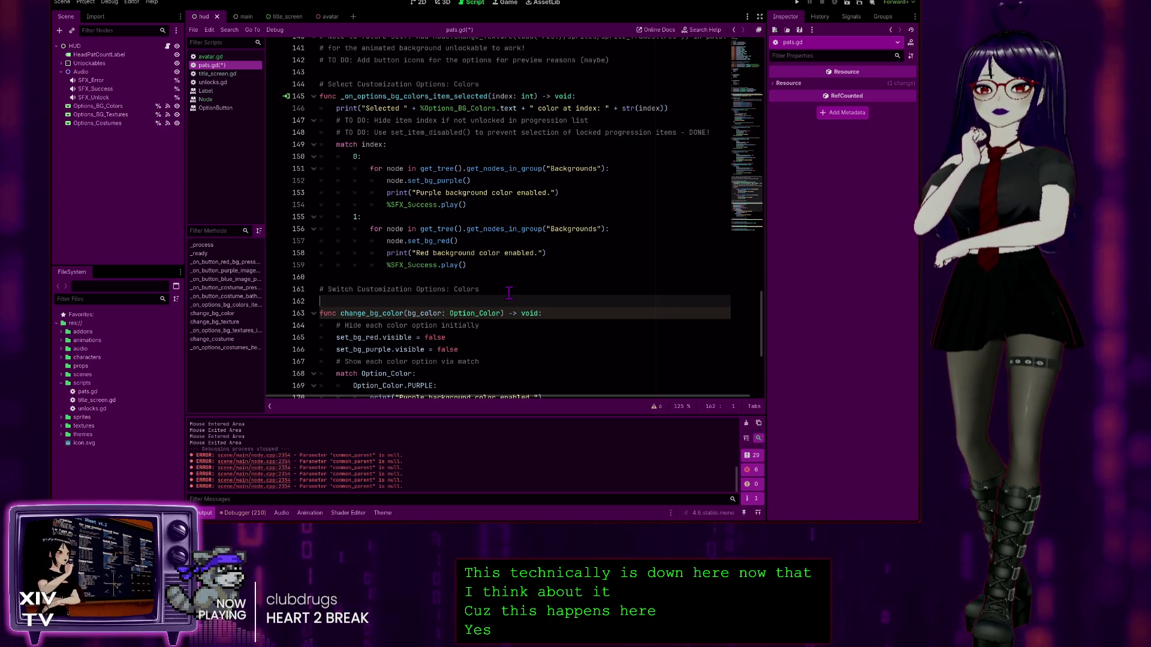
key(BackSpace)
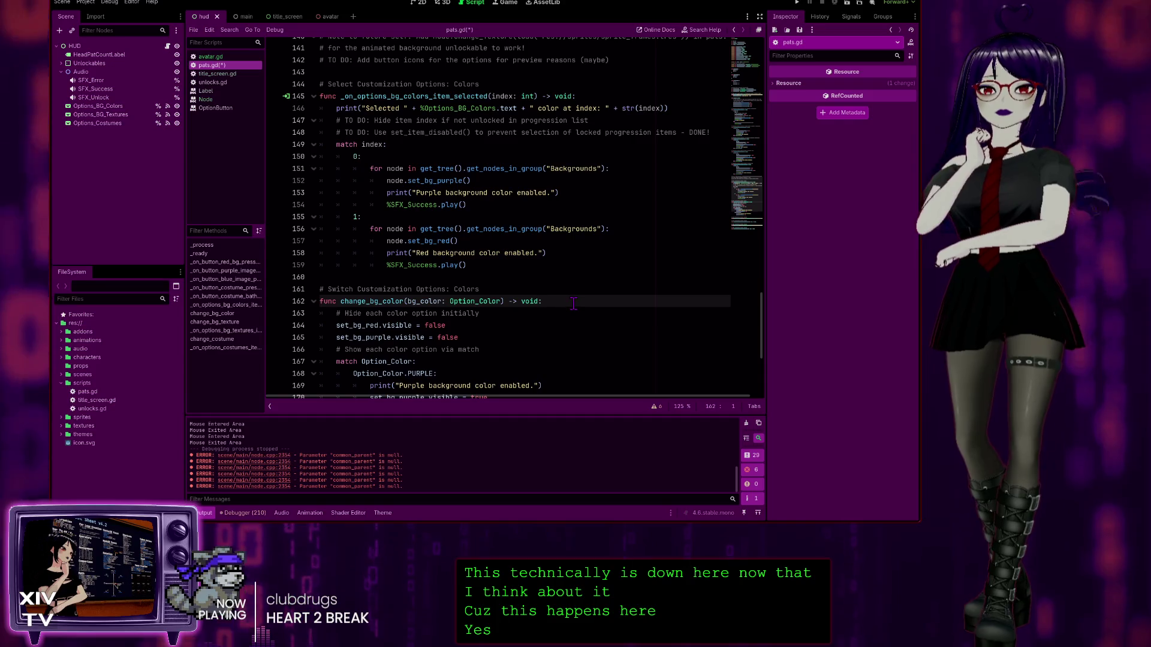
click(573, 303)
key(Return)
key(Return)
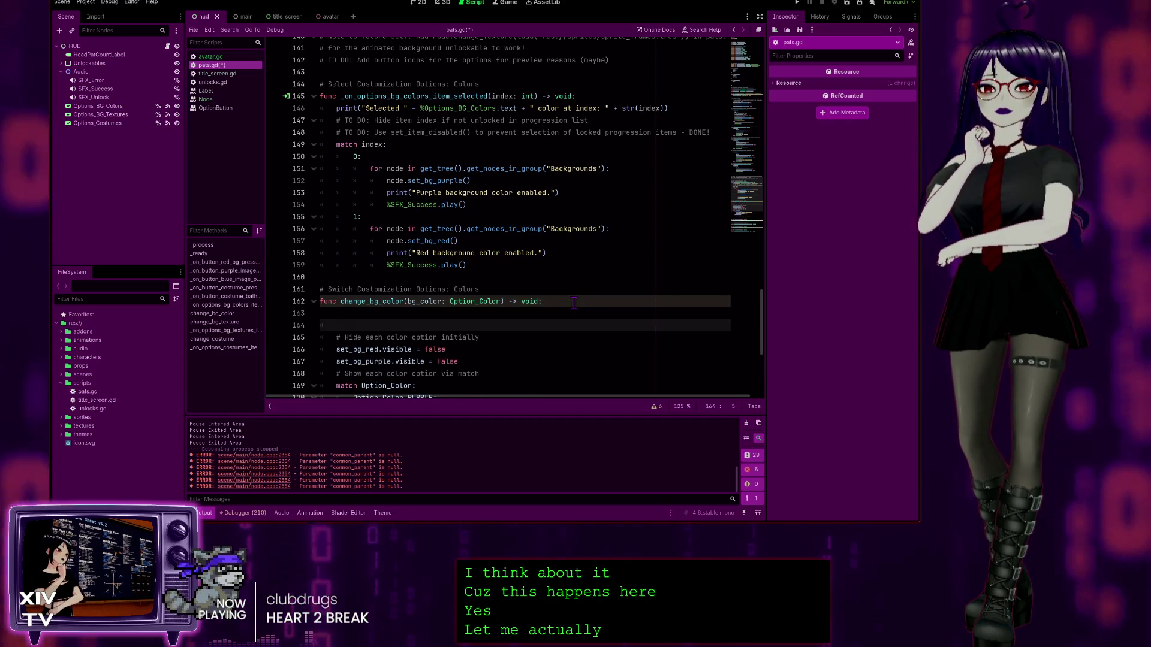
key(ctrl+z)
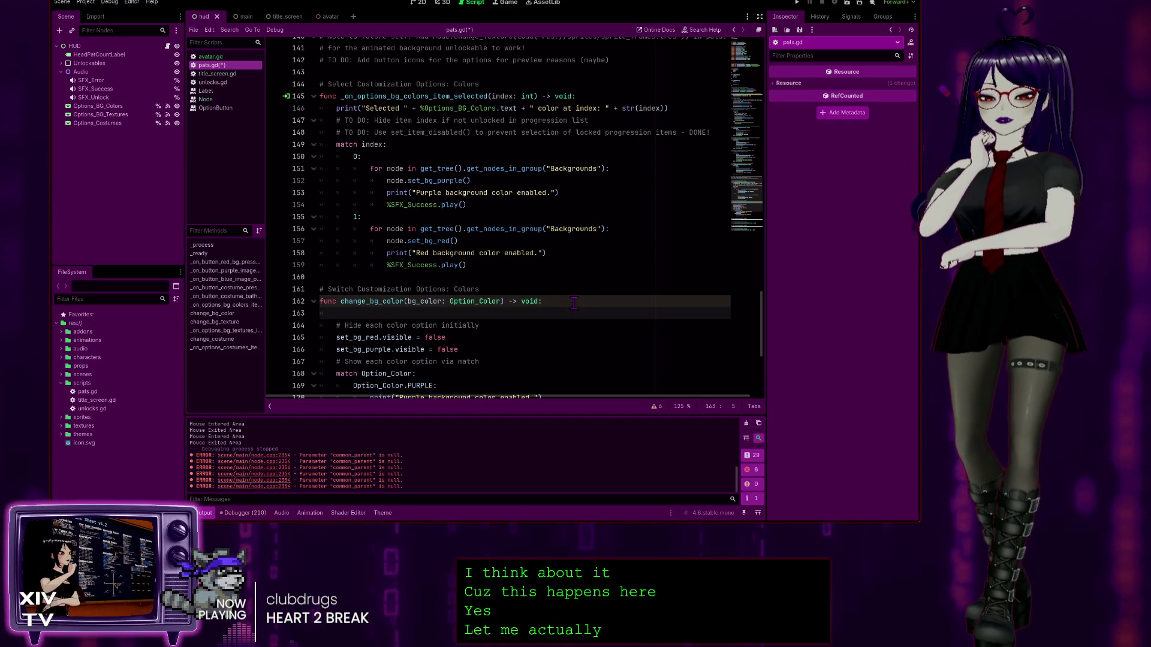
key(Return)
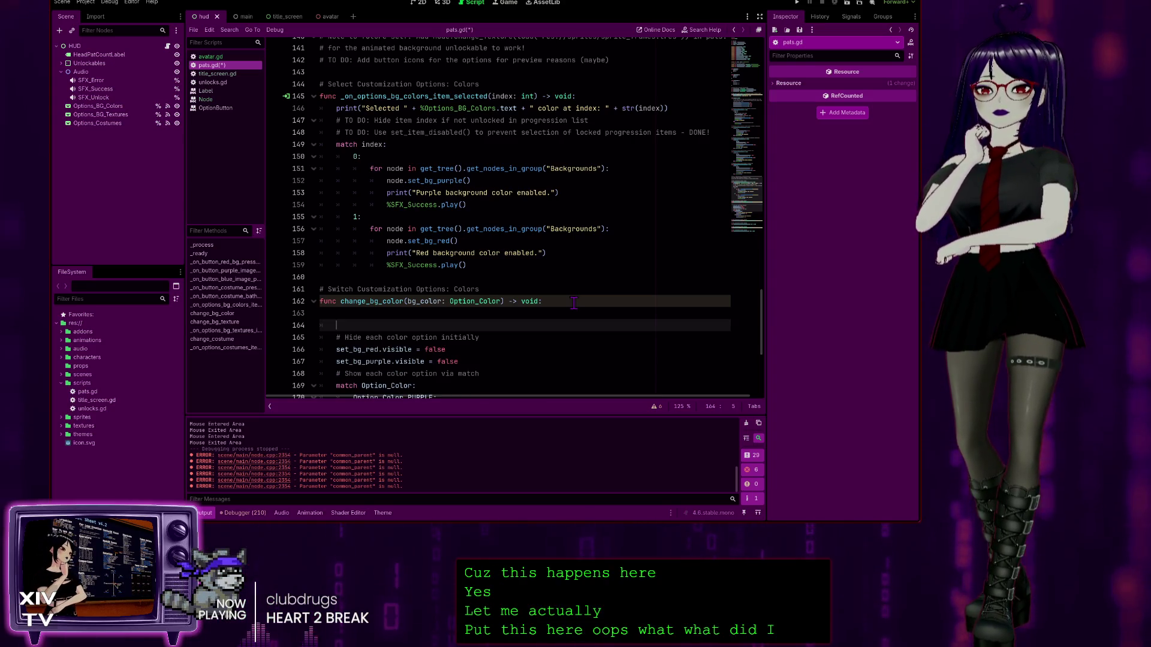
key(ctrl+z)
key(ctrl+z)
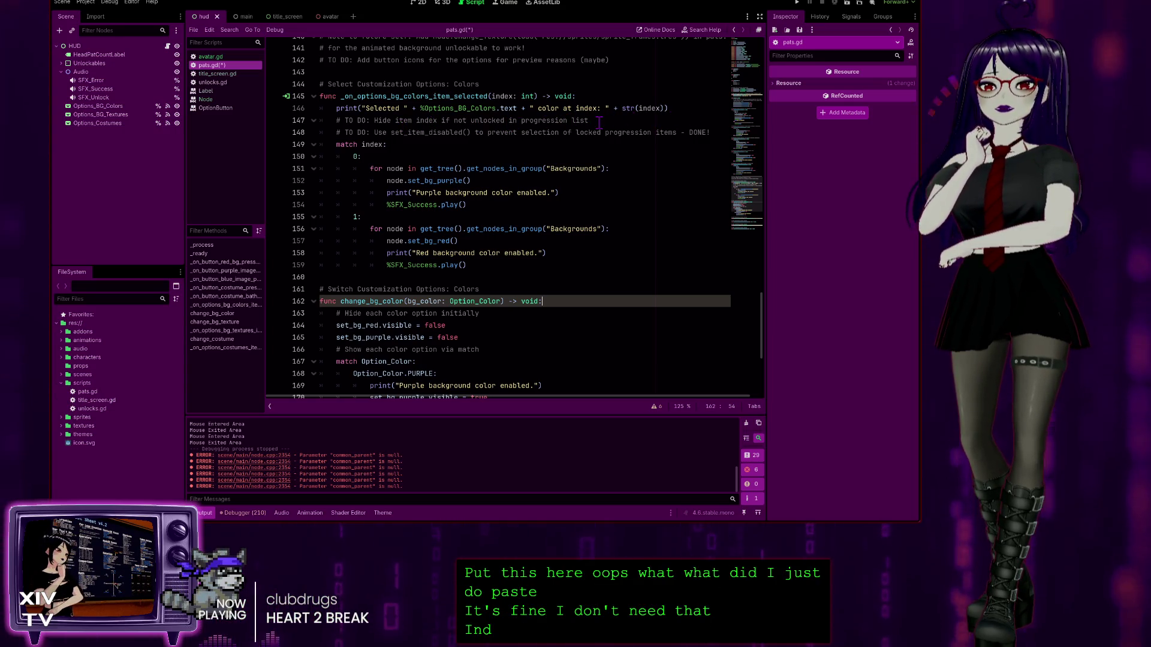
Step: Delete the 'Hide item index' TO DO comment line
drag(597, 120, 252, 116)
key(BackSpace)
key(BackSpace)
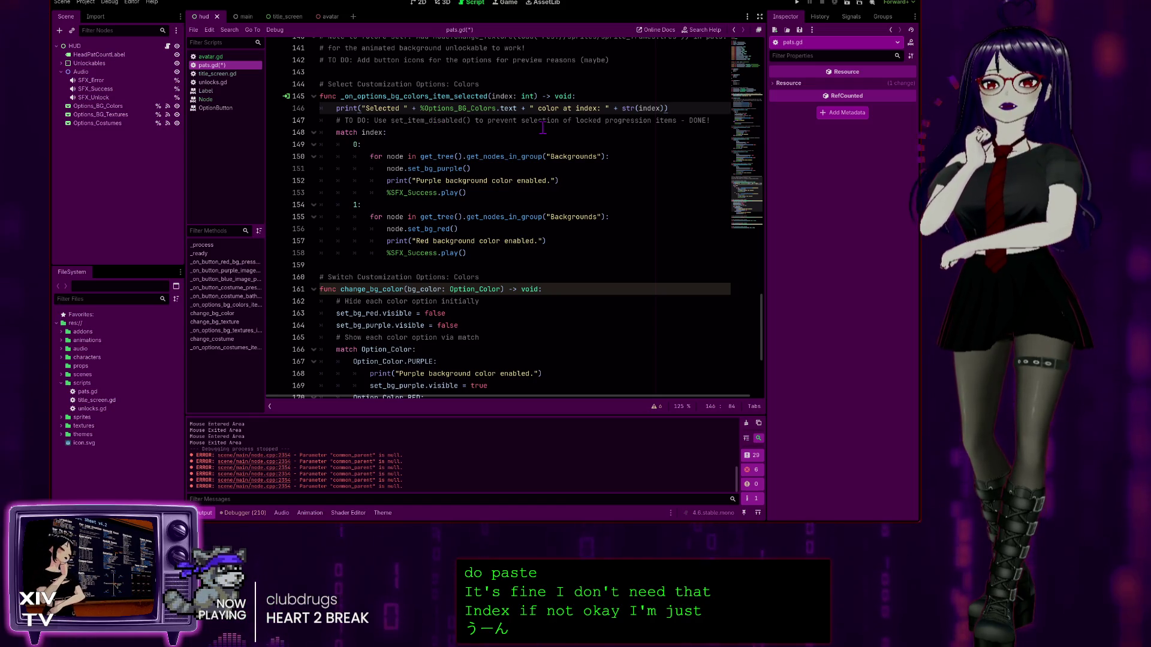
scroll(520, 201, down, 5)
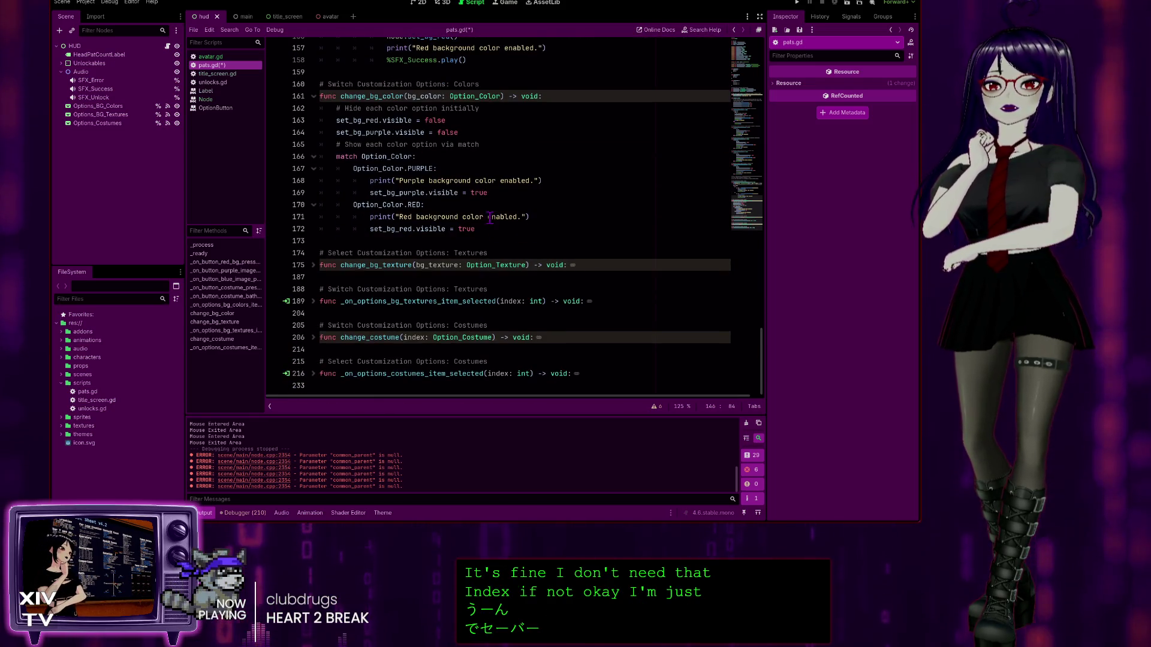
Step: Mark the costume handler's TODO comments on lines 218 and 219 with ' - DONE!'
click(313, 374)
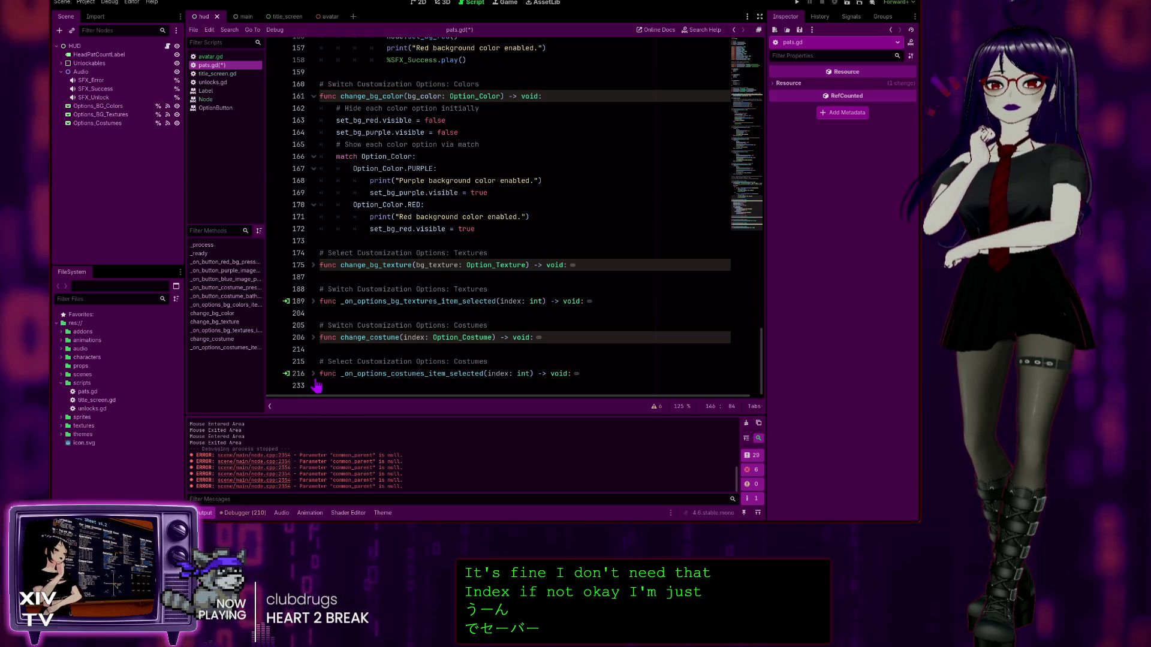
scroll(332, 337, down, 5)
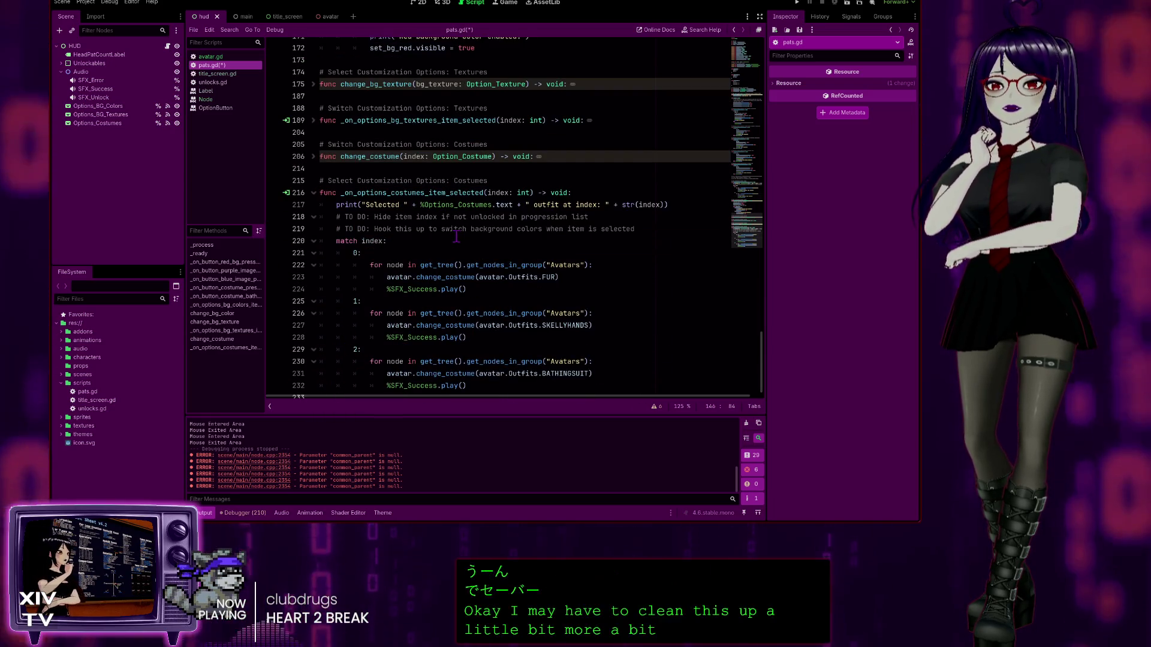
scroll(362, 294, down, 1)
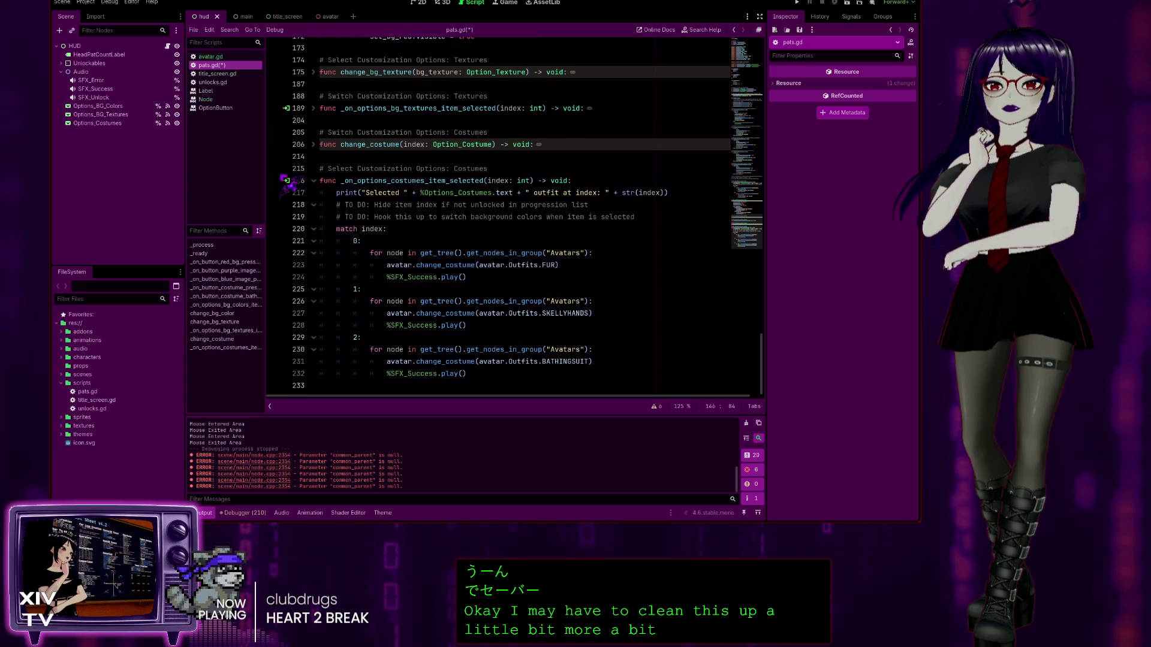
click(625, 204)
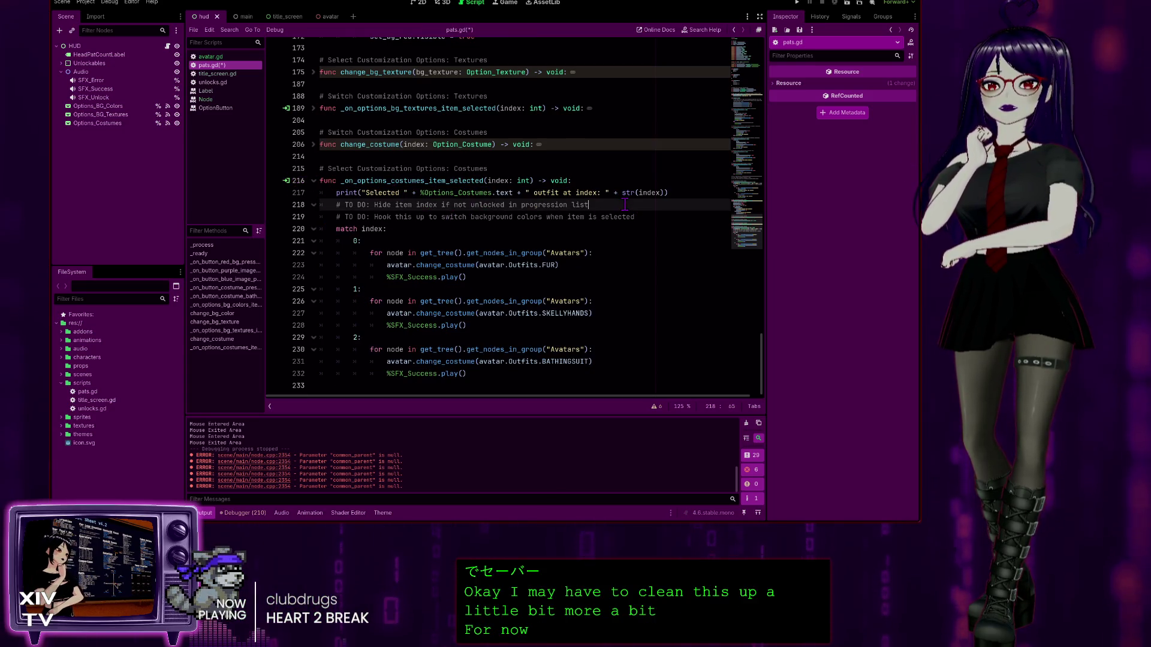
text(- DONE!)
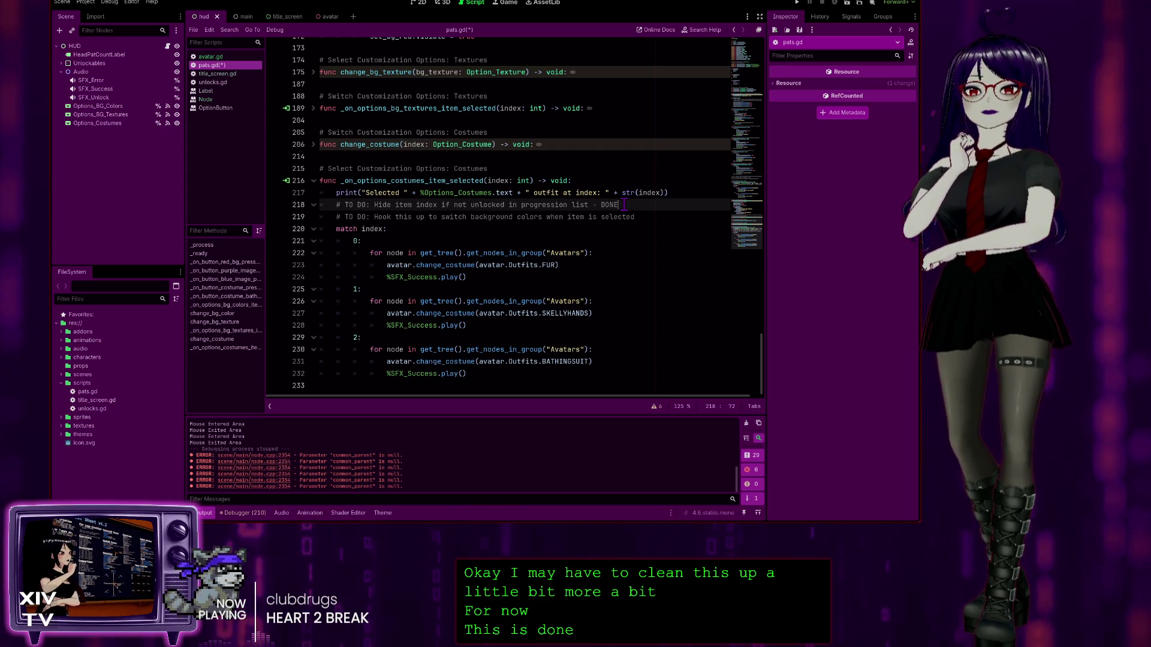
click(662, 216)
text(- DONE!)
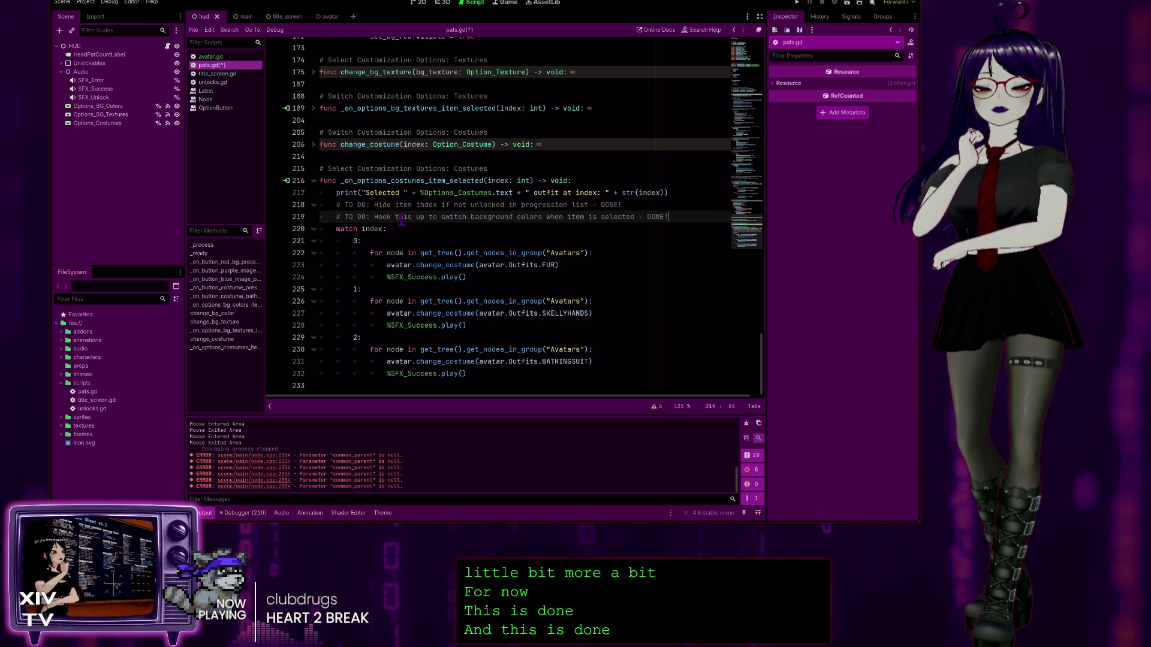
Step: Mark the texture handler's TODO comments on lines 191 and 192 with ' - DONE!'
click(313, 145)
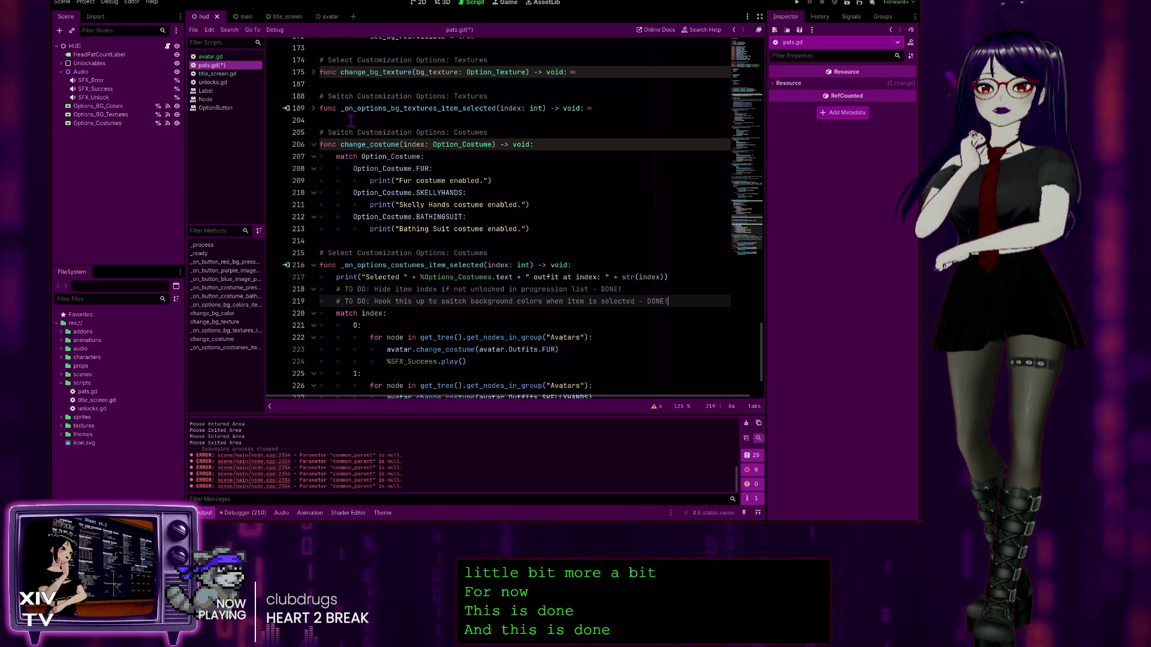
click(313, 109)
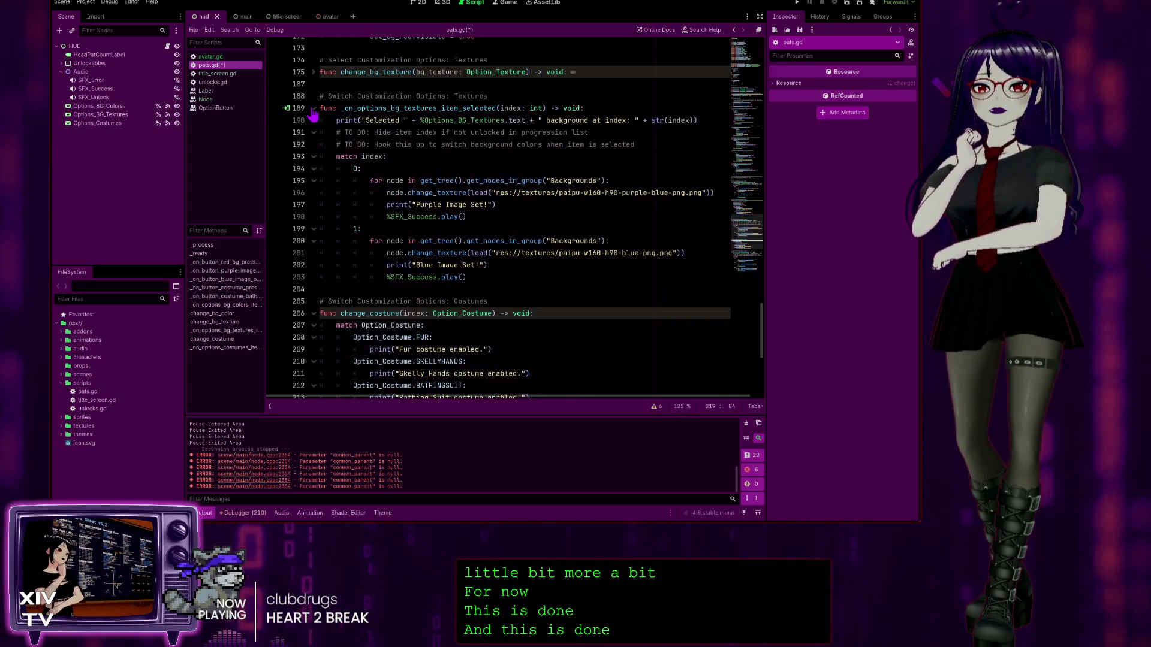
click(638, 132)
text(- DONE!)
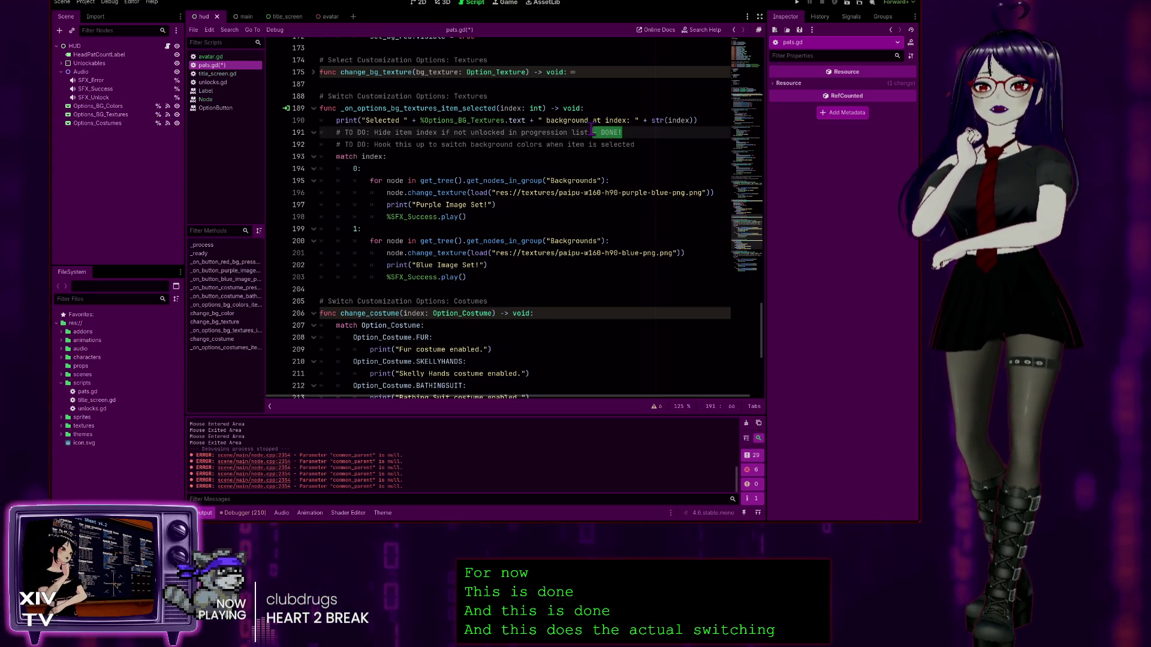
click(668, 150)
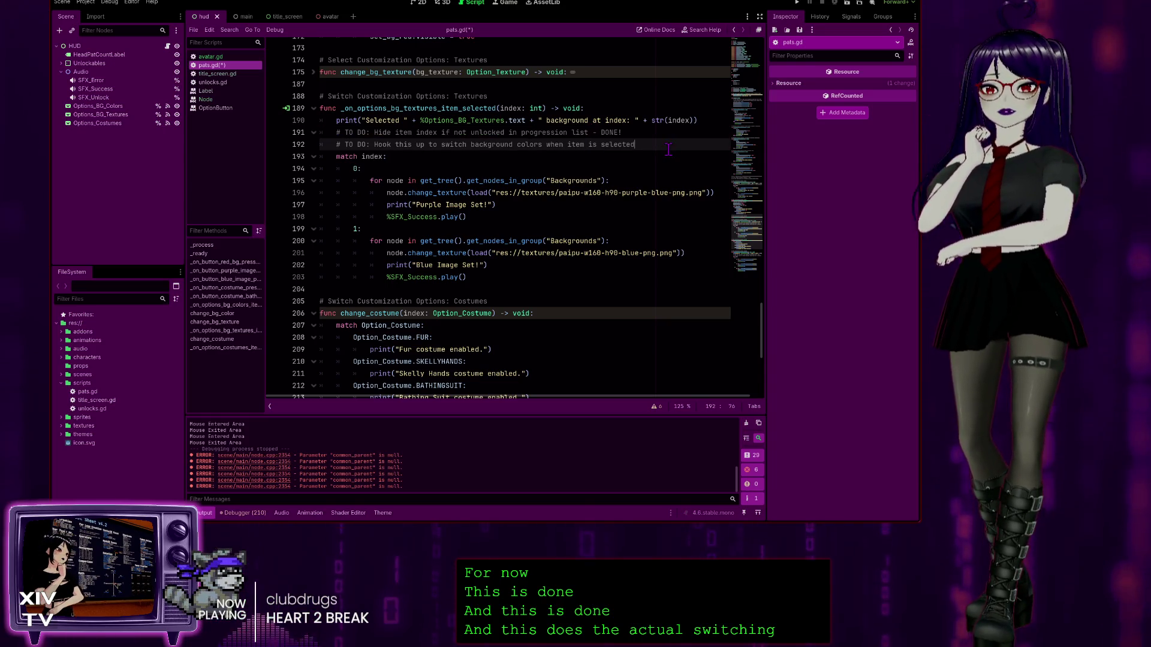
text(- DONE!)
click(642, 144)
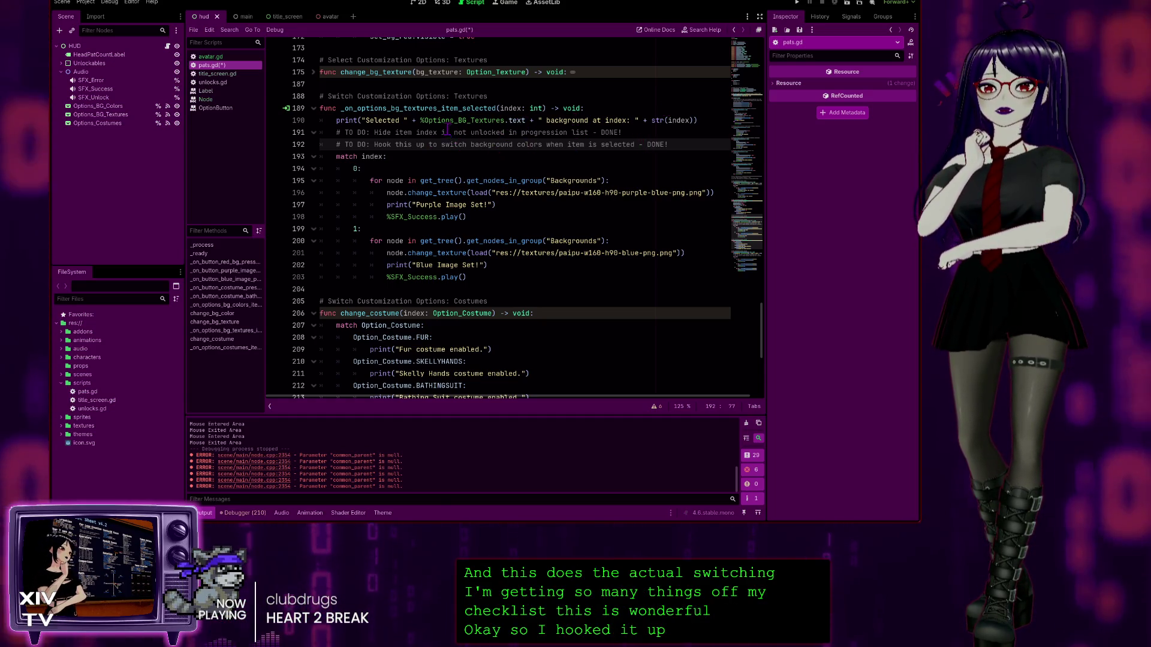
Step: Review the finished hide-item TODO on line 191 and the colours handler around line 146
scroll(481, 248, down, 4)
scroll(489, 223, down, 2)
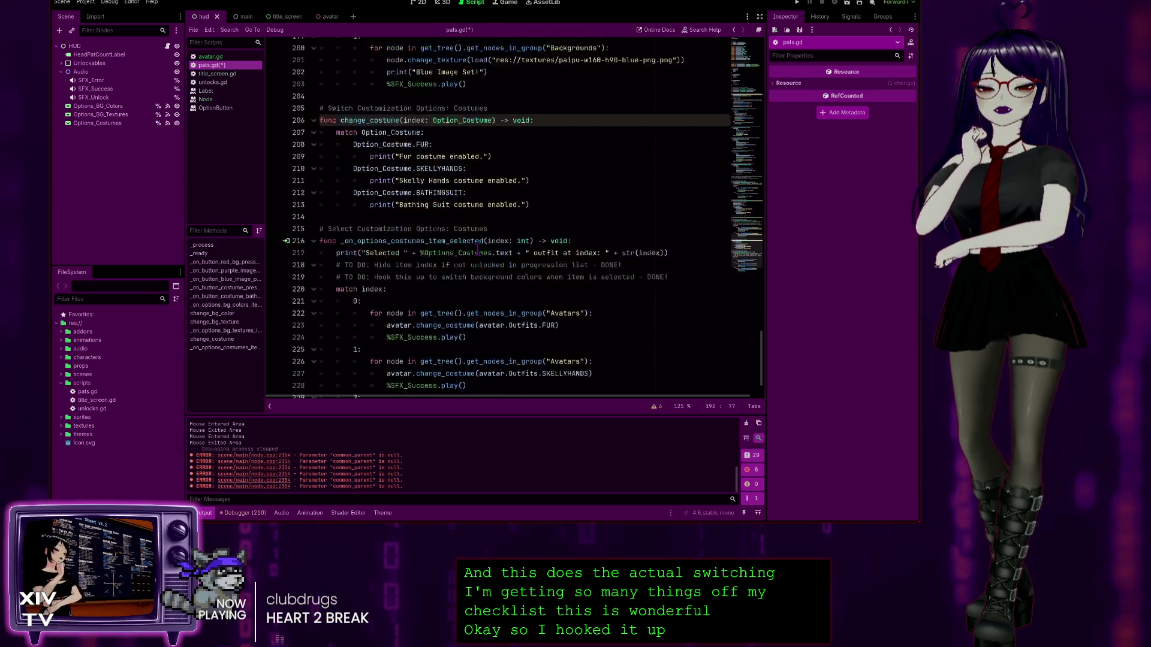
scroll(473, 248, up, 7)
scroll(473, 248, up, 3)
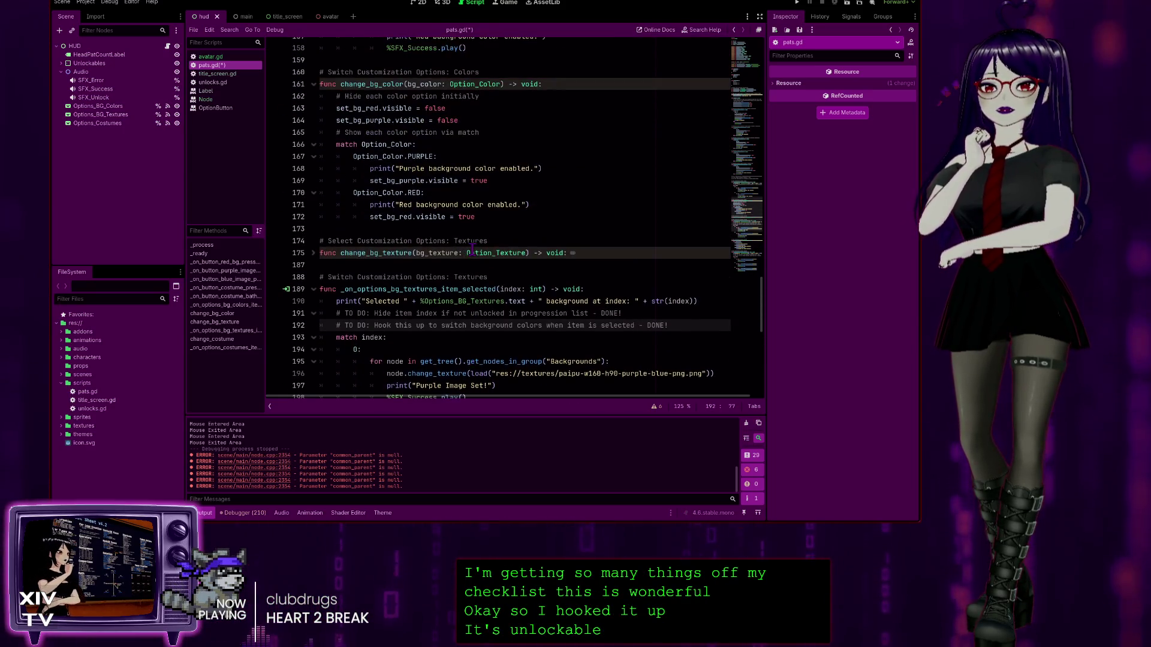
scroll(516, 106, up, 2)
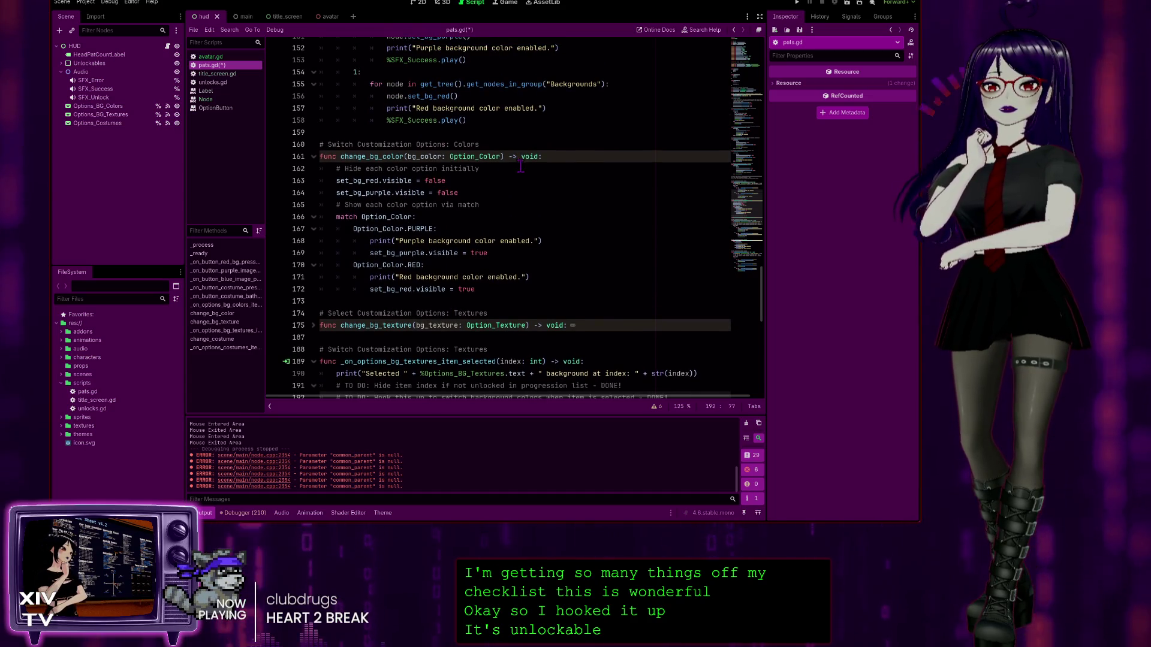
scroll(524, 182, up, 3)
scroll(523, 182, up, 3)
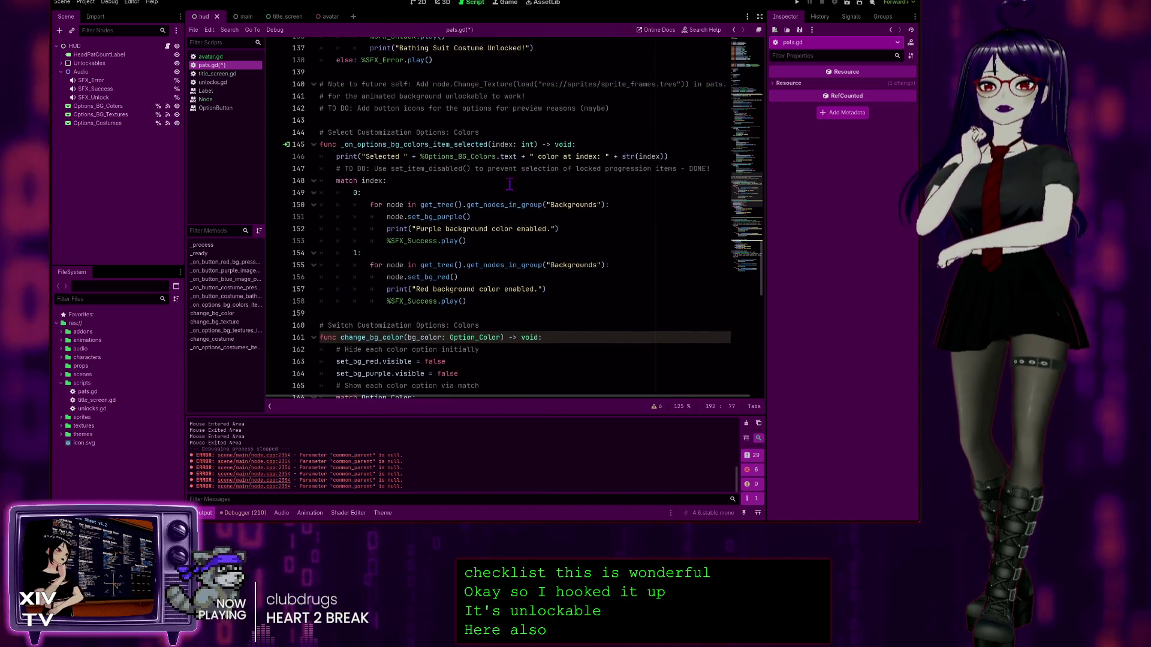
scroll(564, 205, down, 5)
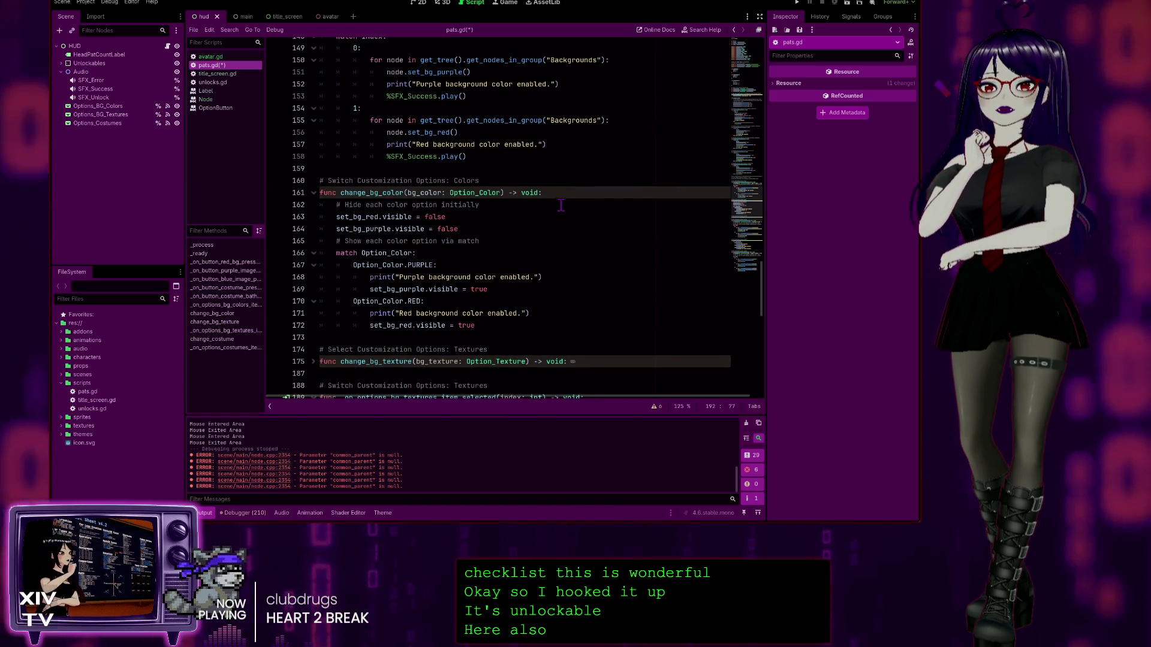
scroll(560, 206, down, 3)
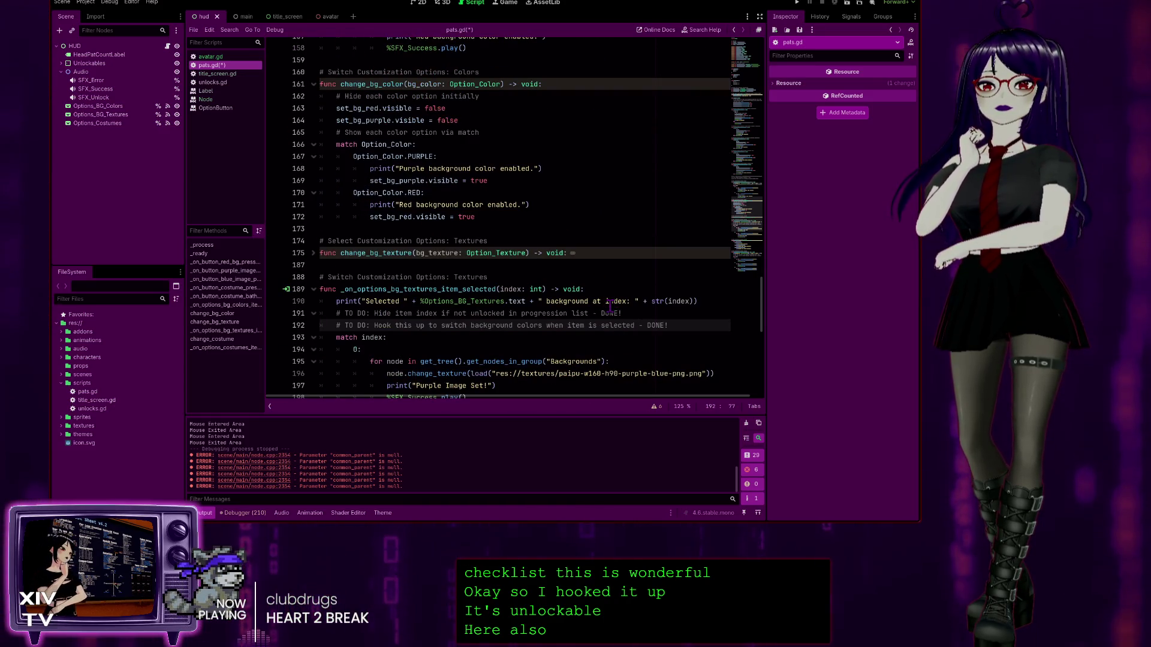
drag(635, 314, 406, 310)
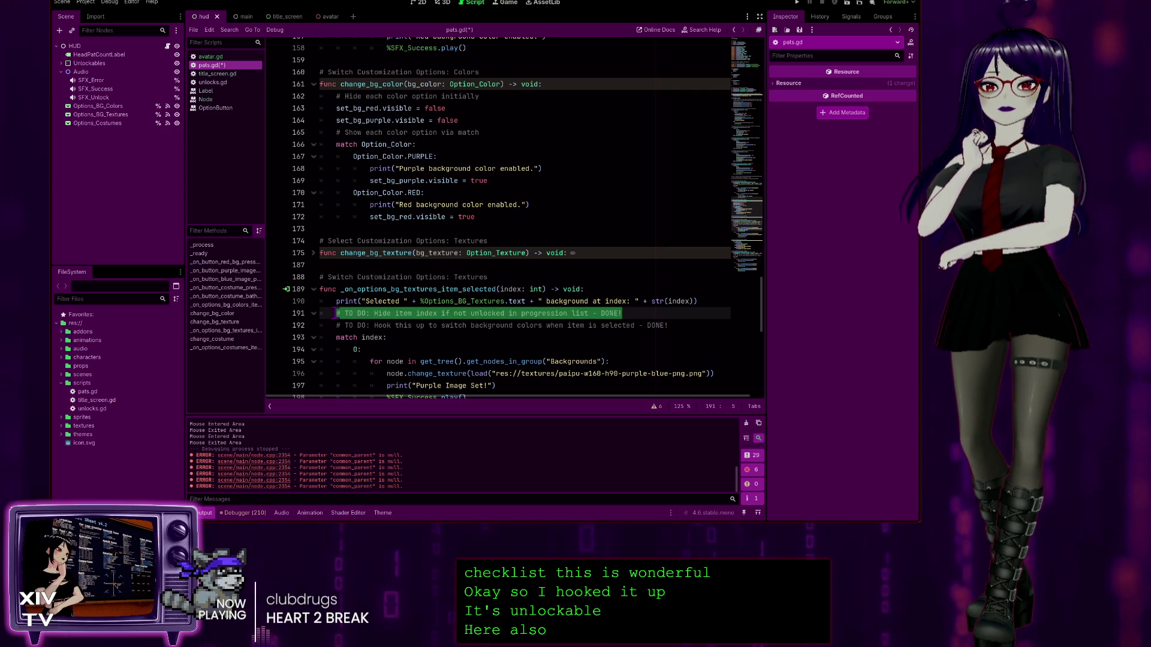
scroll(539, 209, up, 5)
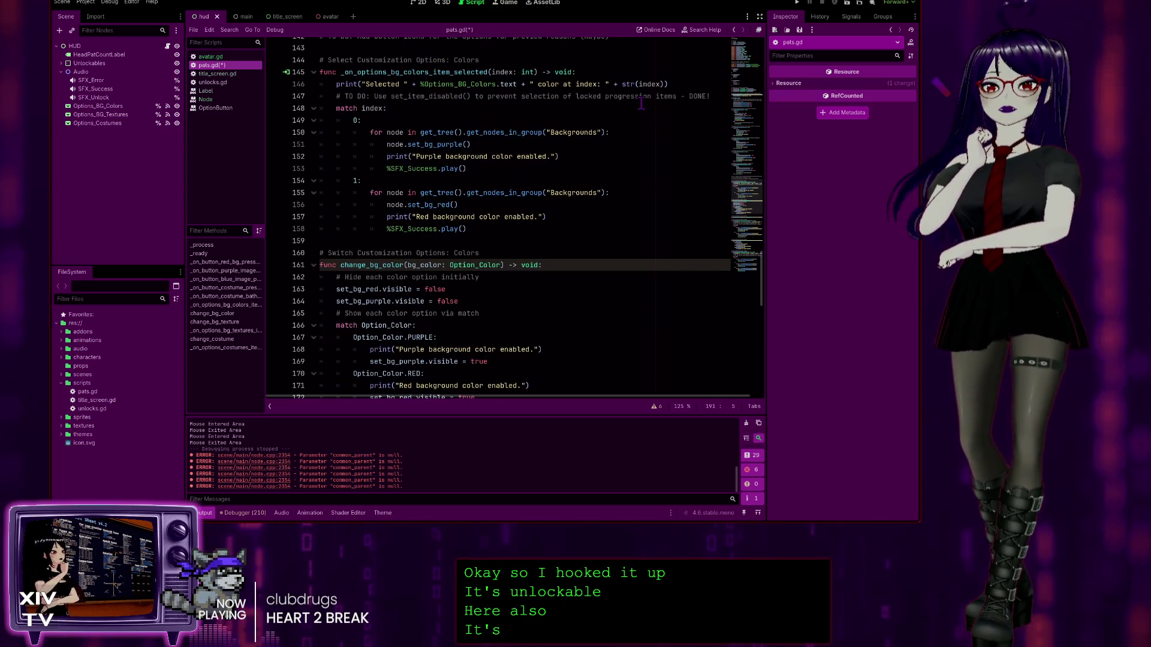
click(688, 84)
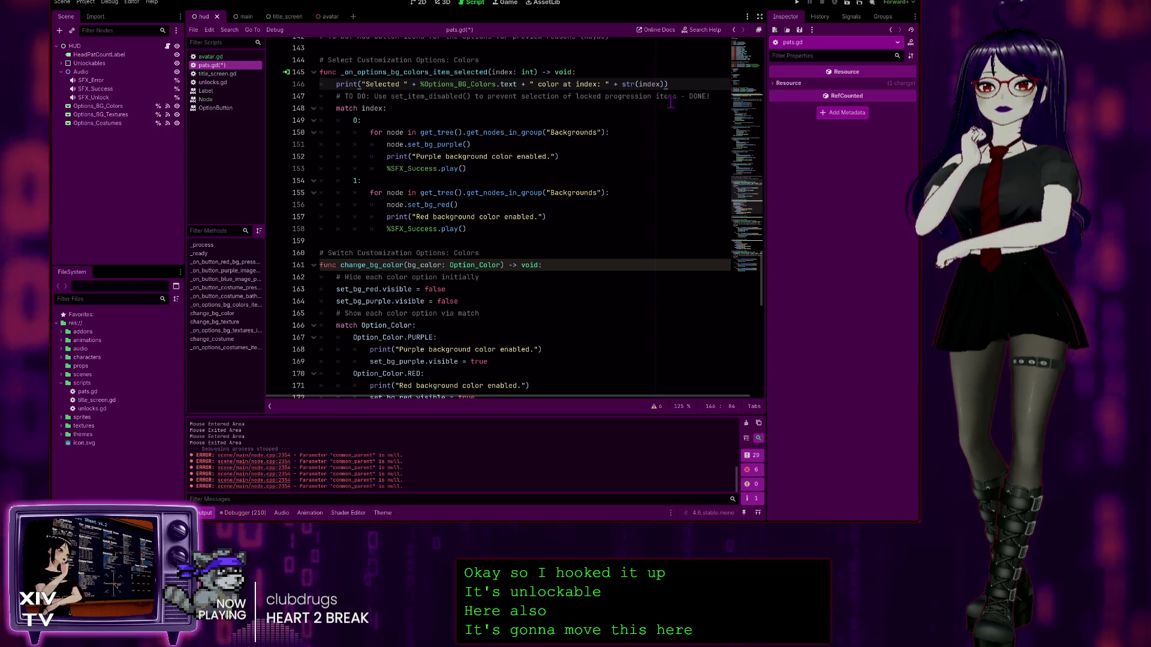
Step: Scroll past the purple-image section at line 97 up to the set_bg_red export declaration
scroll(690, 117, up, 1)
scroll(690, 117, up, 2)
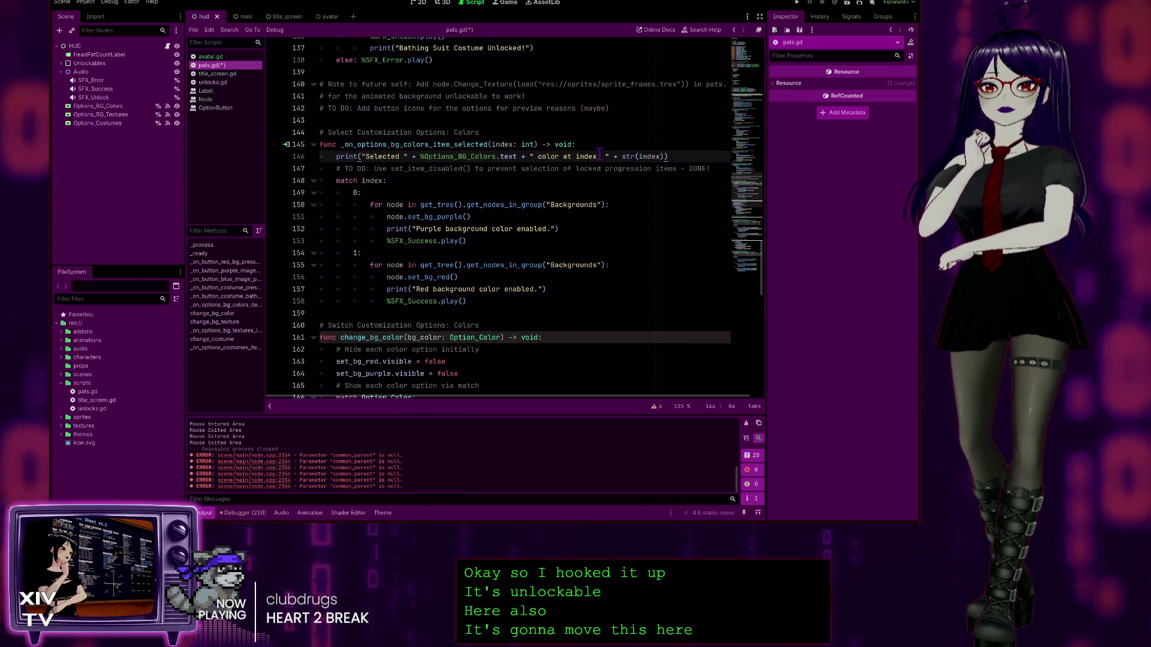
scroll(502, 291, up, 4)
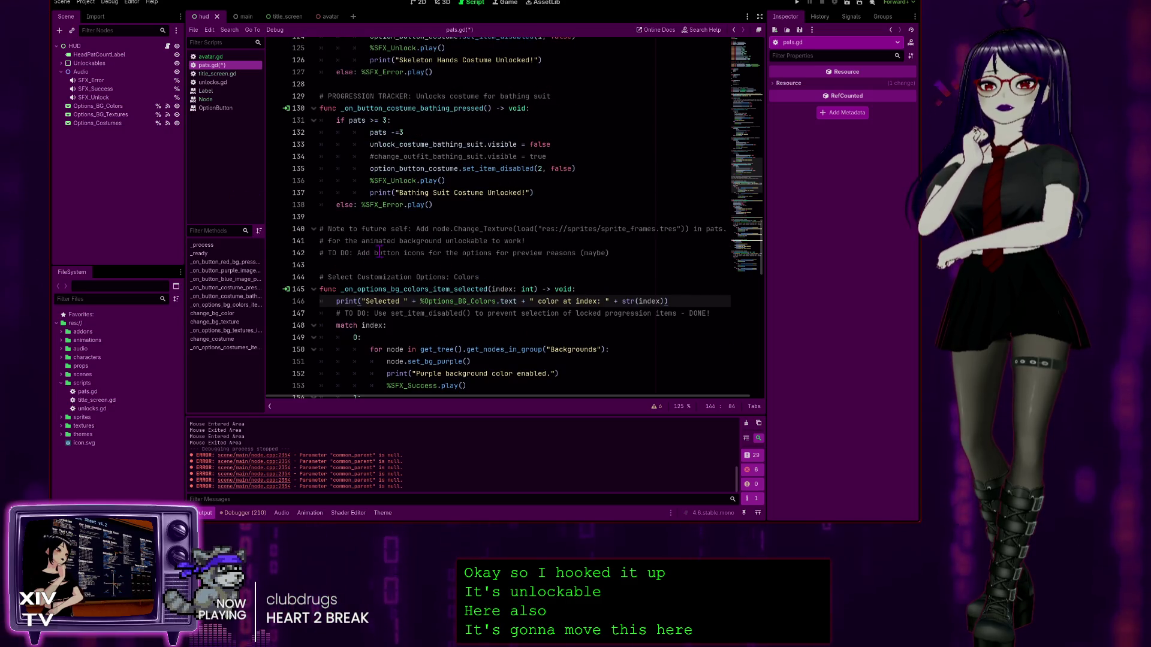
scroll(468, 228, up, 3)
scroll(572, 217, up, 2)
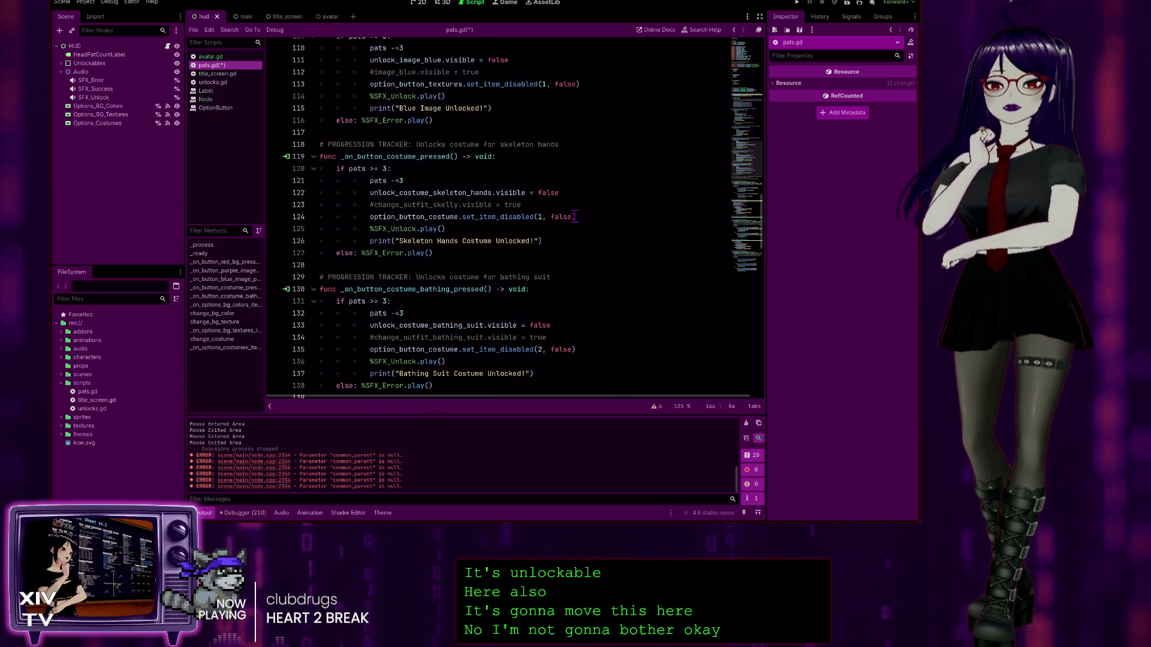
scroll(547, 244, up, 2)
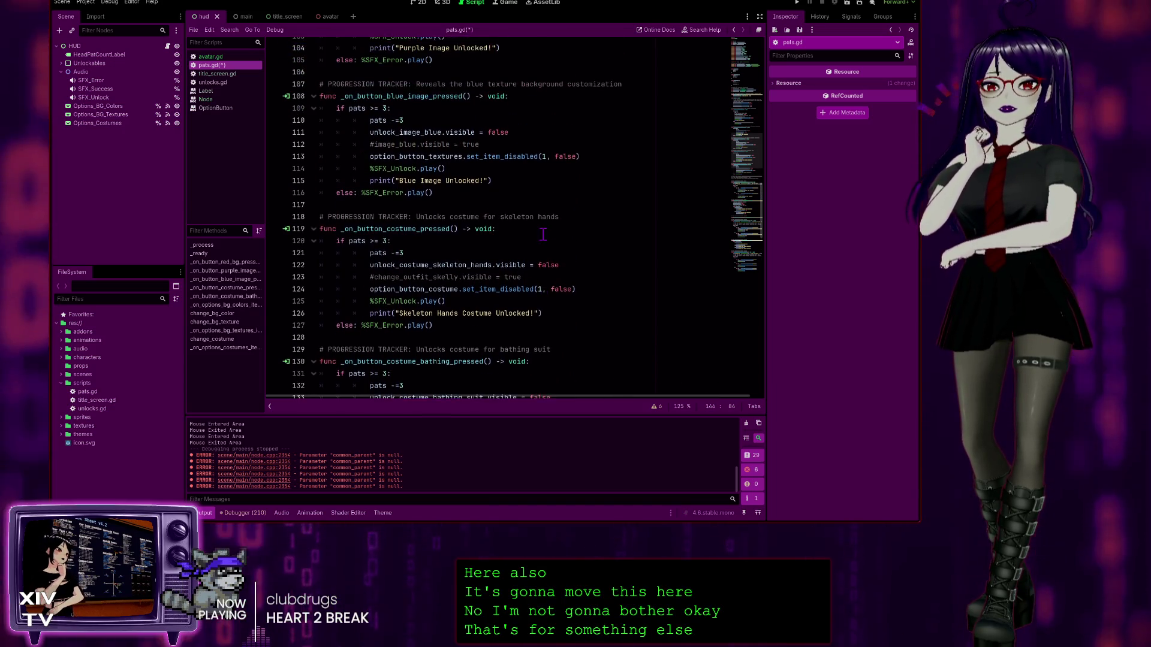
scroll(541, 113, up, 4)
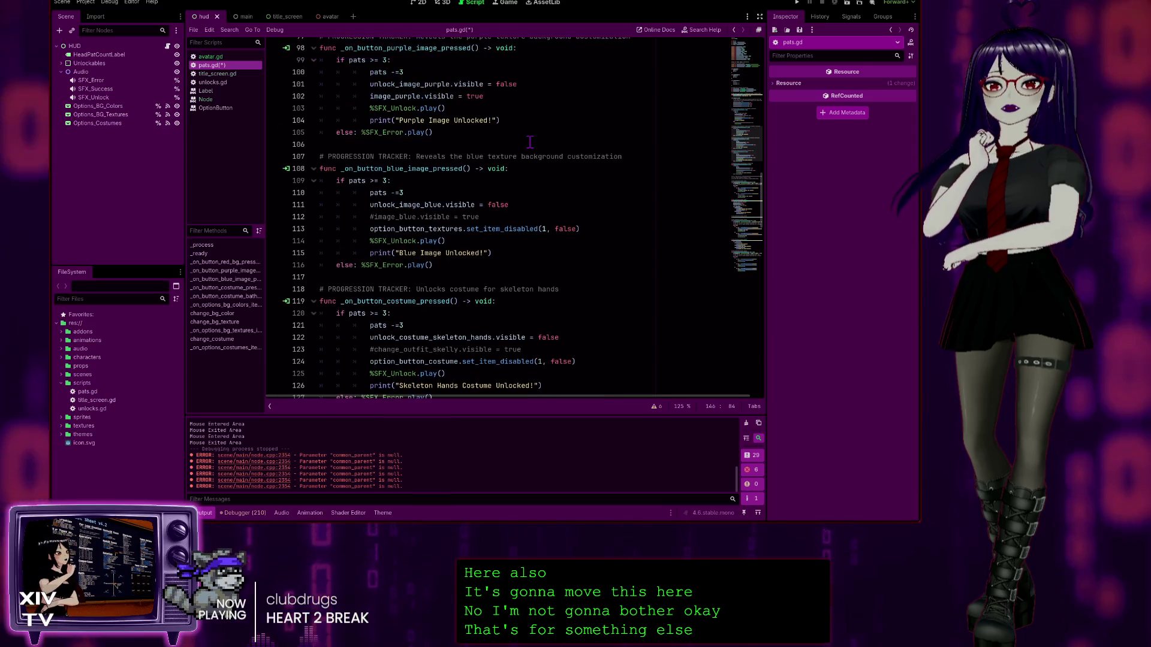
scroll(533, 146, up, 1)
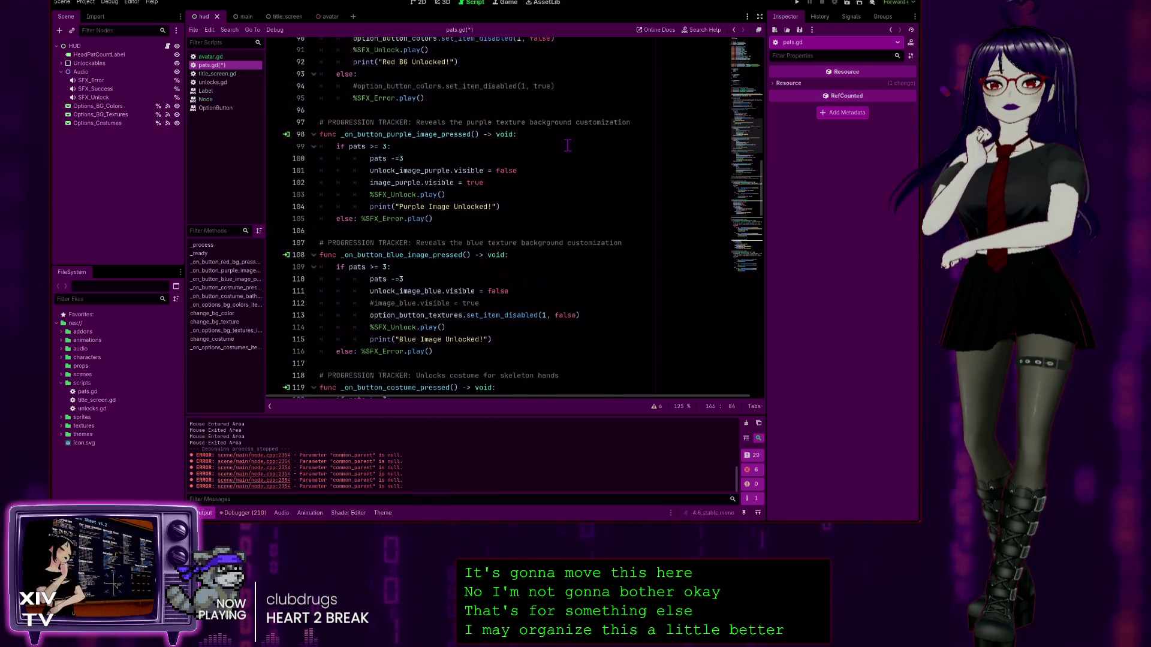
scroll(441, 165, up, 2)
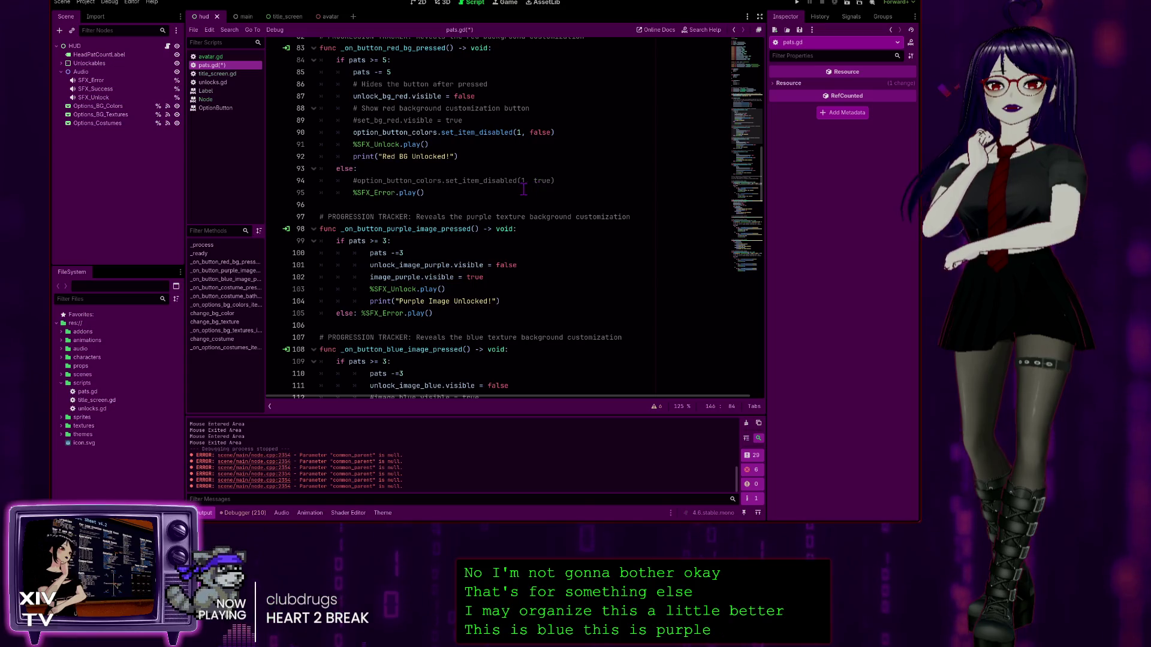
scroll(447, 237, up, 2)
click(635, 289)
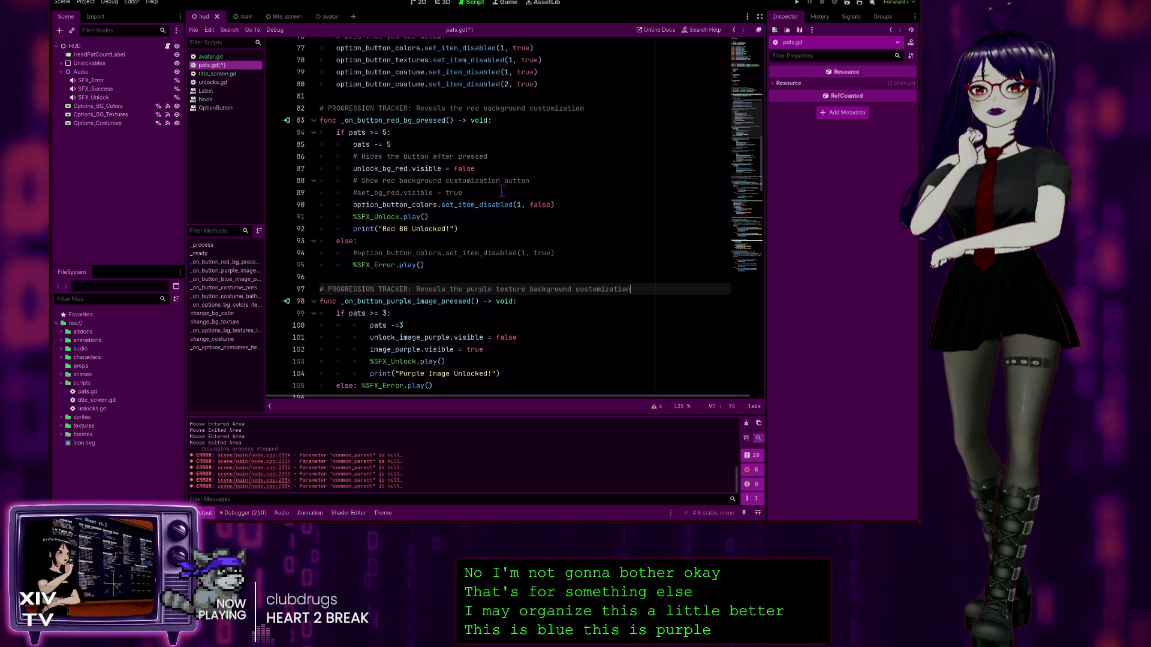
scroll(393, 145, up, 1)
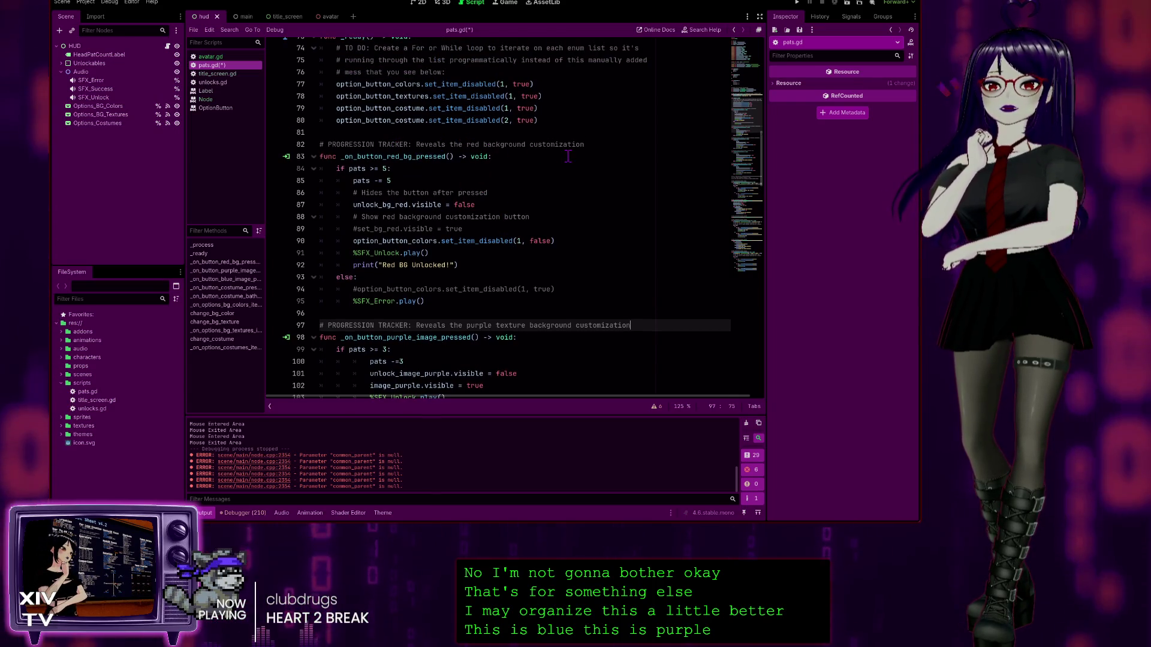
scroll(521, 254, up, 3)
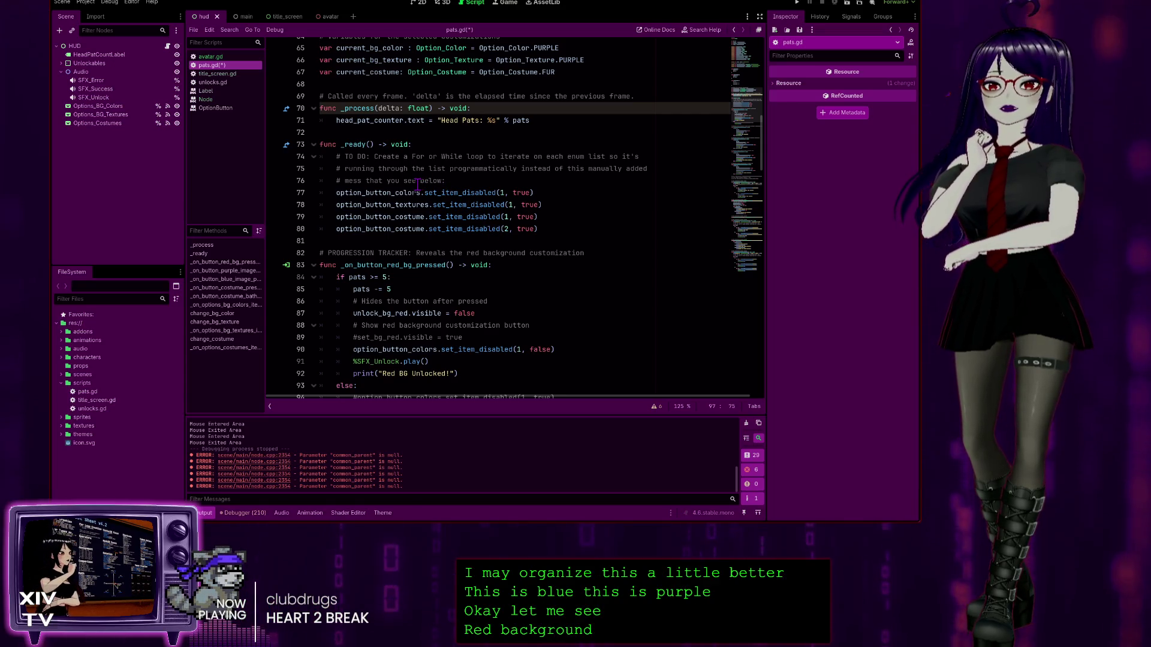
scroll(425, 199, down, 2)
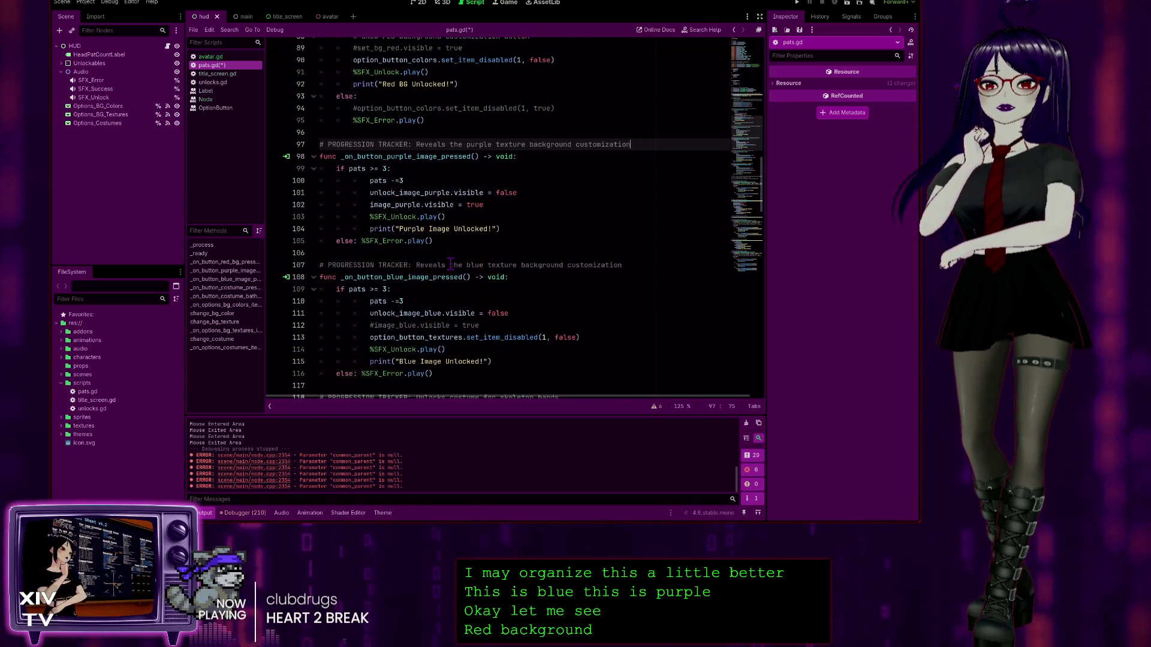
scroll(444, 240, up, 8)
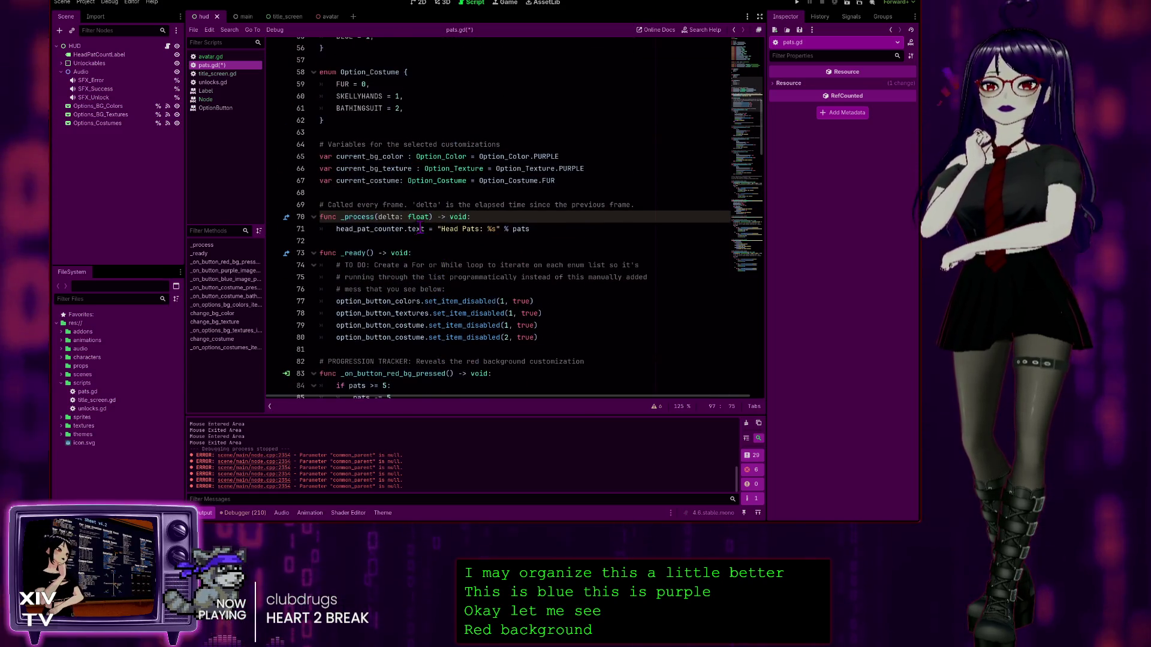
scroll(449, 189, up, 8)
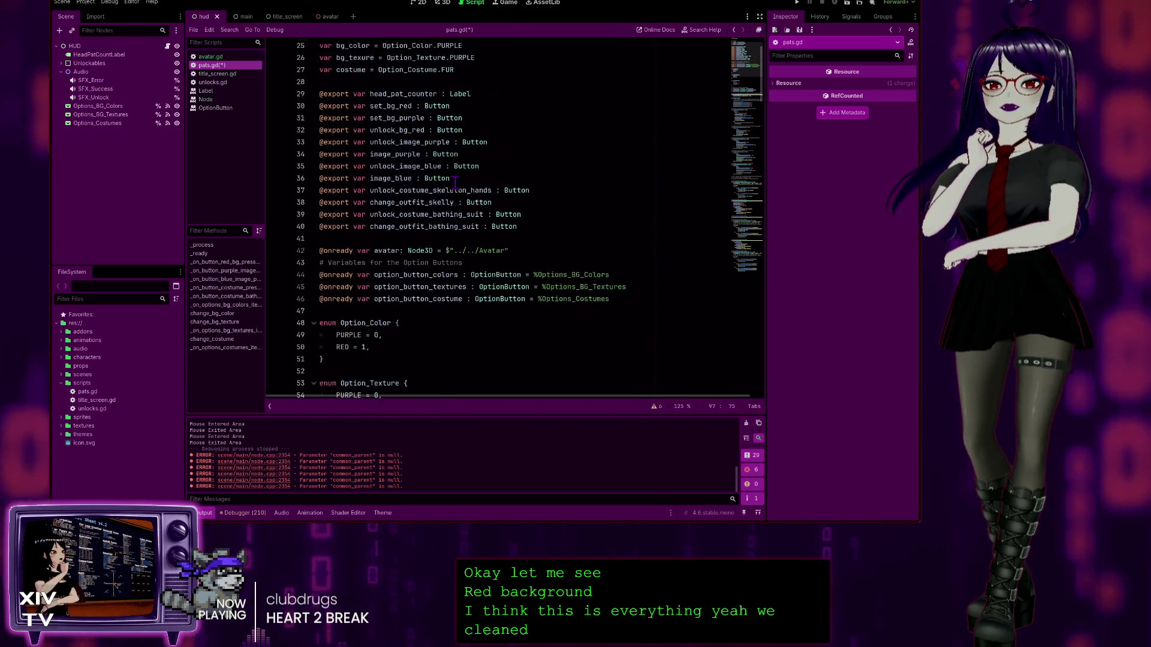
scroll(444, 184, up, 2)
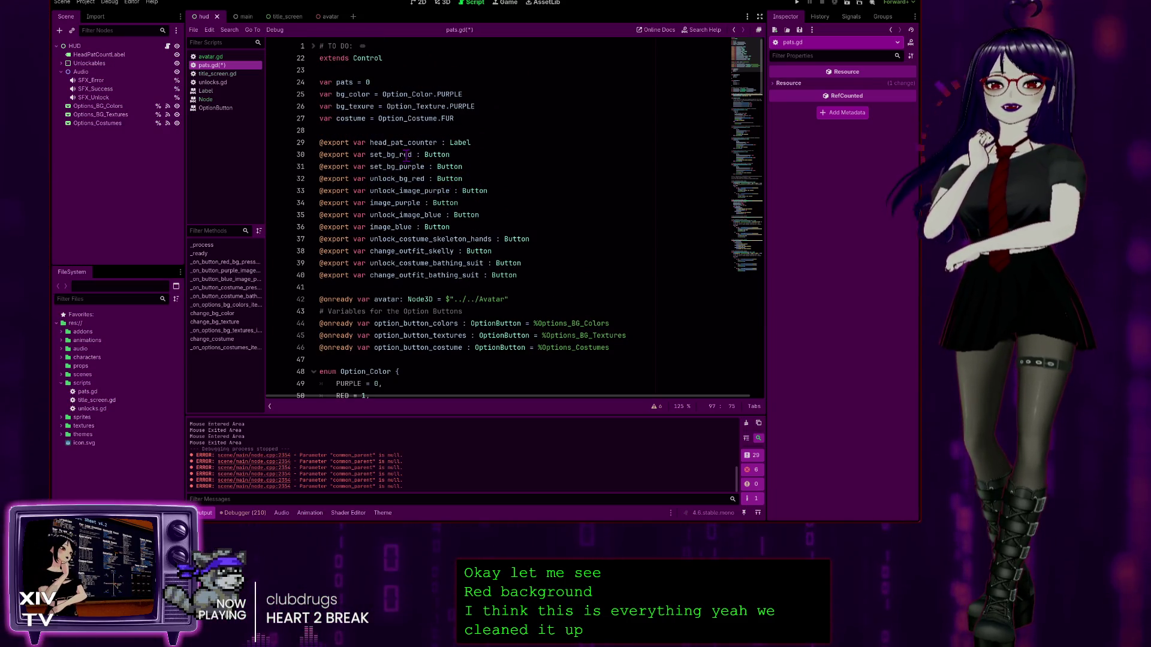
click(380, 155)
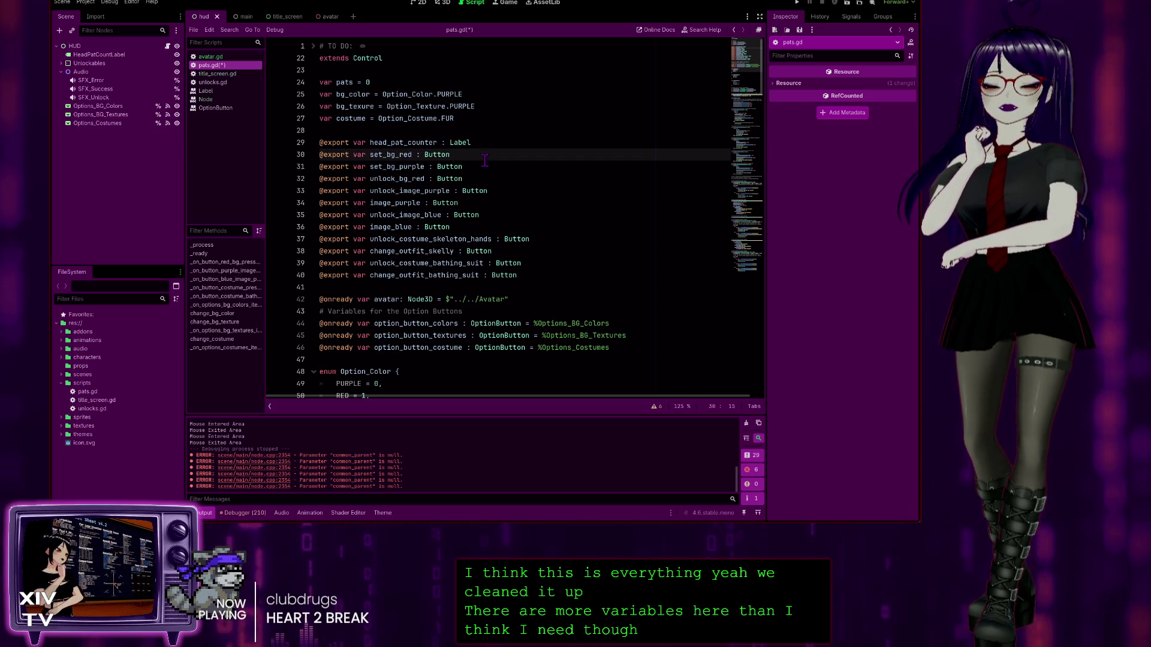
Step: Comment out the unused set_bg_red and set_bg_purple exported Button declarations in pats.gd
click(386, 154)
double_click(387, 155)
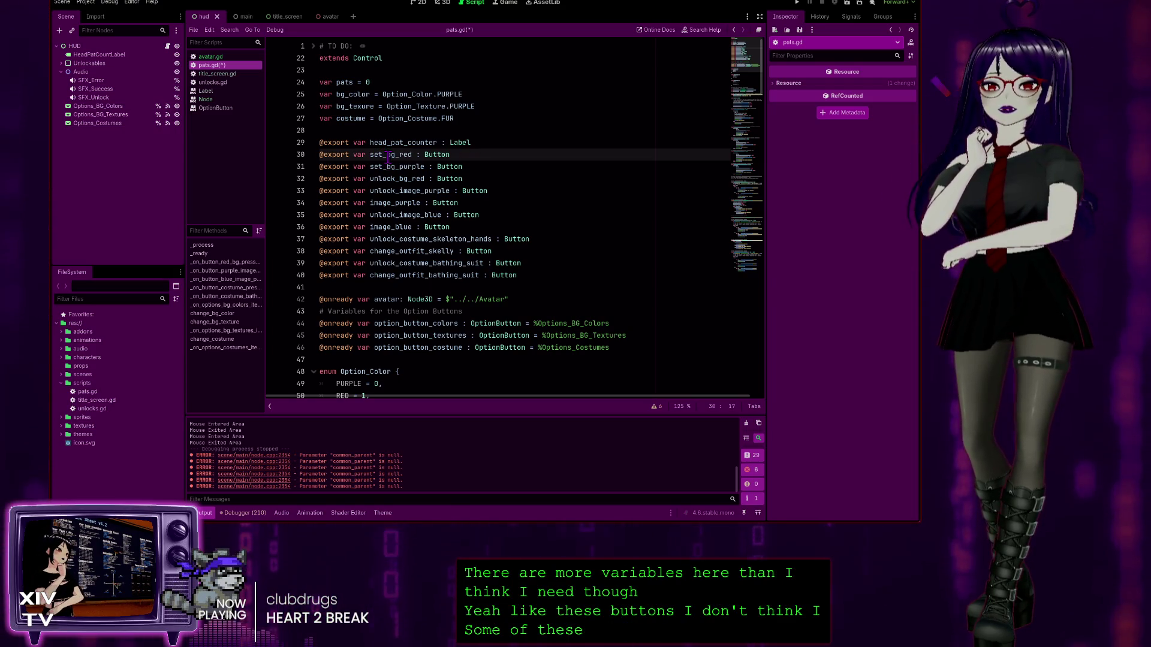
click(436, 154)
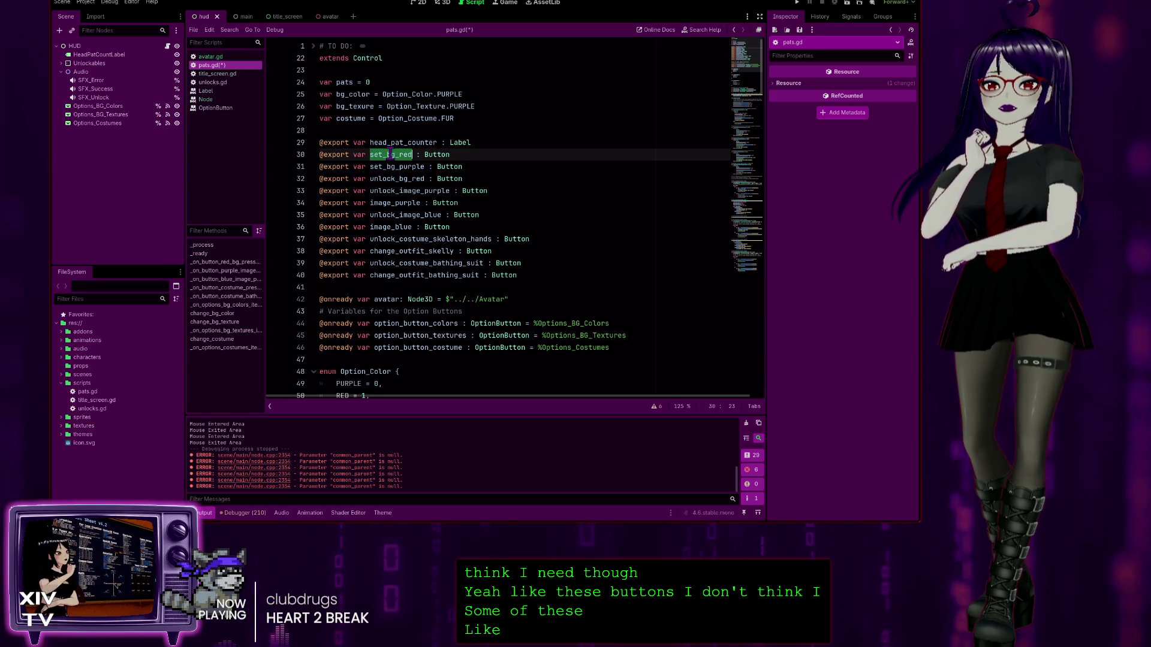
double_click(400, 155)
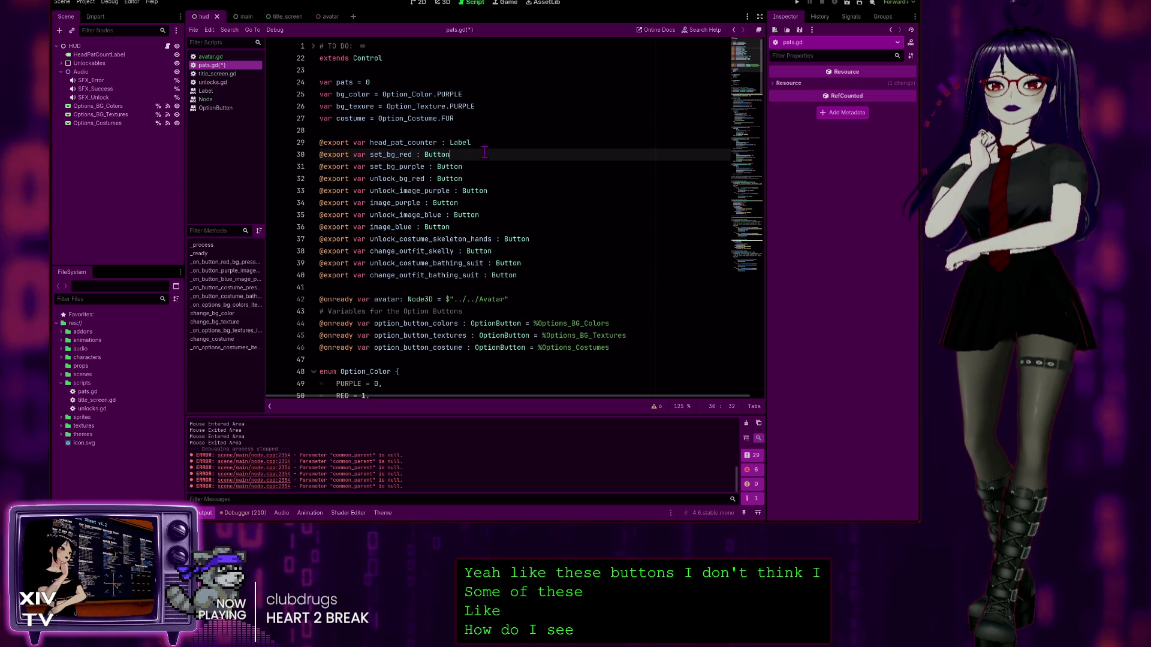
drag(485, 153, 262, 157)
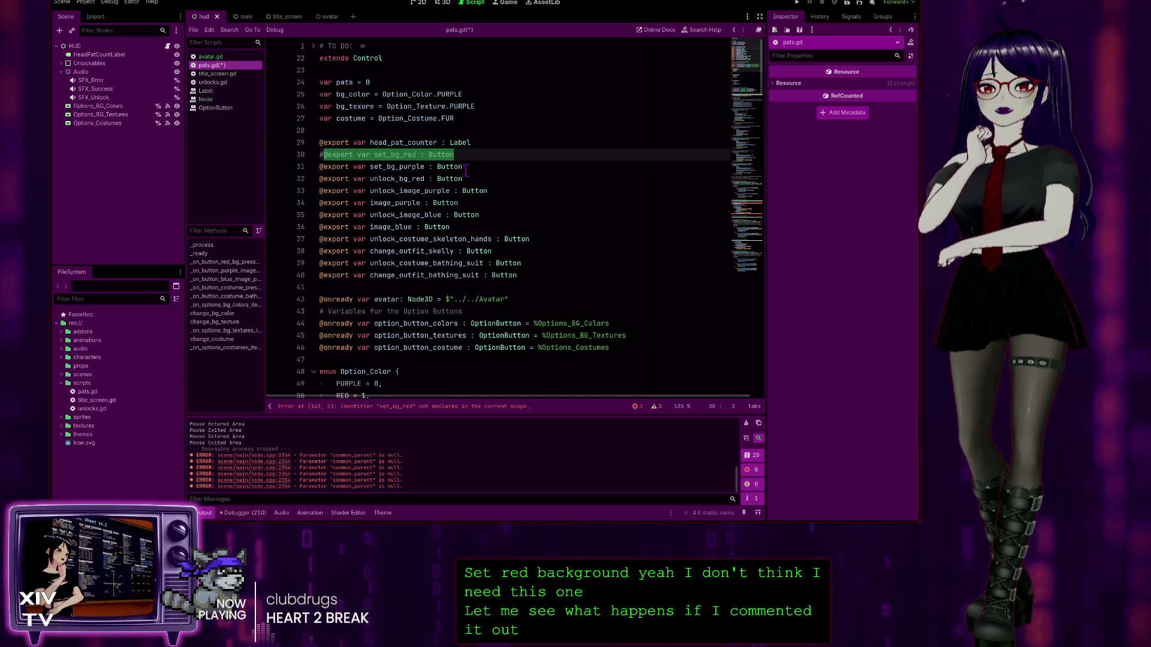
drag(466, 168, 337, 165)
key(ctrl+k)
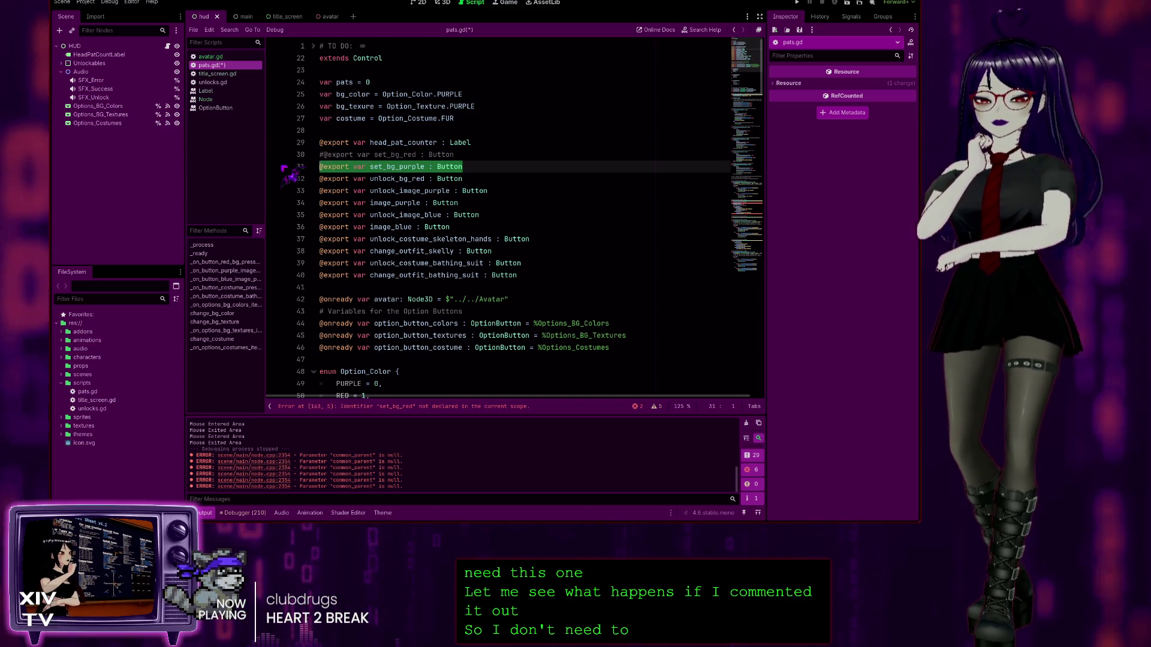
Step: Comment out the image_purple, image_blue, change_outfit_skelly and change_outfit_bathing_suit exports, then run the game
click(412, 179)
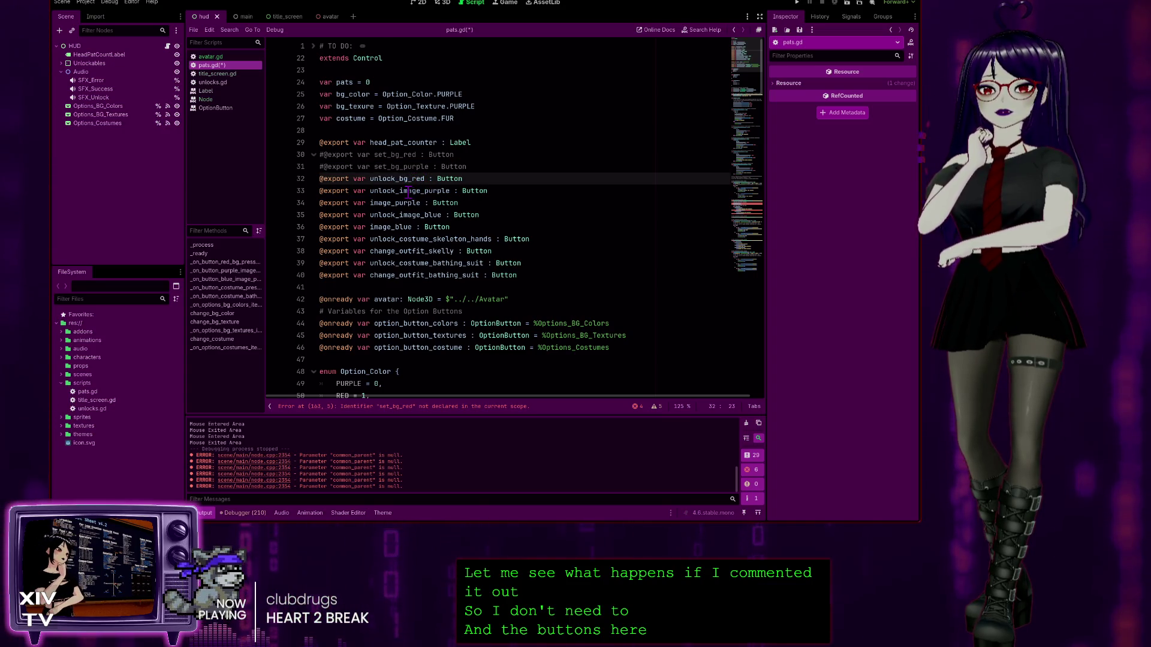
click(408, 191)
click(393, 202)
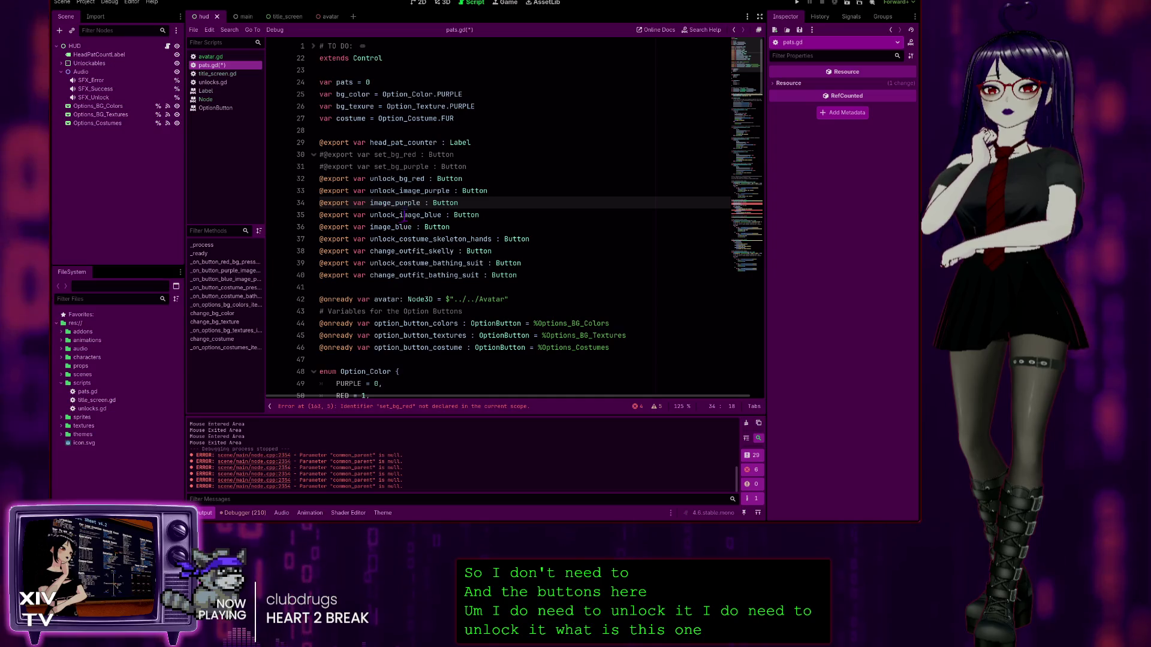
drag(464, 203, 300, 213)
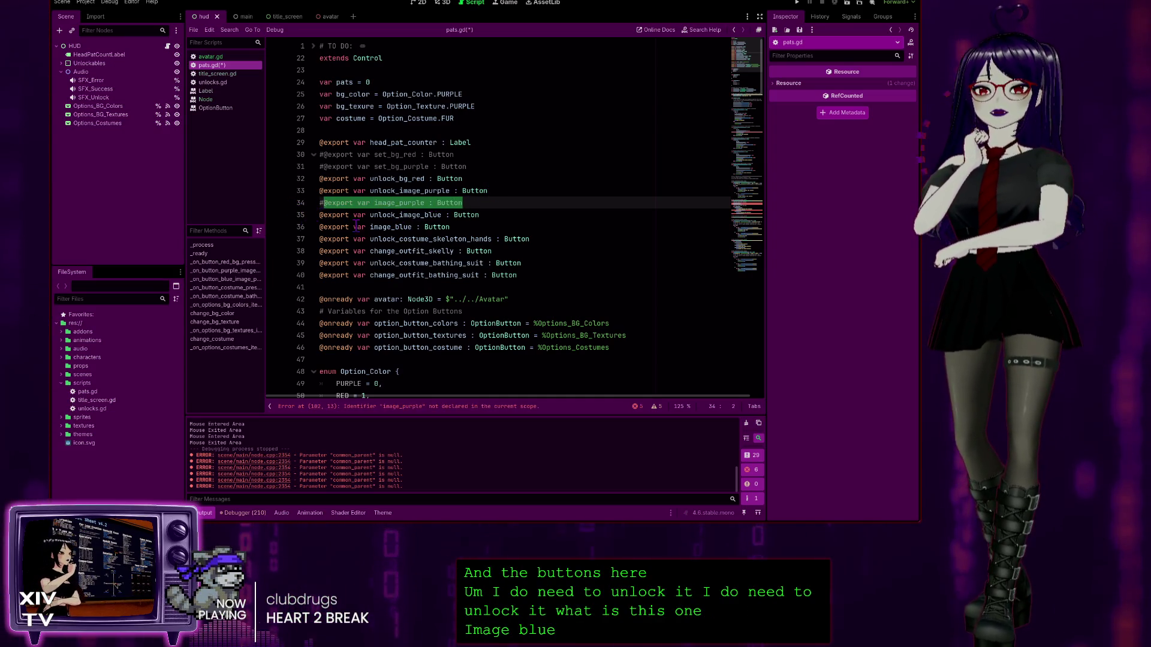
drag(465, 226, 347, 227)
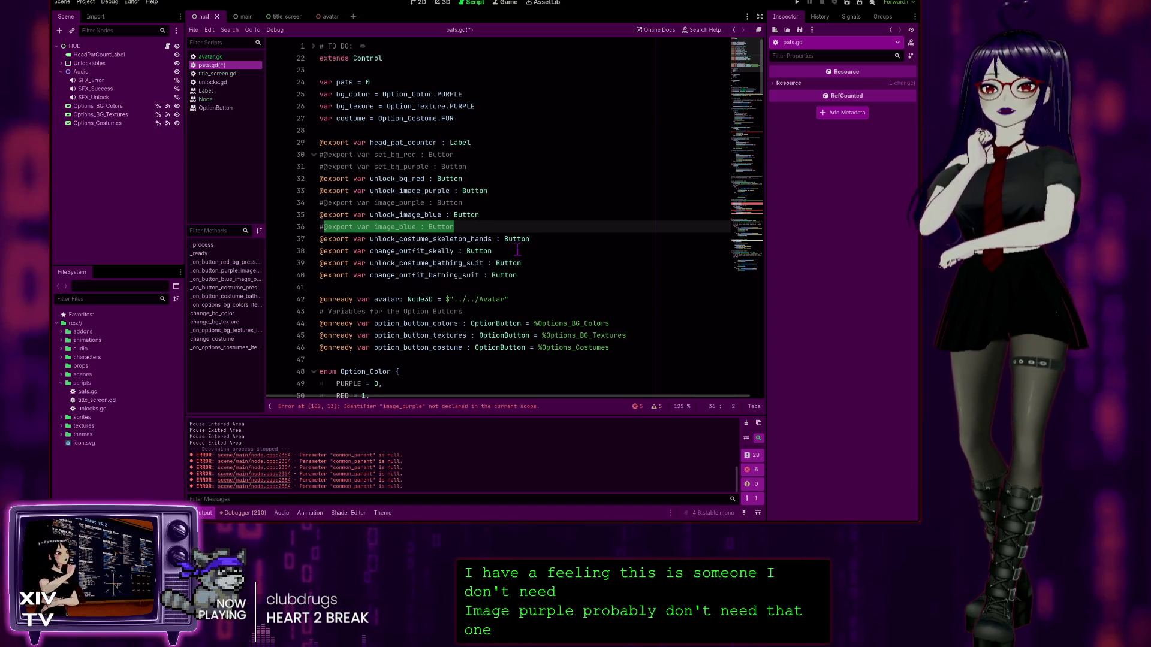
drag(491, 251, 262, 260)
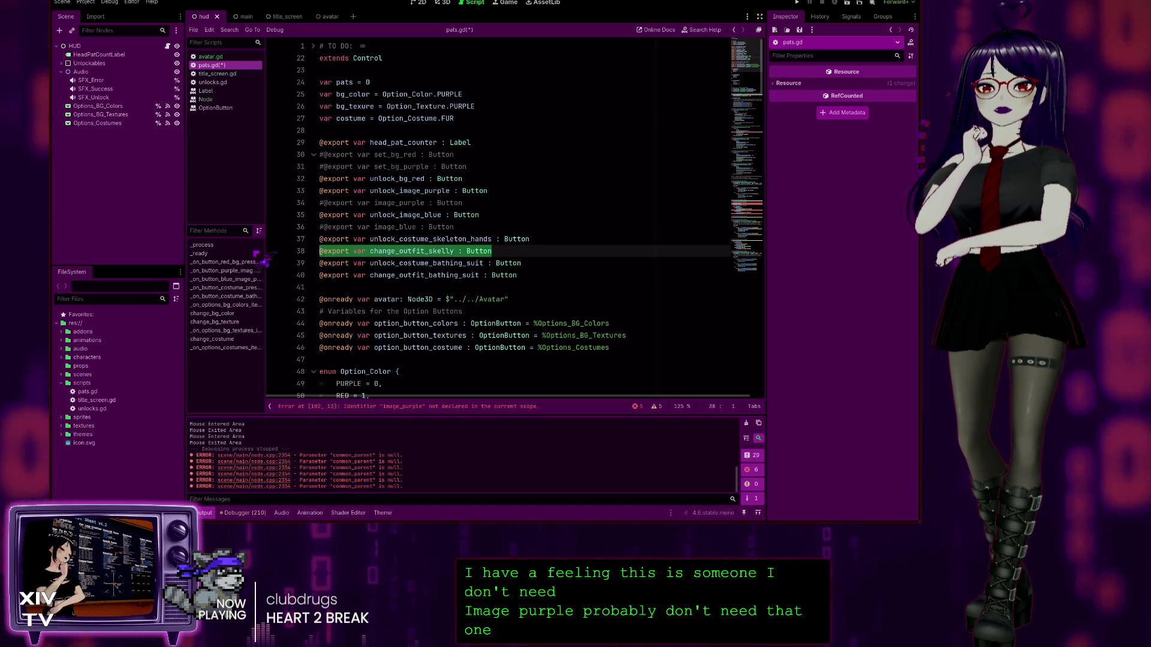
key(ctrl+k)
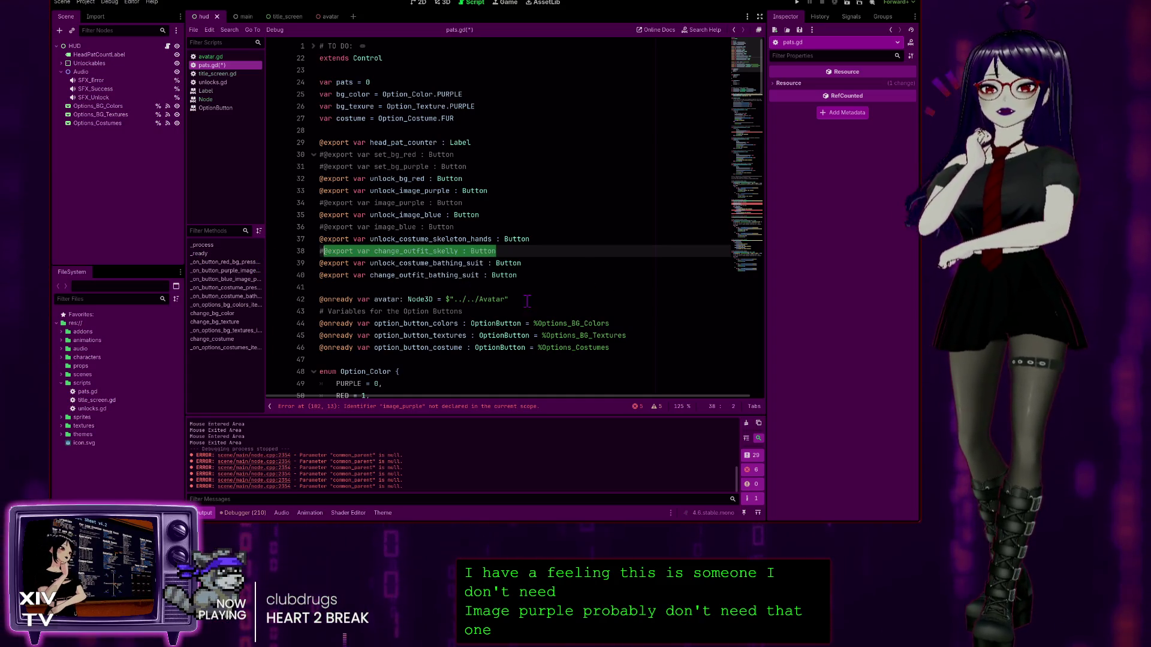
click(536, 276)
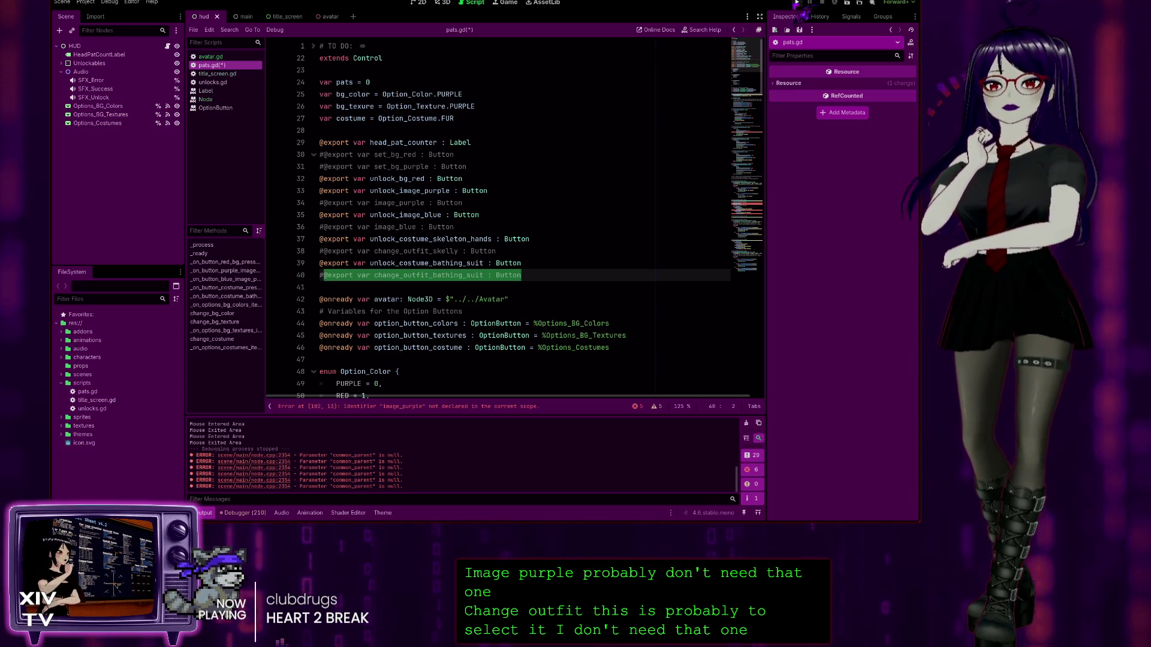
click(797, 3)
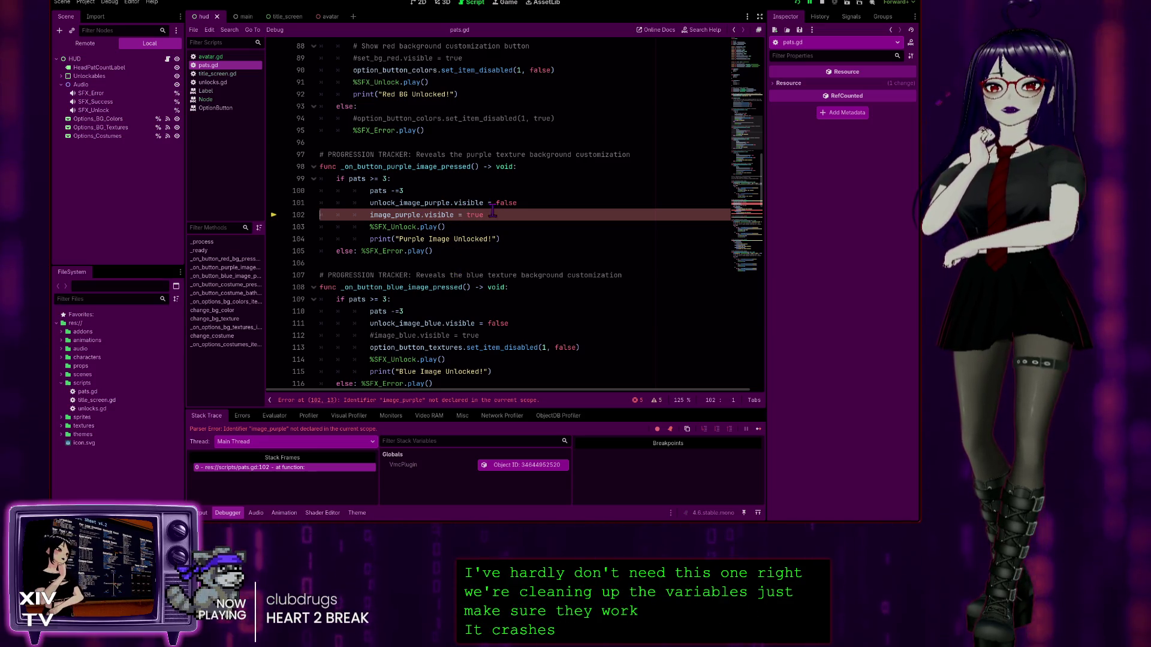
click(367, 214)
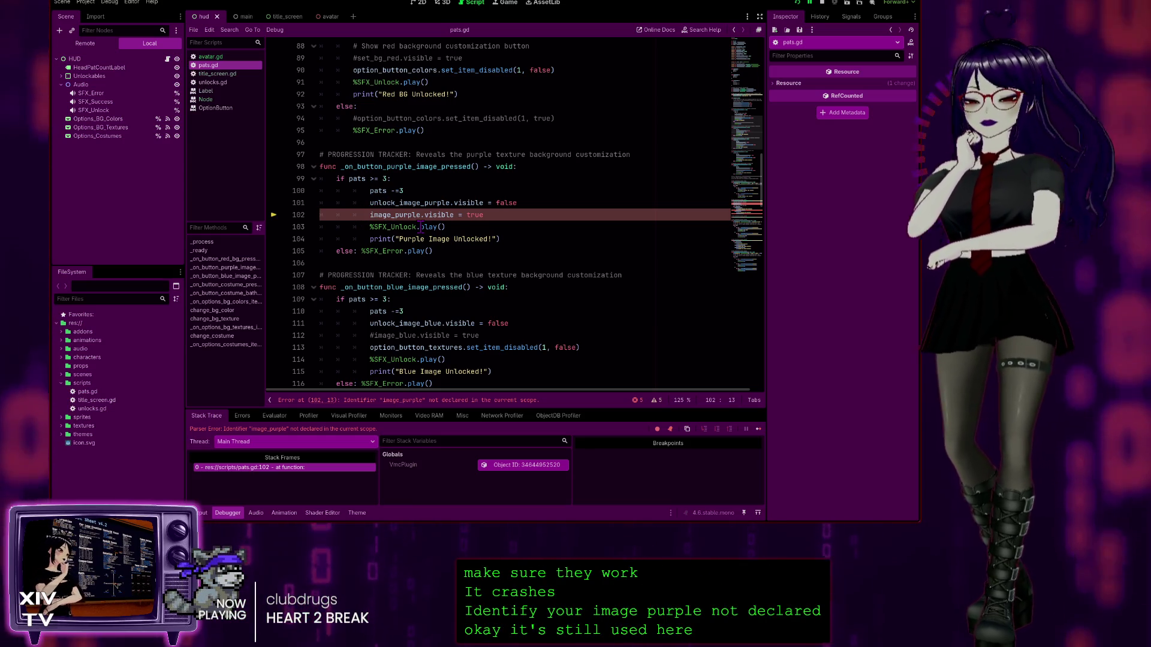
text(#)
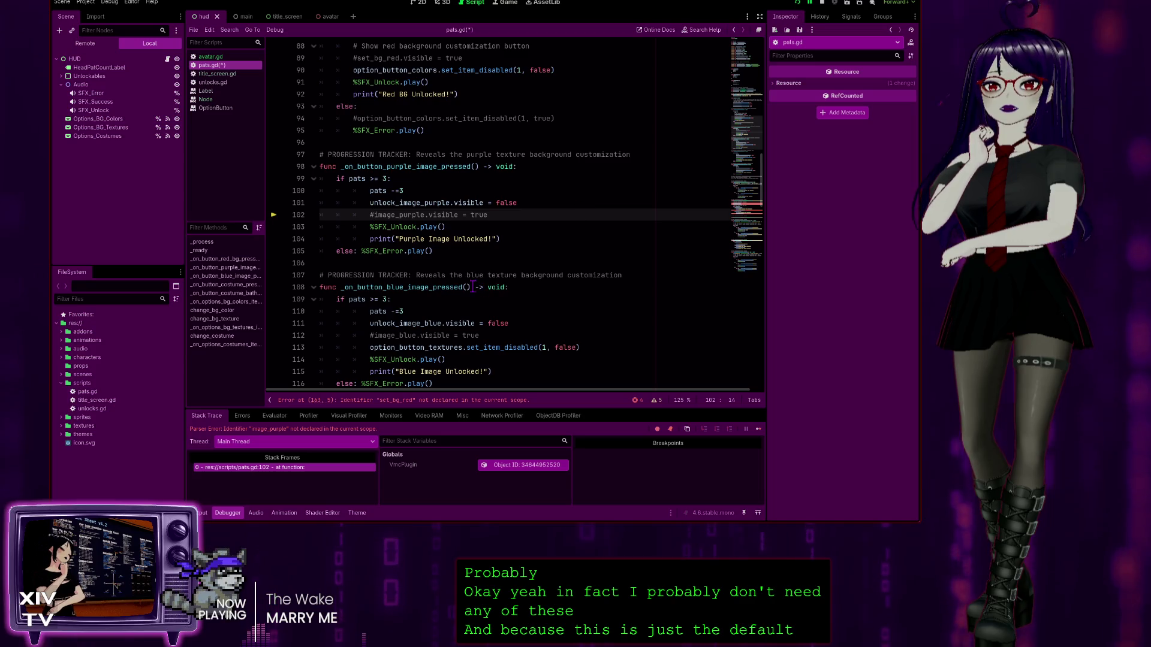
click(445, 251)
key(shift+Up)
key(shift+Up)
key(shift+Up)
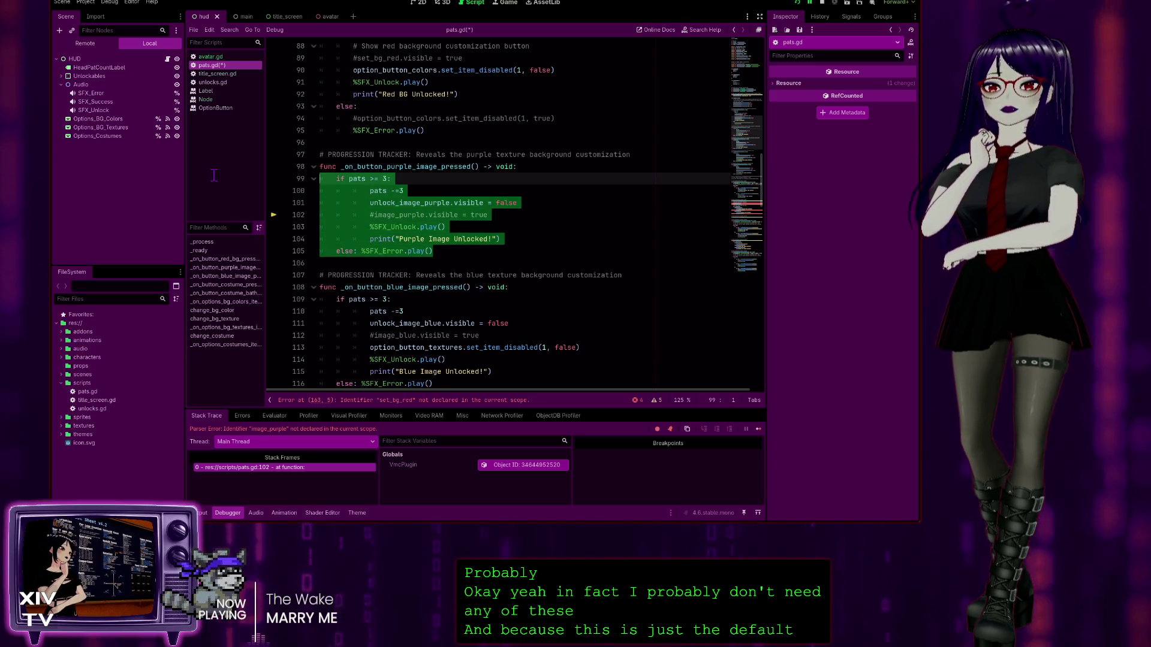
key(shift+Home)
key(ctrl+z)
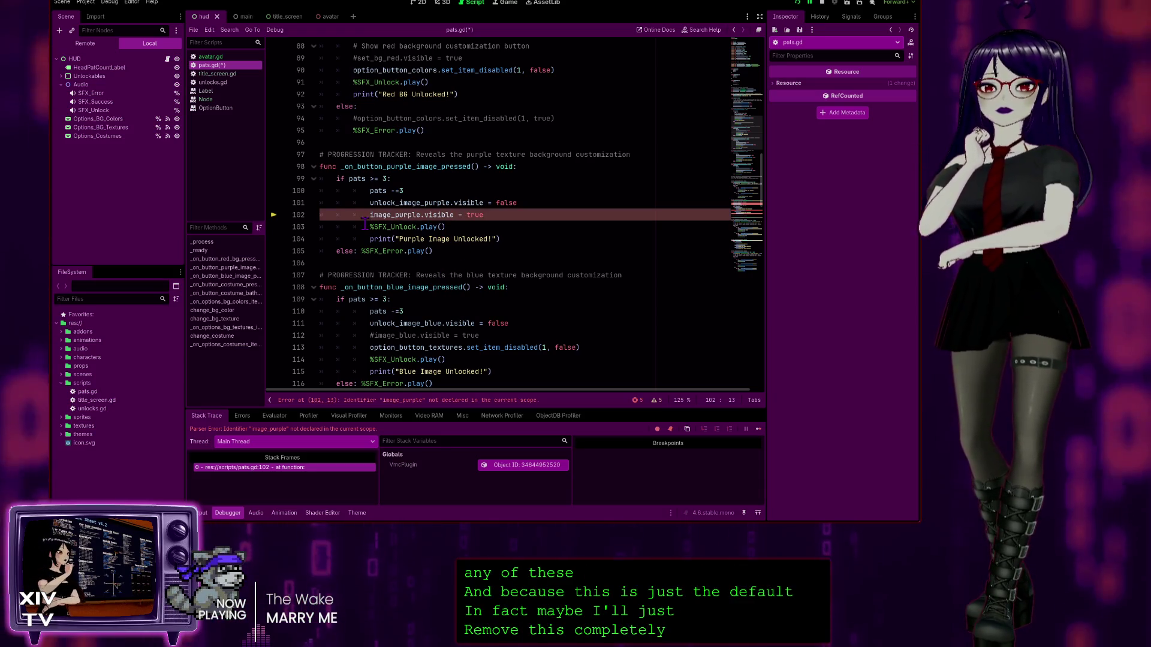
key(Down)
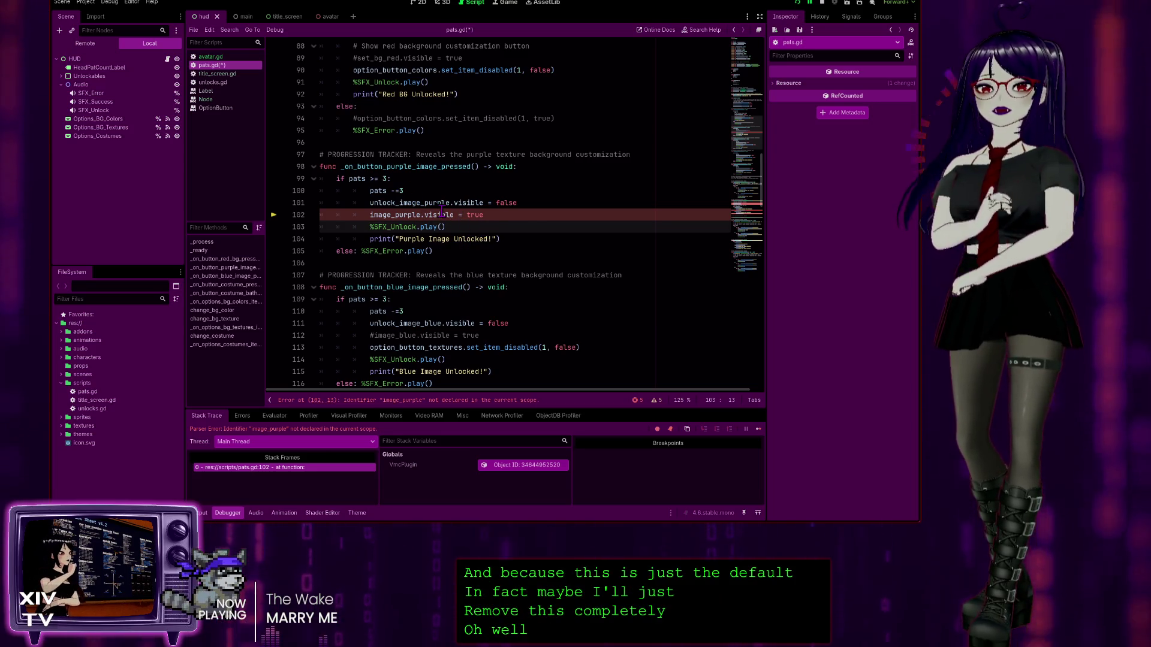
scroll(480, 212, down, 1)
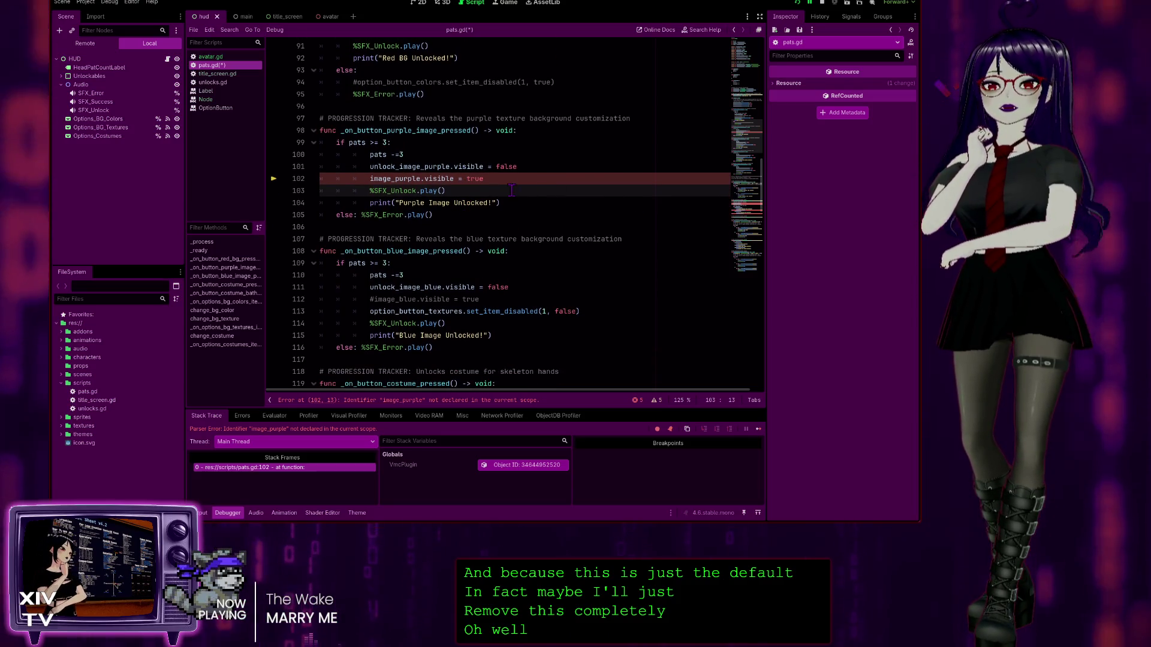
scroll(487, 210, down, 1)
scroll(512, 190, up, 1)
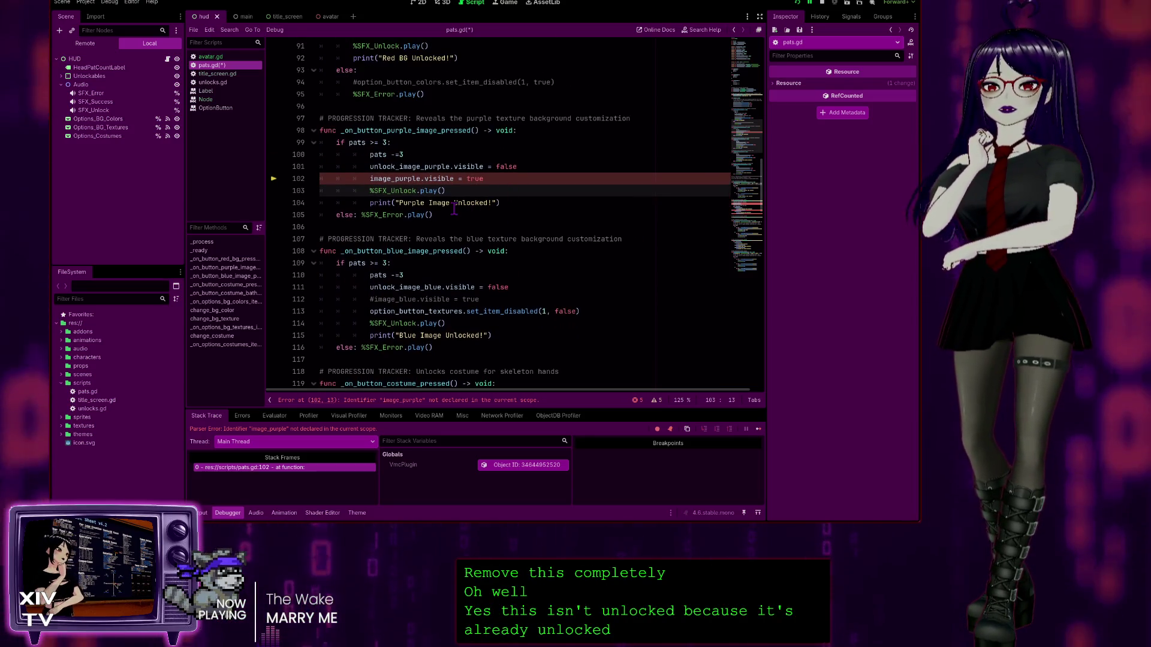
Step: Comment out lines 98–105, the purple image unlock function, then stop and rerun the game
drag(432, 214, 320, 166)
drag(226, 140, 230, 137)
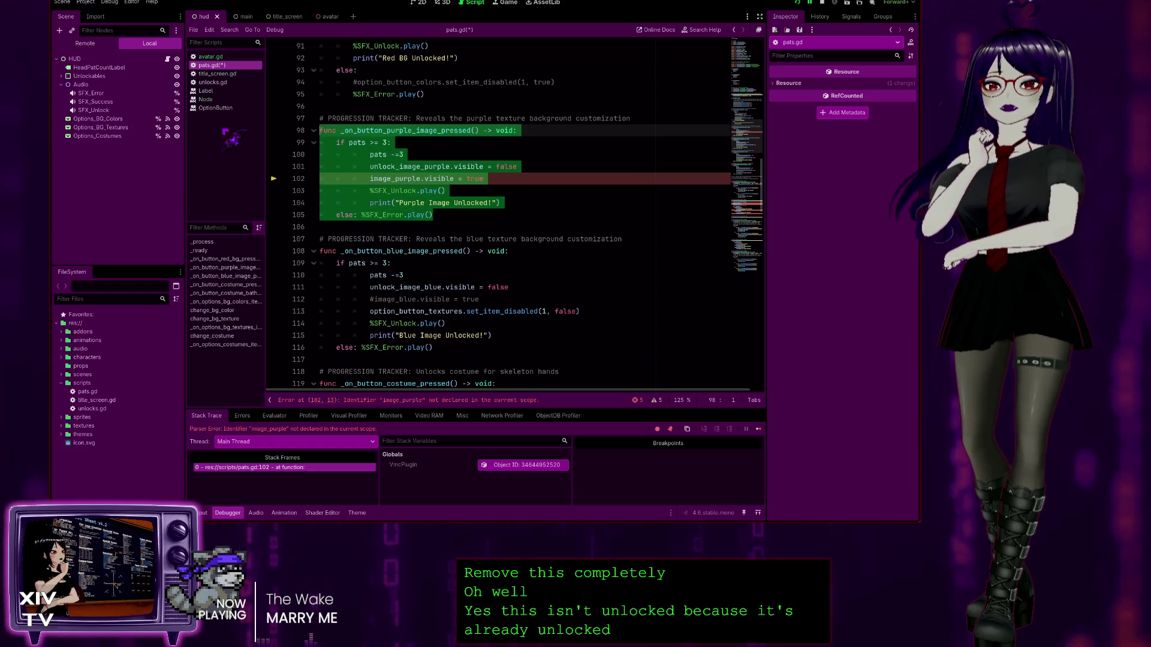
key(ctrl+k)
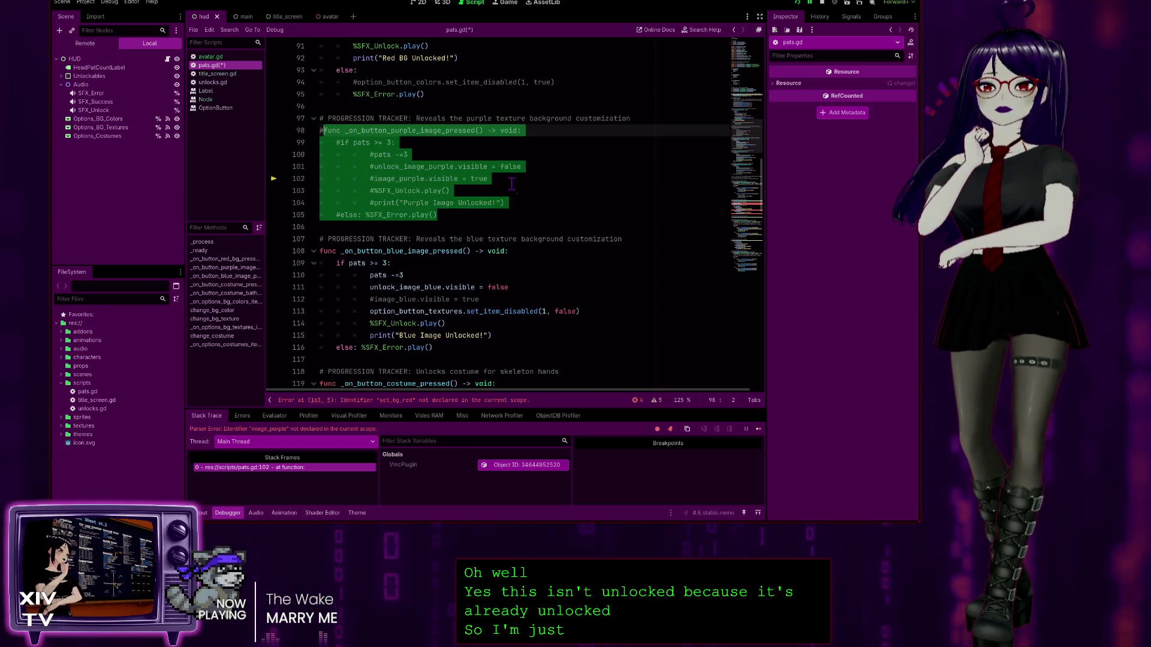
scroll(511, 184, up, 5)
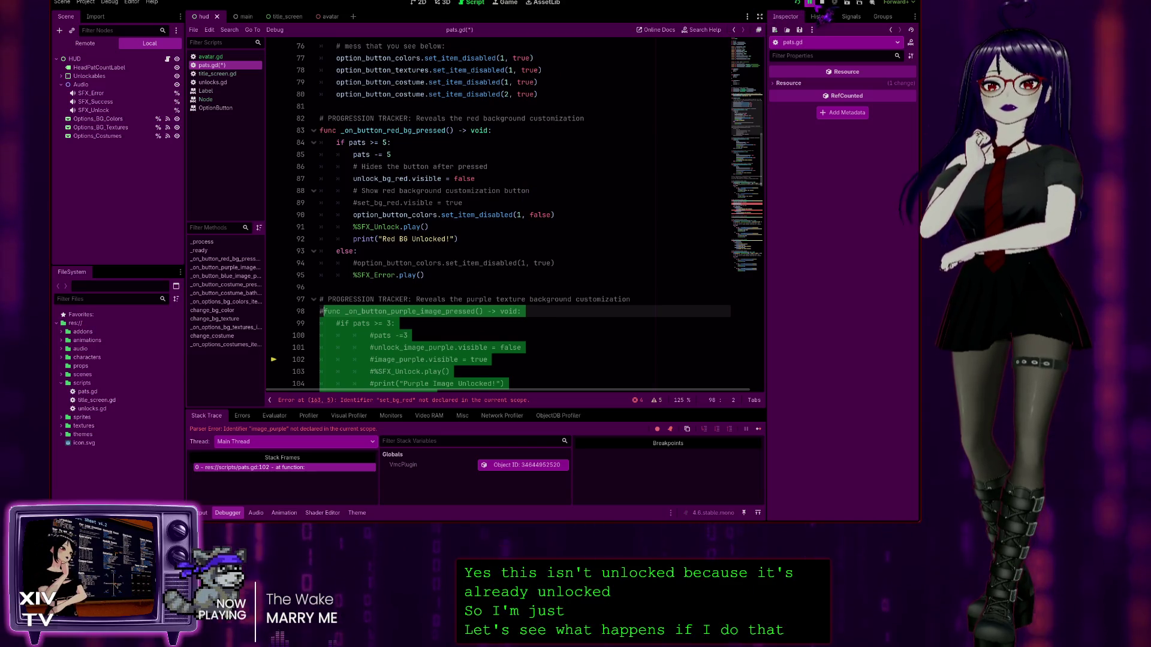
click(822, 3)
click(797, 3)
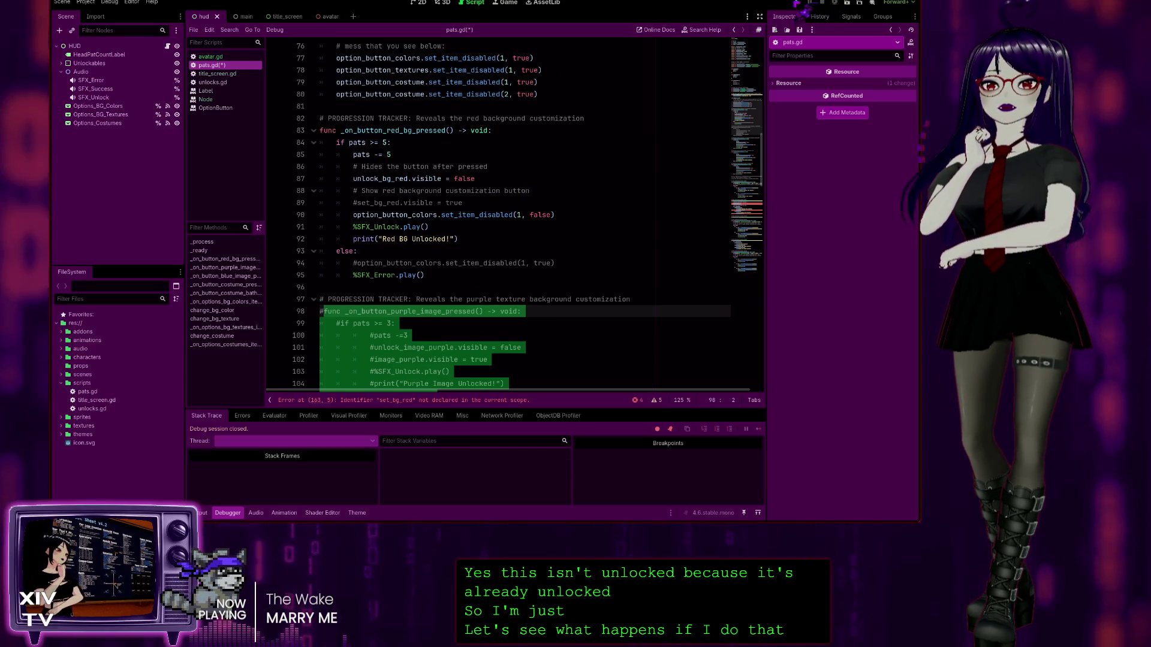
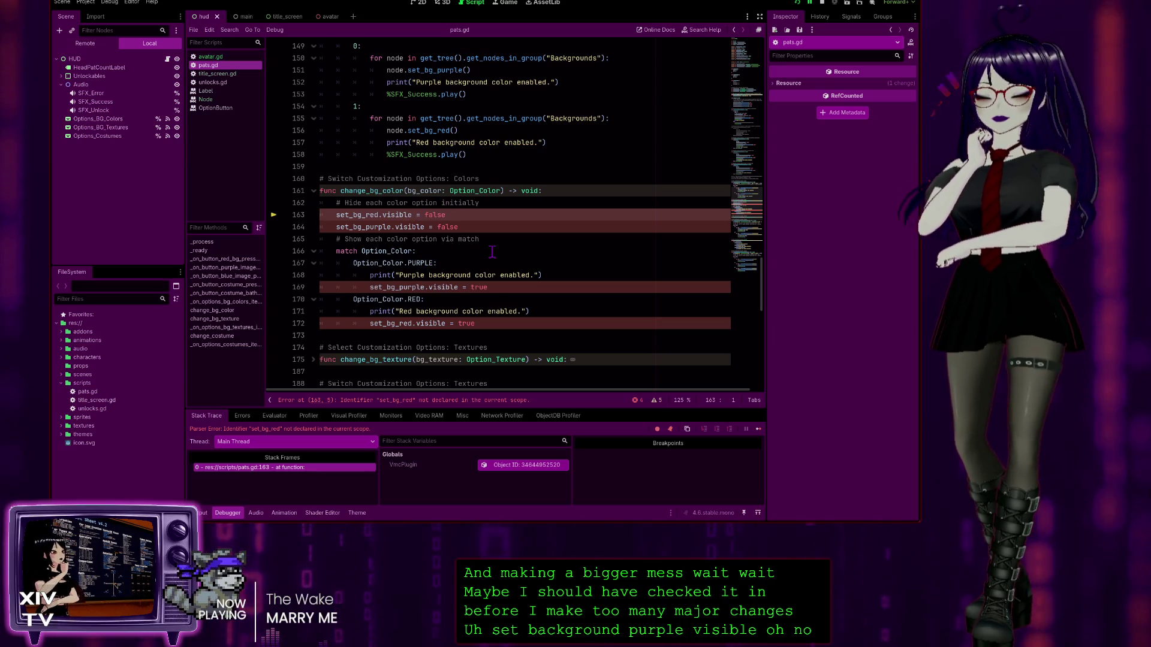
Step: Restore the image_purple visibility line in pats.gd from the edit history
key(ctrl+z)
key(ctrl+z)
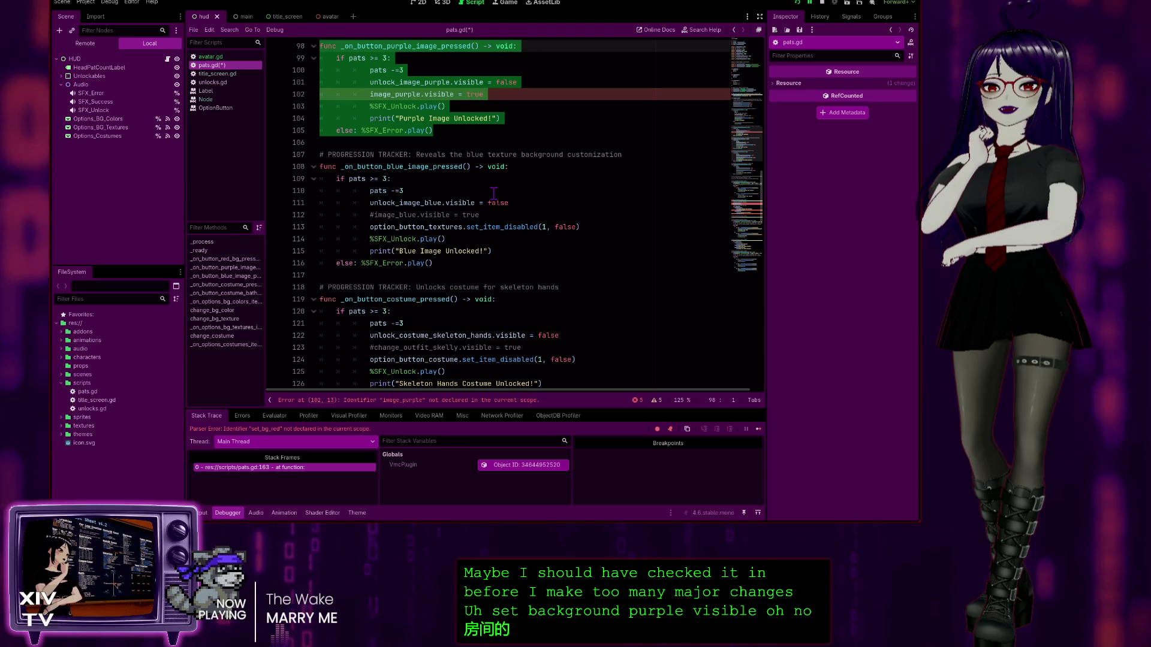
key(ctrl+y)
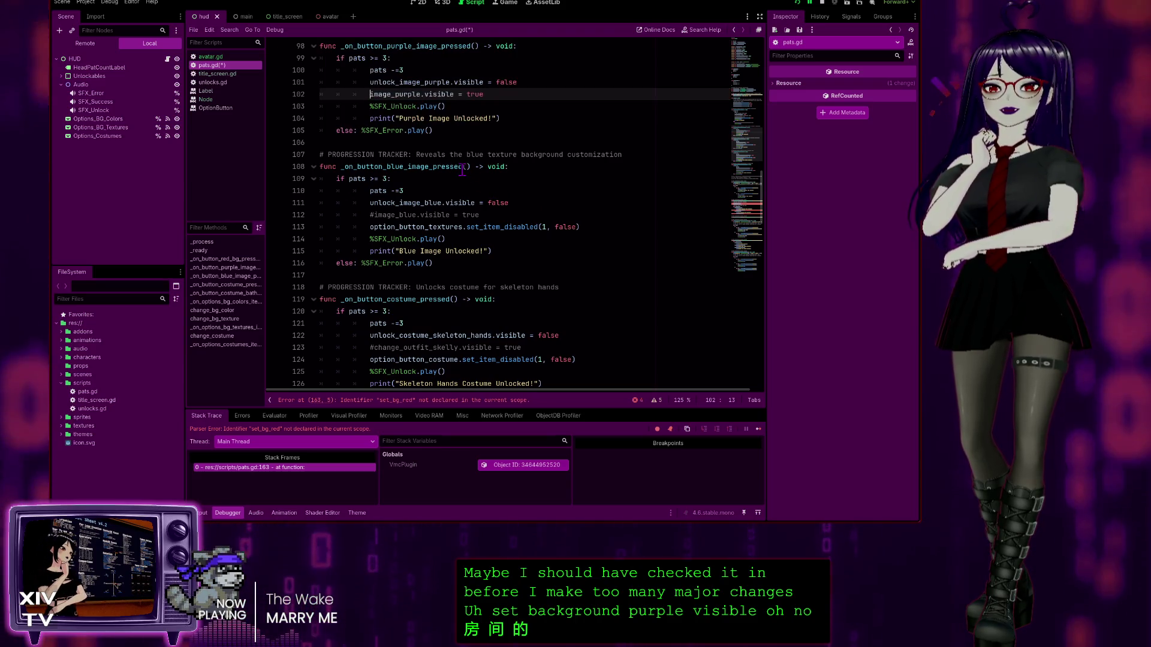
key(ctrl+k)
scroll(566, 291, up, 1)
Step: Restore the set_bg_red, set_bg_purple, image_purple, image_blue and change_outfit_skelly exports, save, and stop the game
key(ctrl+z)
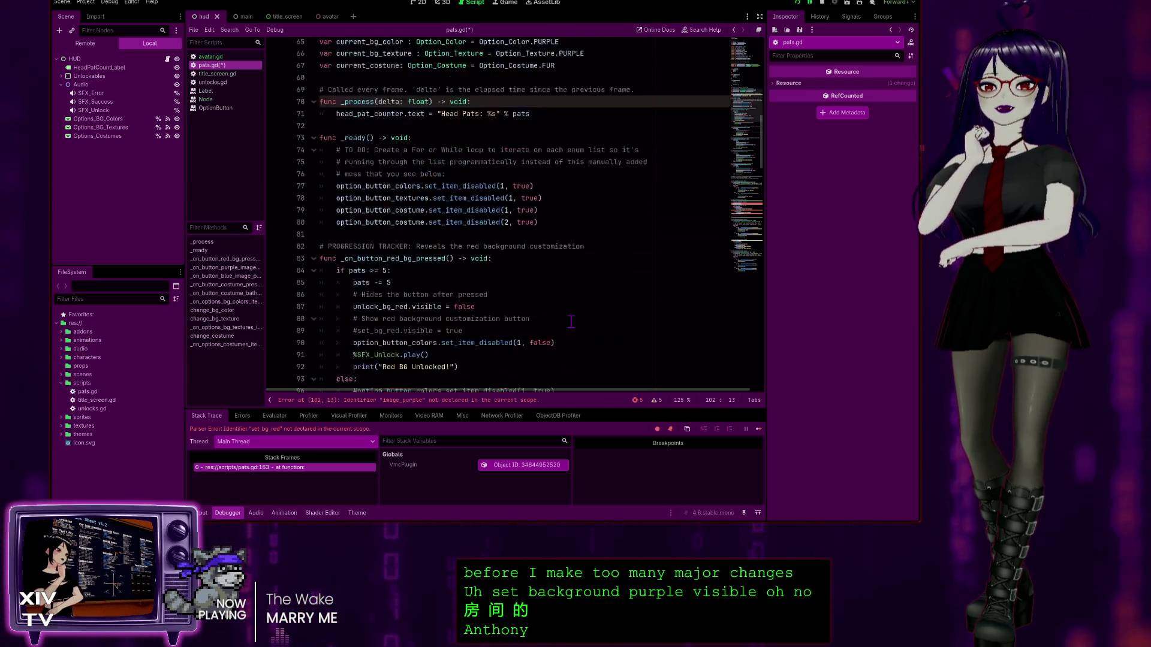
key(ctrl+z)
key(ctrl+z)
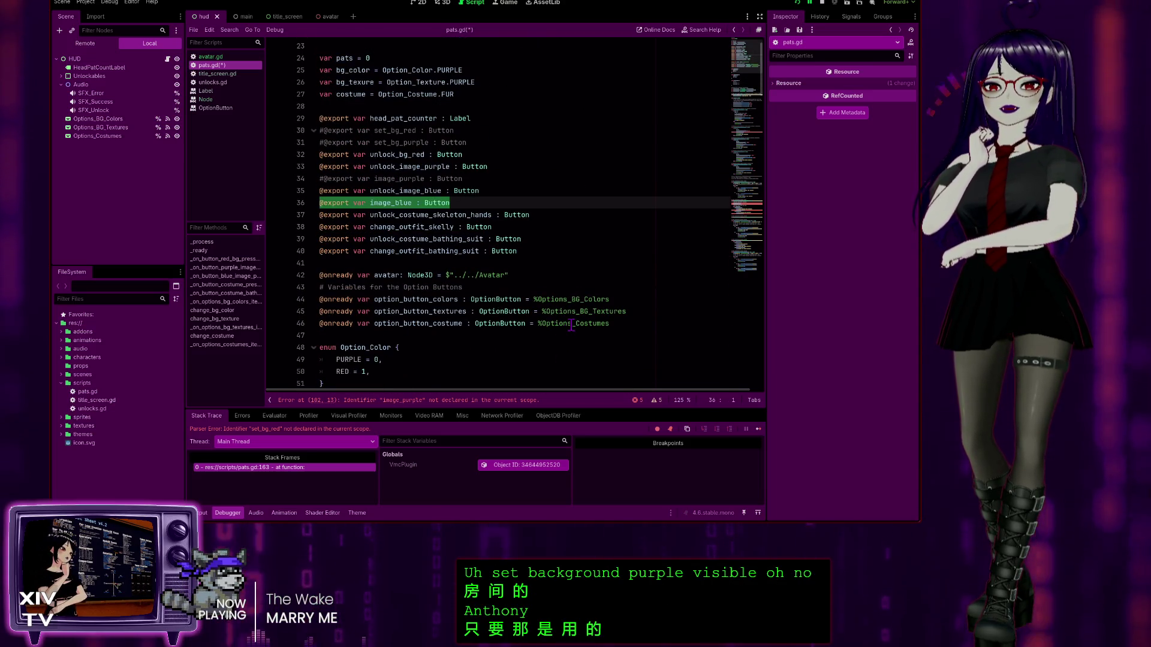
key(ctrl+z)
key(ctrl+z)
key(ctrl+z)
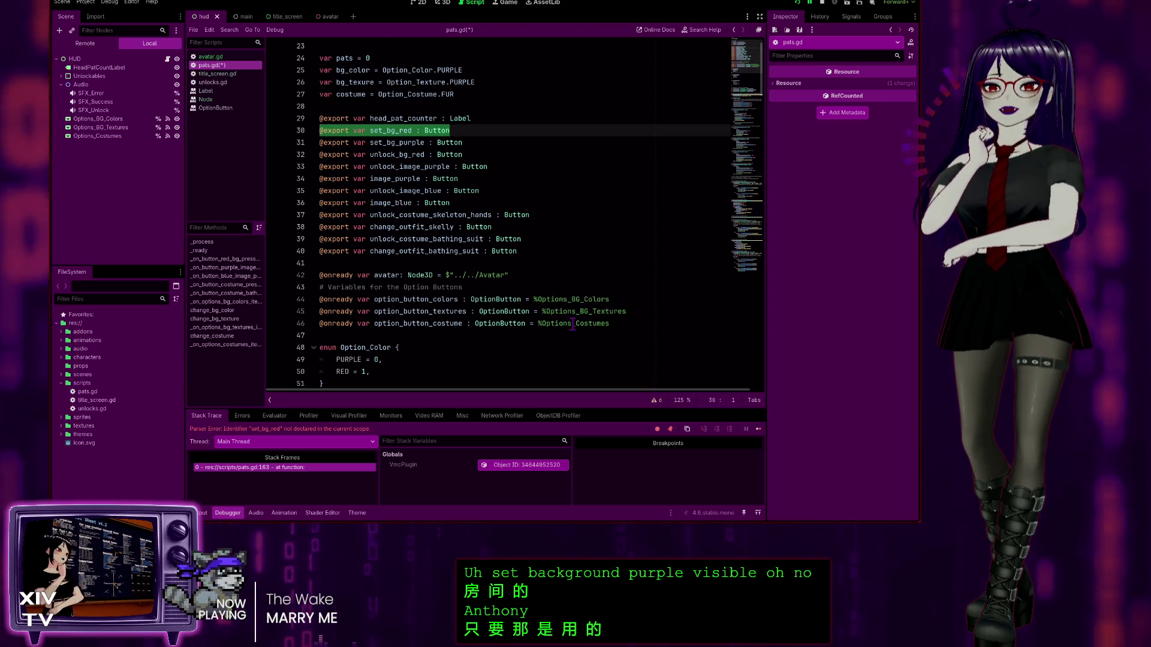
key(ctrl+z)
key(ctrl+s)
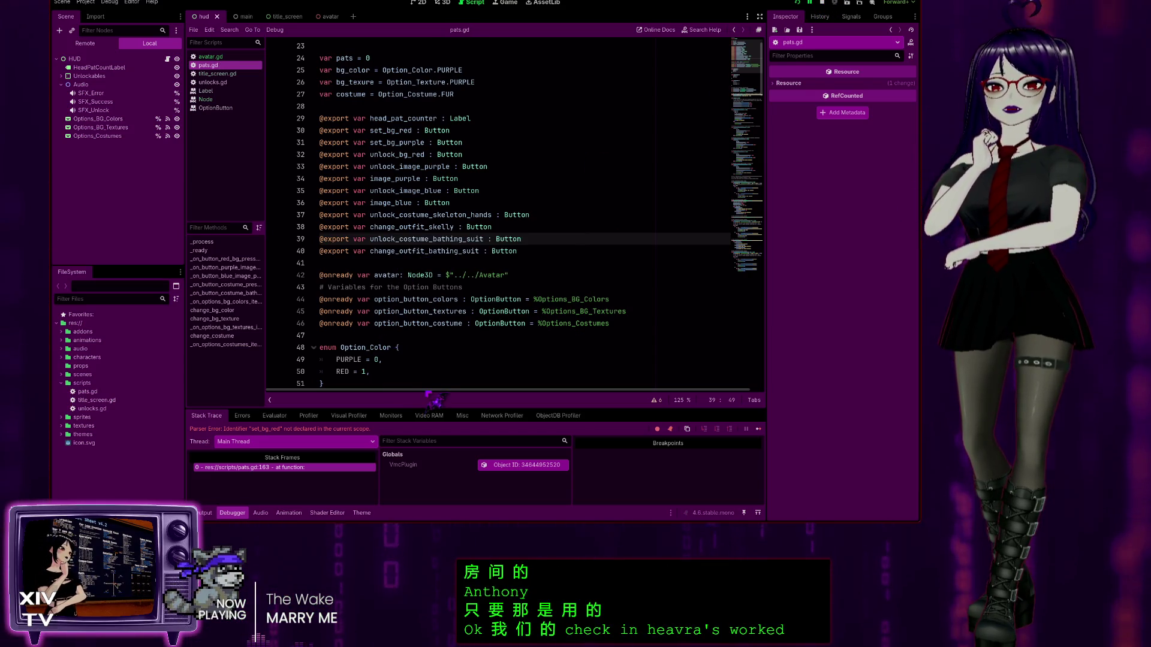
click(822, 3)
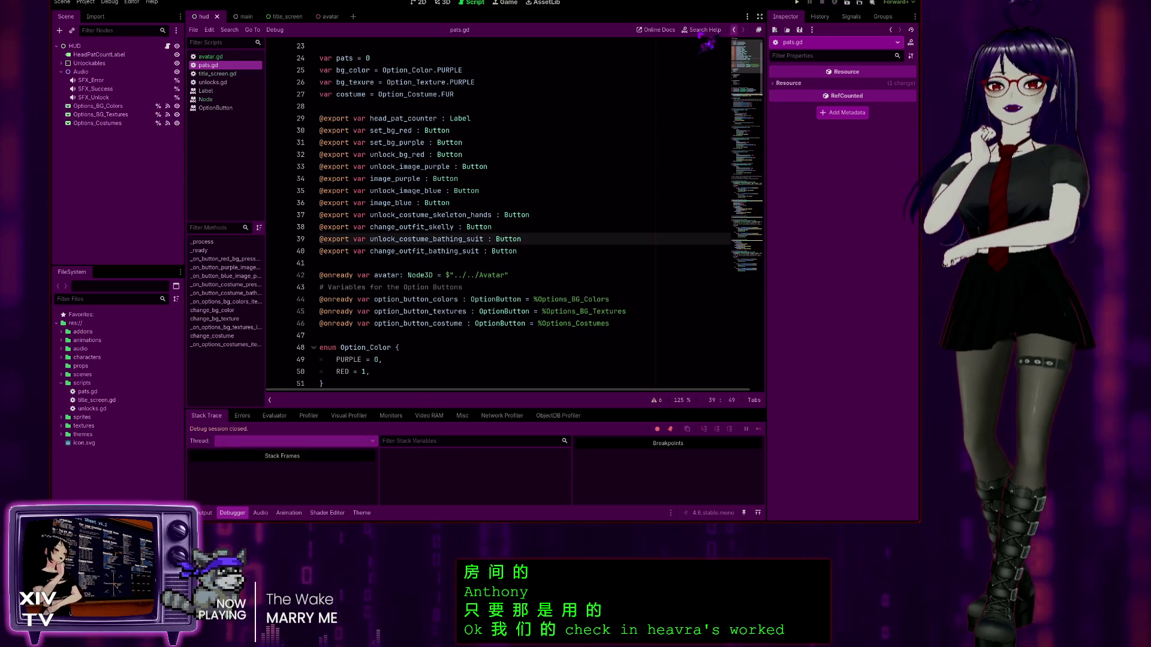
Step: Launch and start the game, then check the background, texture and costume dropdowns
click(797, 3)
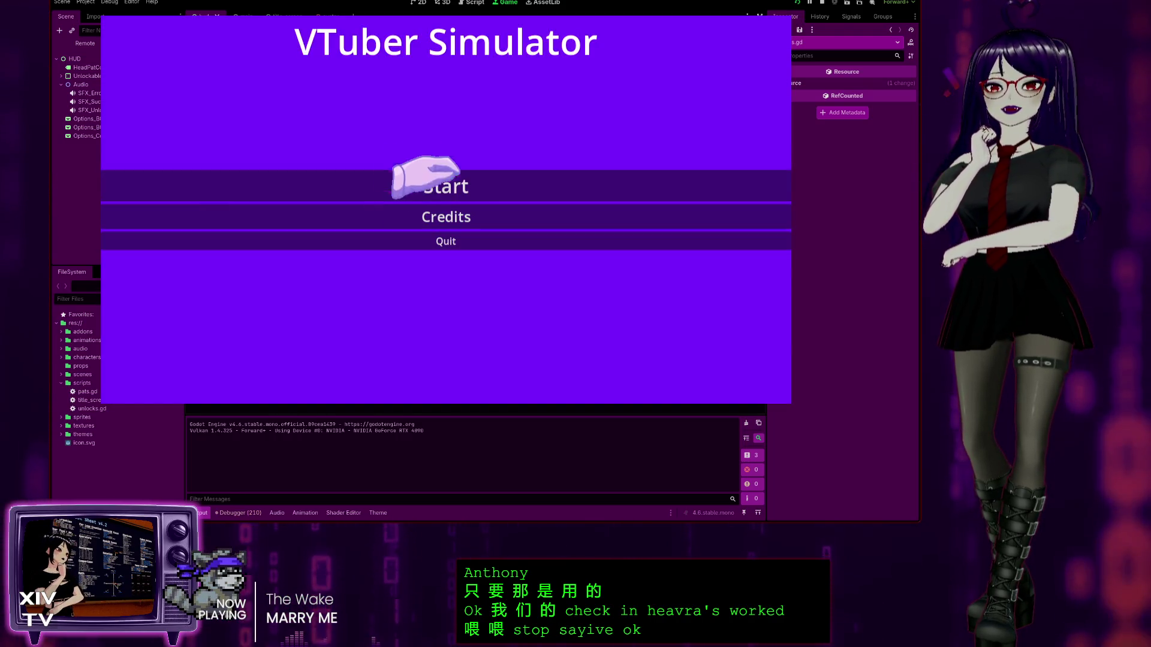
click(435, 181)
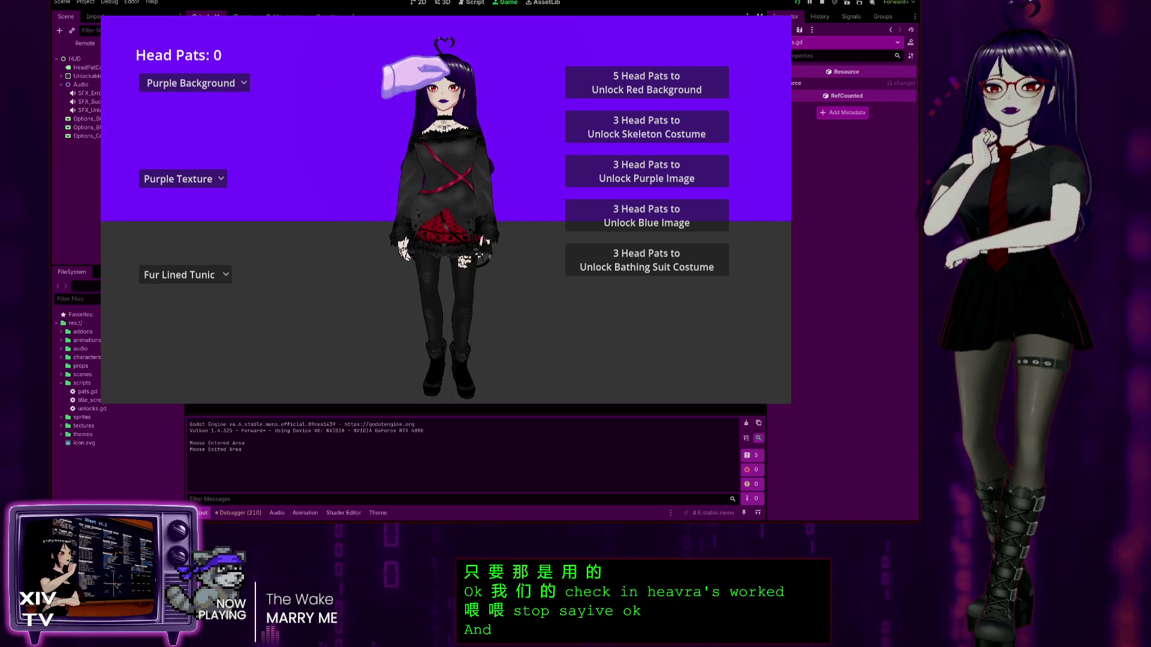
click(201, 84)
click(185, 179)
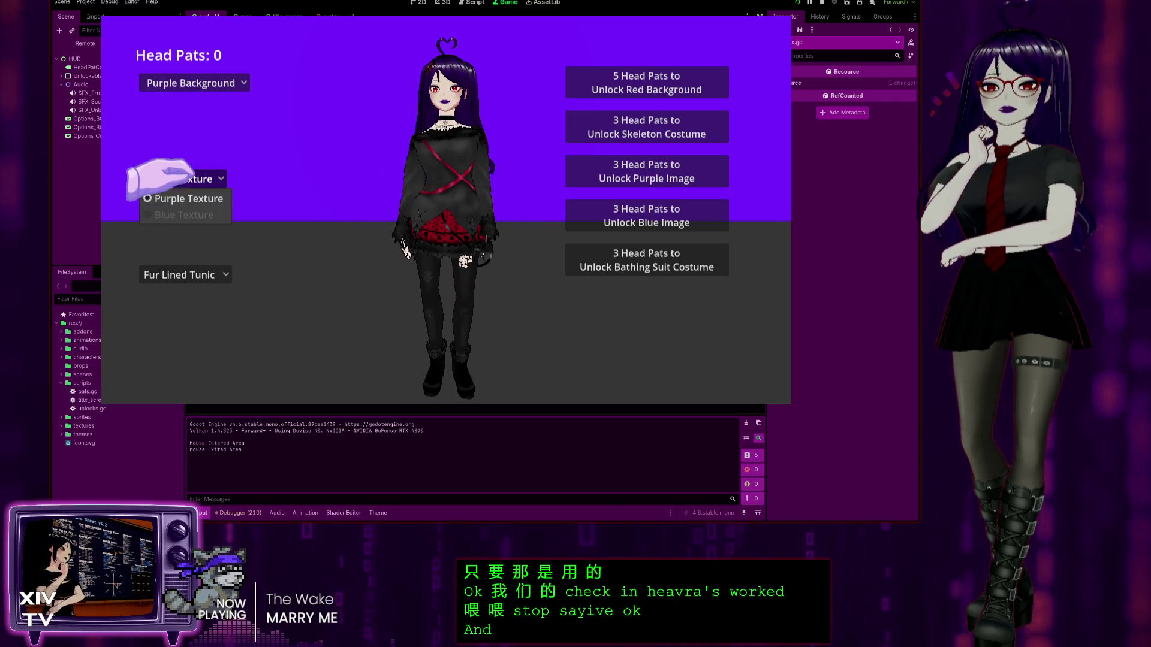
click(191, 275)
Step: Pat the character's head repeatedly to earn head pats
click(428, 78)
click(432, 75)
click(431, 75)
click(432, 73)
click(432, 73)
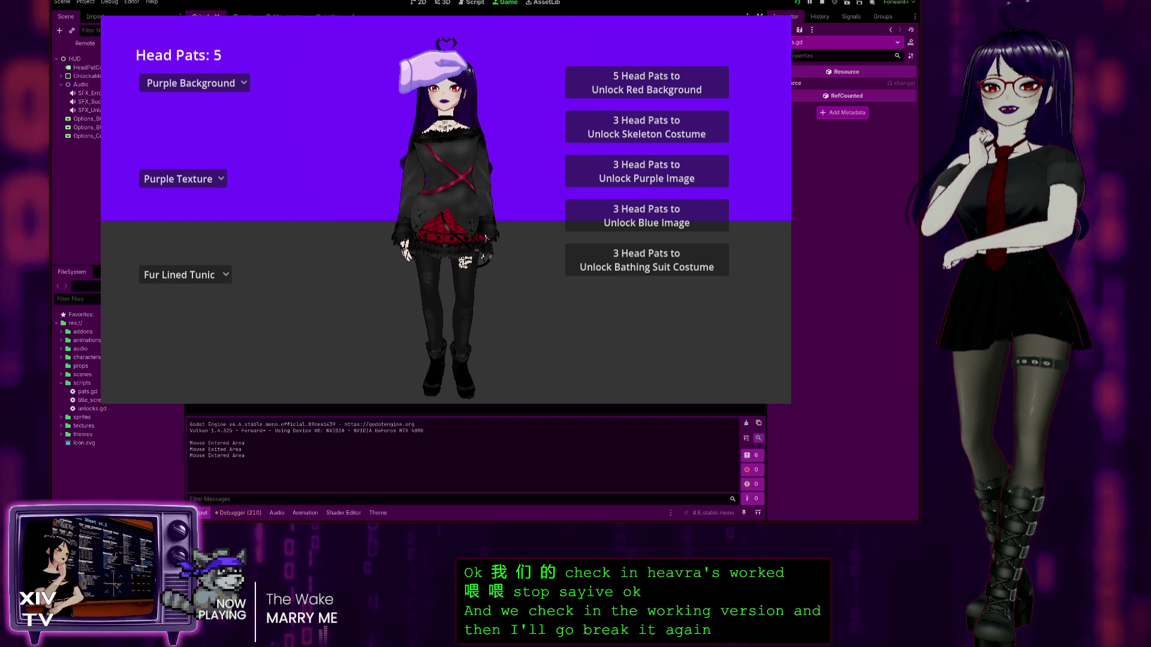
click(432, 72)
click(431, 72)
double_click(432, 72)
click(432, 72)
double_click(432, 73)
double_click(432, 73)
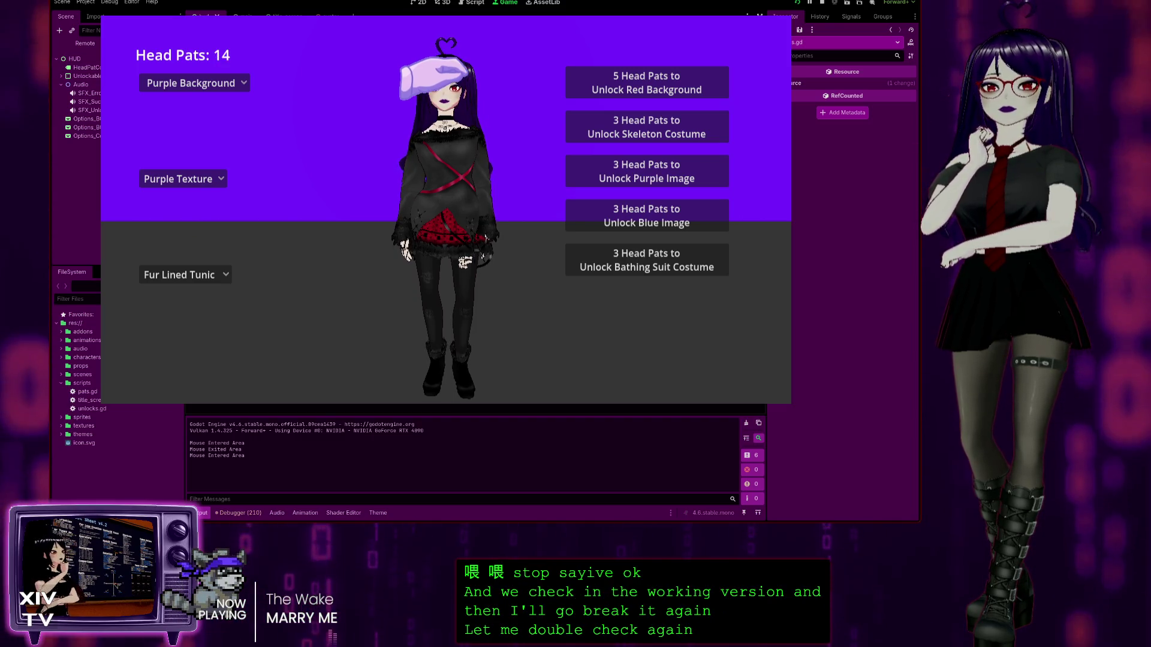
double_click(431, 75)
double_click(432, 72)
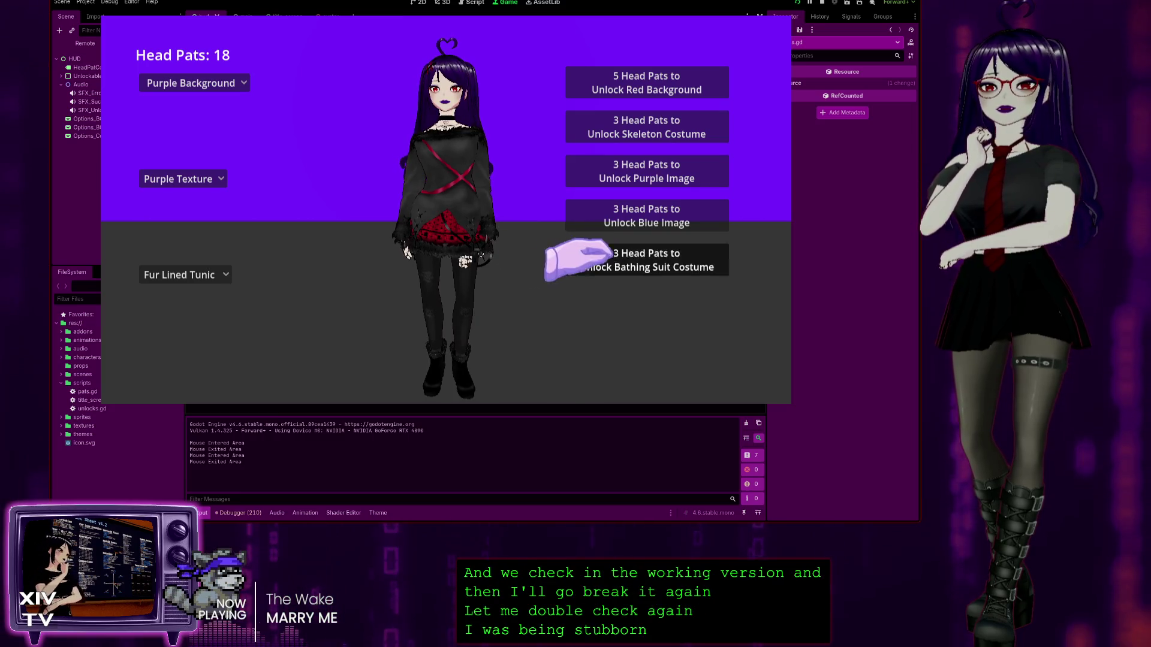
Step: Unlock and wear the Bathing Suit, then unlock and switch to the Skeleton T-Shirt
click(171, 275)
click(678, 269)
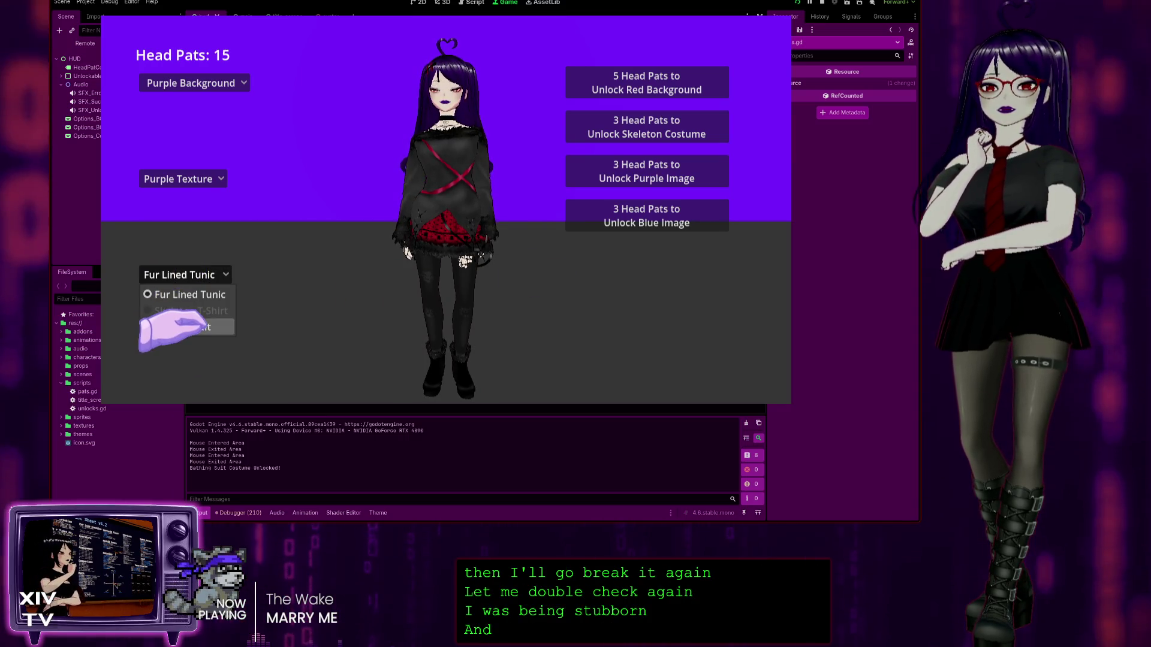
click(191, 327)
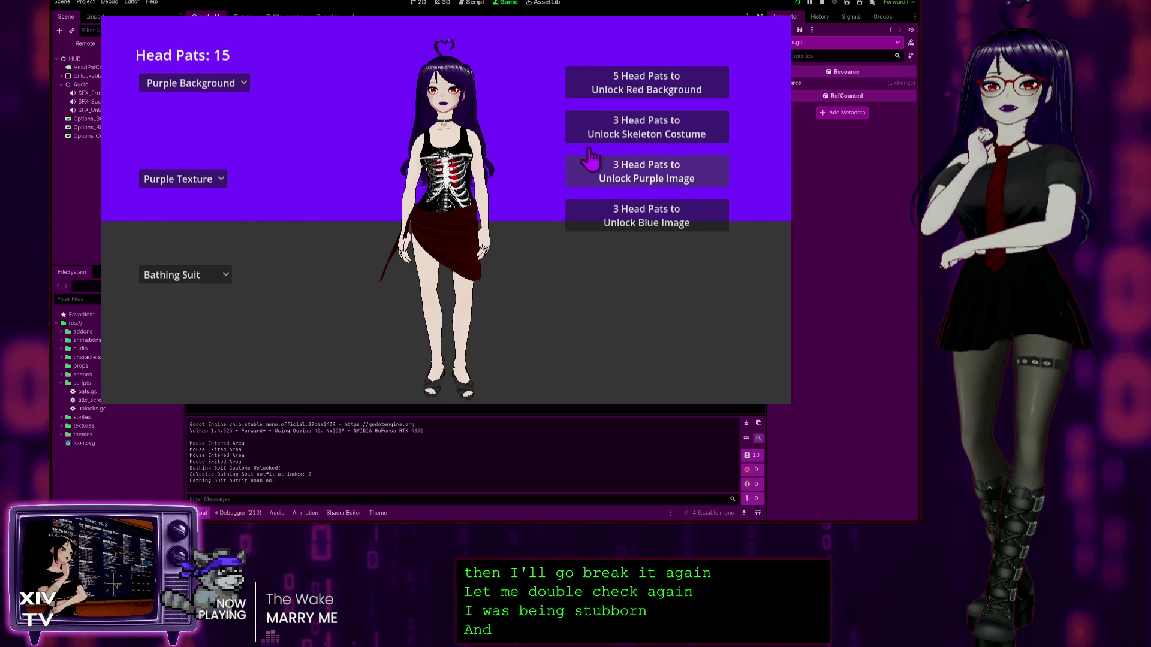
click(599, 127)
click(222, 278)
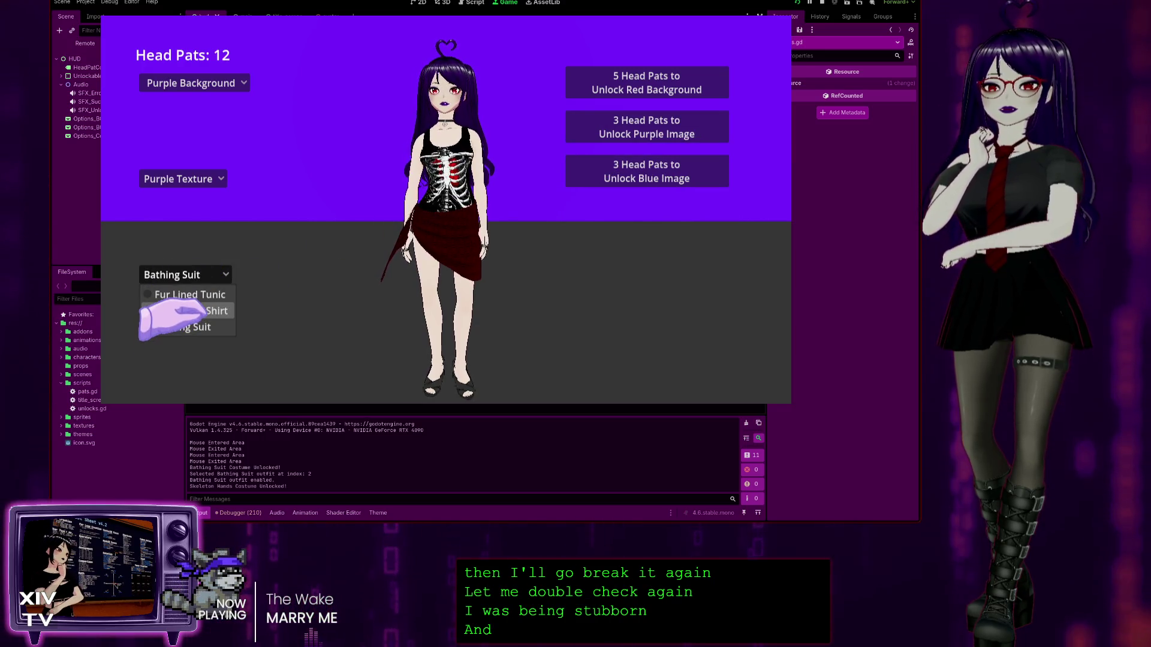
click(201, 310)
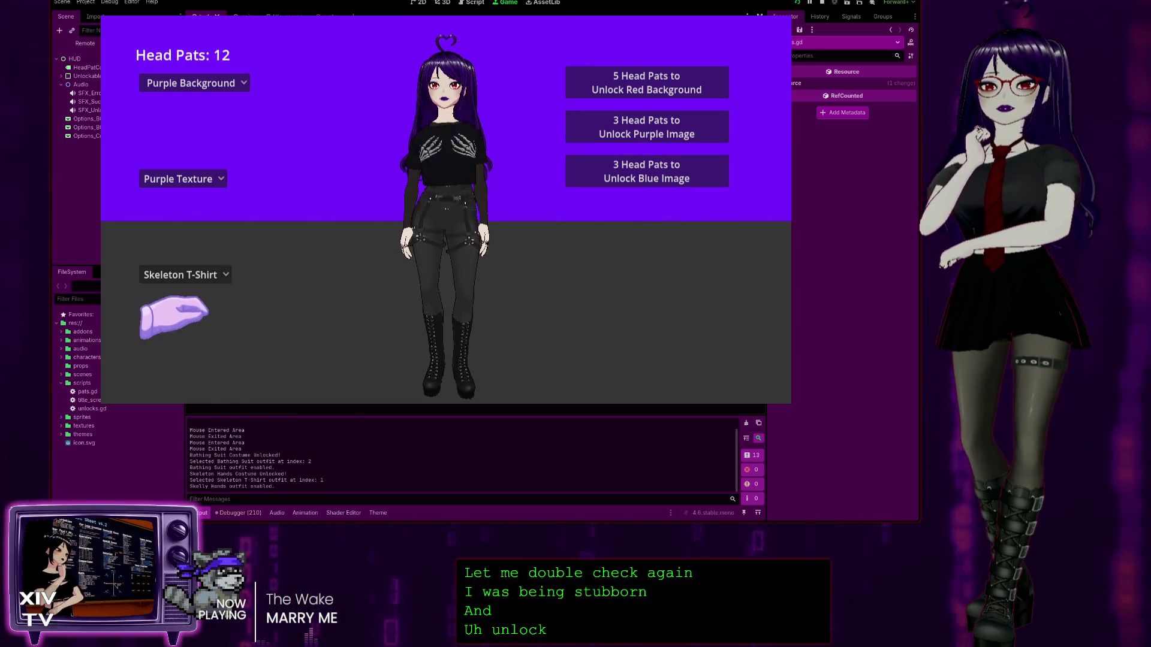
Step: Unlock and apply the Blue Texture and the Red Background
click(591, 174)
click(186, 179)
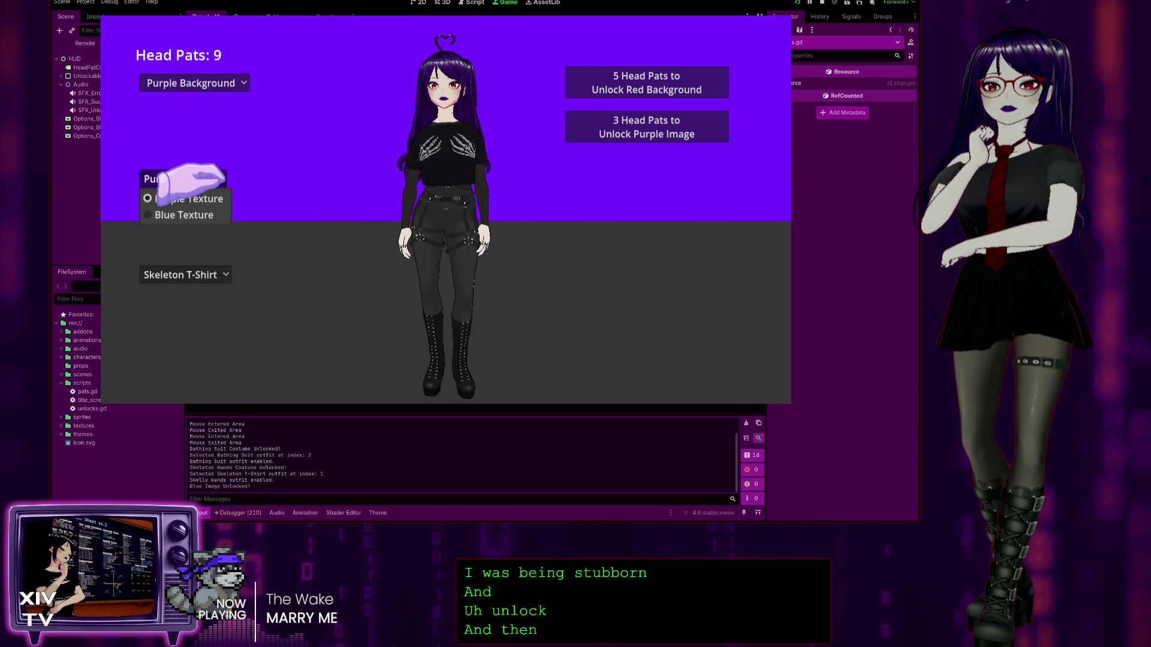
click(174, 215)
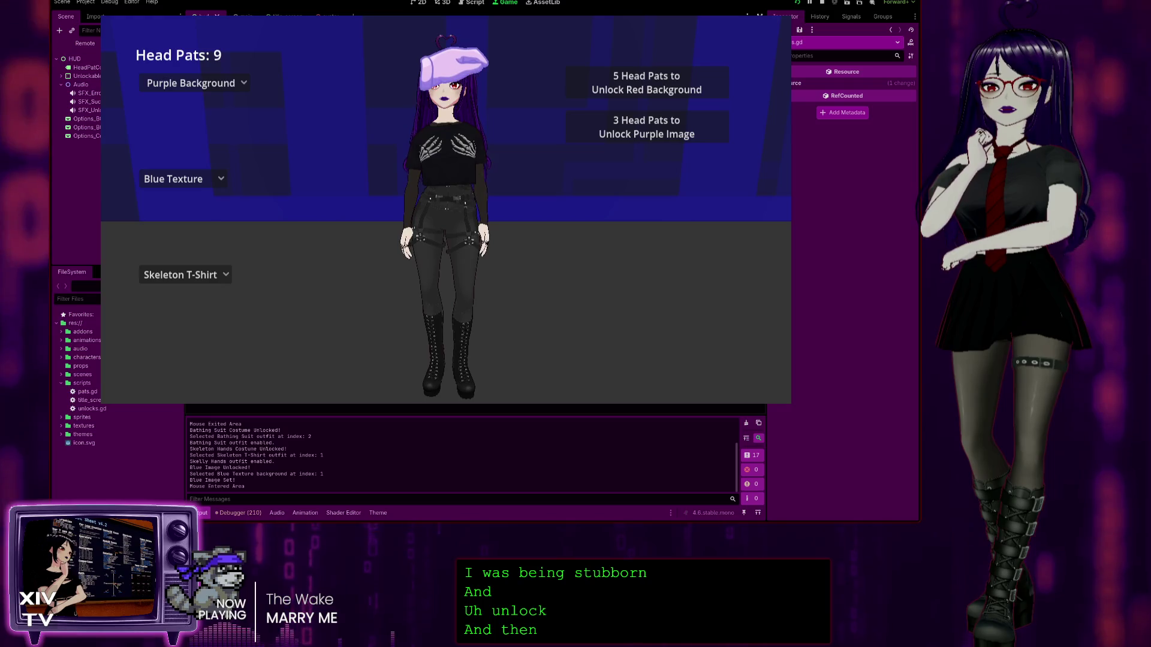
click(645, 84)
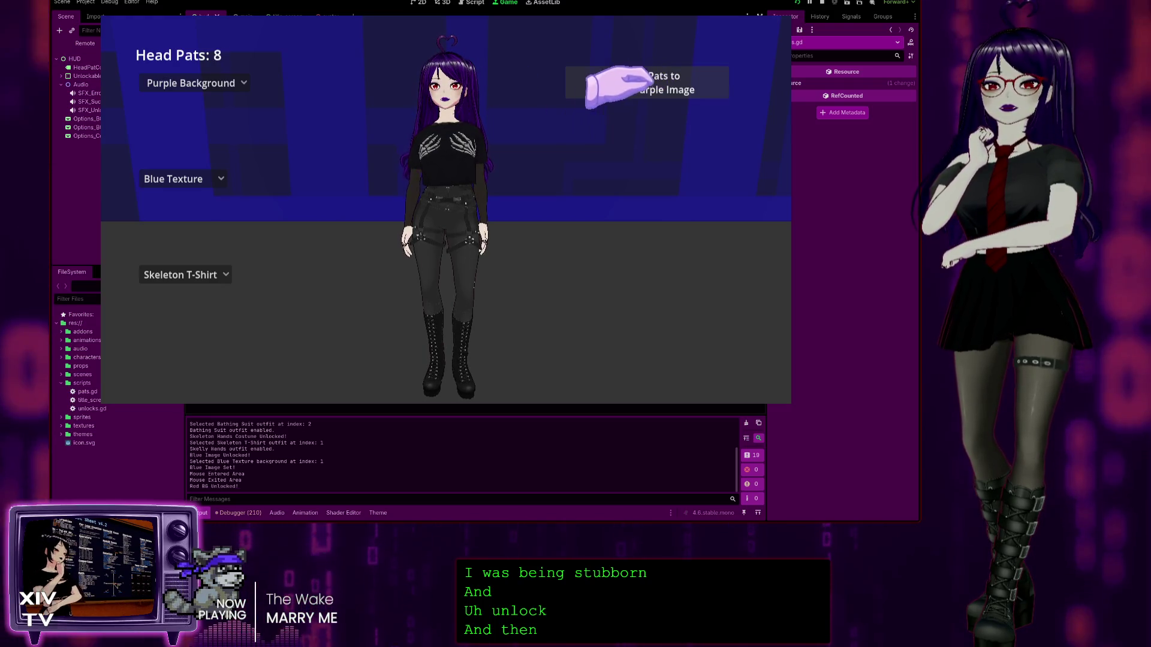
click(192, 83)
click(210, 119)
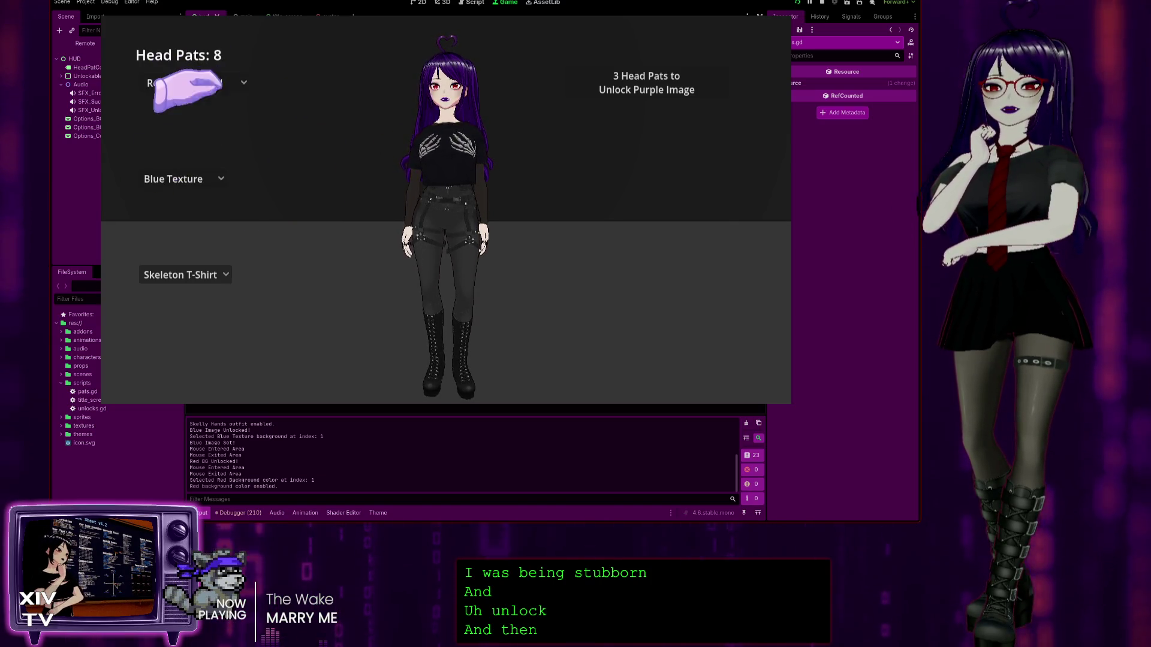
Step: Switch back to Purple Background and Purple Texture, then try unlocking the purple image
click(203, 84)
click(193, 105)
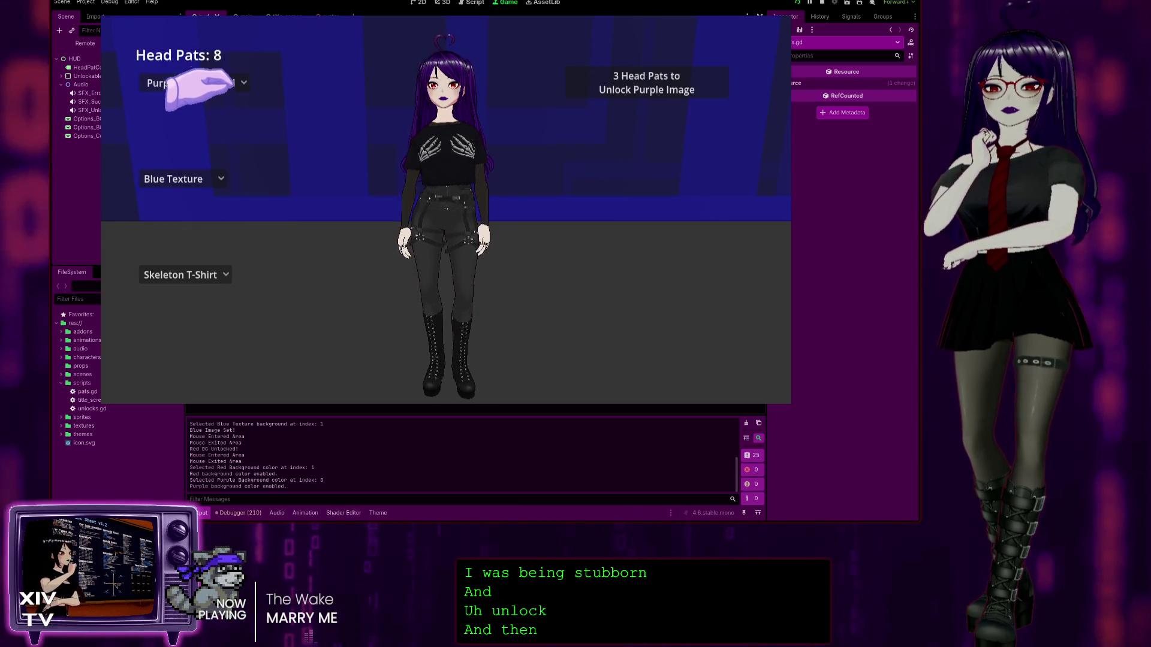
click(201, 178)
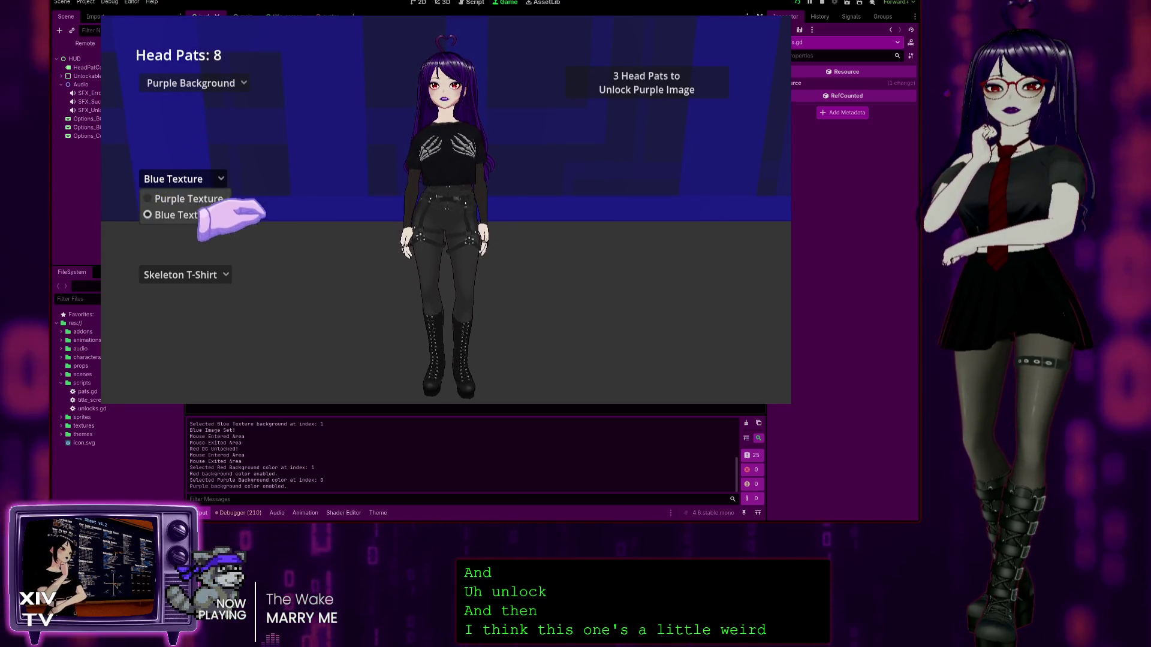
click(180, 183)
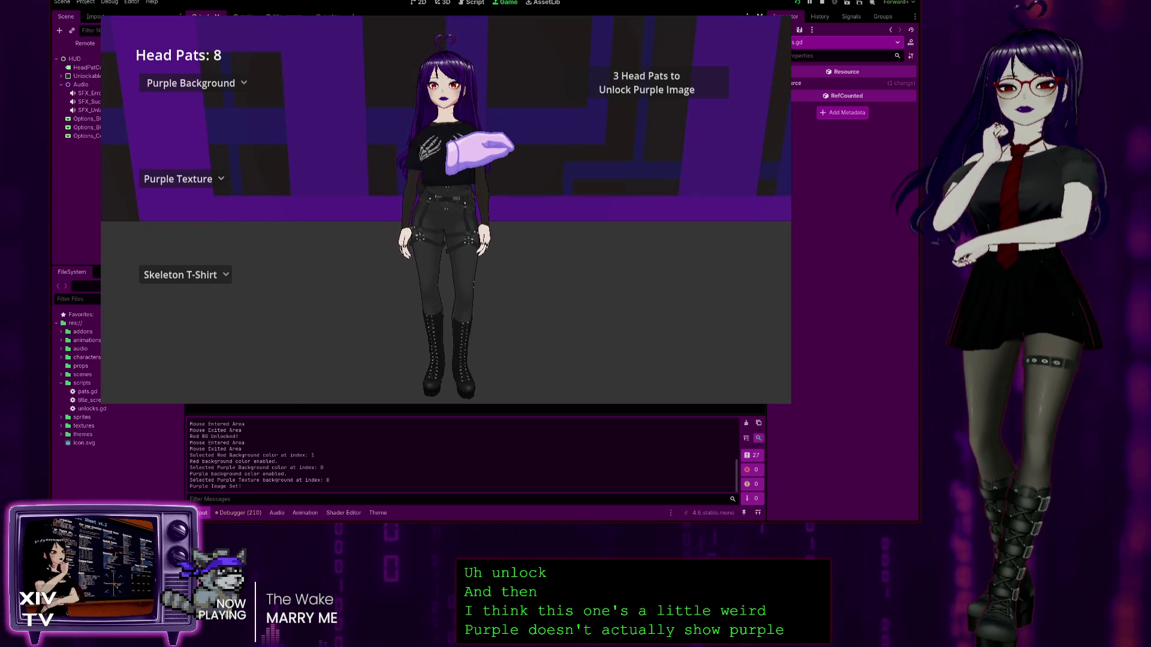
click(660, 84)
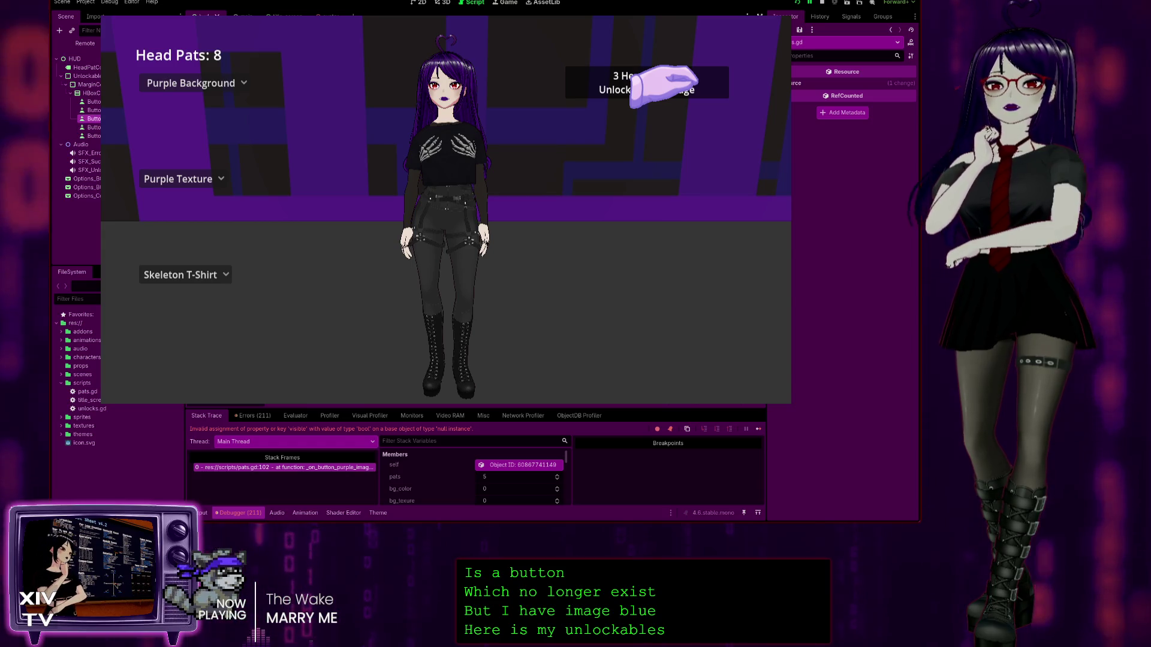
Step: Select the purple image unlock button node to inspect its properties
click(94, 118)
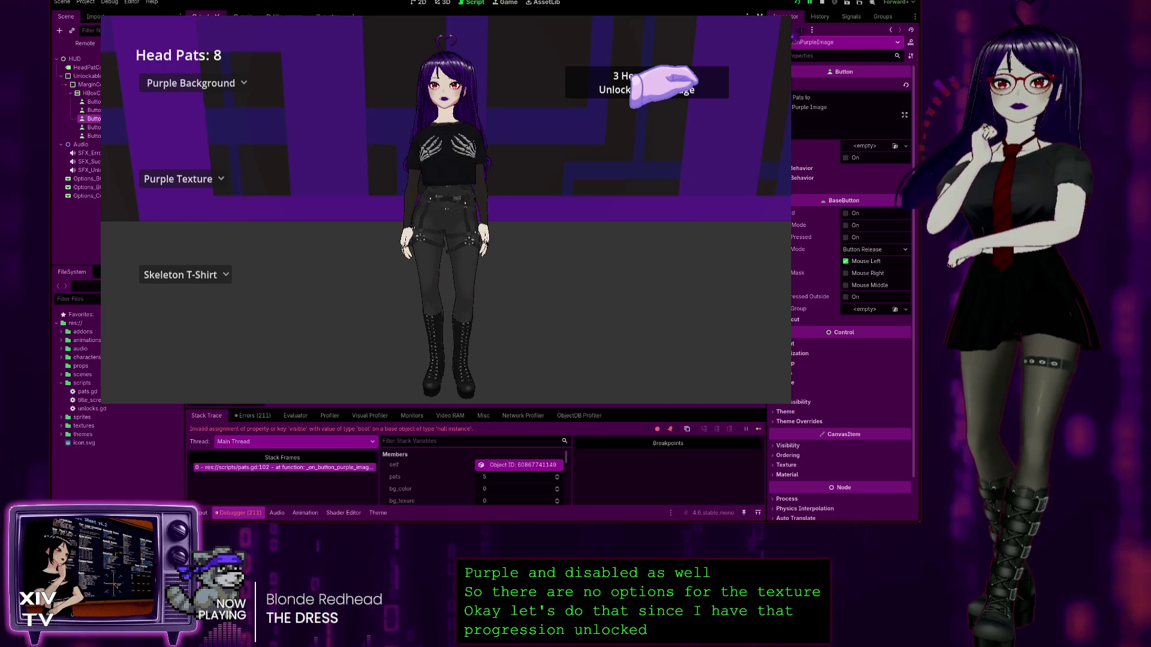
Step: Restart the game with F8 and F5, press Start, and check the available textures
key(F8)
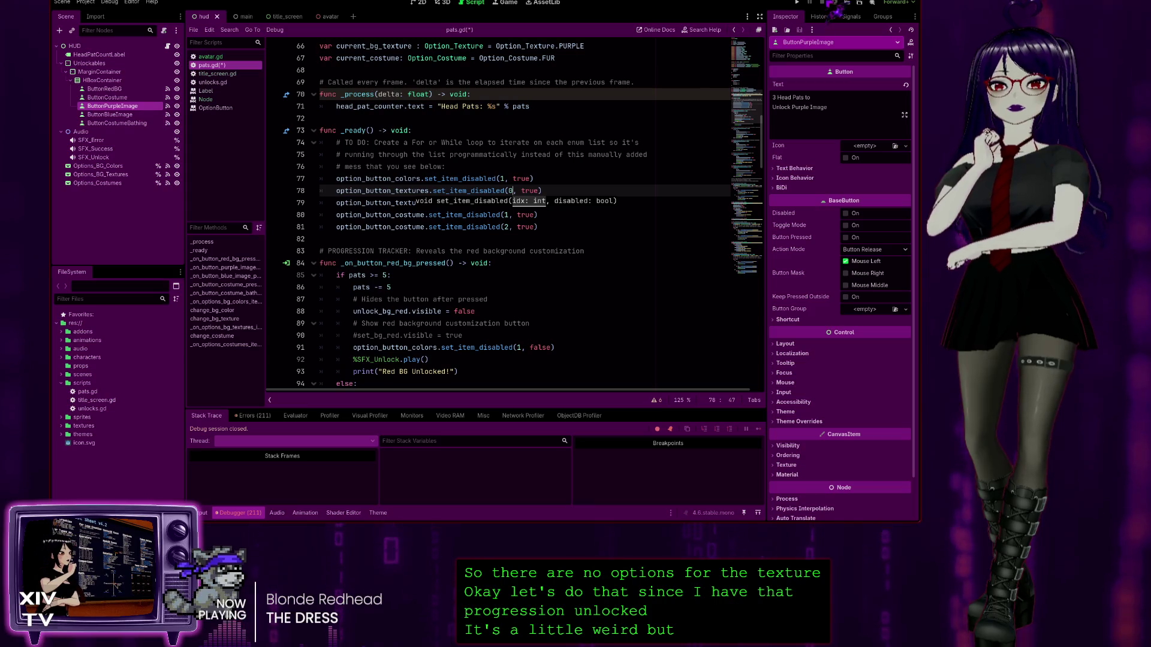
key(F5)
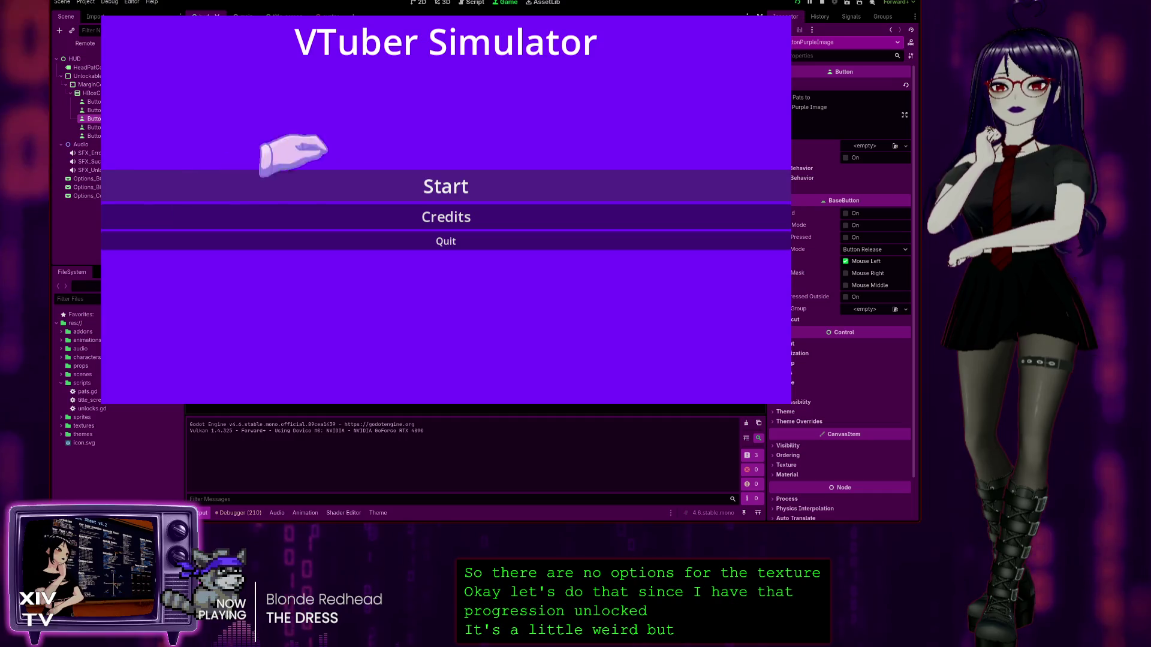
click(430, 186)
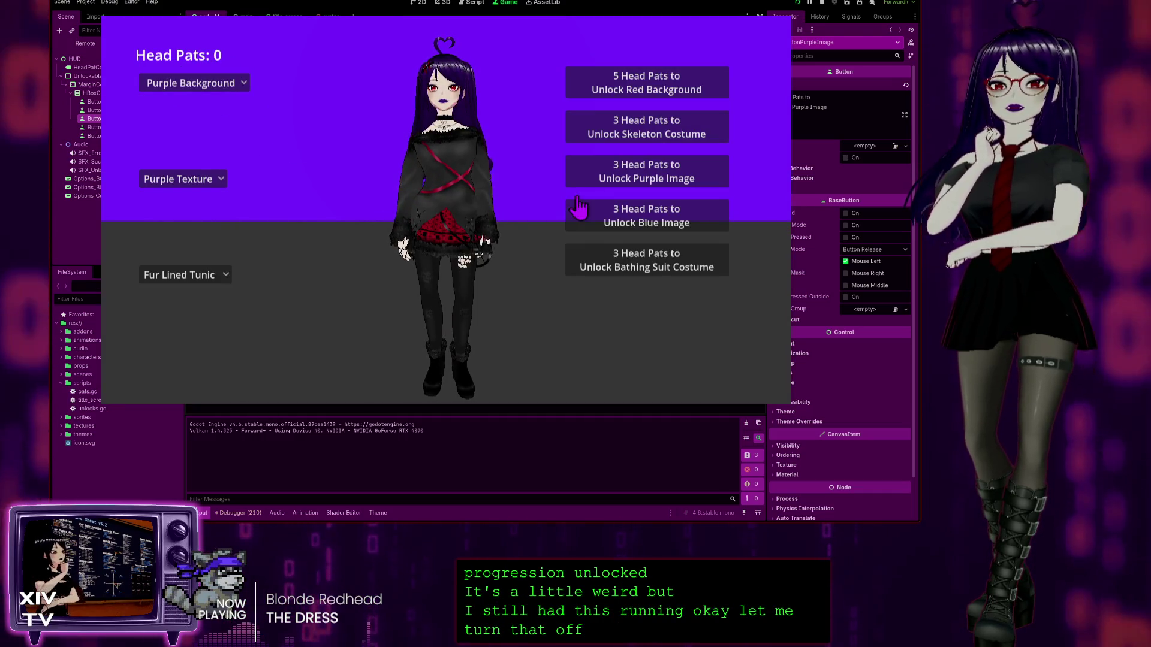
click(174, 177)
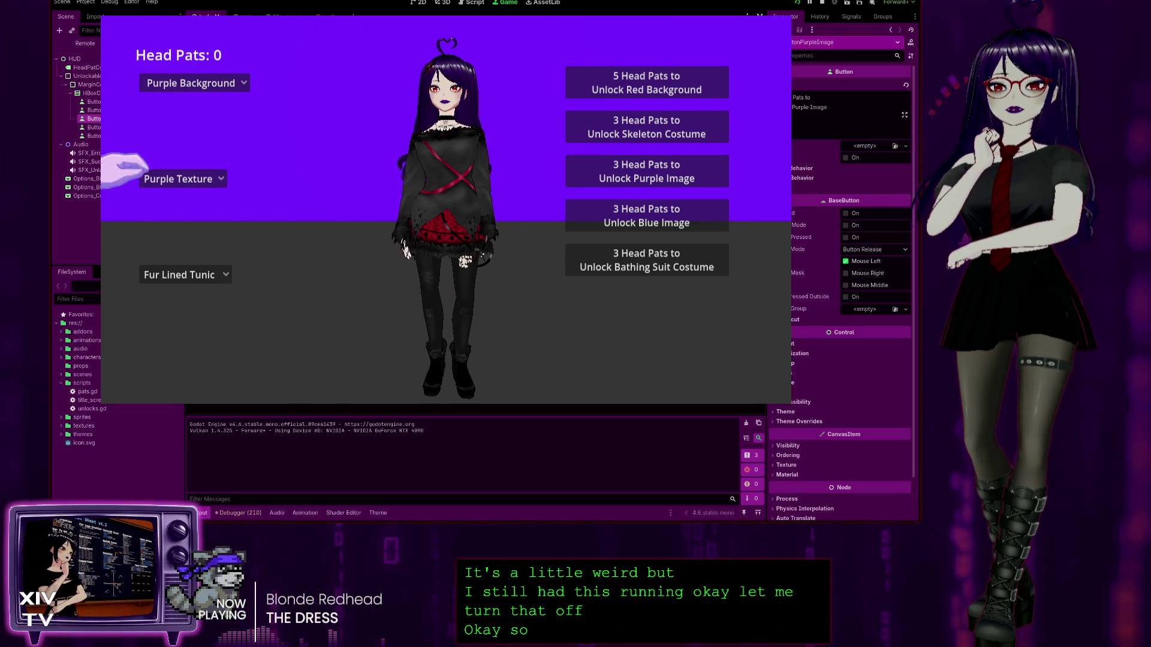
Step: Pat the head, unlock the purple image, and confirm Blue Texture is still locked
double_click(421, 71)
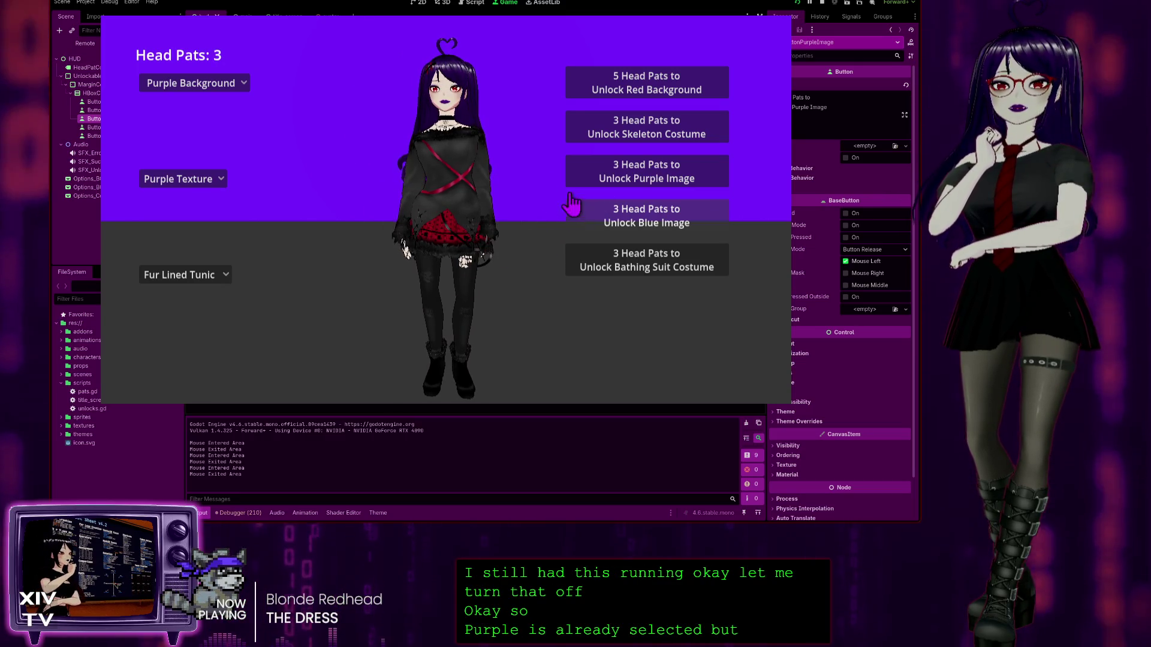
click(591, 174)
click(165, 178)
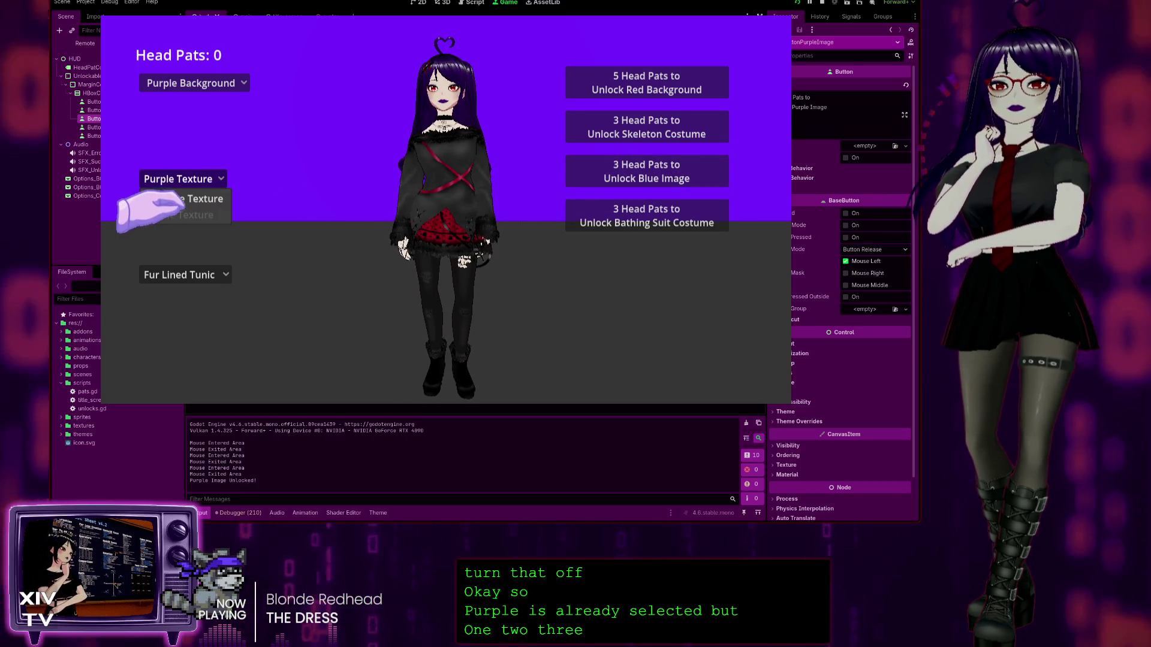
click(154, 178)
click(154, 179)
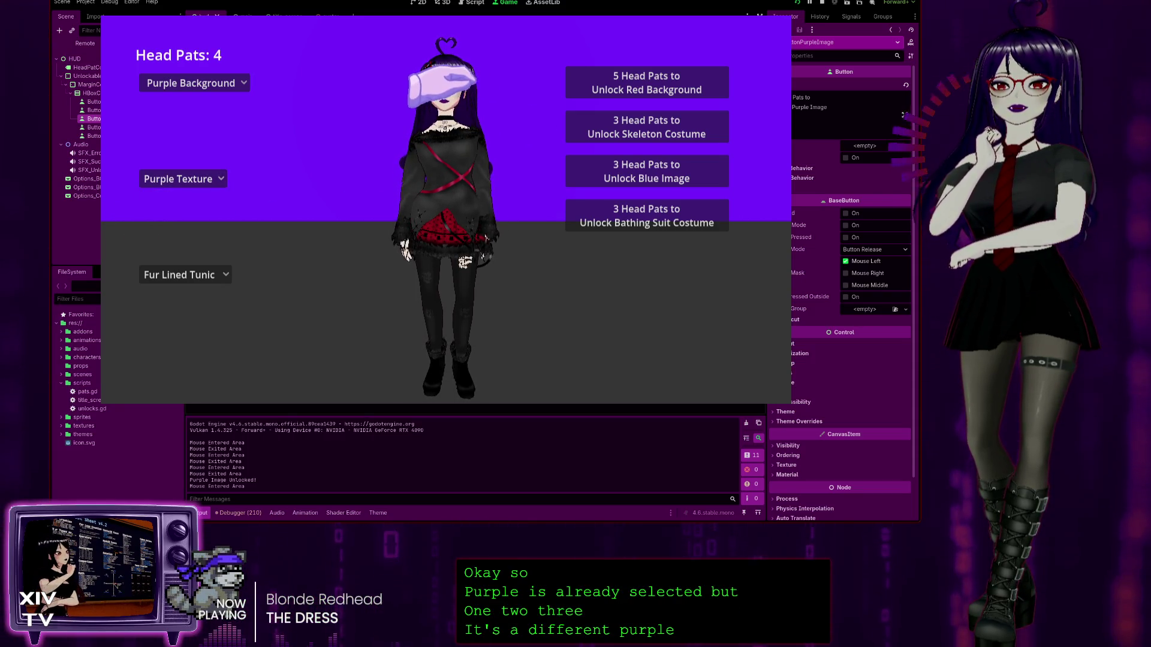
Step: Unlock the blue image, switch to Blue Texture and back to Purple Texture, then stop
click(442, 87)
click(646, 171)
click(178, 178)
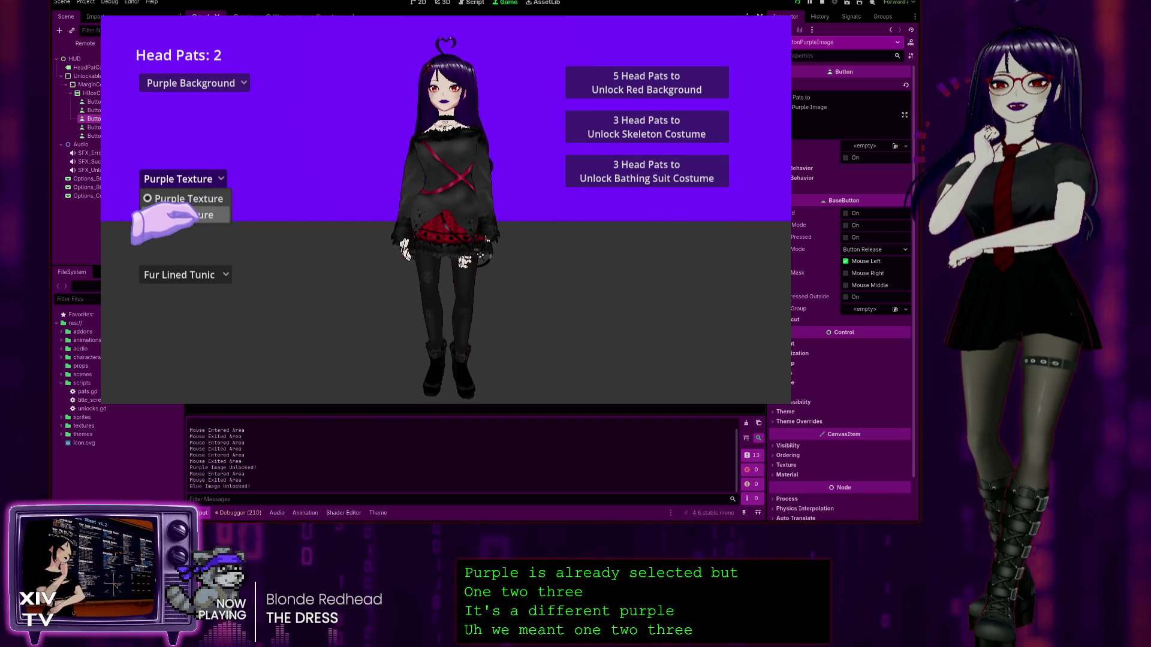
click(183, 214)
click(178, 179)
click(183, 198)
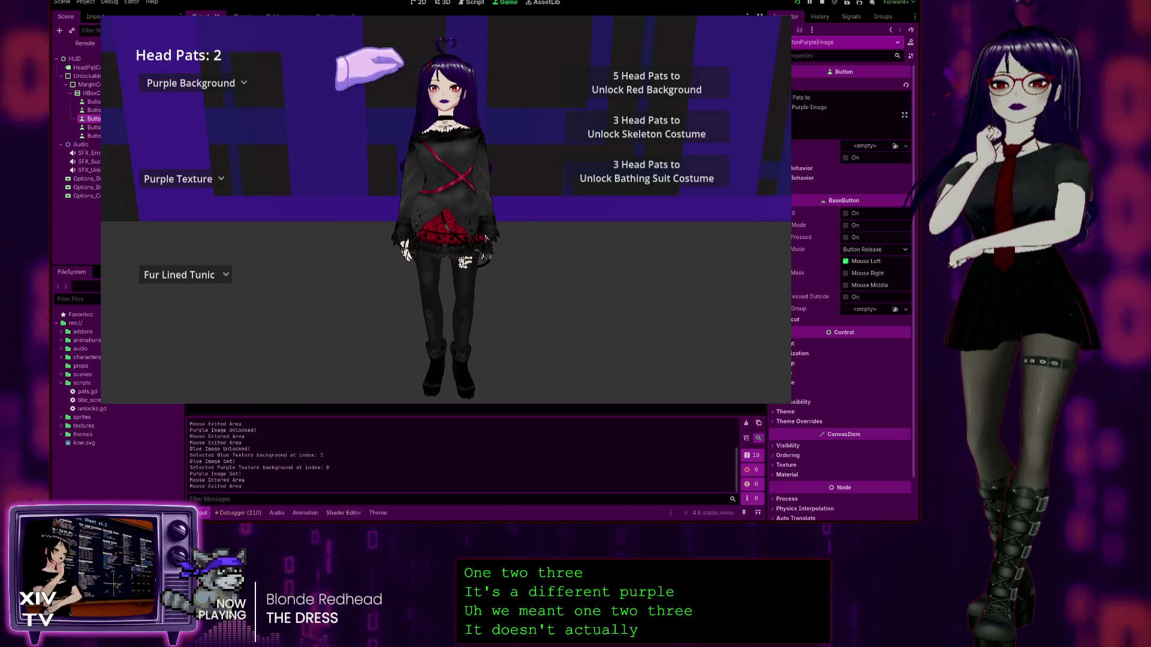
key(F8)
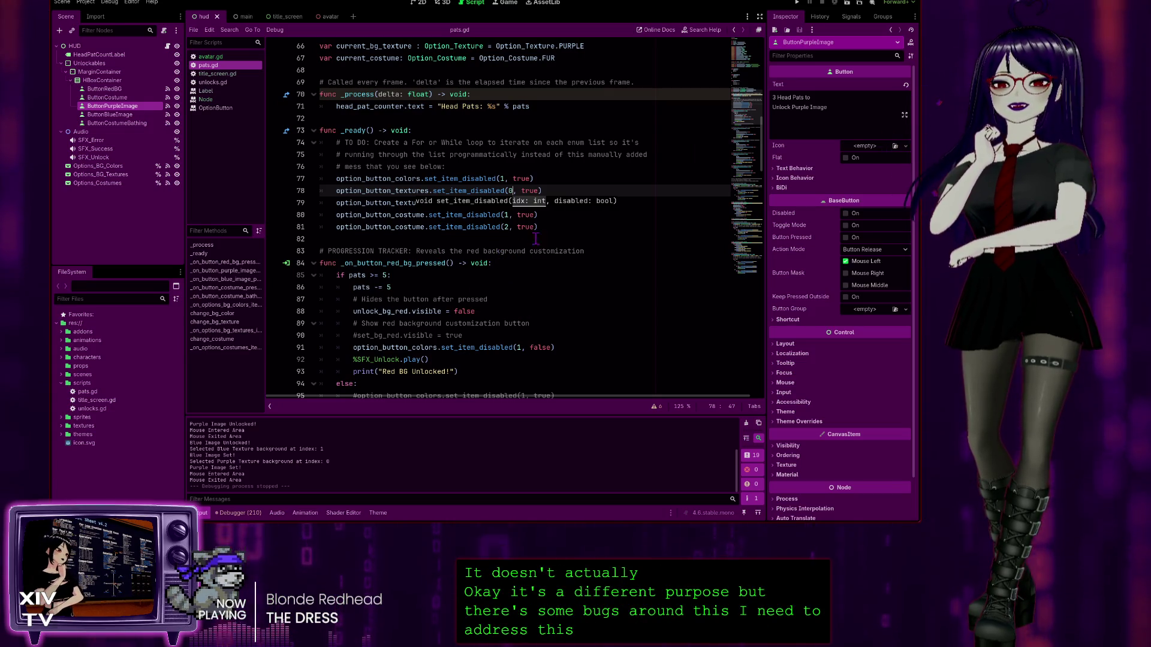
click(416, 201)
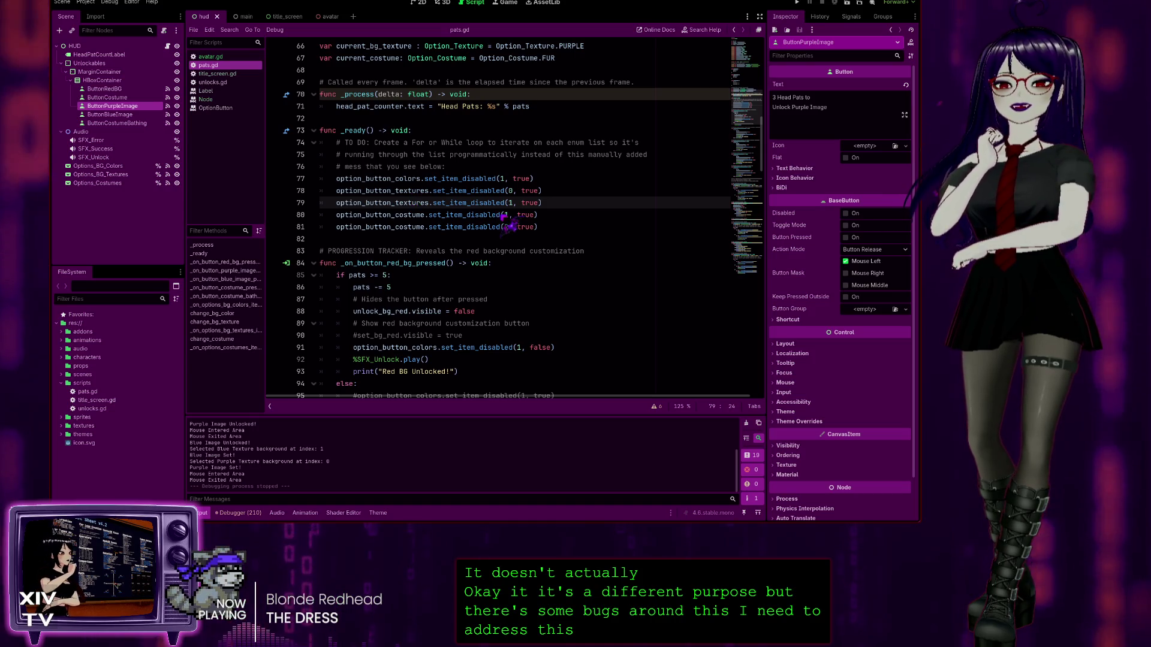
scroll(476, 231, down, 4)
scroll(476, 231, down, 3)
scroll(477, 230, down, 3)
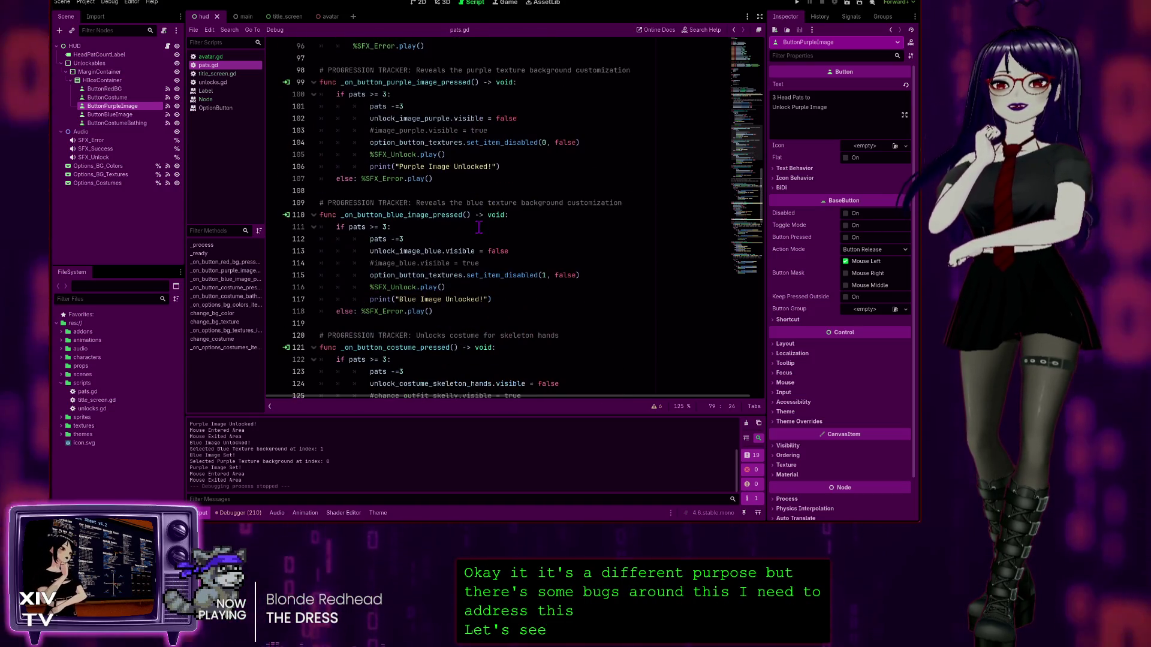
scroll(491, 257, up, 4)
scroll(515, 294, up, 1)
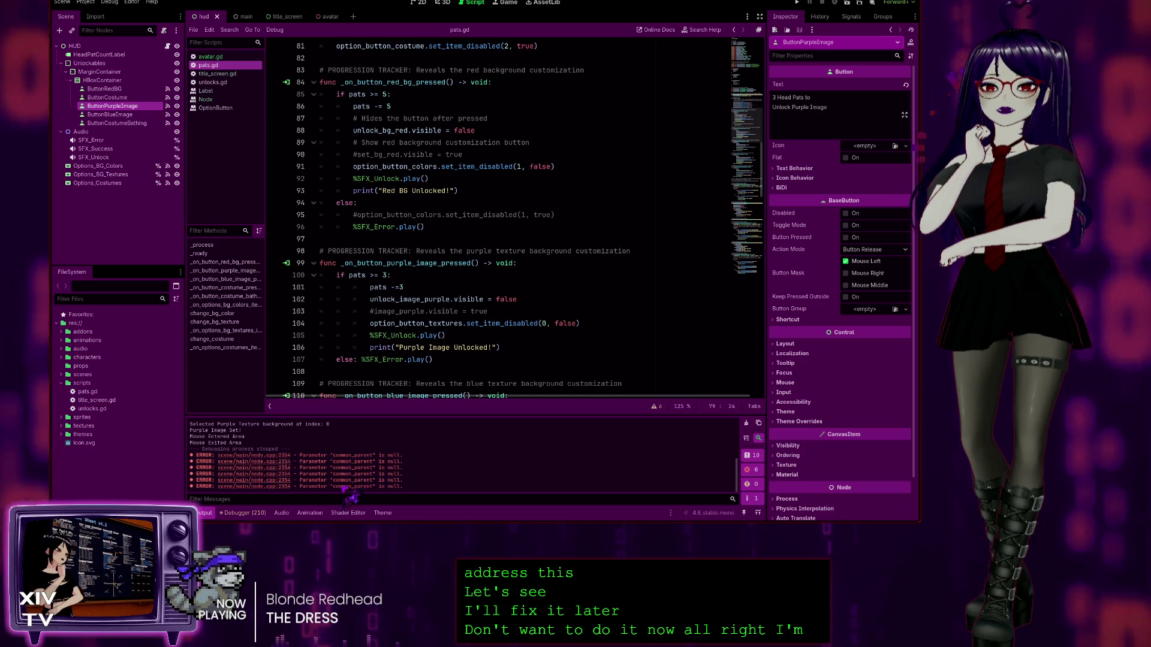
scroll(557, 252, down, 6)
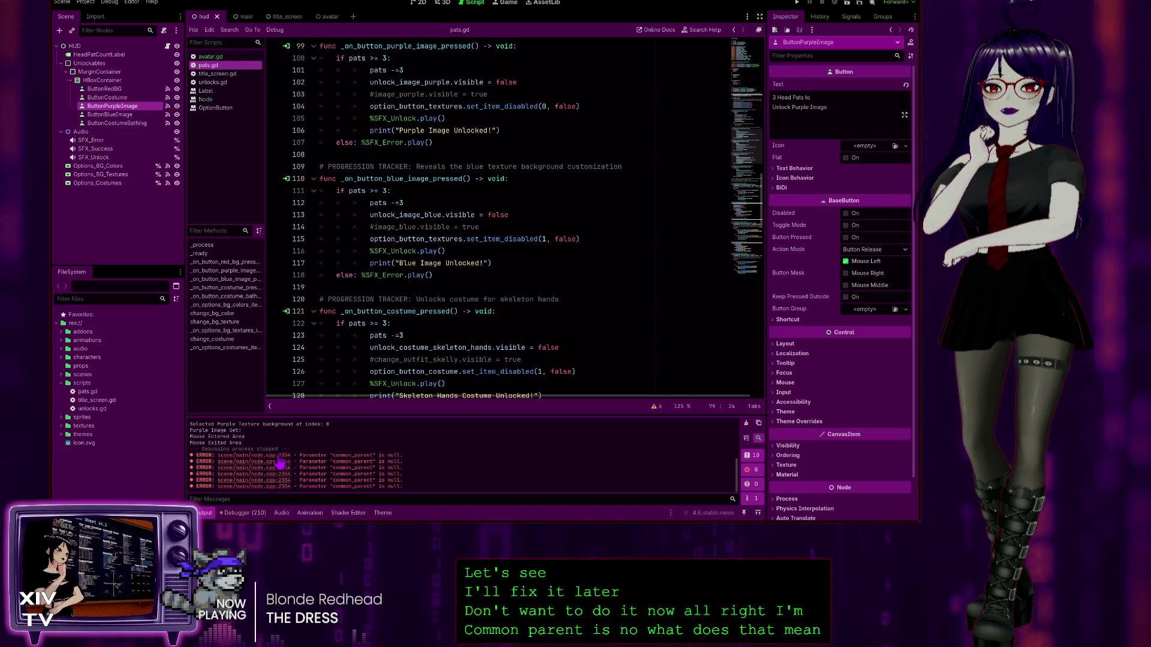
double_click(352, 461)
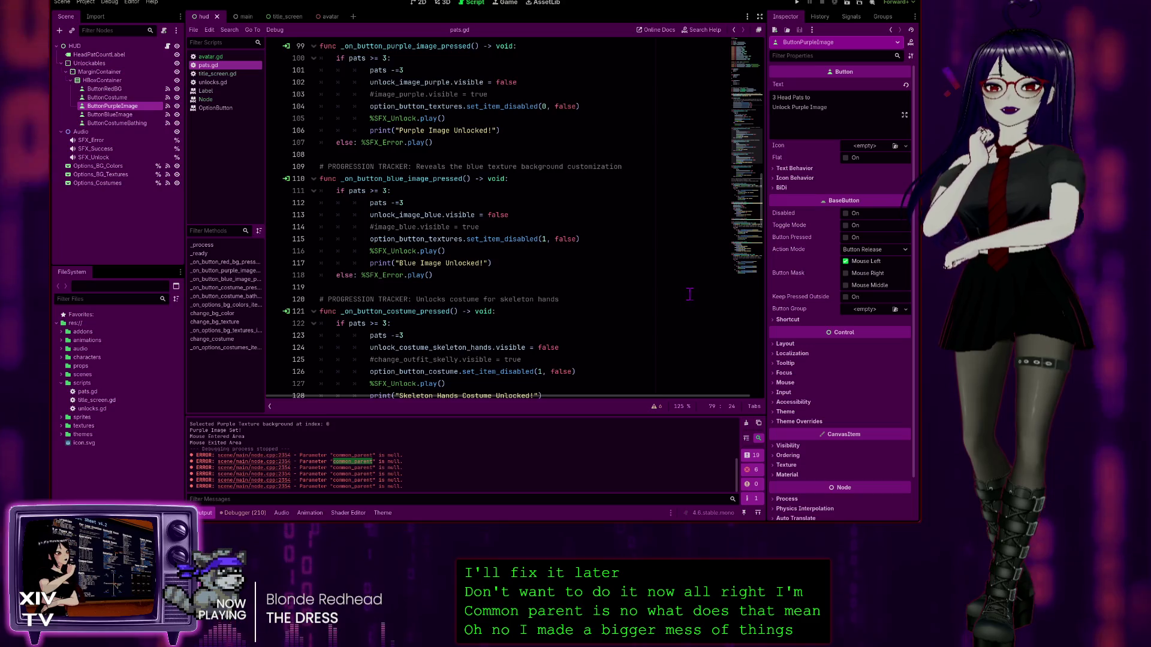
scroll(645, 307, down, 4)
scroll(646, 308, down, 5)
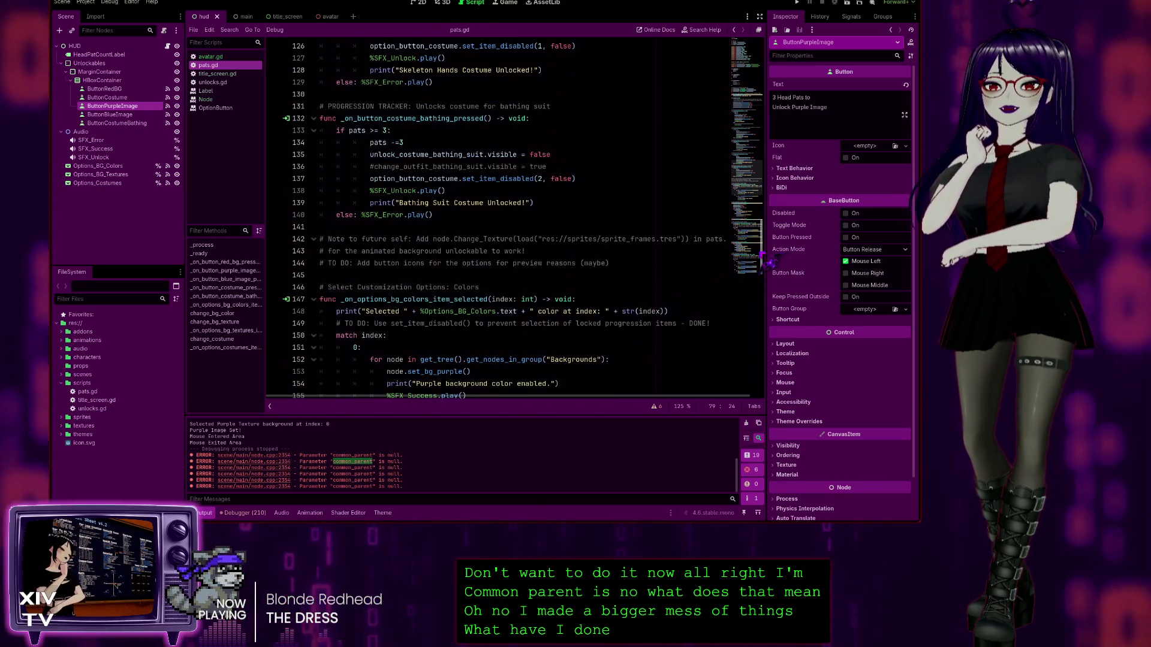
drag(762, 261, 759, 403)
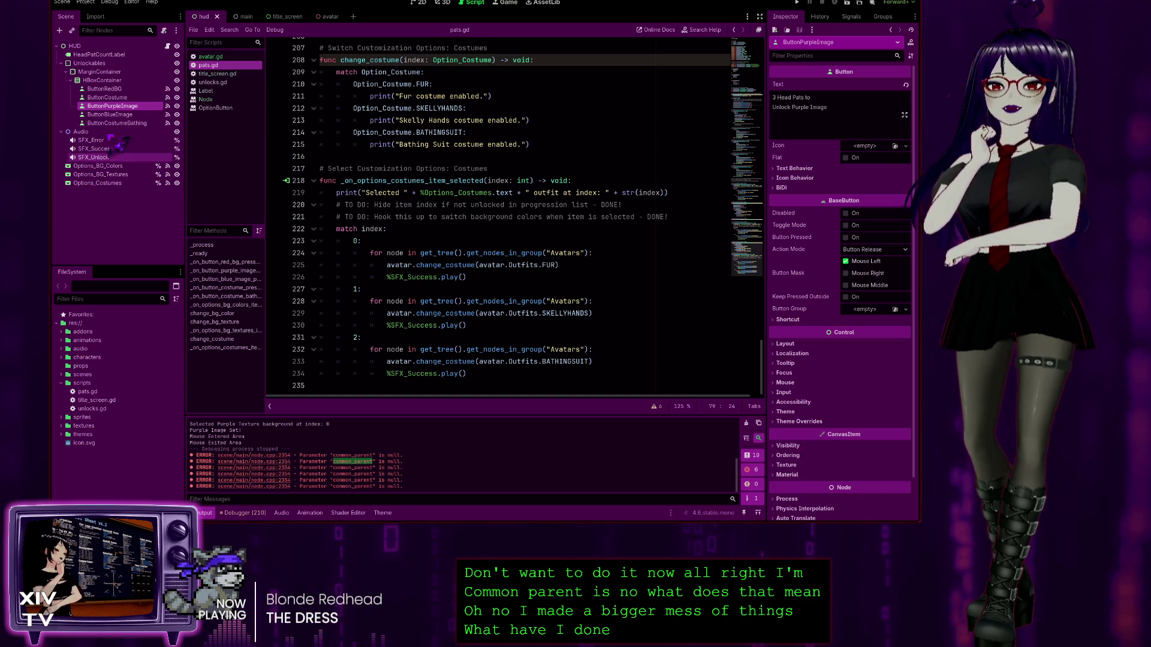
click(246, 18)
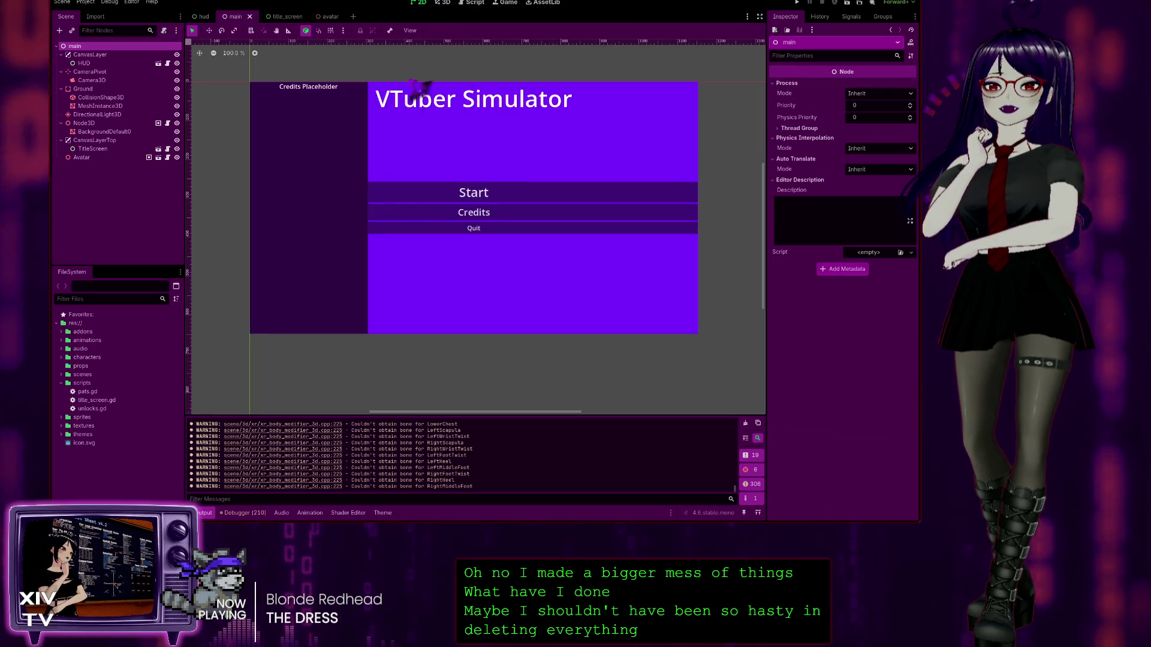
Step: Look through the main, hud and avatar scenes in the 3D and 2D views
click(442, 3)
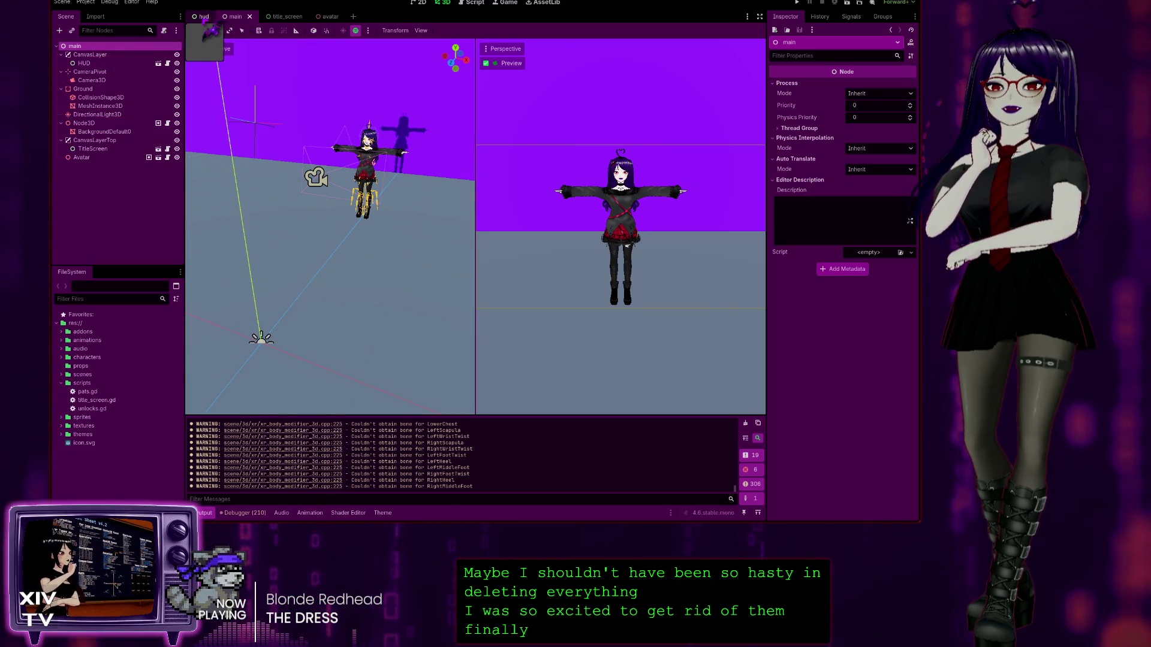
click(204, 17)
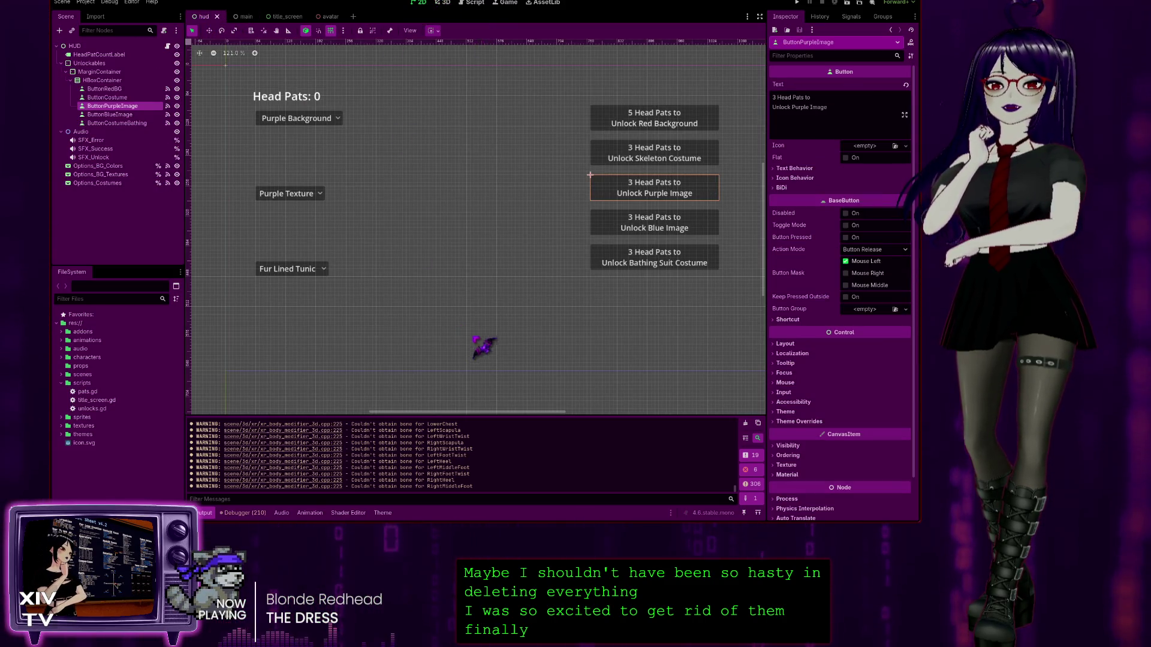
click(445, 3)
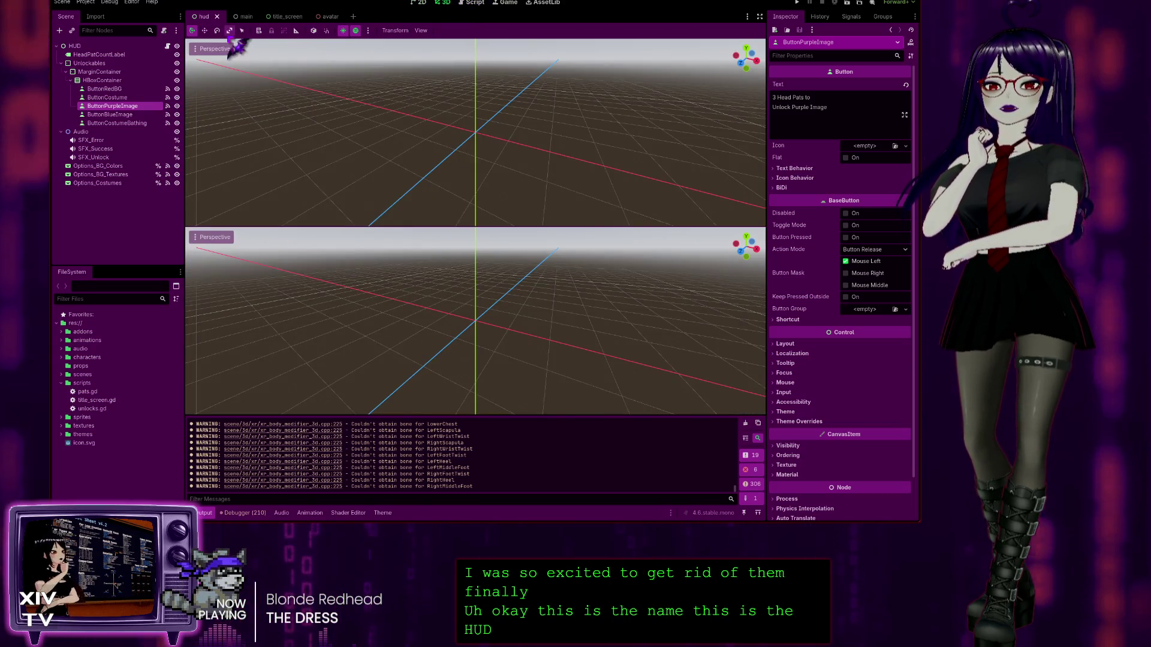
click(327, 16)
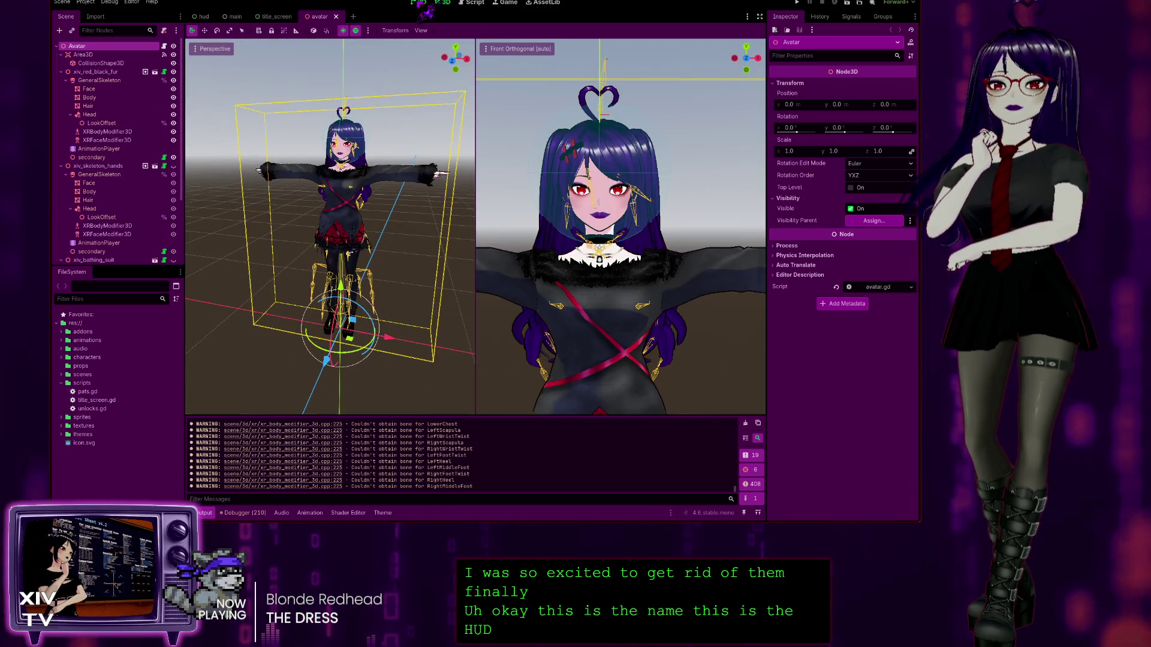
click(419, 3)
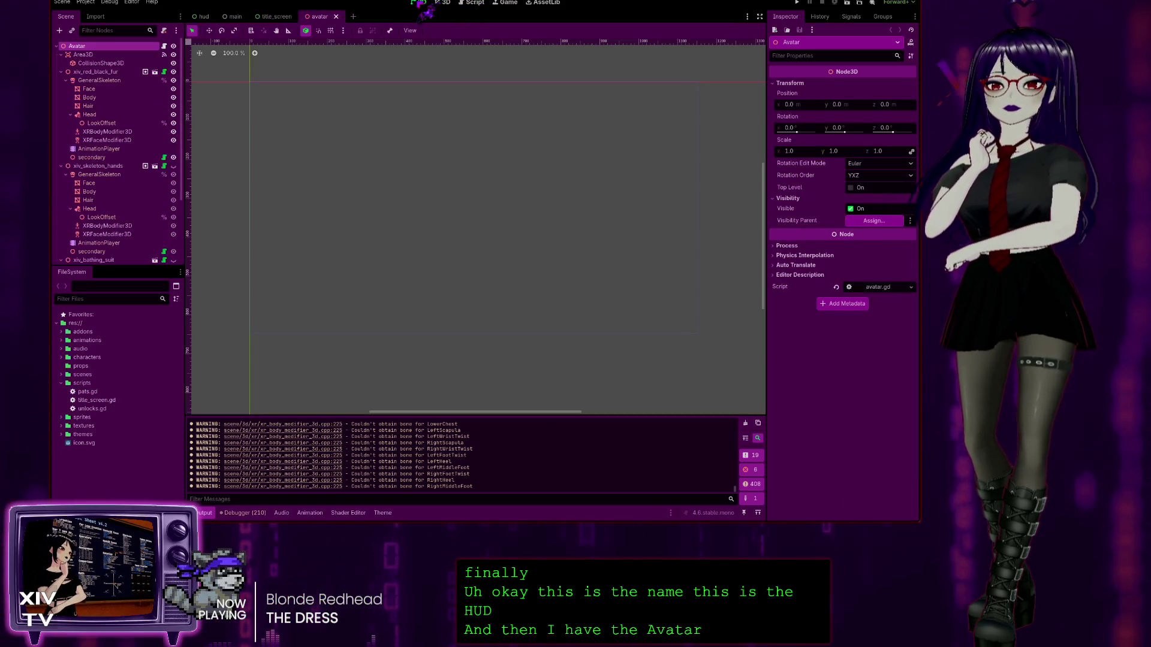
Step: Open the hud scene, select Options_BG_Colors, and open pats.gd in the script editor
click(277, 17)
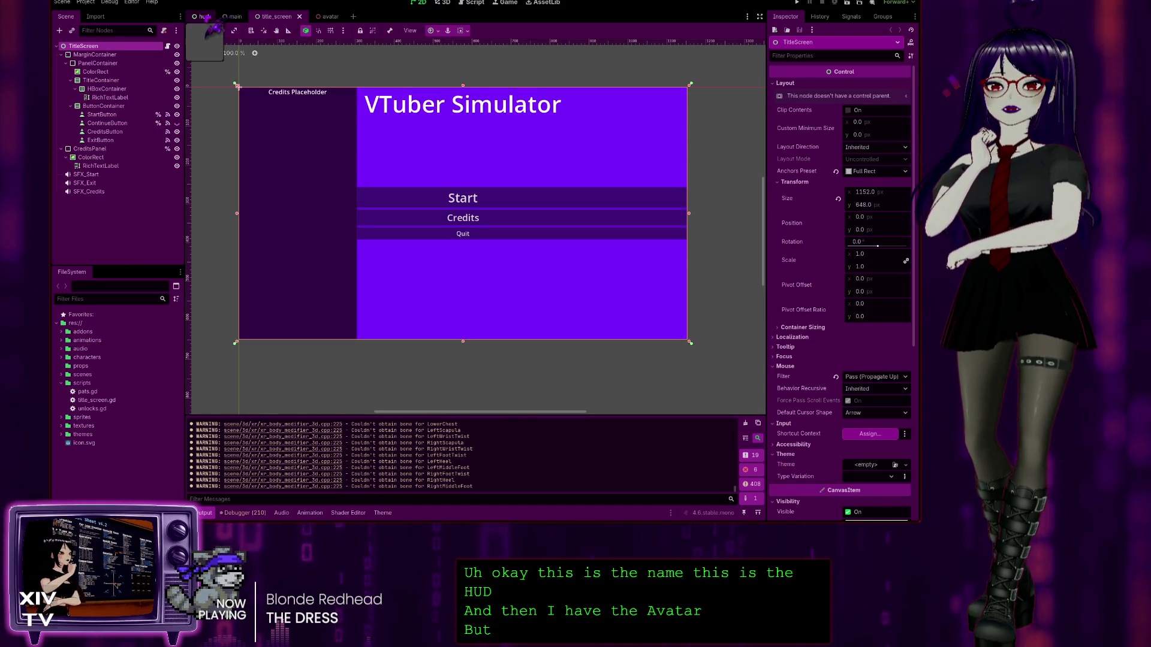
click(203, 16)
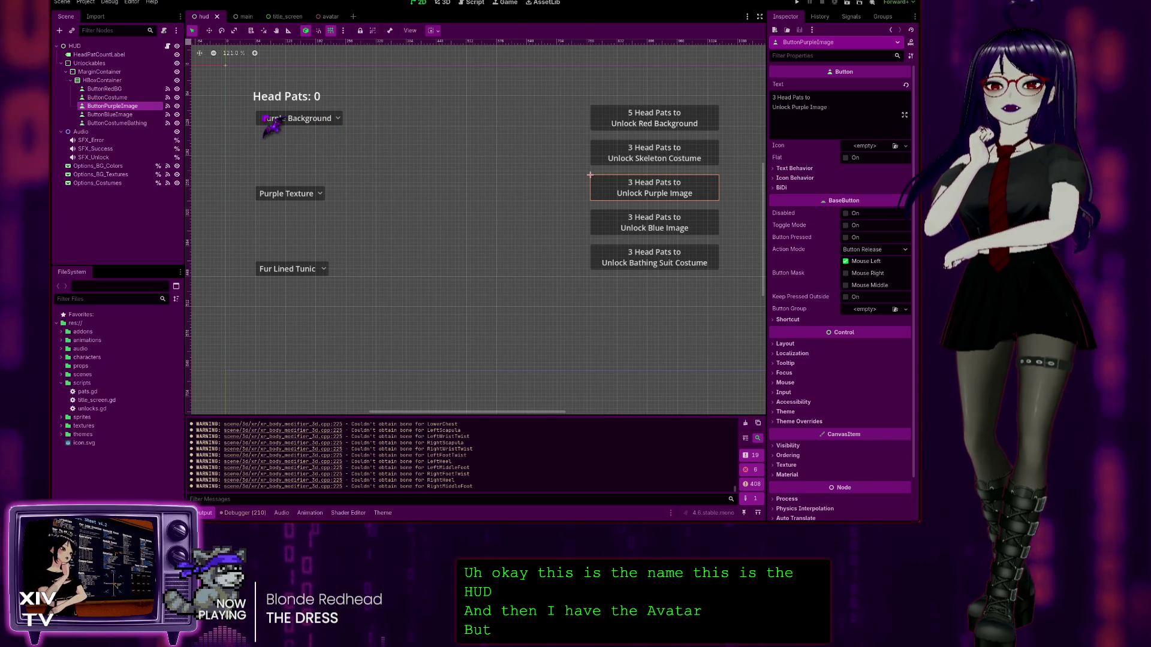
click(267, 118)
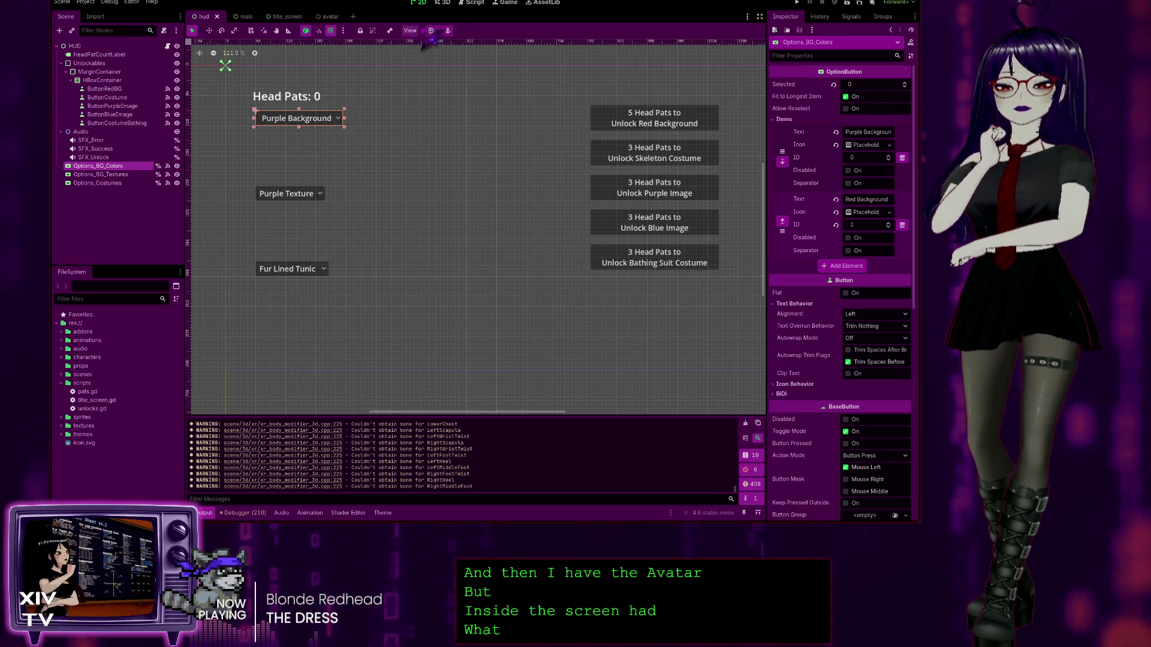
click(474, 5)
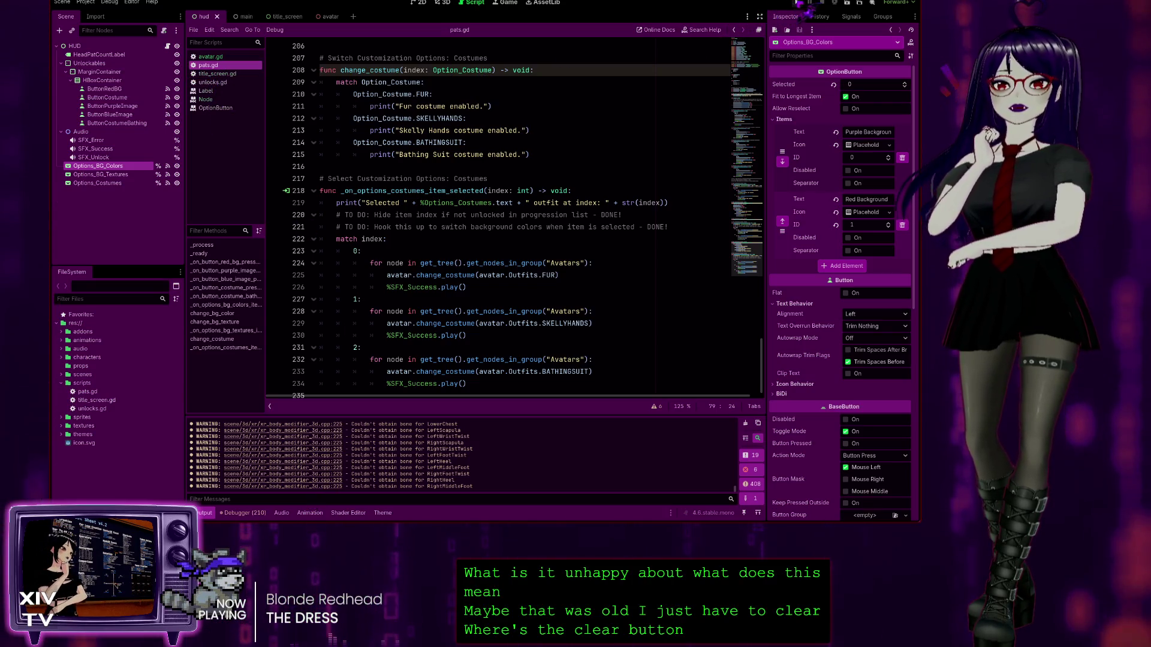
Step: Run and start the game, then look through the outfit, texture and background lists
click(798, 2)
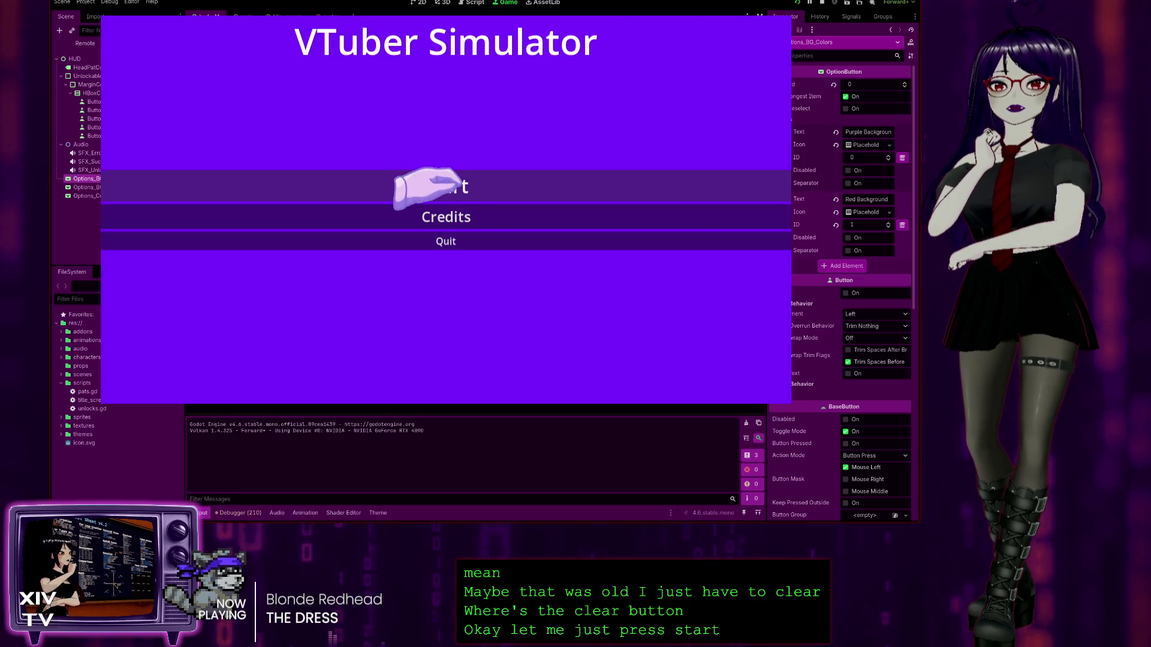
click(423, 185)
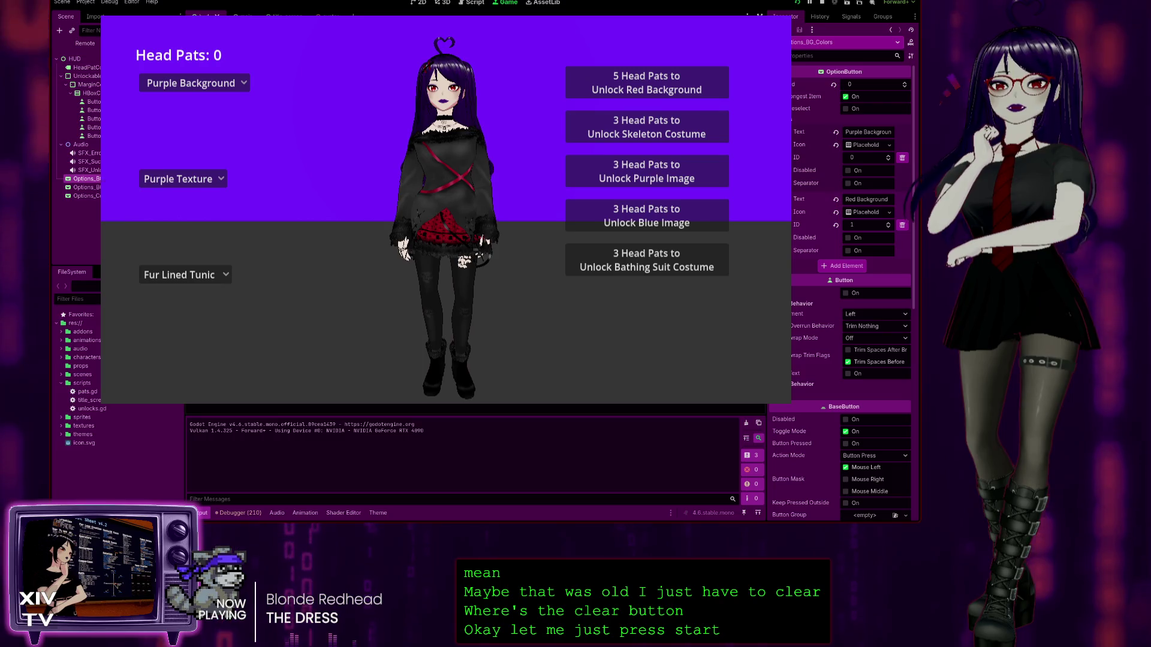
click(180, 275)
click(180, 294)
click(180, 179)
click(190, 83)
click(596, 77)
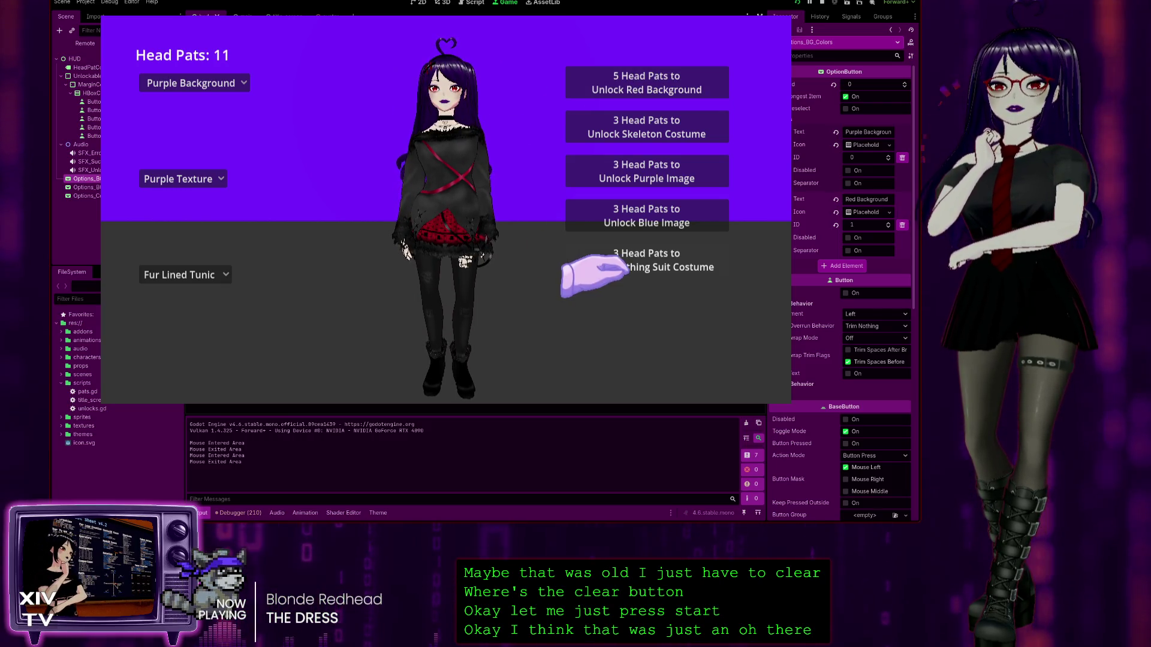
Step: Unlock and wear the Bathing Suit, then unlock the Purple Image
click(577, 266)
click(180, 274)
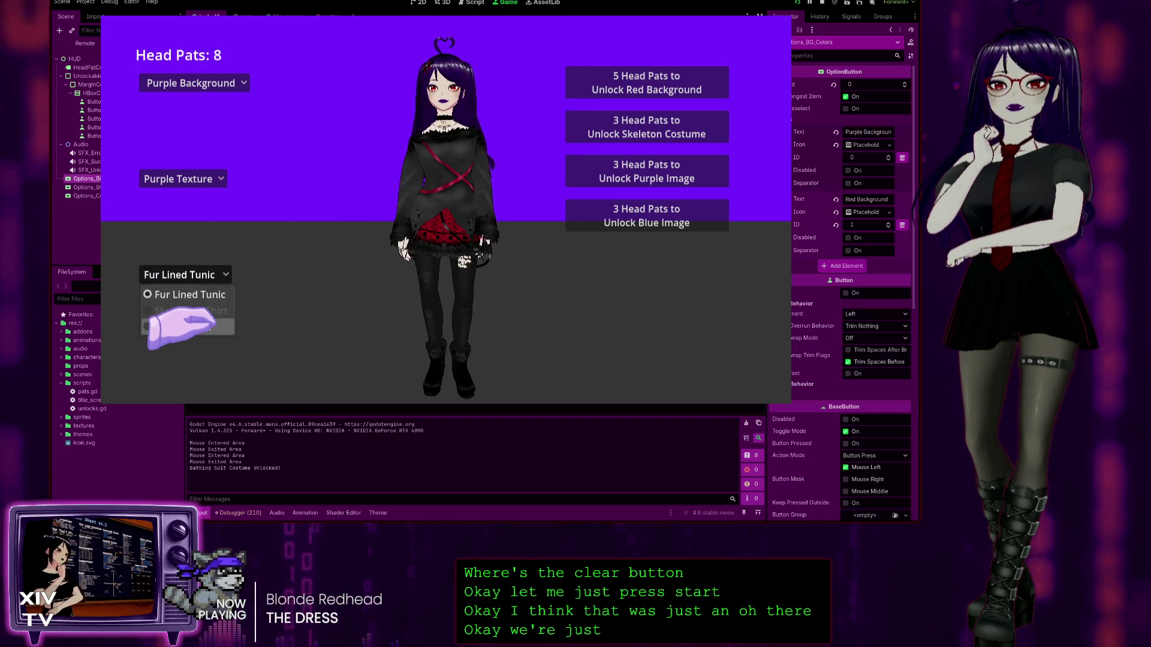
click(180, 327)
click(629, 171)
click(198, 274)
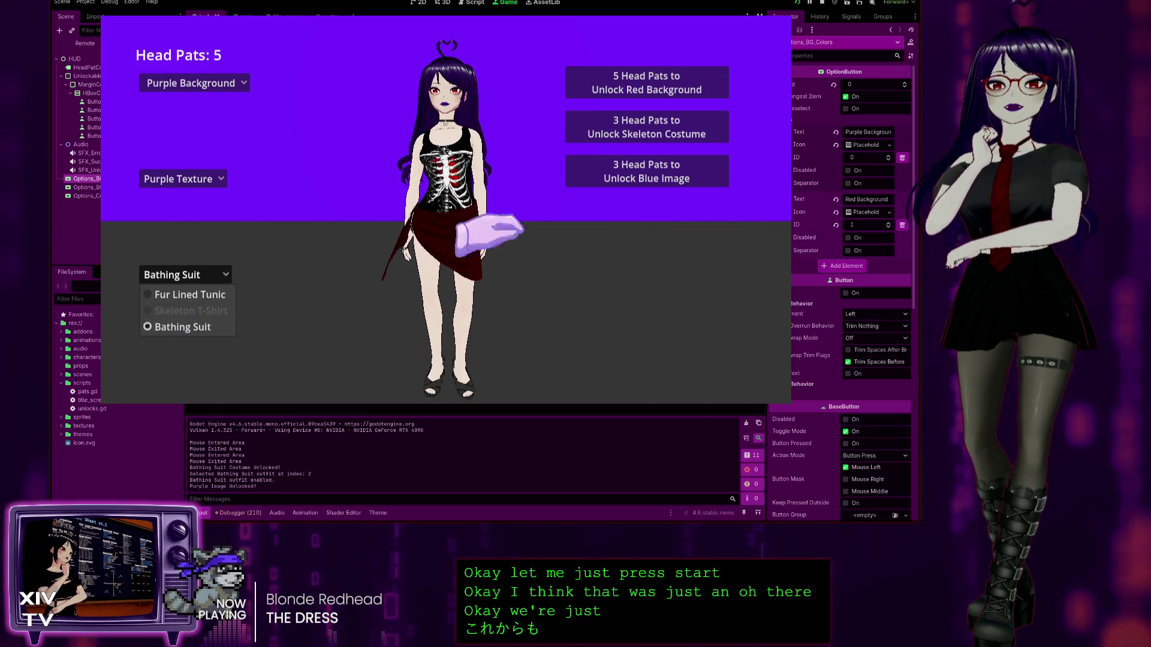
Step: Browse the texture and background lists, keeping Purple Texture selected
click(180, 178)
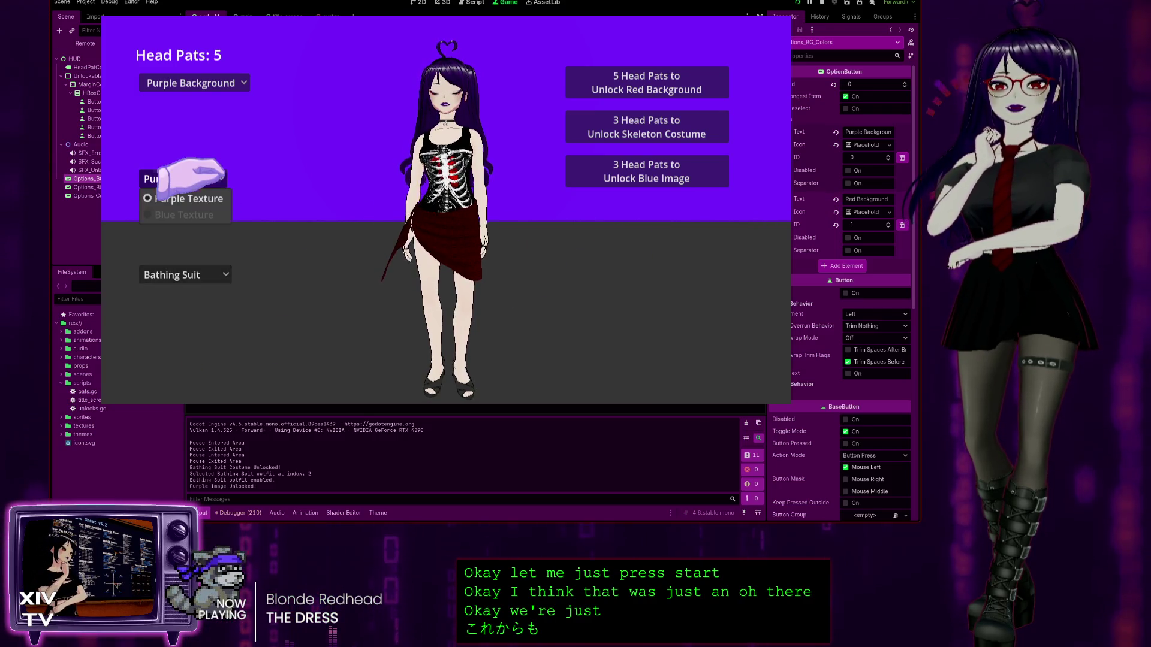
click(198, 83)
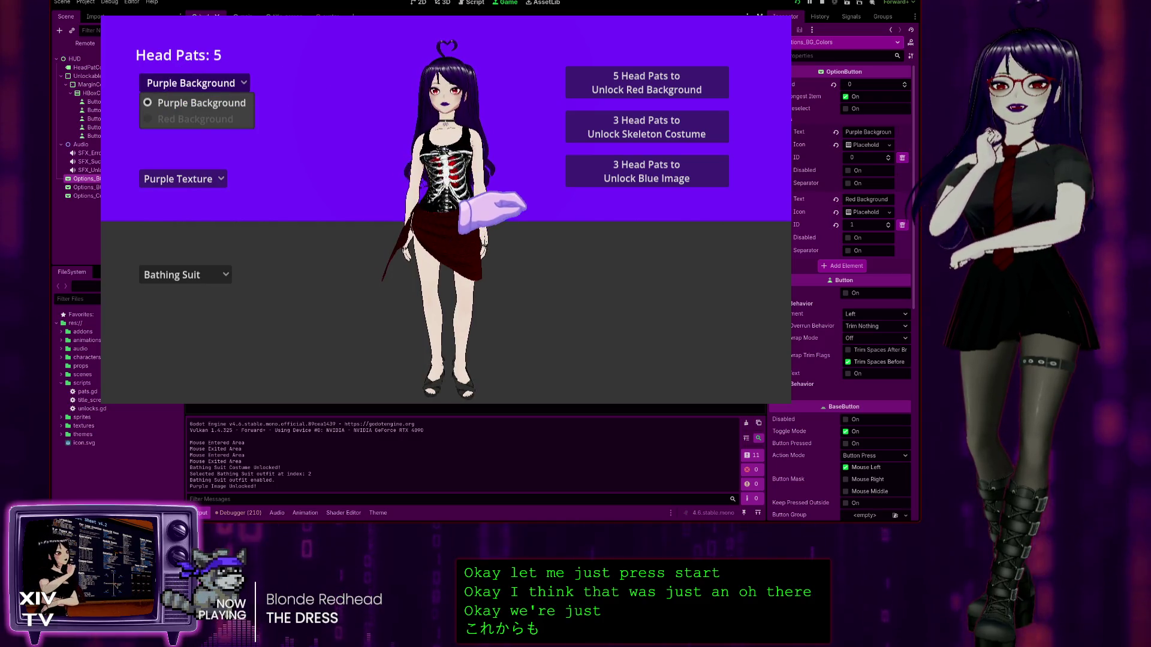
click(186, 179)
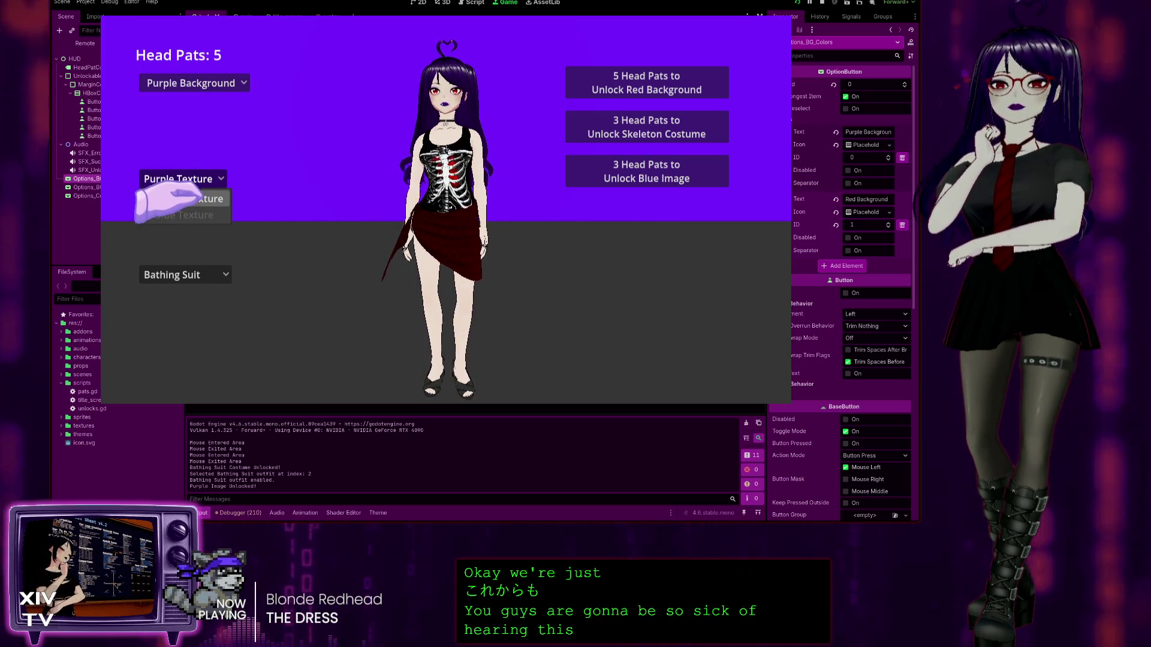
click(195, 198)
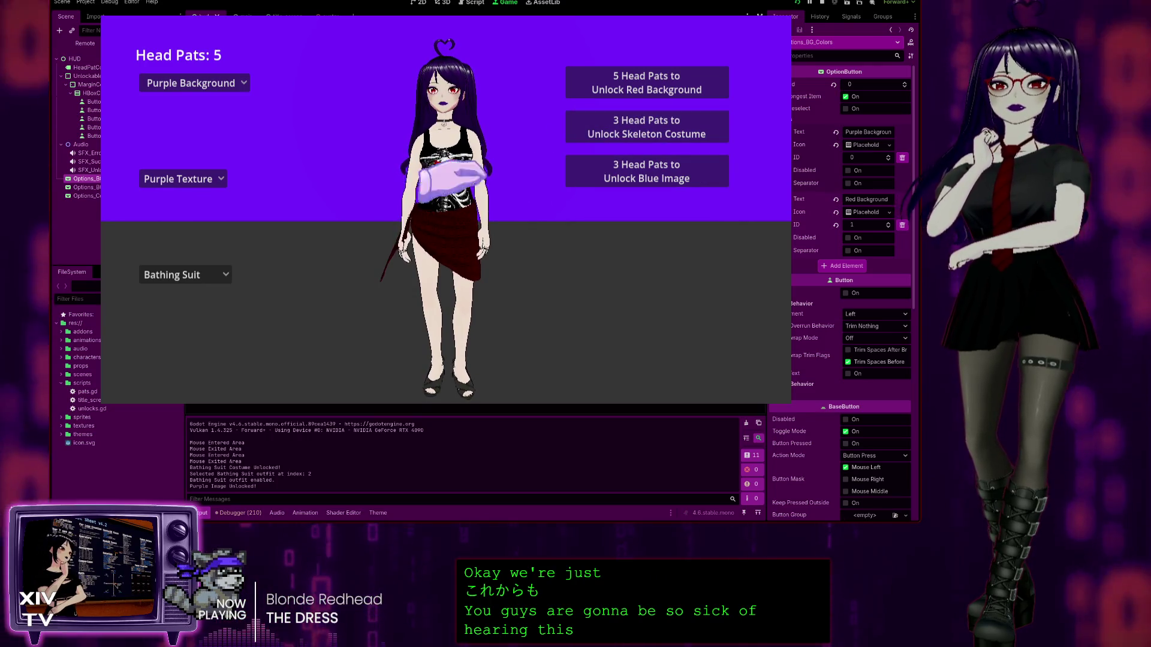
click(180, 179)
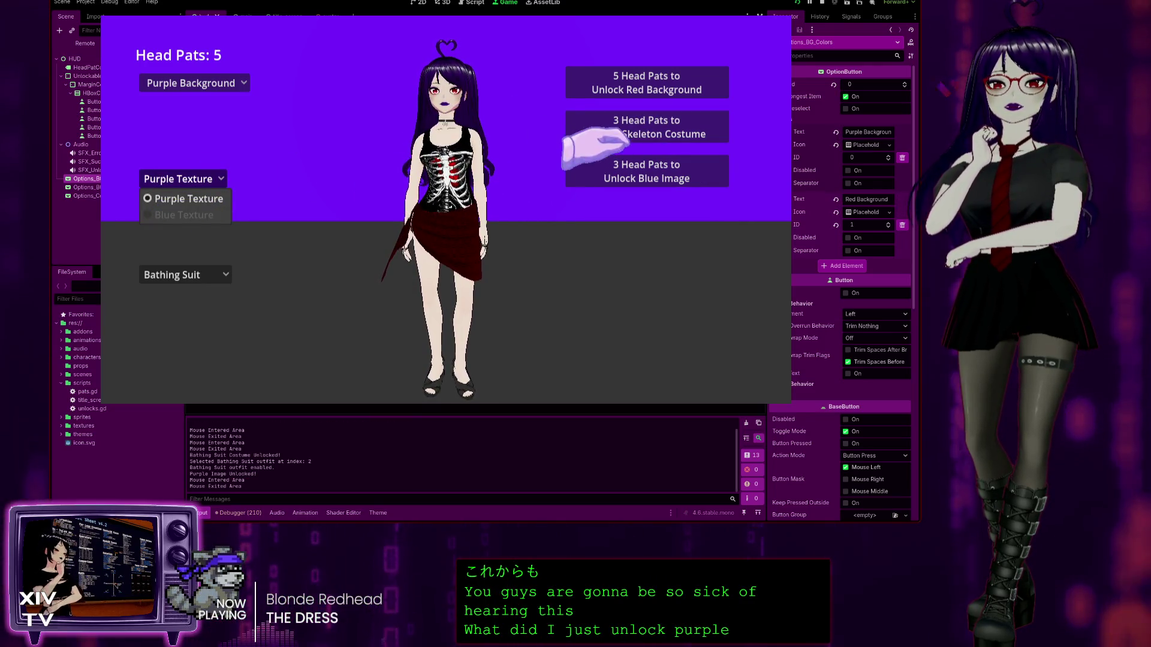
click(600, 178)
Step: Unlock the Blue Image, switch to Blue Texture, then back to Purple Texture
click(600, 179)
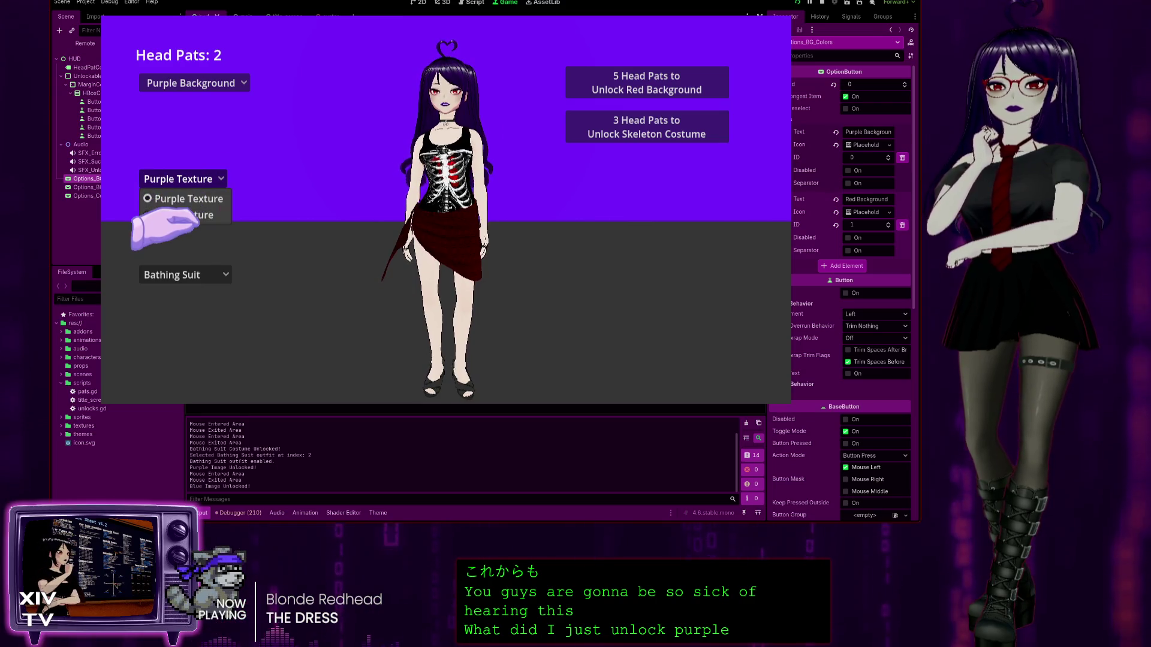
click(193, 216)
click(180, 179)
click(180, 198)
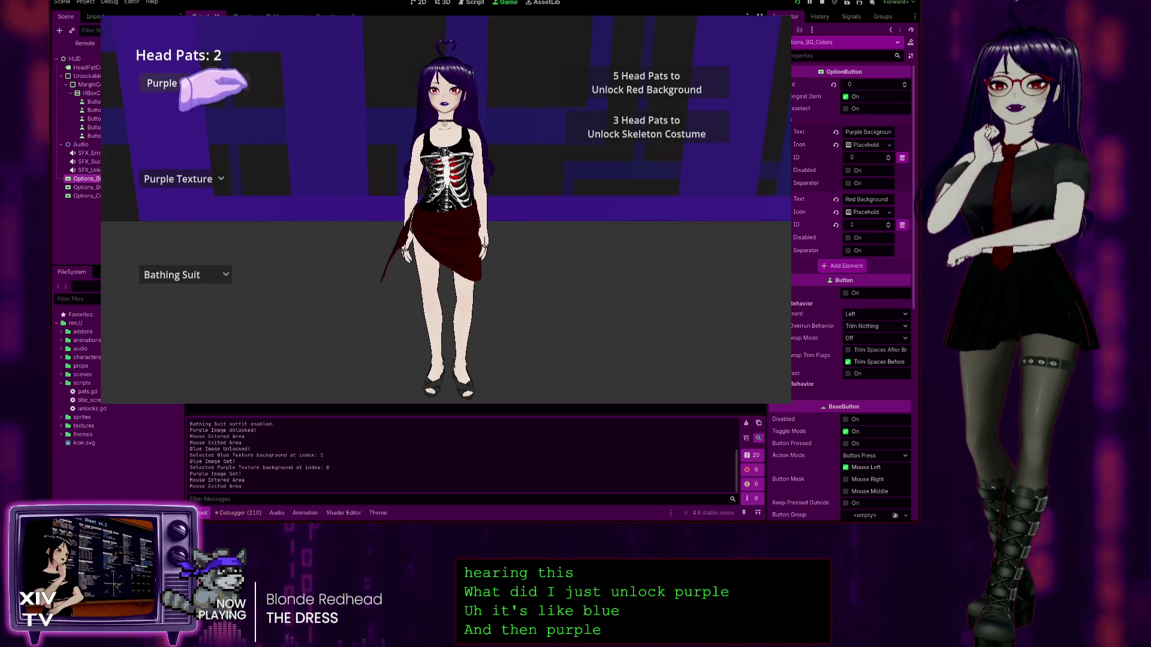
Step: Pat the head for more pats, unlock the Red Background, and apply it
click(198, 83)
click(440, 96)
click(441, 96)
click(441, 95)
click(440, 96)
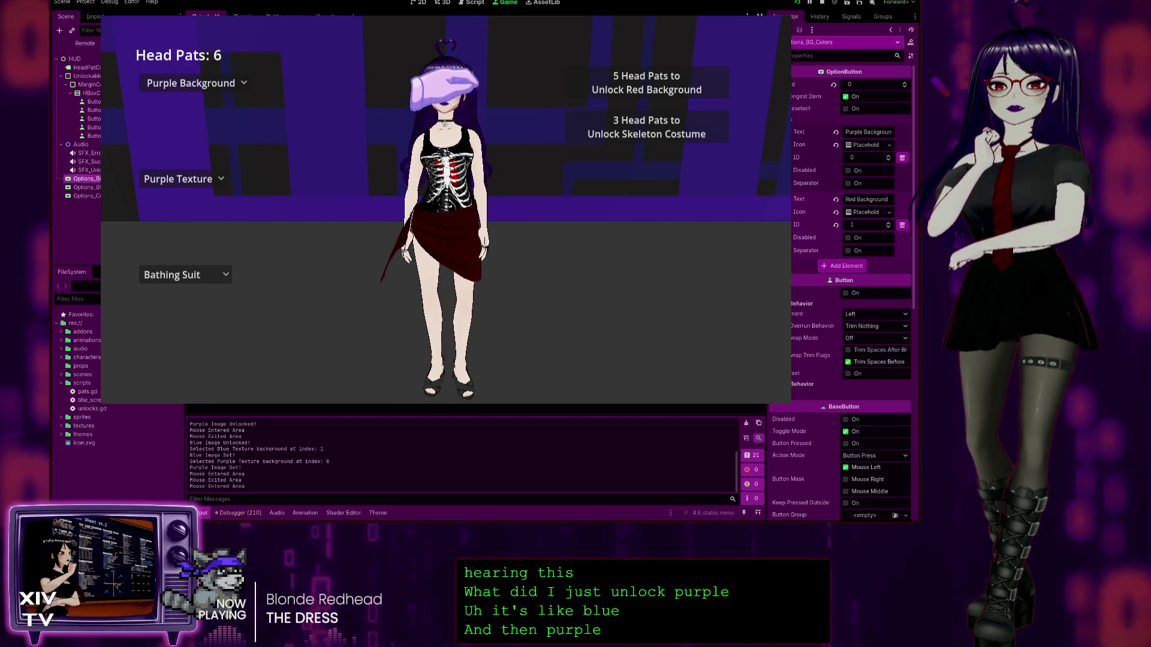
click(440, 96)
click(626, 83)
click(222, 84)
click(237, 116)
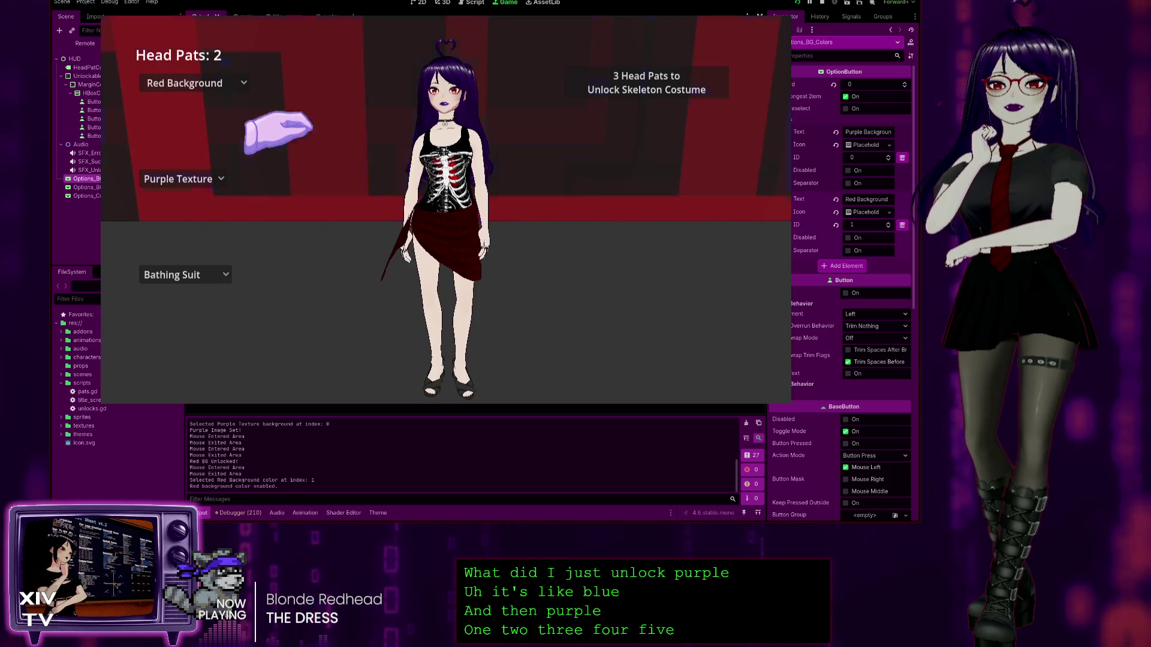
Step: Unlock the Skeleton costume, wear the Skeleton T-Shirt, then the Fur Lined Tunic
click(441, 96)
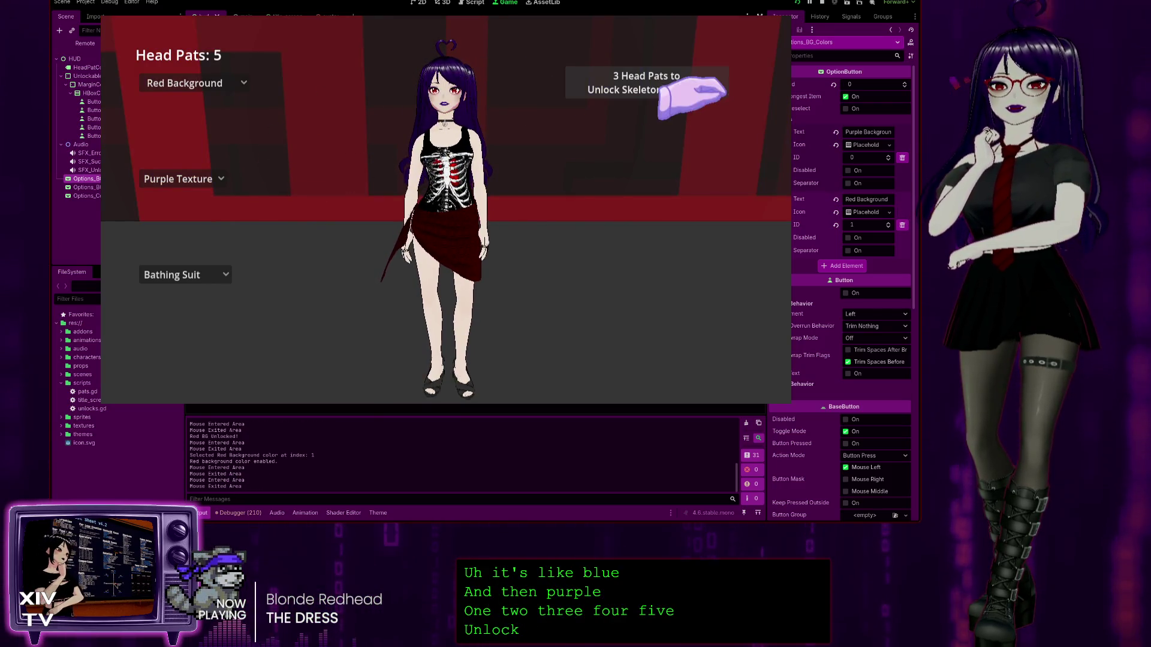
click(594, 83)
click(180, 178)
click(159, 196)
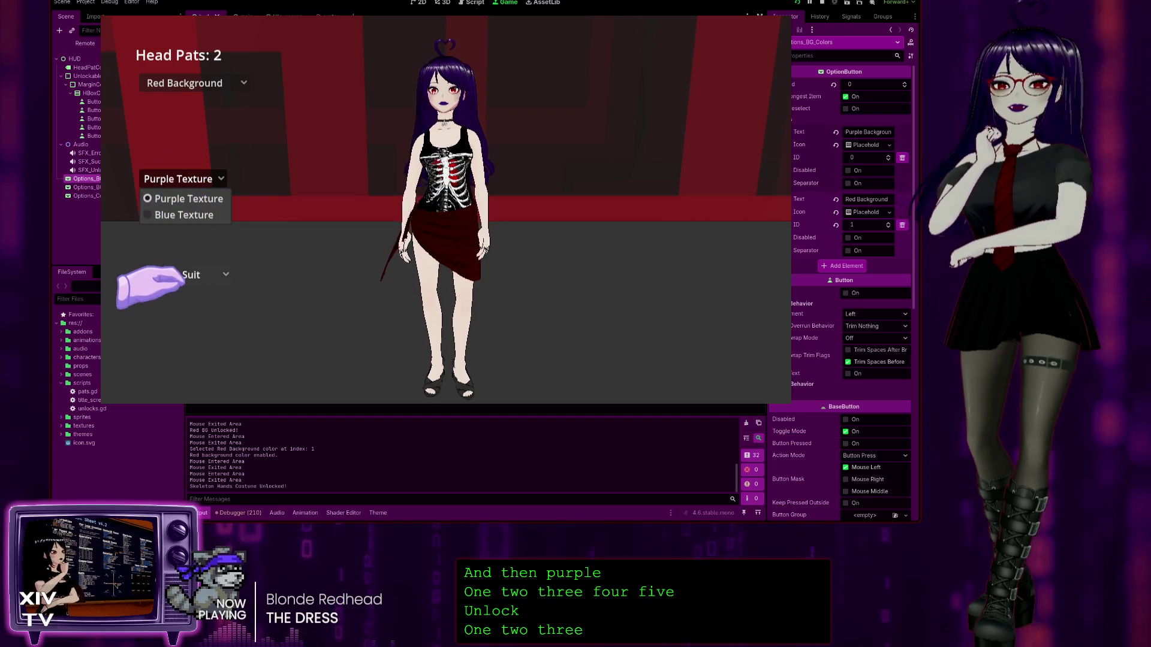
click(174, 275)
click(180, 310)
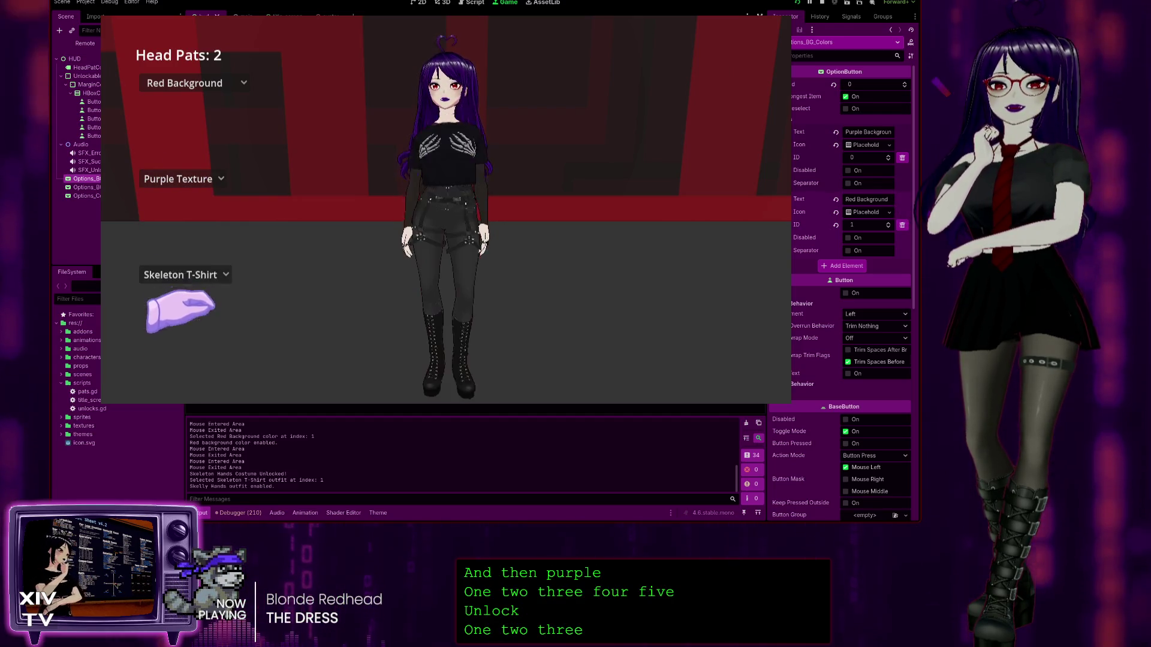
click(180, 275)
click(180, 294)
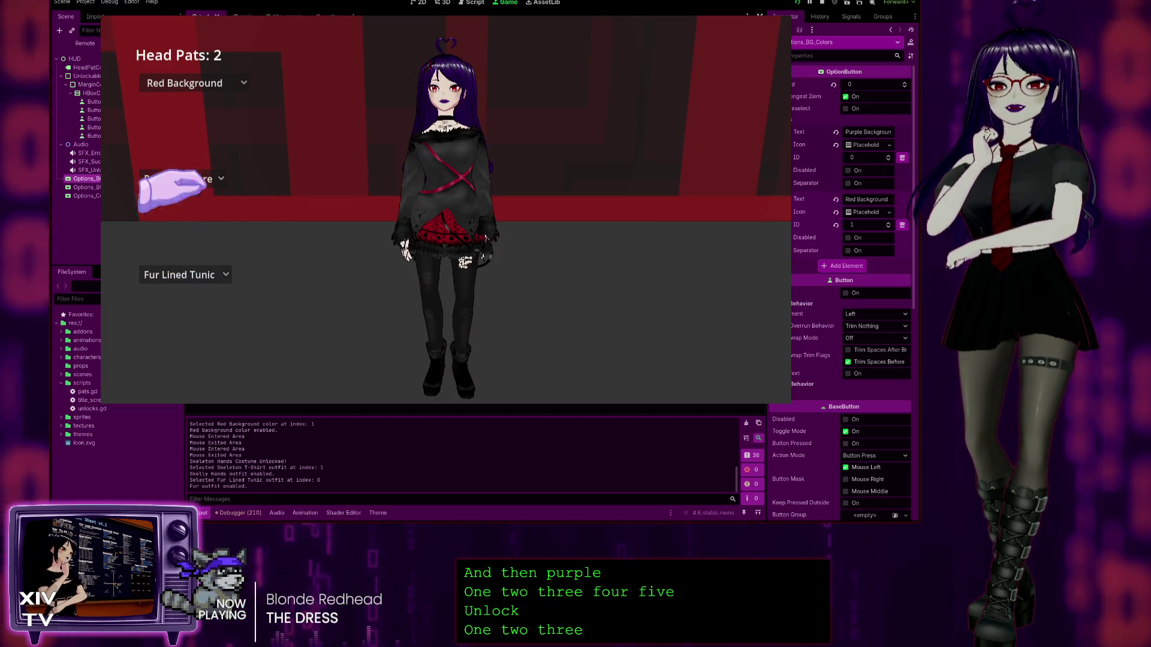
Step: Set Purple Background and Blue Texture, then stop the game with F8
click(183, 83)
click(180, 103)
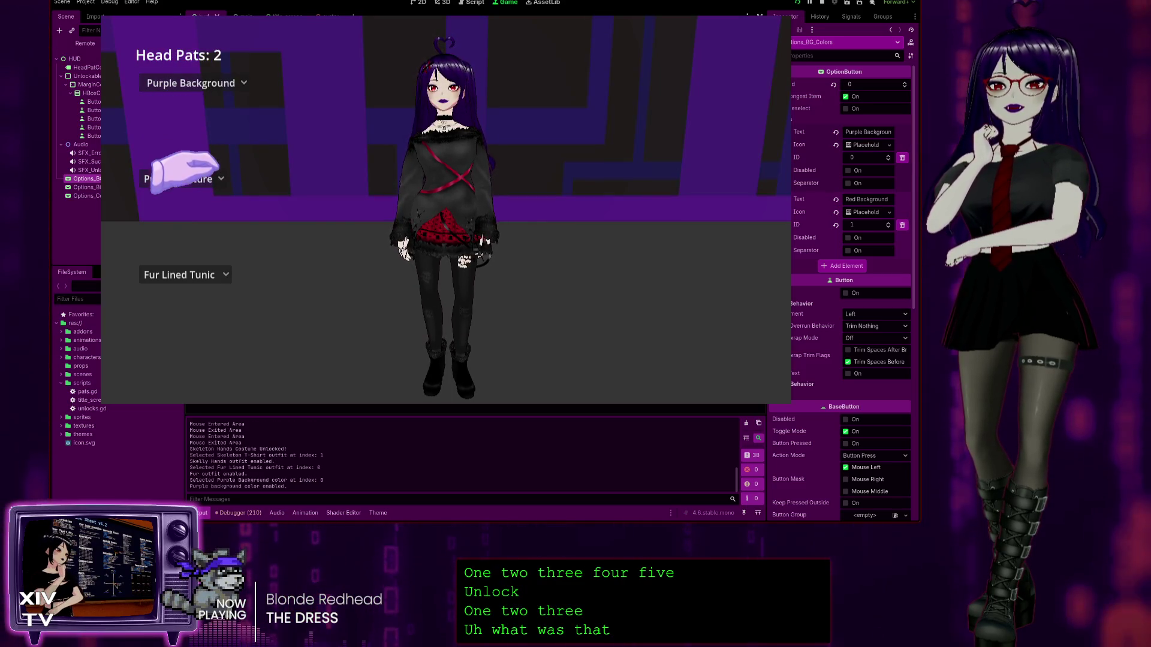
click(180, 215)
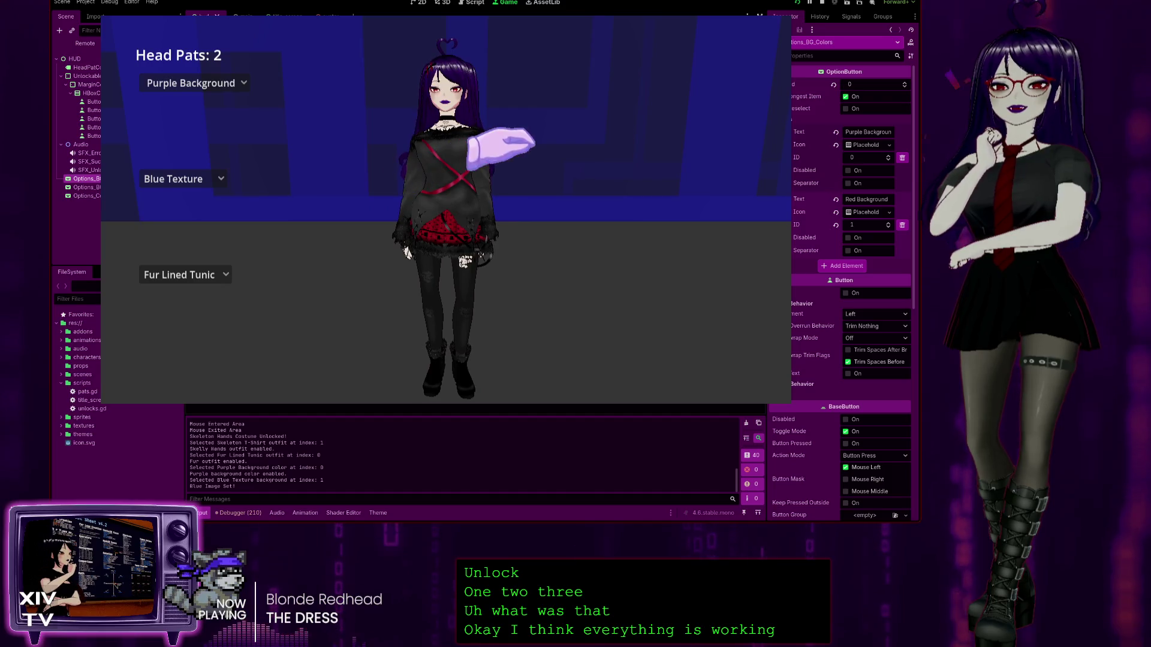
key(F8)
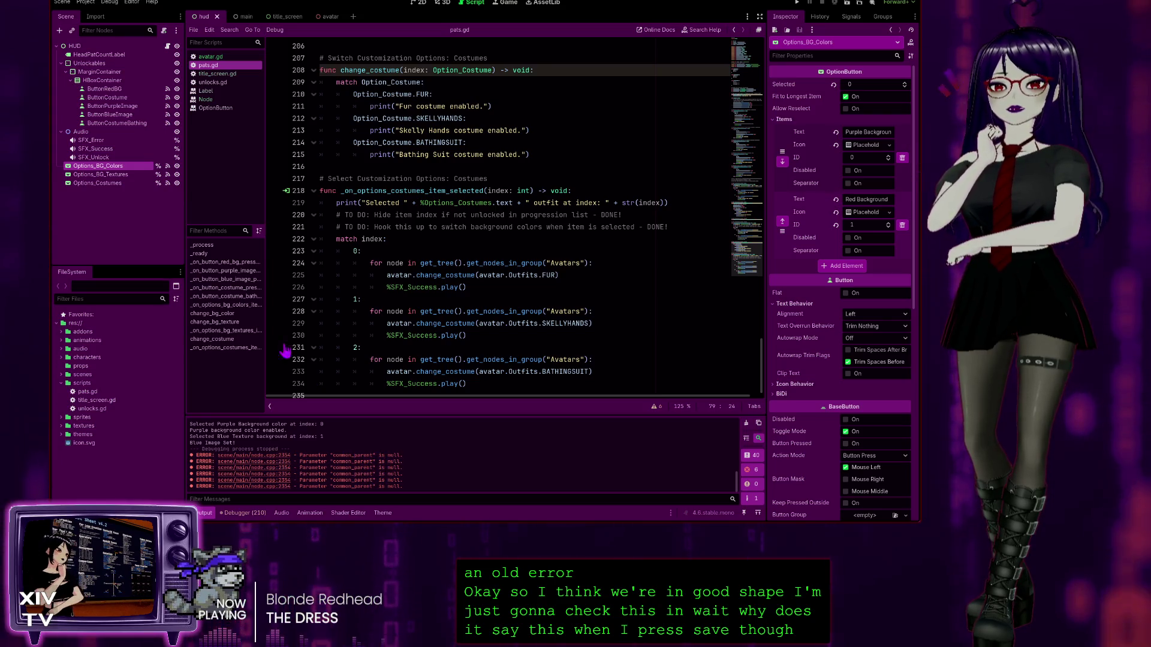
Step: Open the 'main' scene tab to show its node tree and properties
click(246, 17)
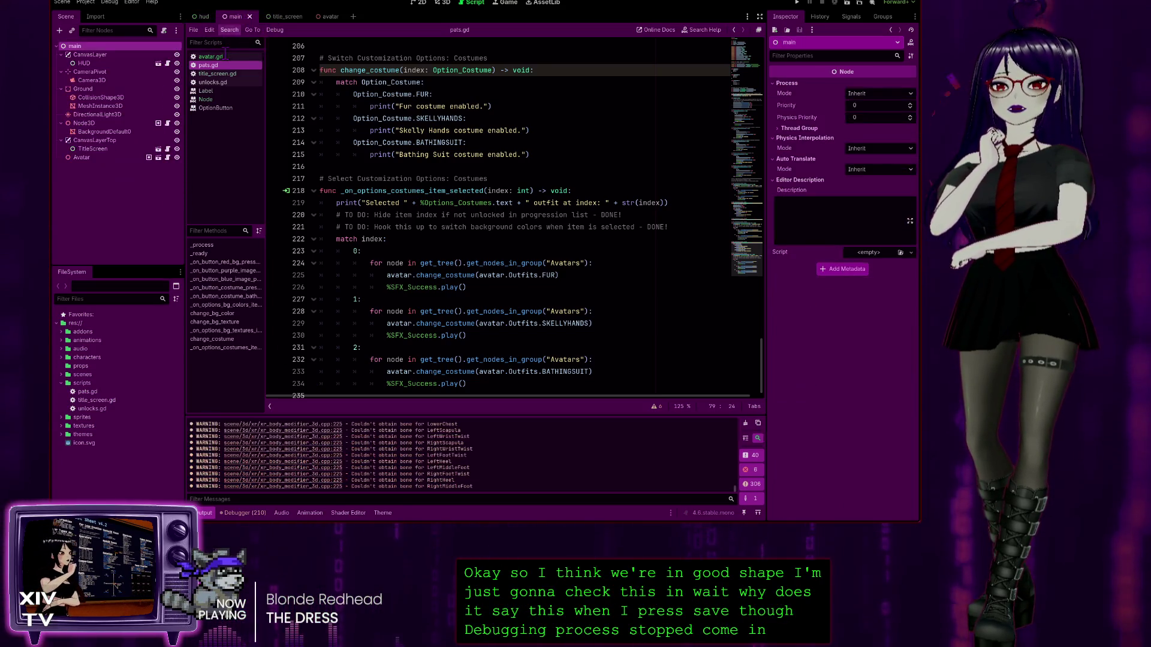